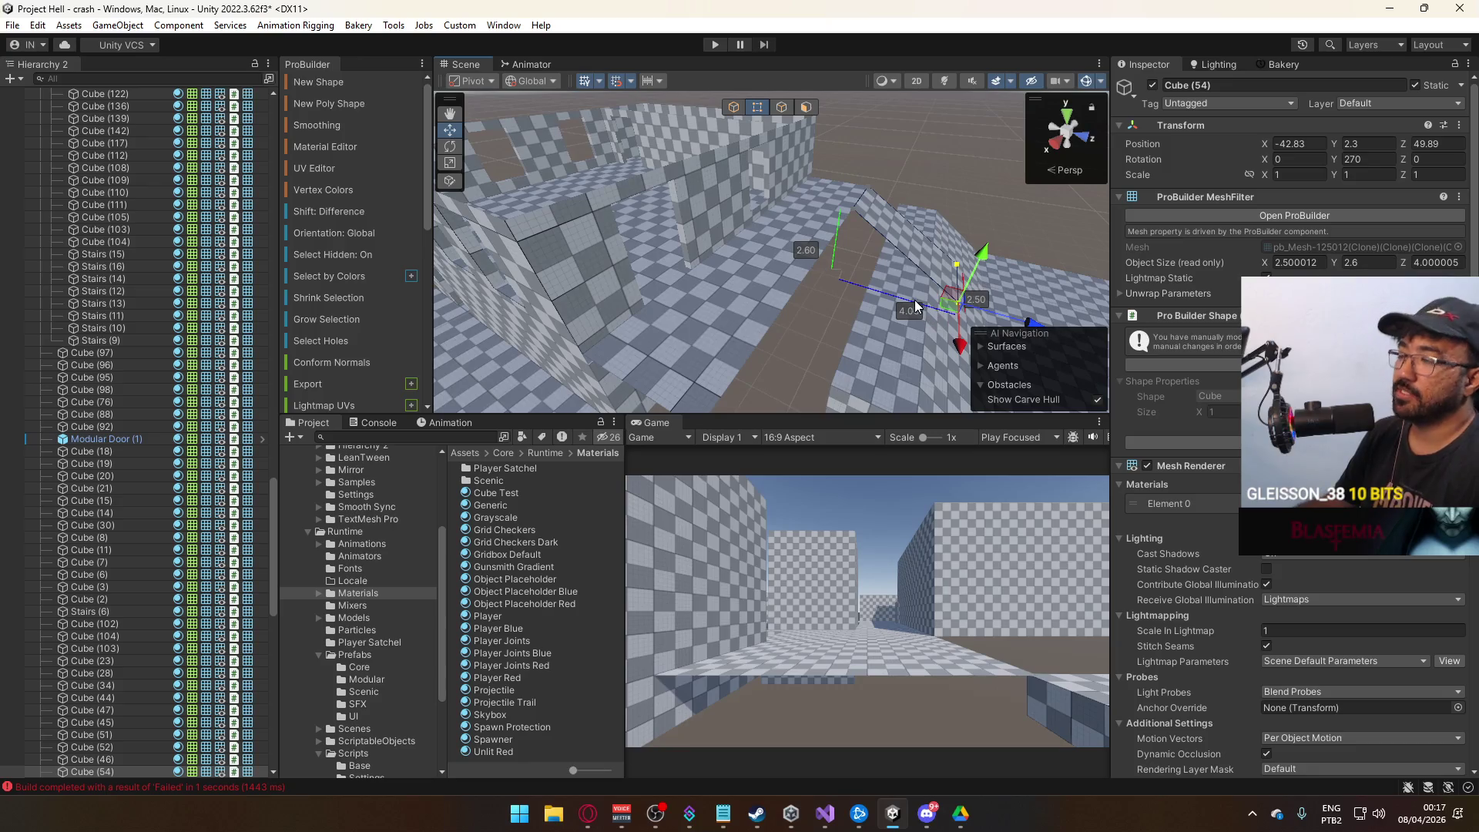
Select the 1×6×3 wall block Cube (265), frame it, and duplicate it.
mouse_move(849, 206)
mouse_down()
mouse_move(929, 109)
mouse_move(786, 138)
mouse_move(882, 159)
mouse_up()
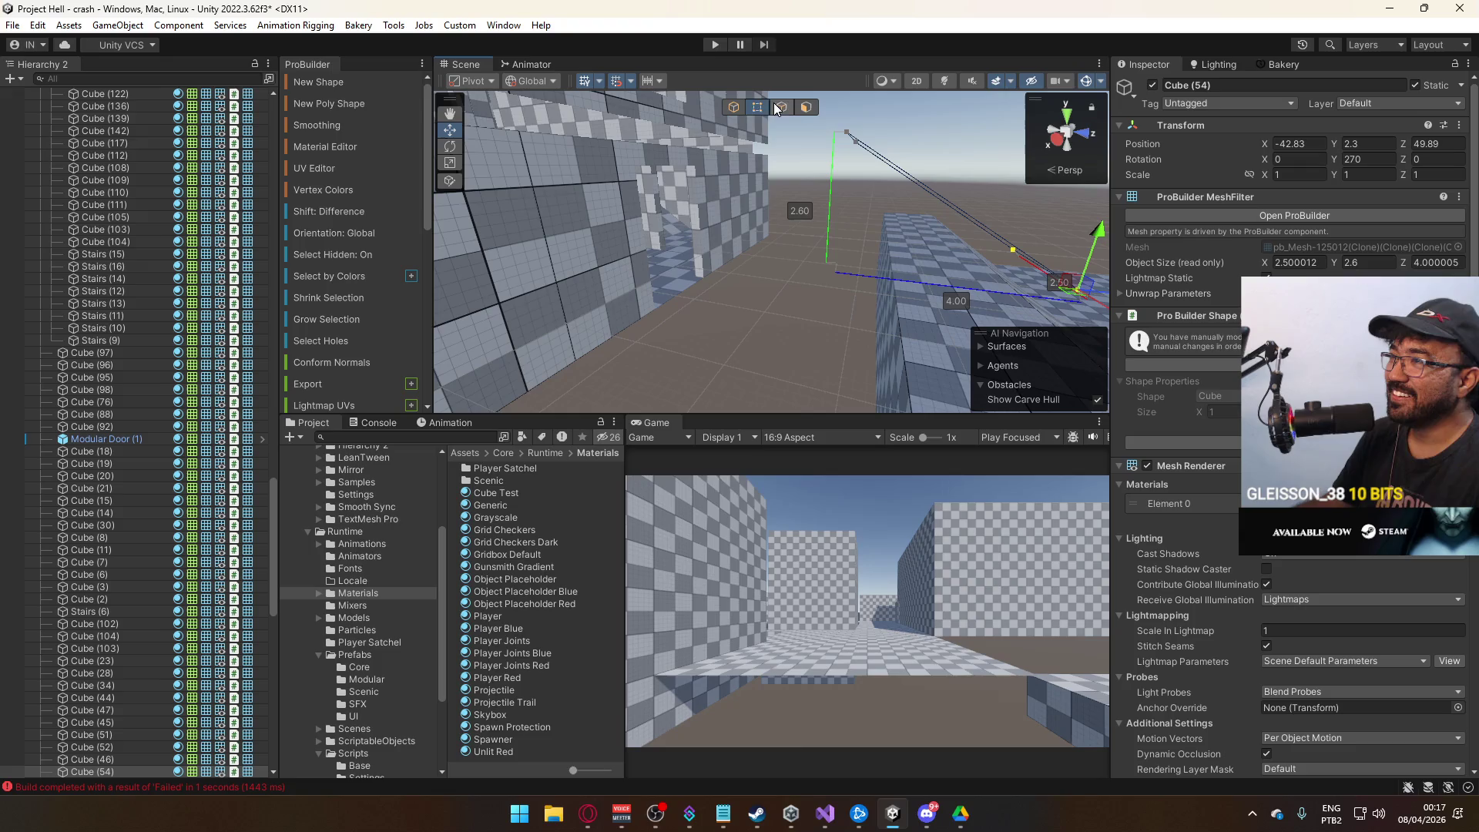
click(760, 197)
mouse_move(760, 197)
mouse_down()
mouse_move(734, 272)
mouse_move(674, 246)
mouse_up()
click(674, 247)
key(f)
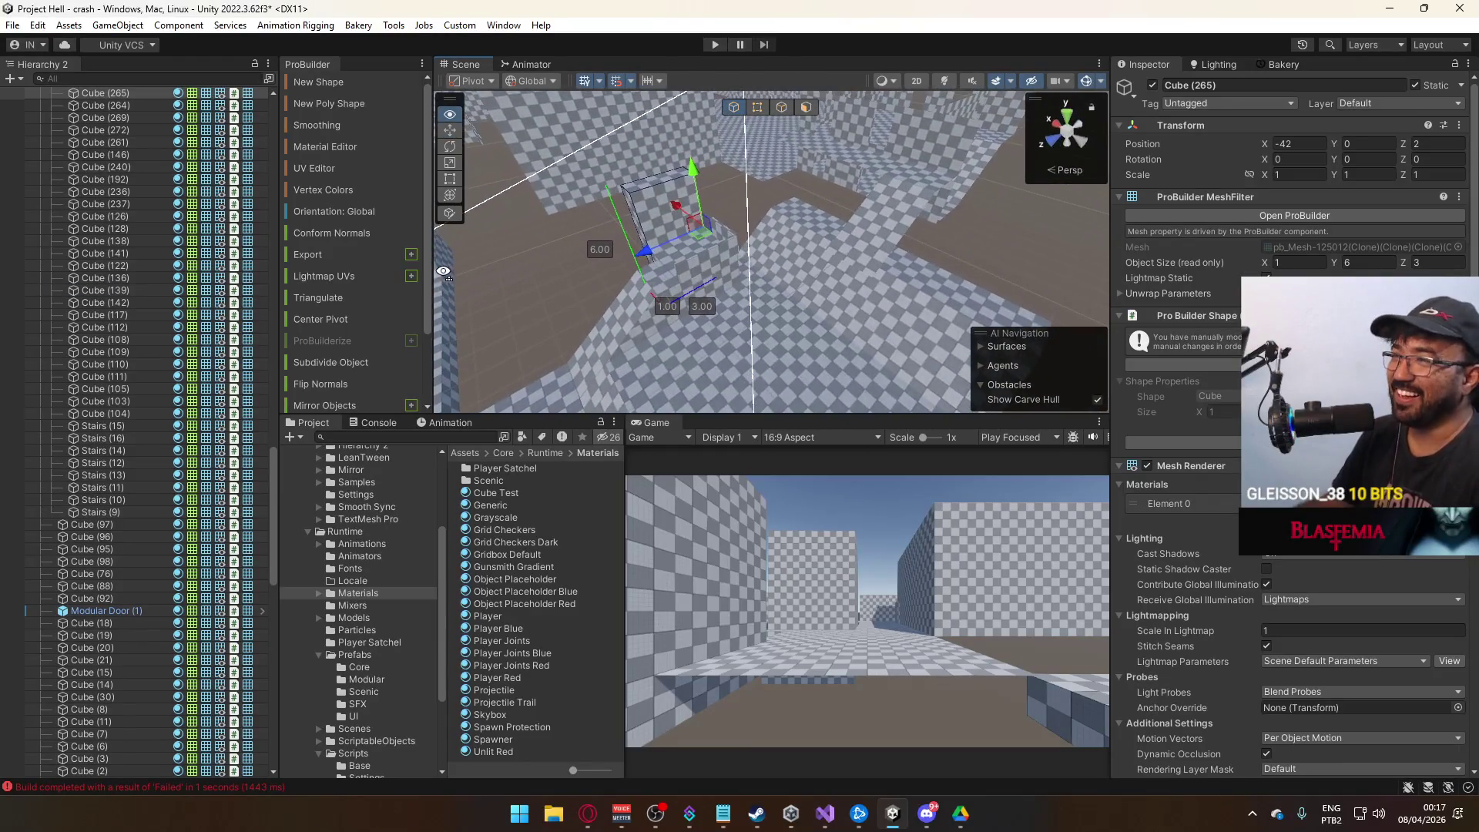
key(ctrl+d)
Move the wall copy along X and Z beside the ramp, to X -50.33.
mouse_move(687, 191)
mouse_down()
mouse_move(881, 288)
mouse_move(984, 247)
mouse_move(963, 212)
mouse_up()
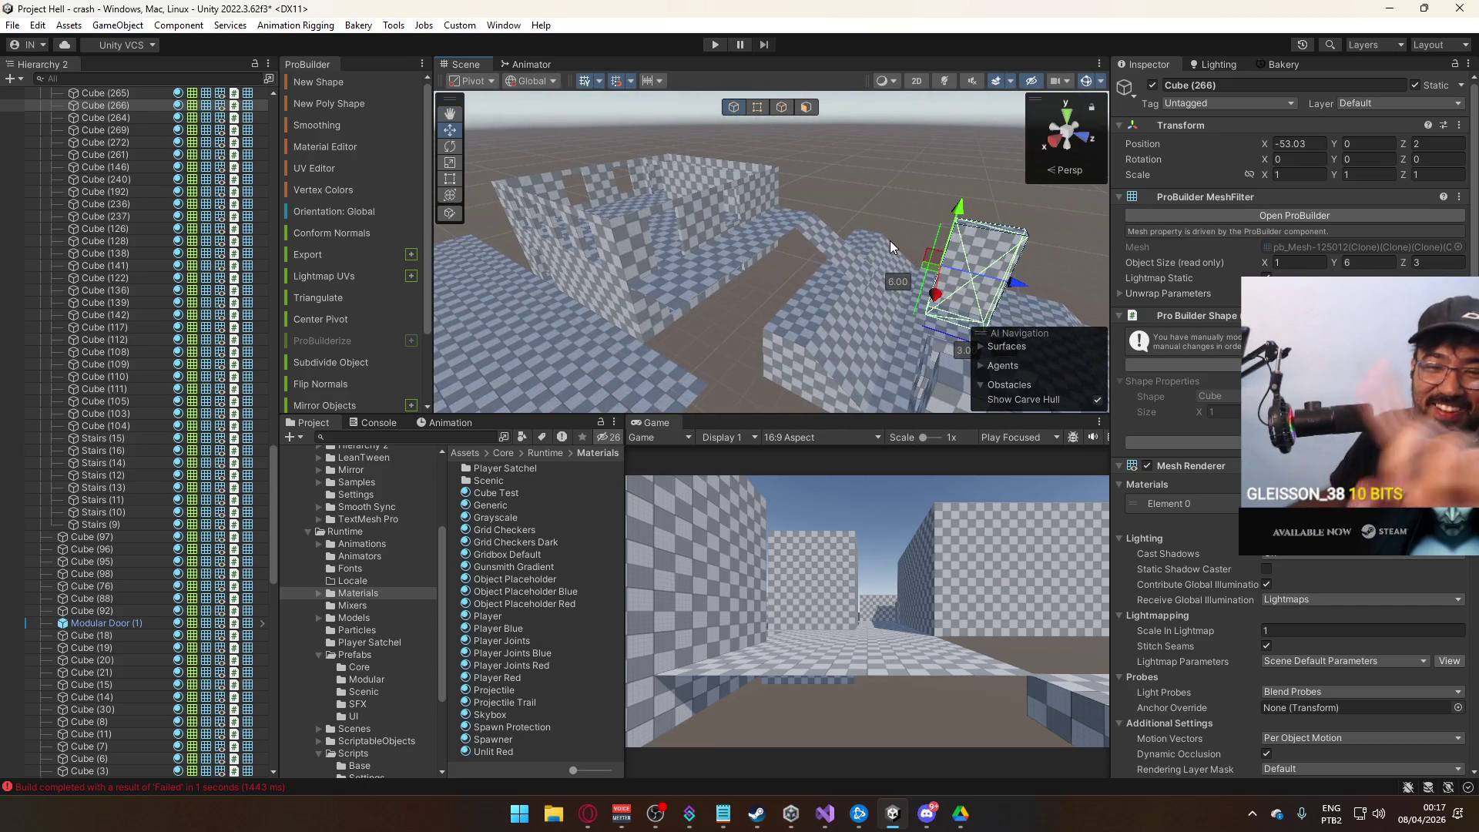
mouse_move(1020, 288)
mouse_down()
mouse_move(720, 224)
mouse_move(752, 273)
mouse_up()
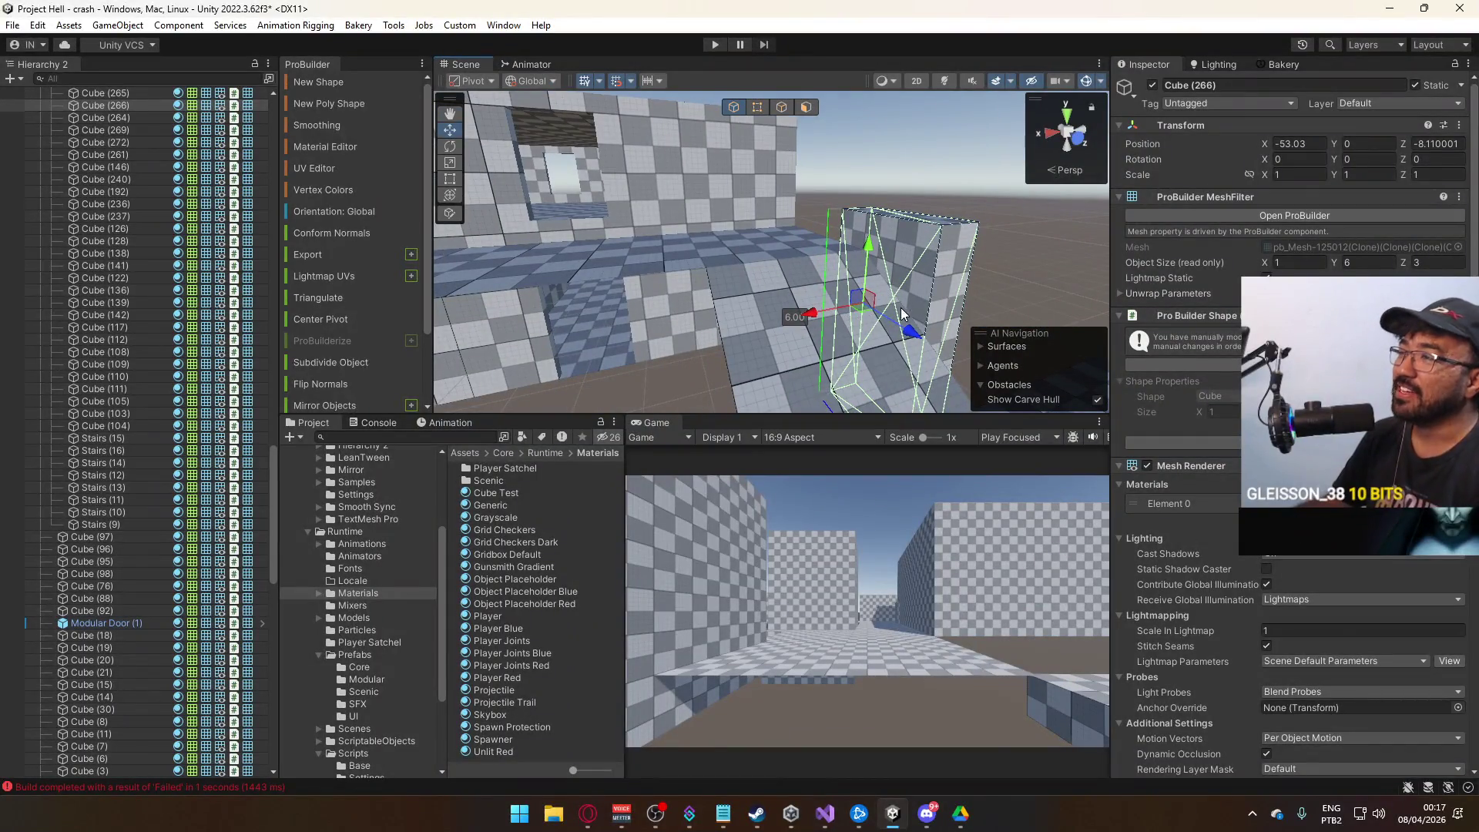
mouse_move(815, 316)
mouse_down()
mouse_move(678, 340)
mouse_move(624, 405)
mouse_move(836, 362)
mouse_up()
mouse_move(852, 300)
mouse_down()
mouse_move(877, 296)
mouse_move(765, 308)
mouse_up()
mouse_move(858, 267)
mouse_down()
mouse_move(835, 282)
mouse_move(951, 226)
mouse_move(950, 199)
mouse_move(703, 241)
mouse_move(843, 209)
mouse_up()
mouse_move(712, 269)
mouse_down()
mouse_move(835, 287)
mouse_move(851, 274)
mouse_move(806, 257)
mouse_up()
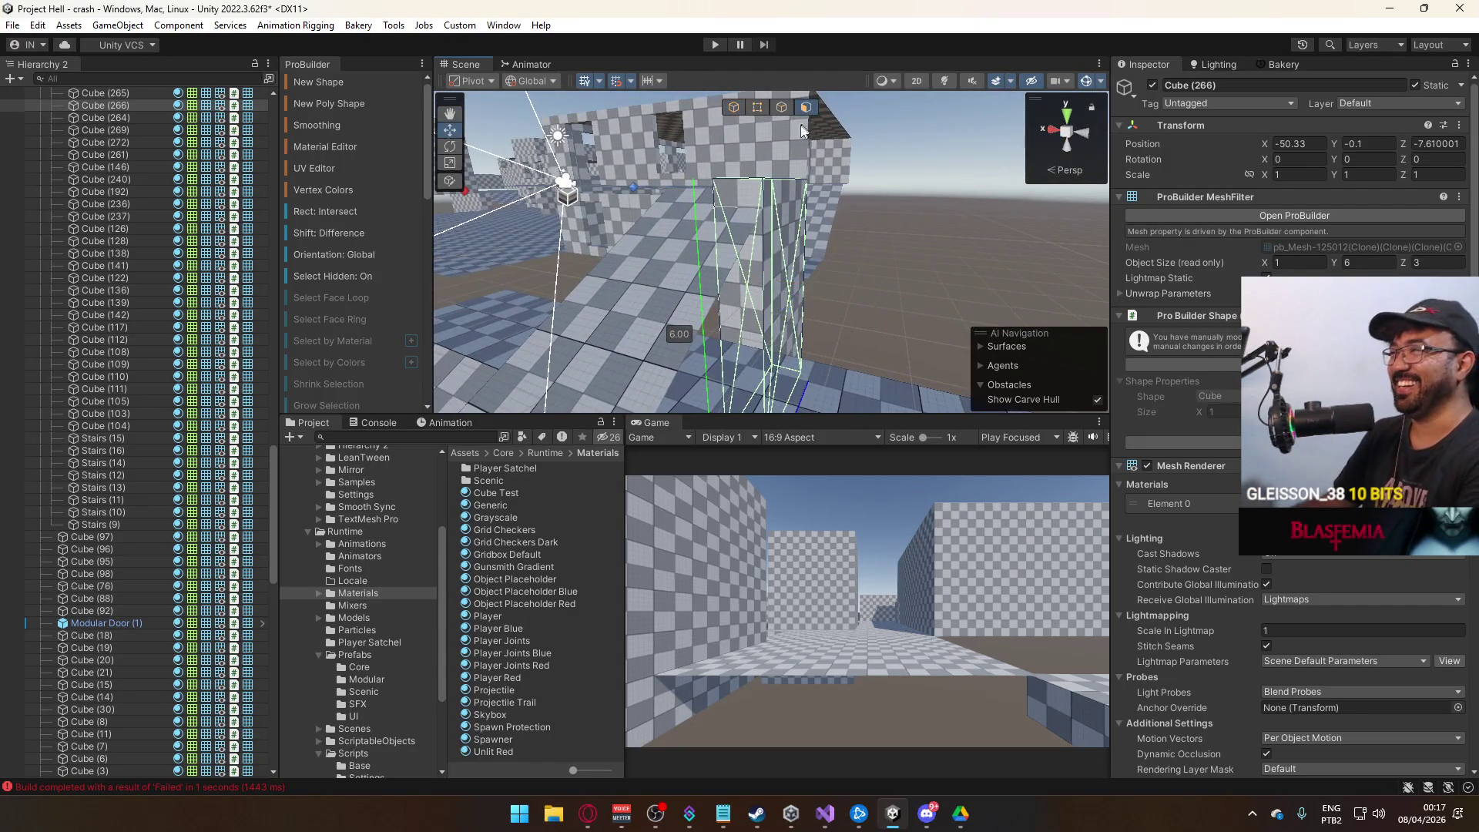
Delete two faces of the wall copy Cube (266).
key(Delete)
mouse_move(792, 185)
mouse_down()
mouse_move(621, 210)
mouse_move(685, 280)
mouse_up()
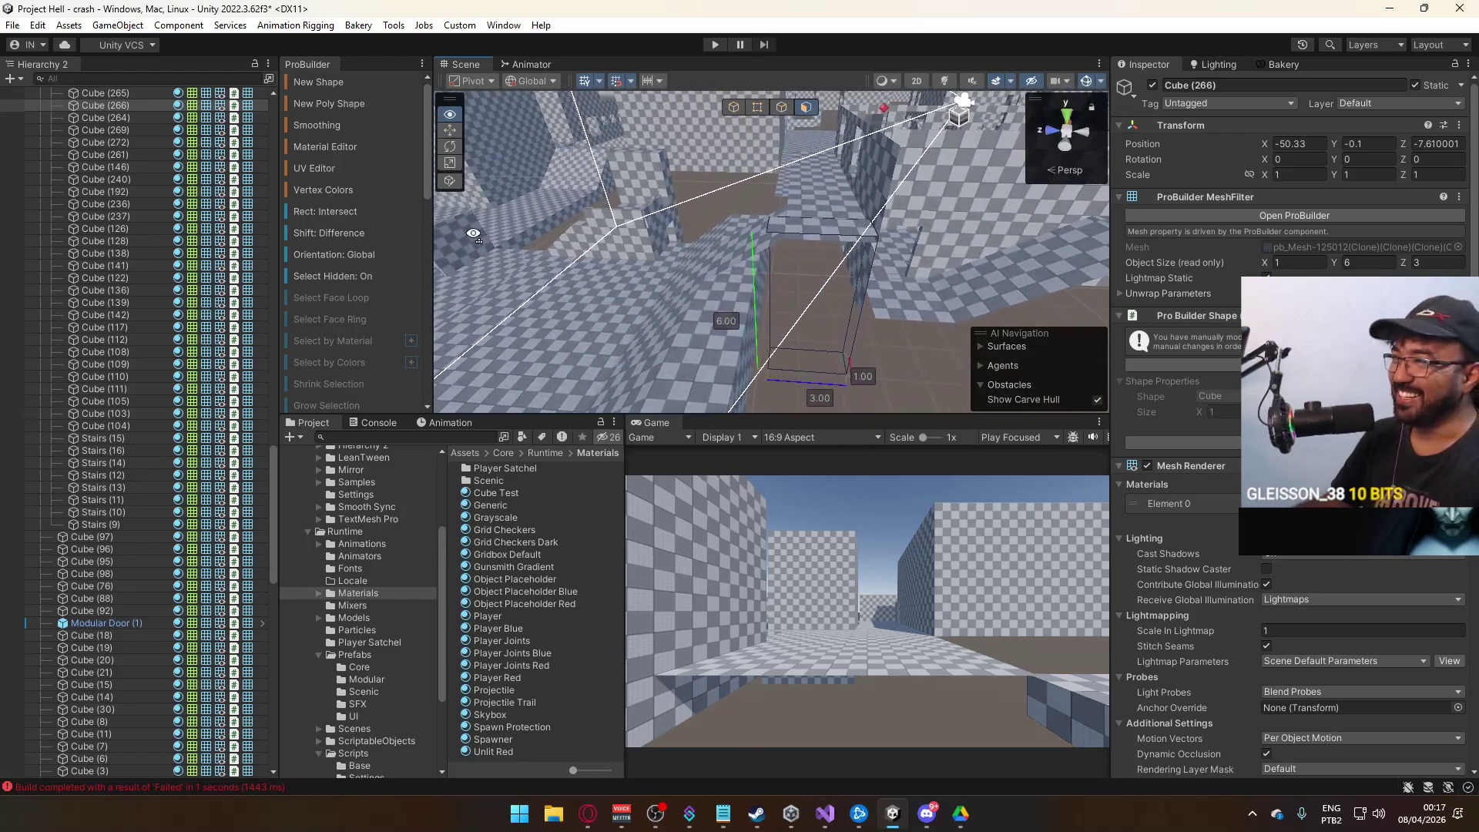
drag(815, 276, 756, 272)
key(Delete)
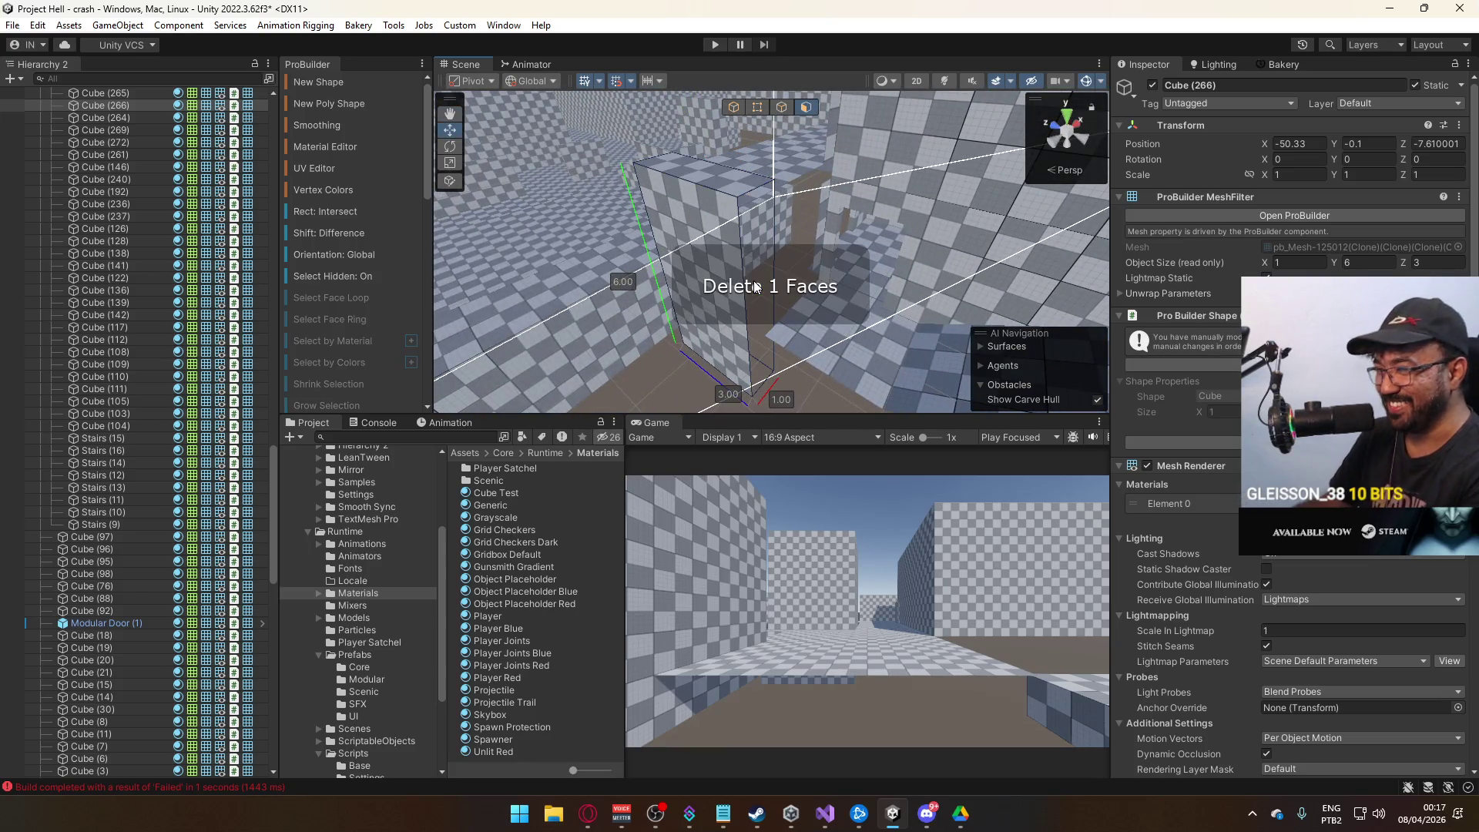
In Vertex mode, lower the top vertices of wall copy Cube (266).
click(744, 122)
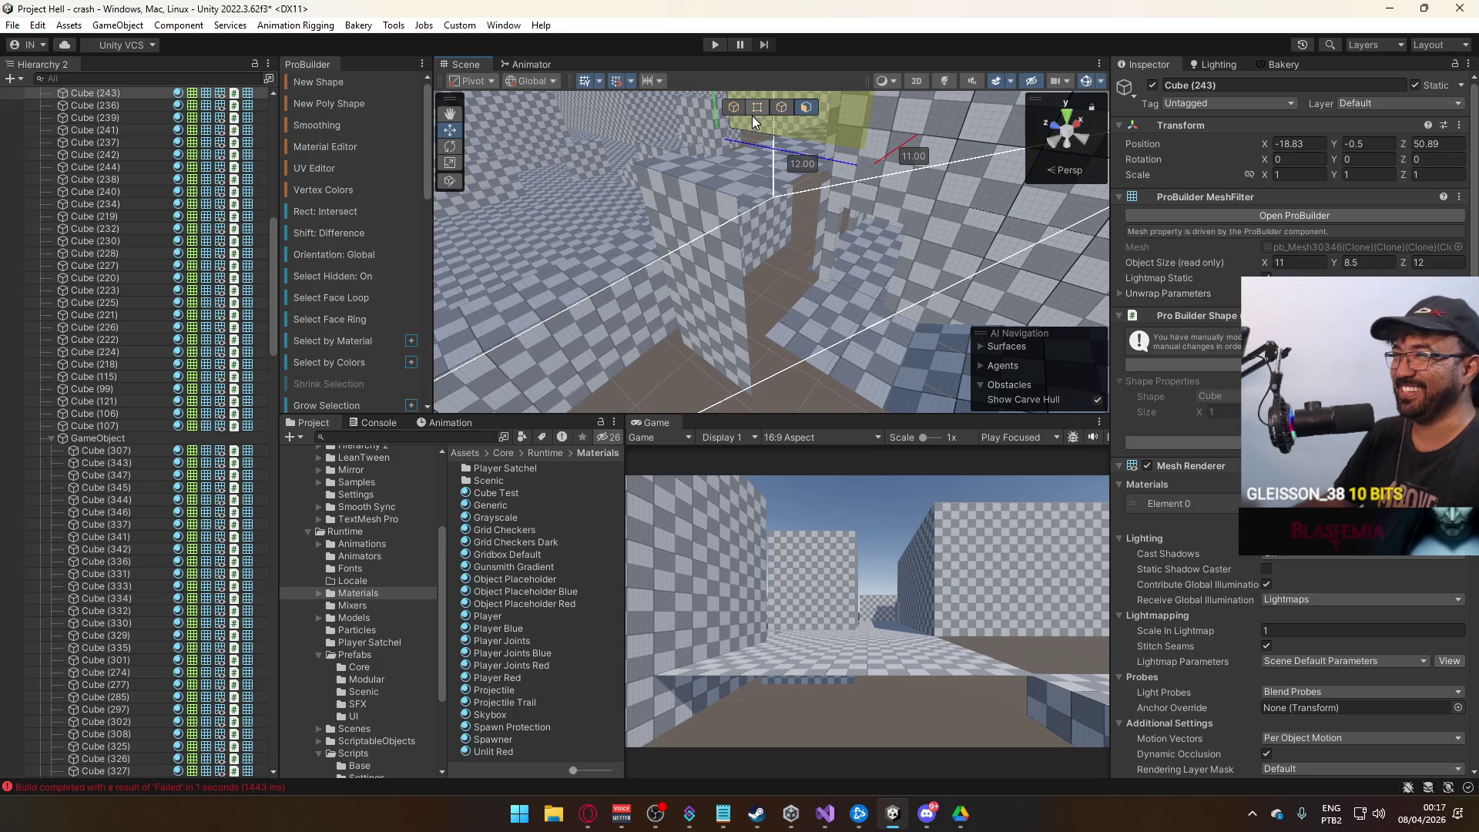
click(752, 116)
click(663, 366)
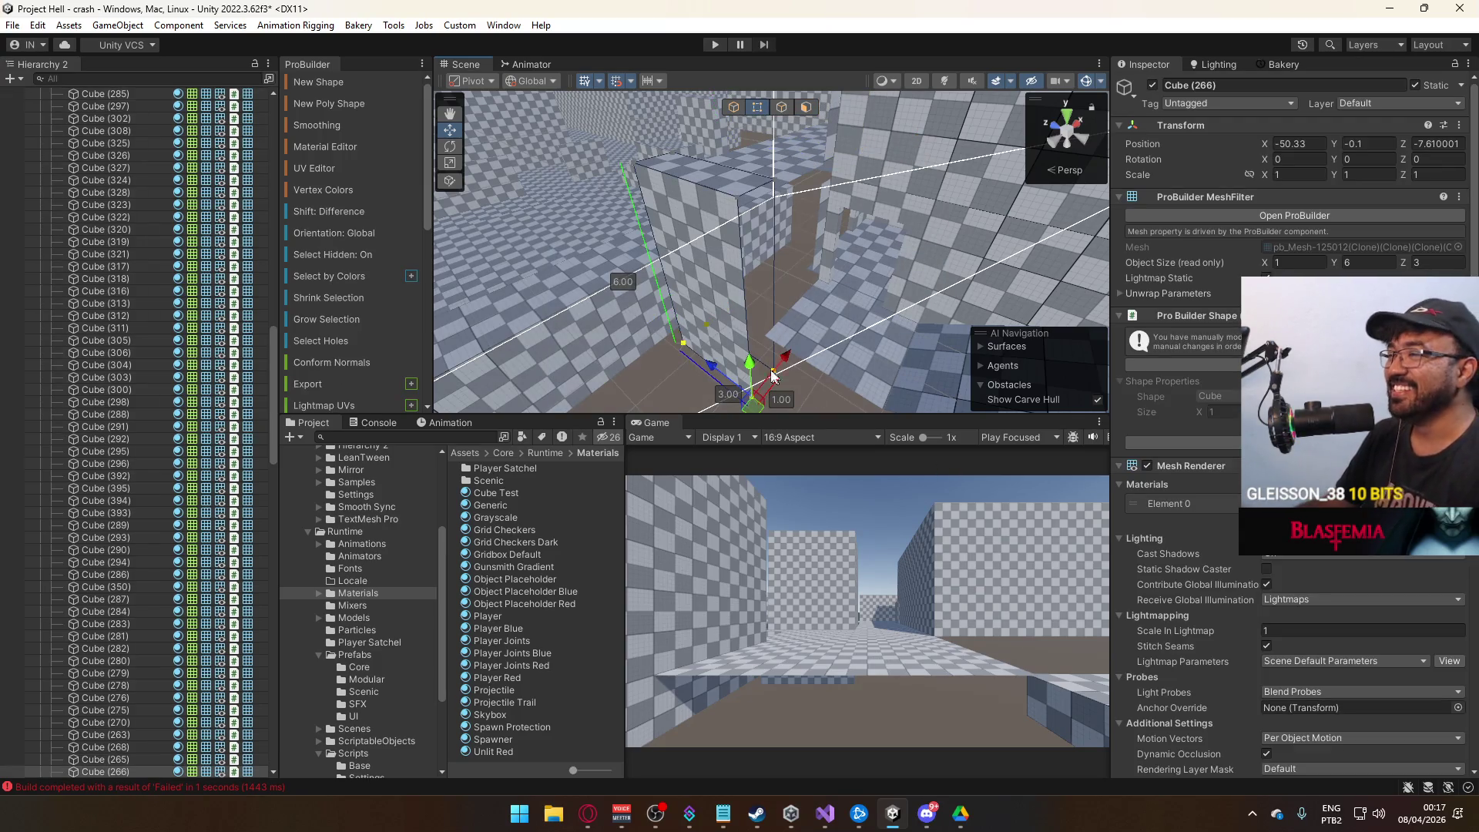
mouse_move(765, 289)
mouse_down()
mouse_move(1111, 224)
mouse_move(925, 247)
mouse_up()
mouse_move(868, 205)
mouse_down()
mouse_move(809, 223)
mouse_move(849, 191)
mouse_move(866, 189)
mouse_move(770, 231)
mouse_move(963, 216)
mouse_move(886, 170)
mouse_move(884, 134)
mouse_up()
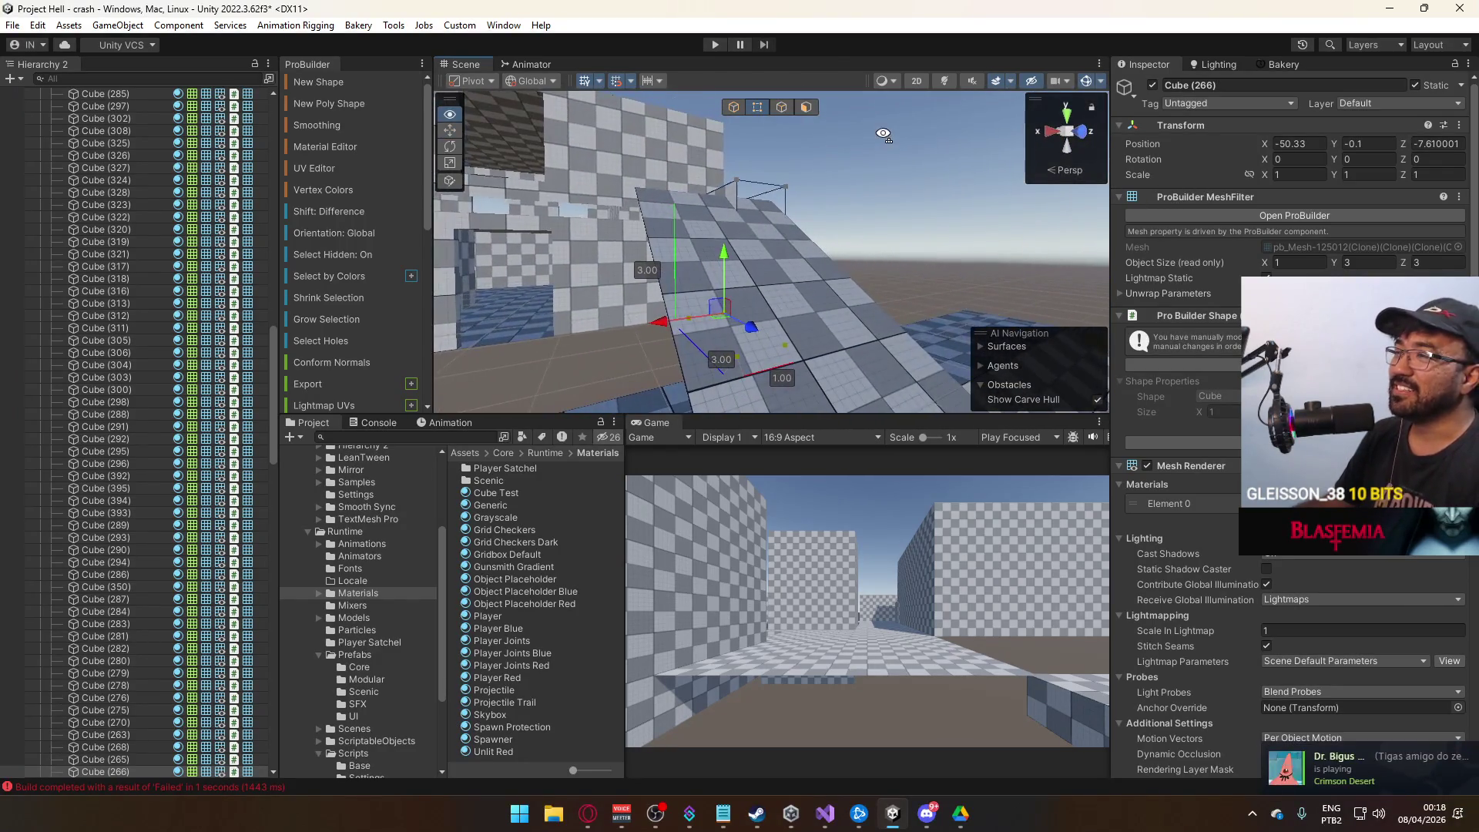
Extrude the selection and weld two vertices, leaving the piece 2.5 × 3 × 3.
mouse_move(753, 206)
mouse_down()
mouse_move(713, 260)
mouse_move(823, 144)
mouse_up()
key(ctrl+e)
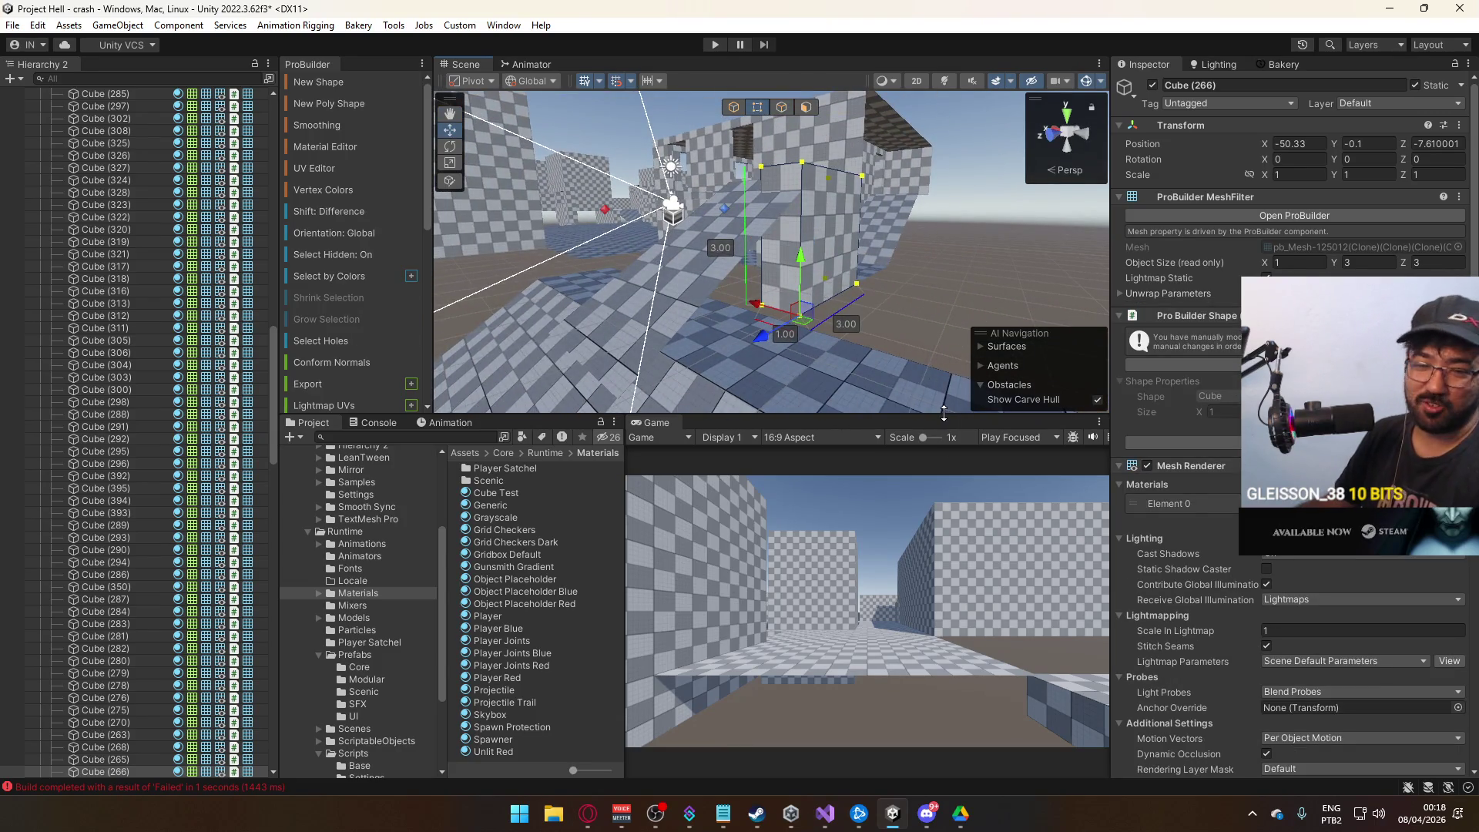
key(alt+v)
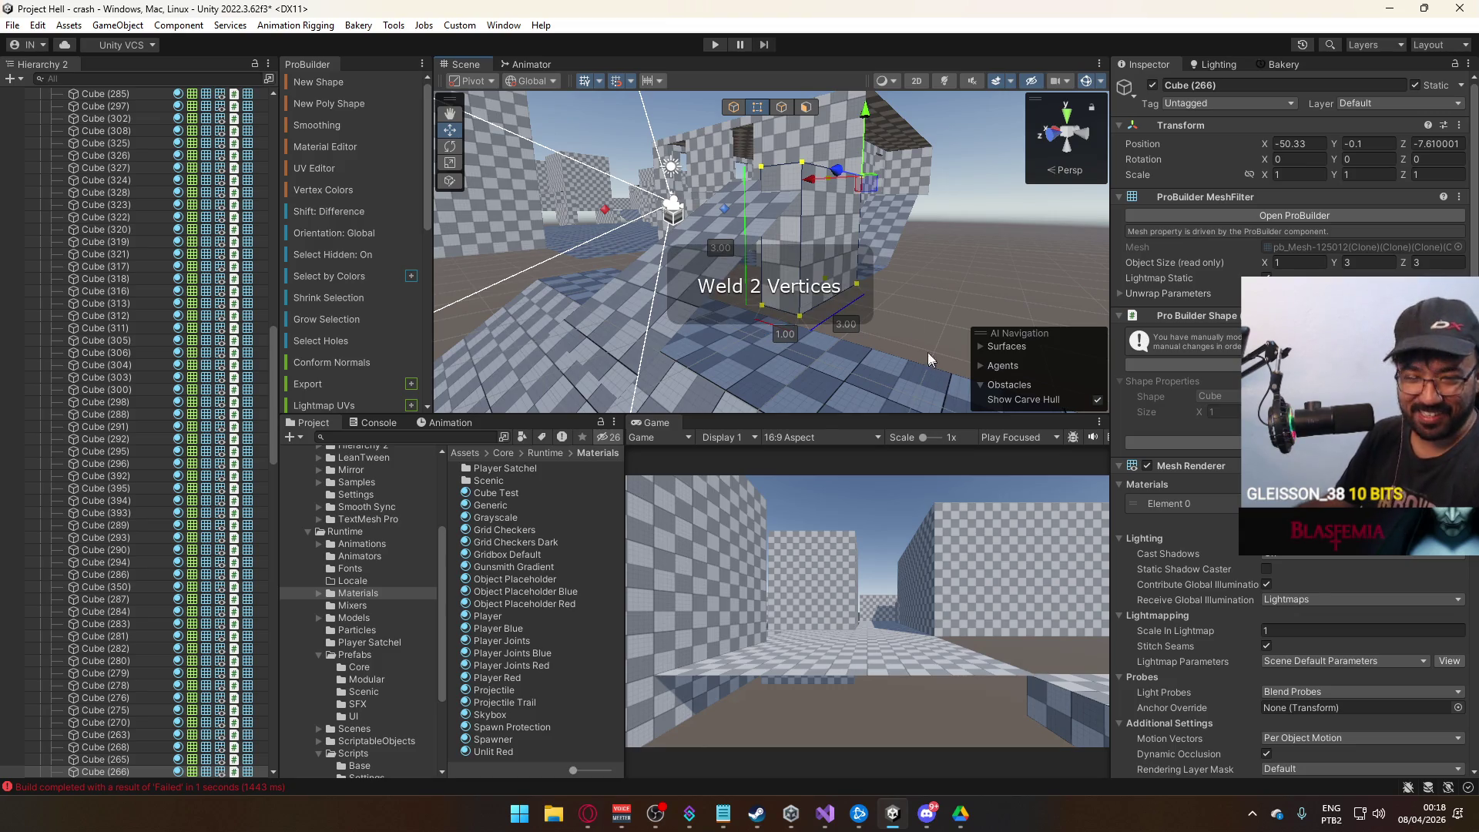
click(734, 107)
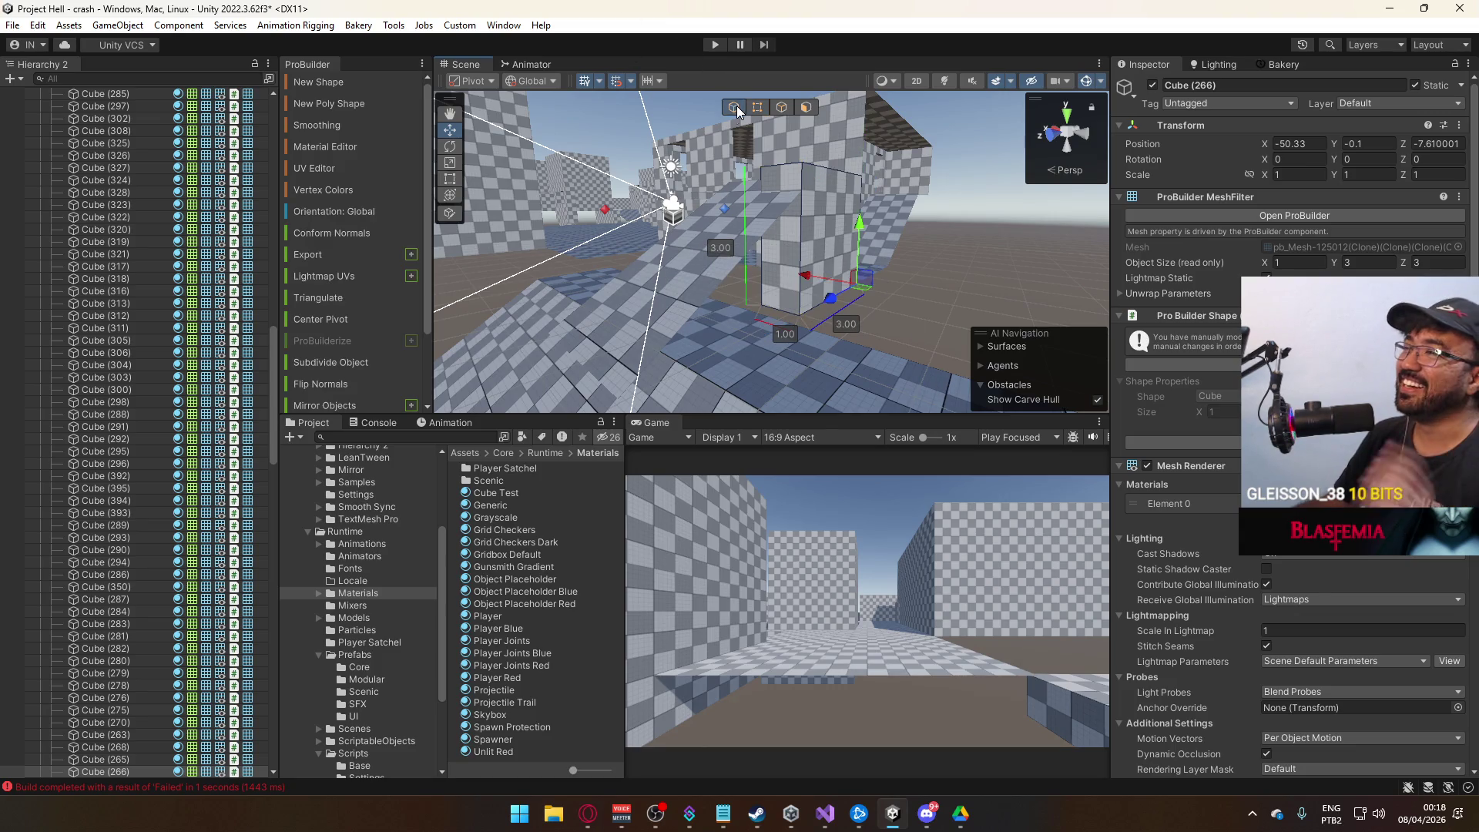
mouse_move(766, 229)
mouse_down()
mouse_move(1014, 212)
mouse_move(1076, 166)
mouse_move(1002, 177)
mouse_move(780, 145)
mouse_up()
Pull a side face of Cube (266) in to make the block 2.5 deep.
click(808, 108)
click(824, 262)
mouse_move(825, 262)
mouse_down()
mouse_move(697, 243)
mouse_move(716, 276)
mouse_move(650, 291)
mouse_up()
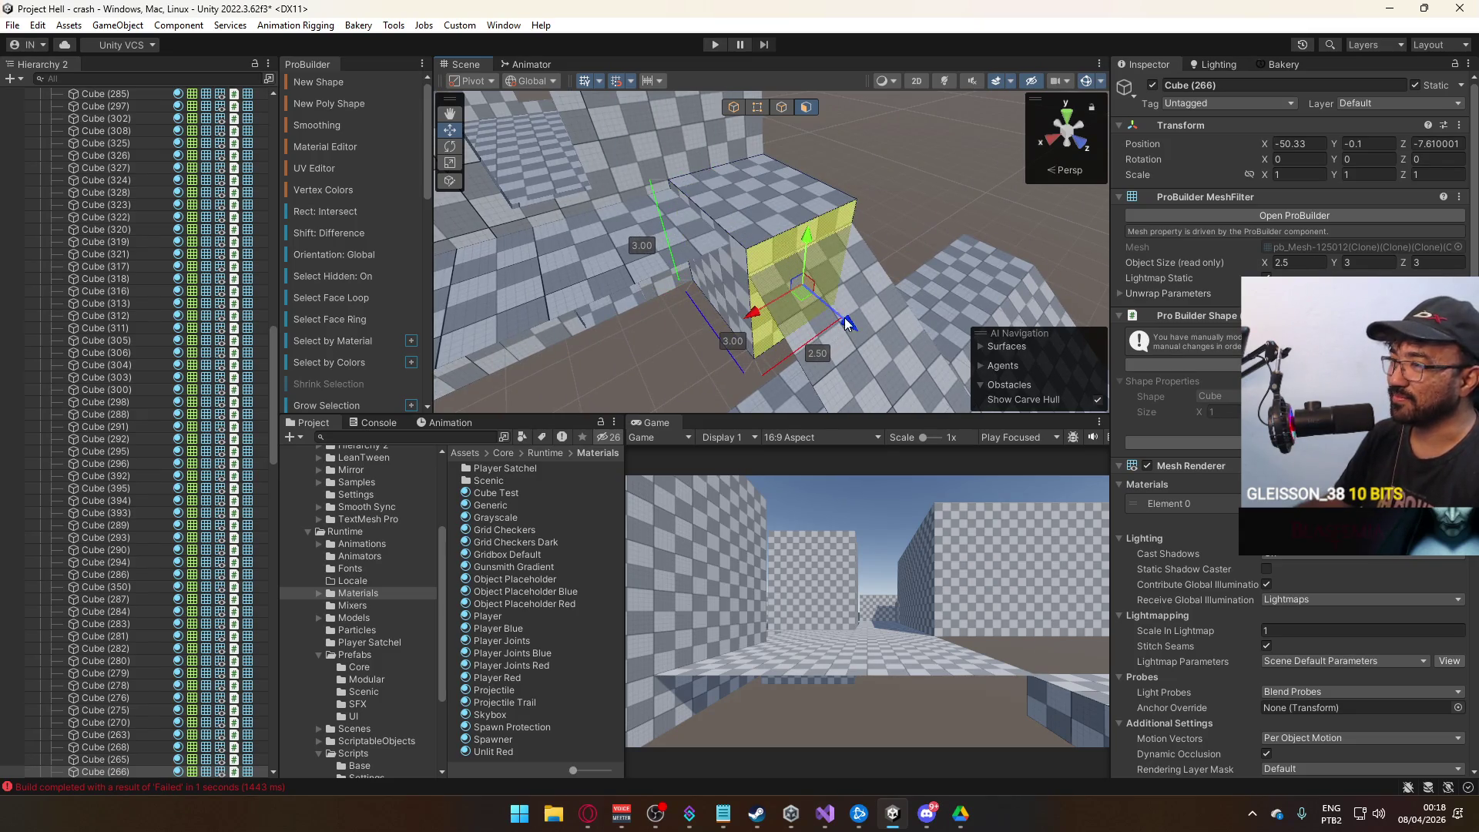
mouse_move(838, 309)
mouse_down()
mouse_move(780, 303)
mouse_move(885, 252)
mouse_move(849, 80)
mouse_move(790, 253)
mouse_move(774, 228)
mouse_move(780, 159)
mouse_up()
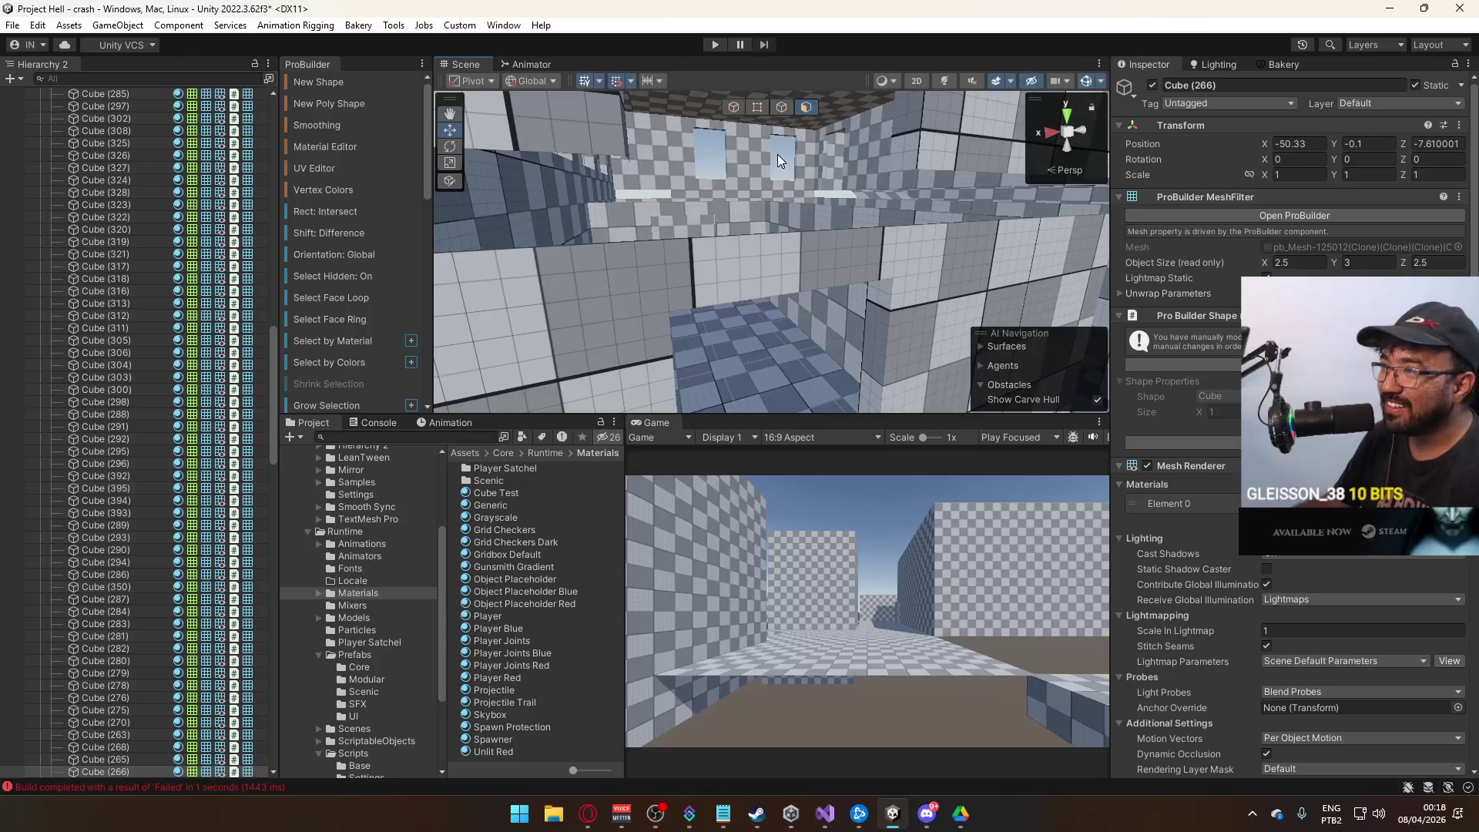
click(732, 108)
Move another face of Cube (266) so it measures 2.5 × 2.8 × 6.5 along the ramp.
mouse_move(834, 191)
mouse_down()
mouse_move(743, 197)
mouse_move(580, 272)
mouse_move(586, 312)
mouse_move(755, 361)
mouse_move(861, 297)
mouse_move(817, 283)
mouse_move(577, 322)
mouse_up()
click(742, 198)
click(897, 271)
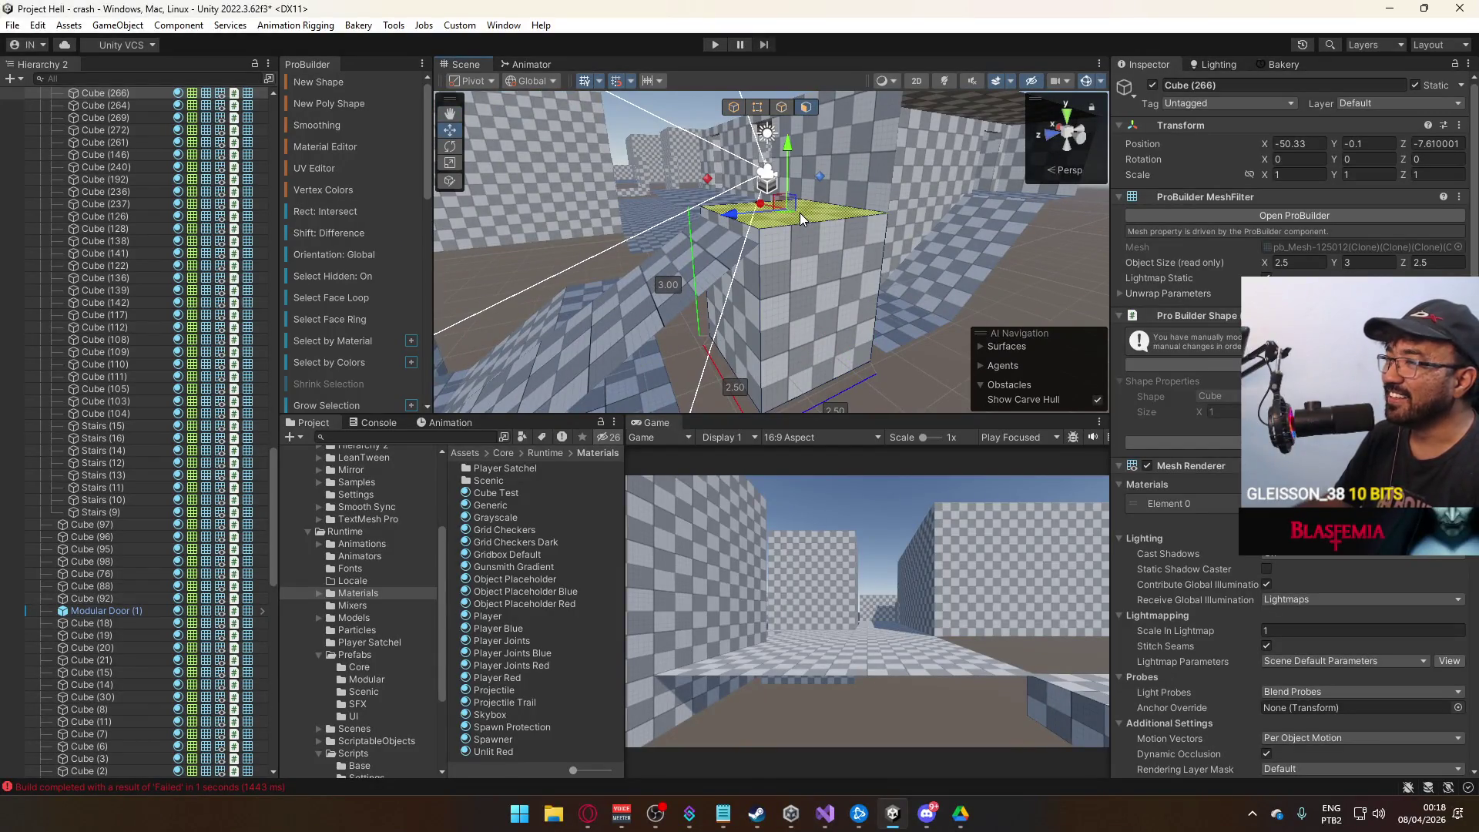
mouse_move(796, 170)
mouse_down()
mouse_move(1163, 64)
mouse_move(1141, 159)
mouse_move(955, 200)
mouse_move(953, 185)
mouse_up()
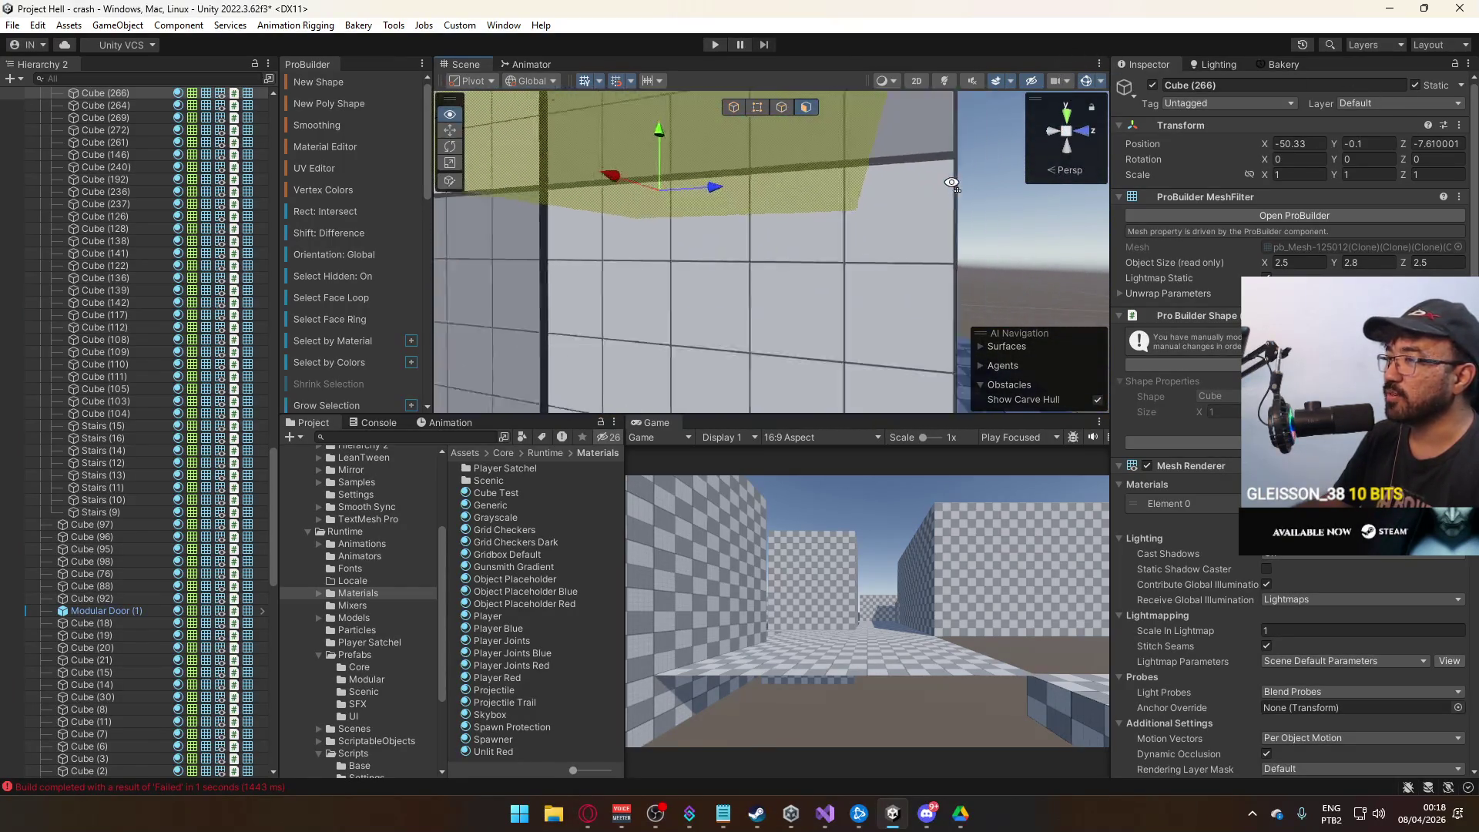
key(f)
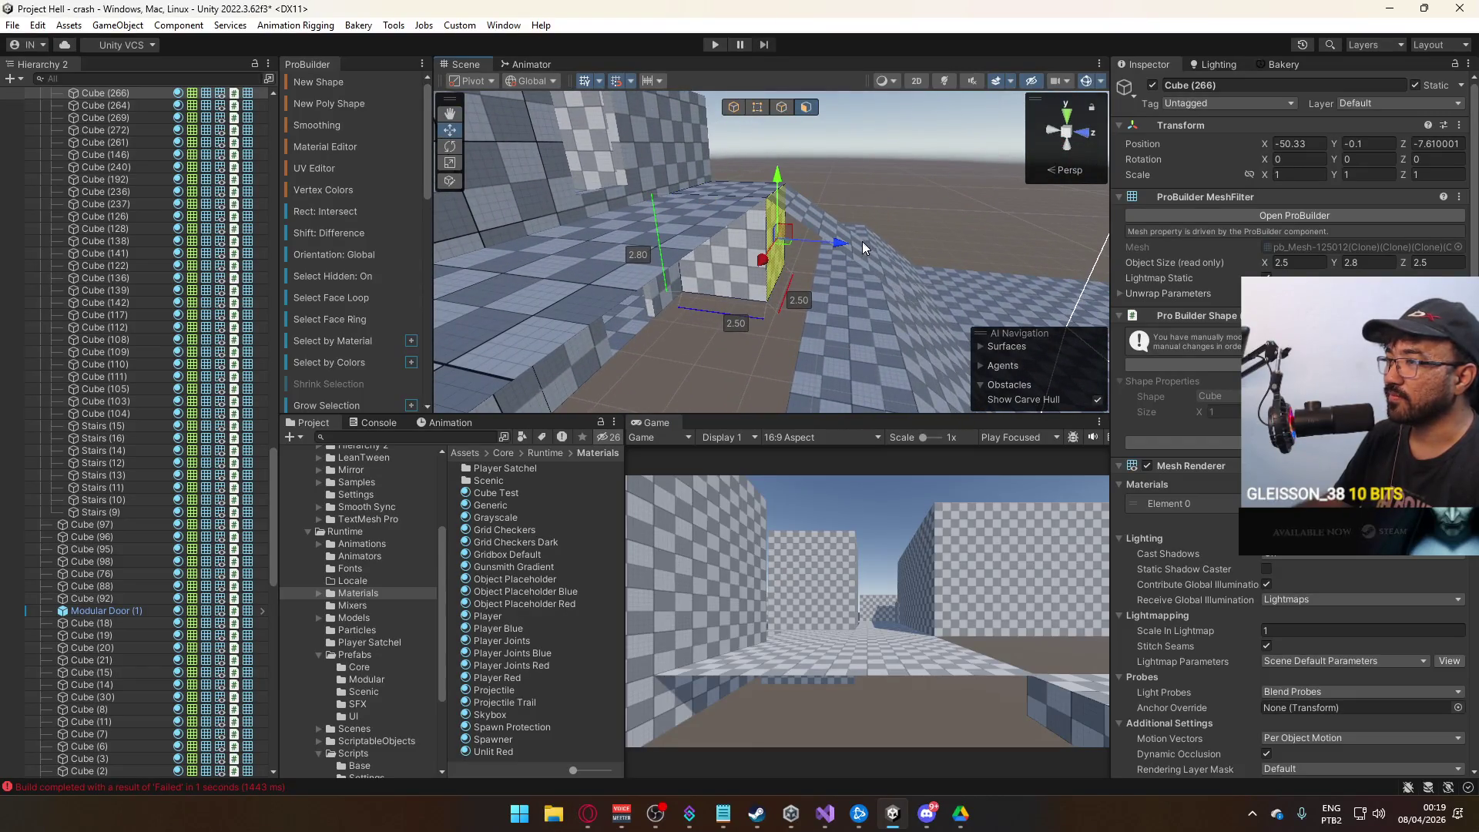
mouse_move(996, 252)
mouse_down()
mouse_move(909, 220)
mouse_move(937, 218)
mouse_move(921, 232)
mouse_move(927, 257)
mouse_move(785, 195)
mouse_move(912, 185)
mouse_up()
key(f)
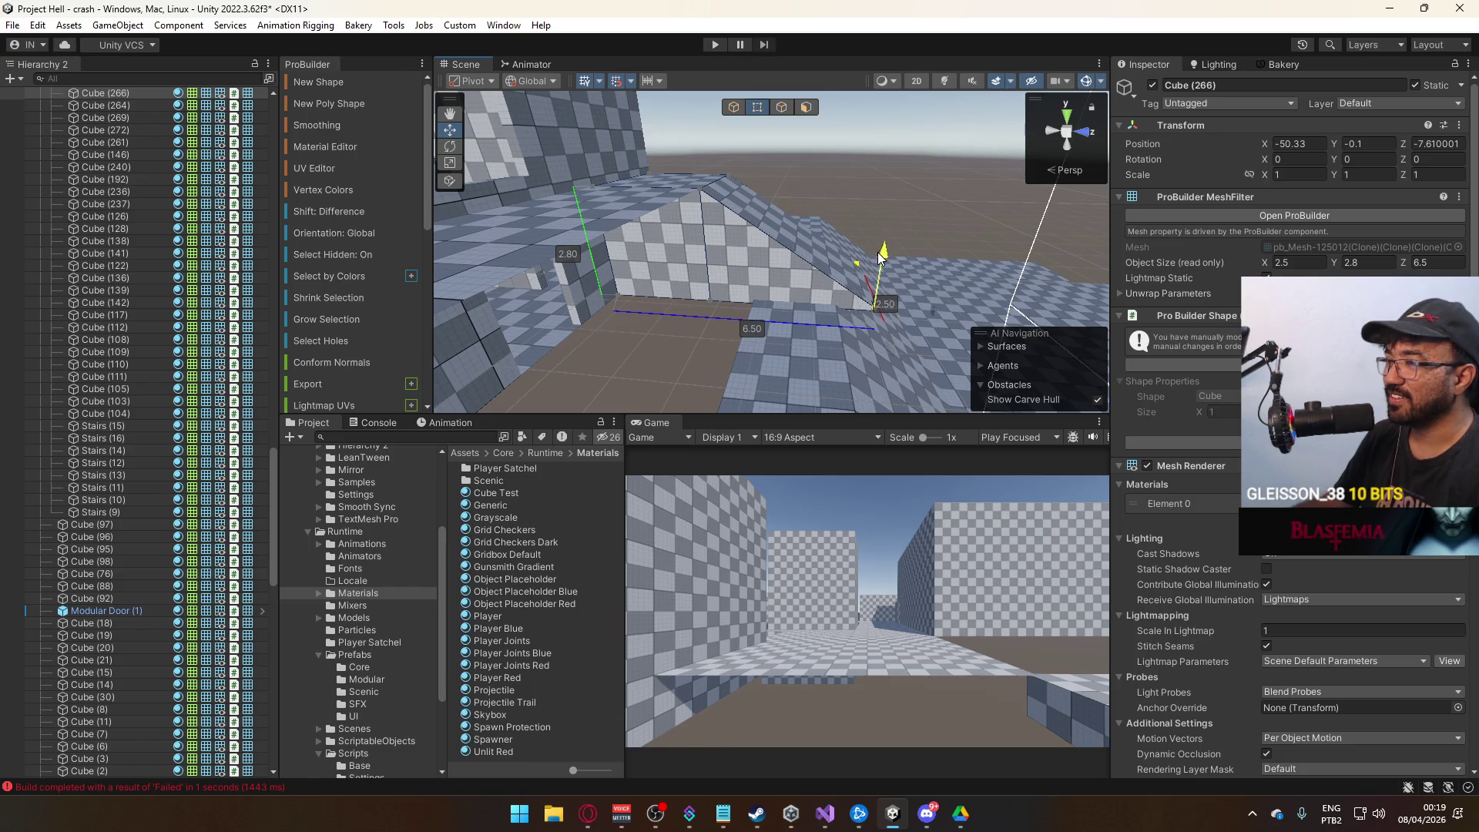
mouse_move(878, 258)
mouse_down()
mouse_move(815, 307)
mouse_move(955, 119)
mouse_up()
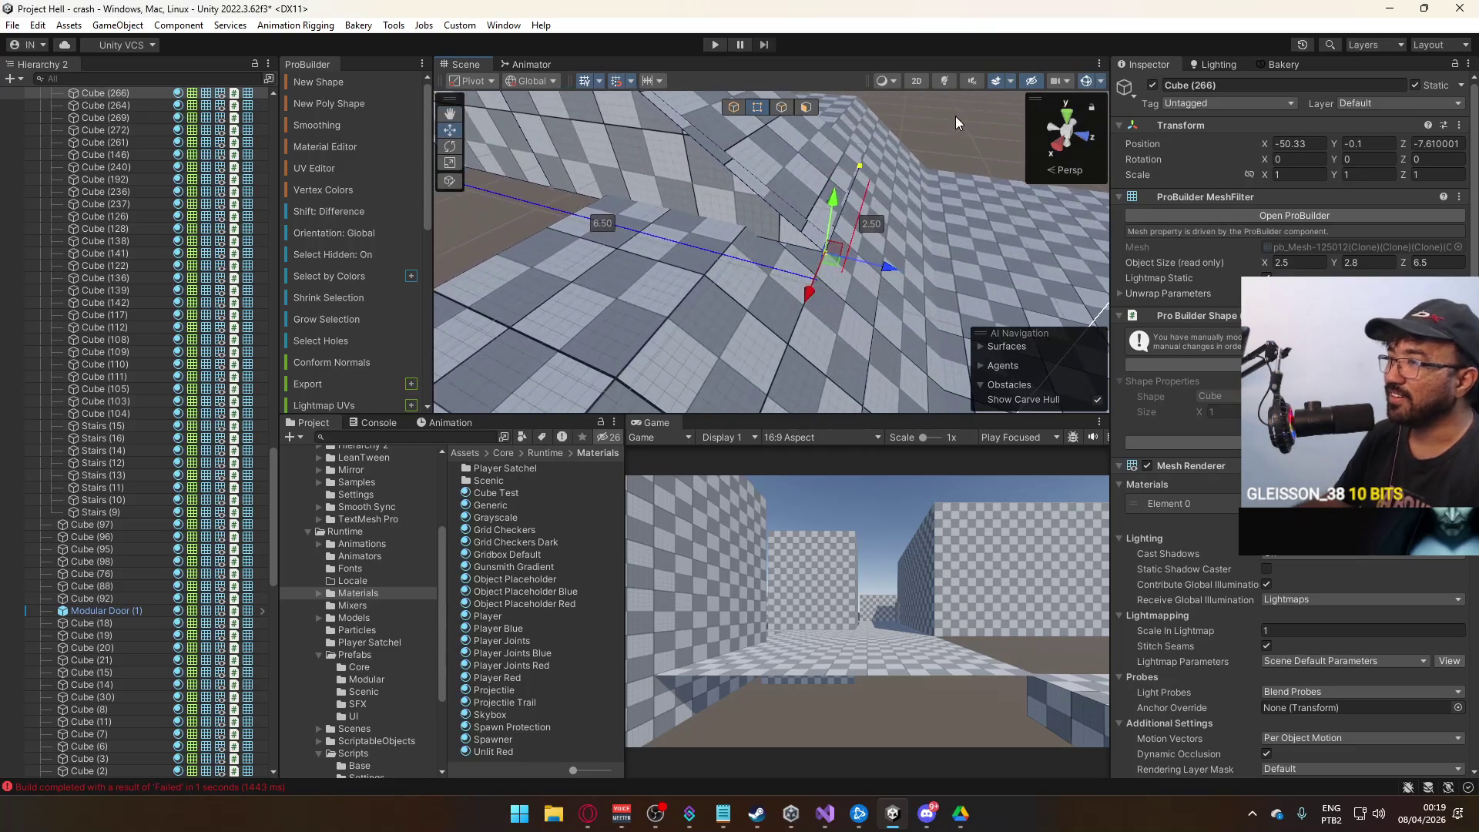
mouse_move(888, 287)
mouse_down()
mouse_move(973, 255)
mouse_move(936, 219)
mouse_up()
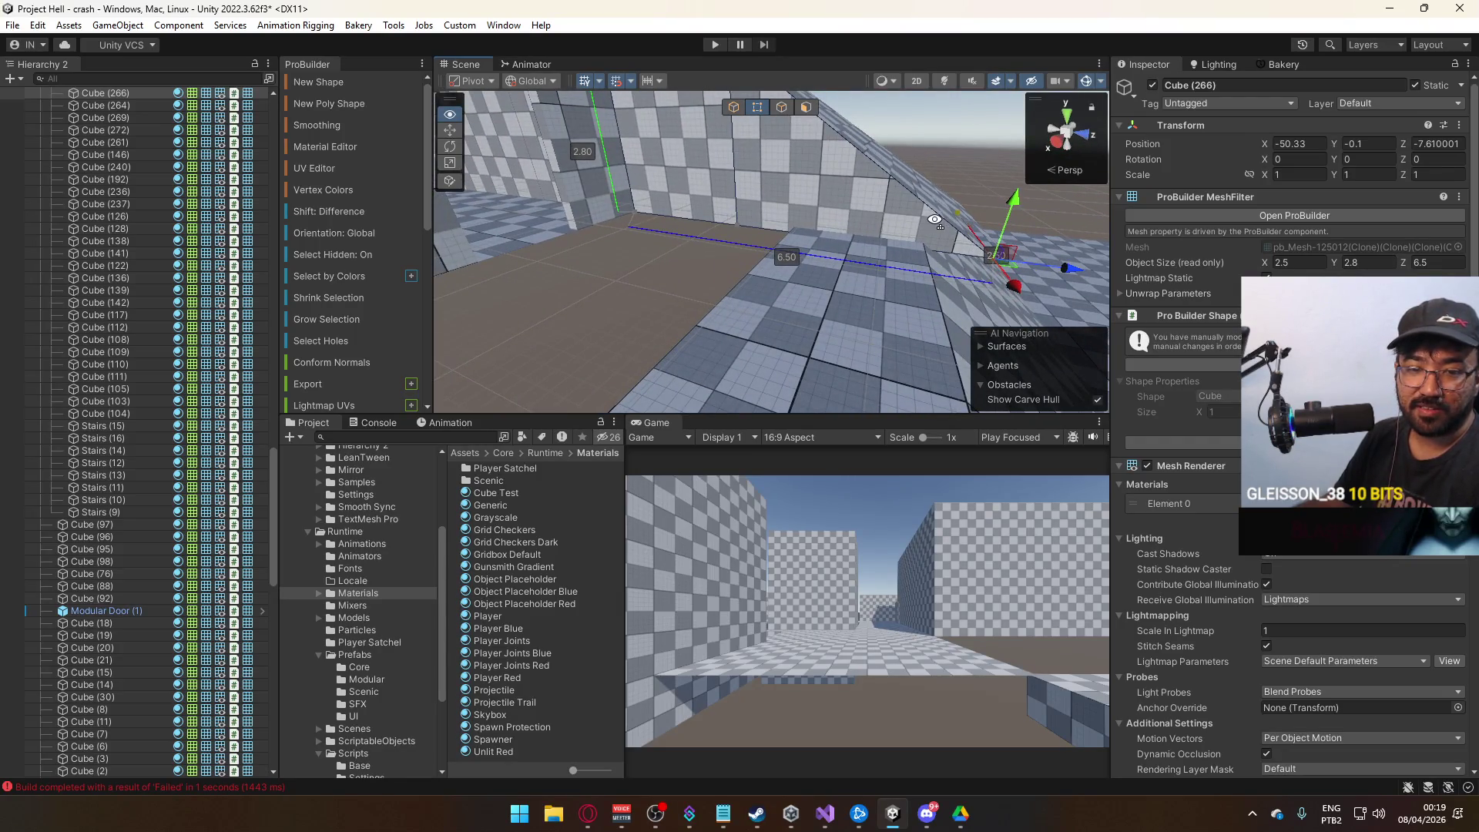
mouse_move(935, 220)
mouse_down()
mouse_move(926, 146)
mouse_move(839, 146)
mouse_move(851, 267)
mouse_up()
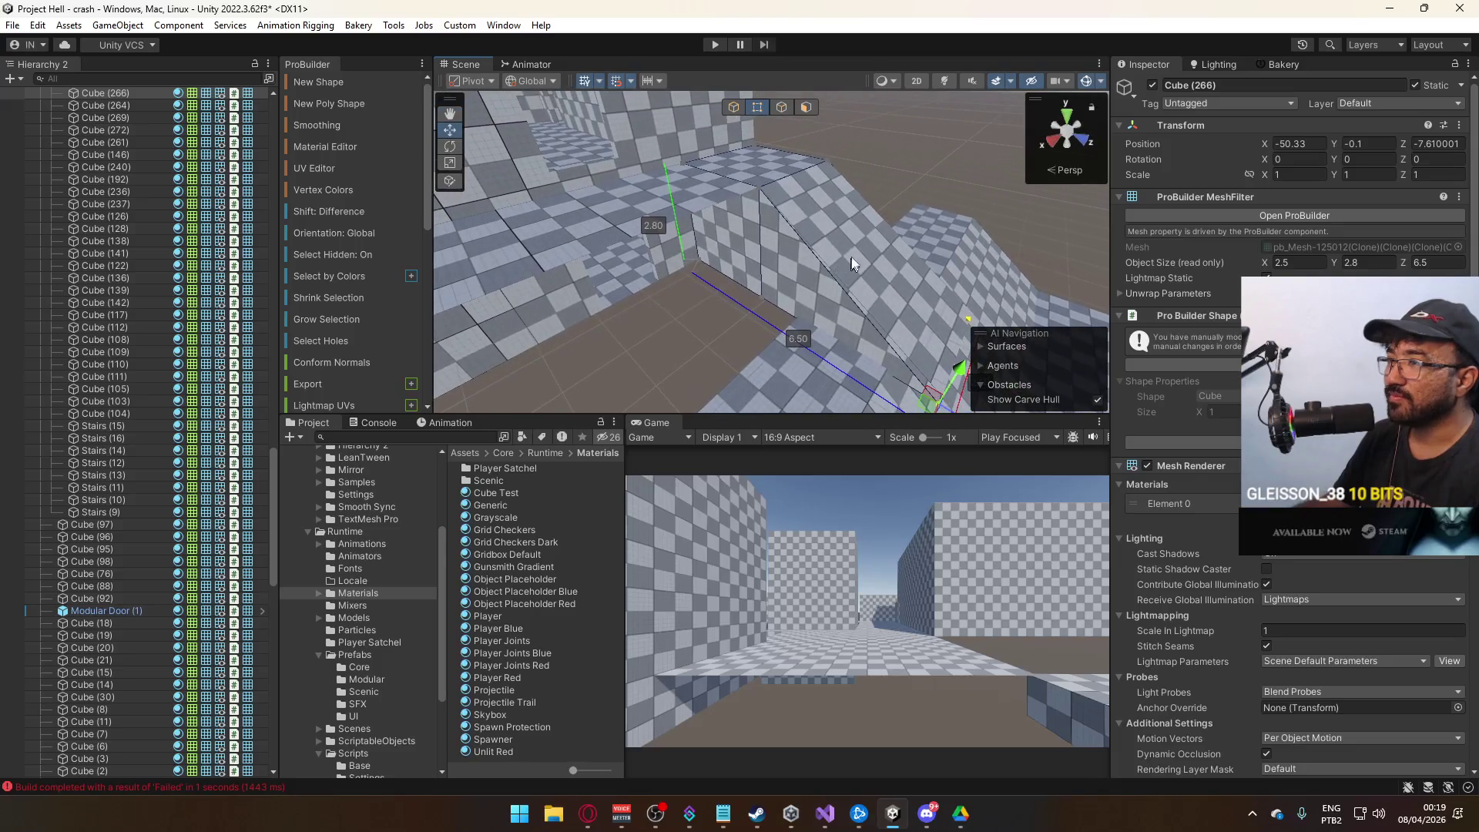
Delete the top face of floor strip Cube (53) and reset its pivot.
click(805, 106)
click(684, 192)
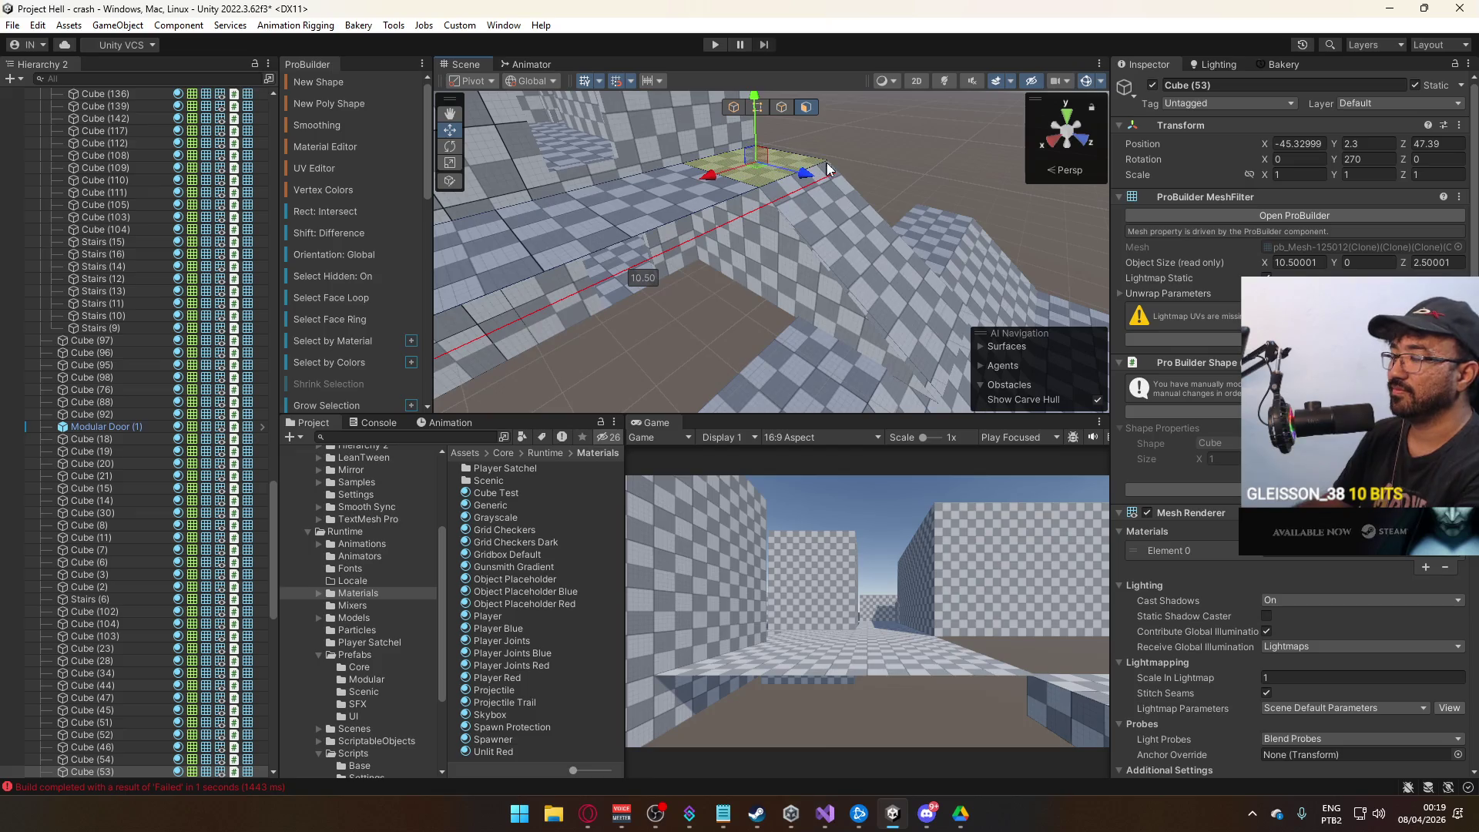
key(Delete)
click(759, 107)
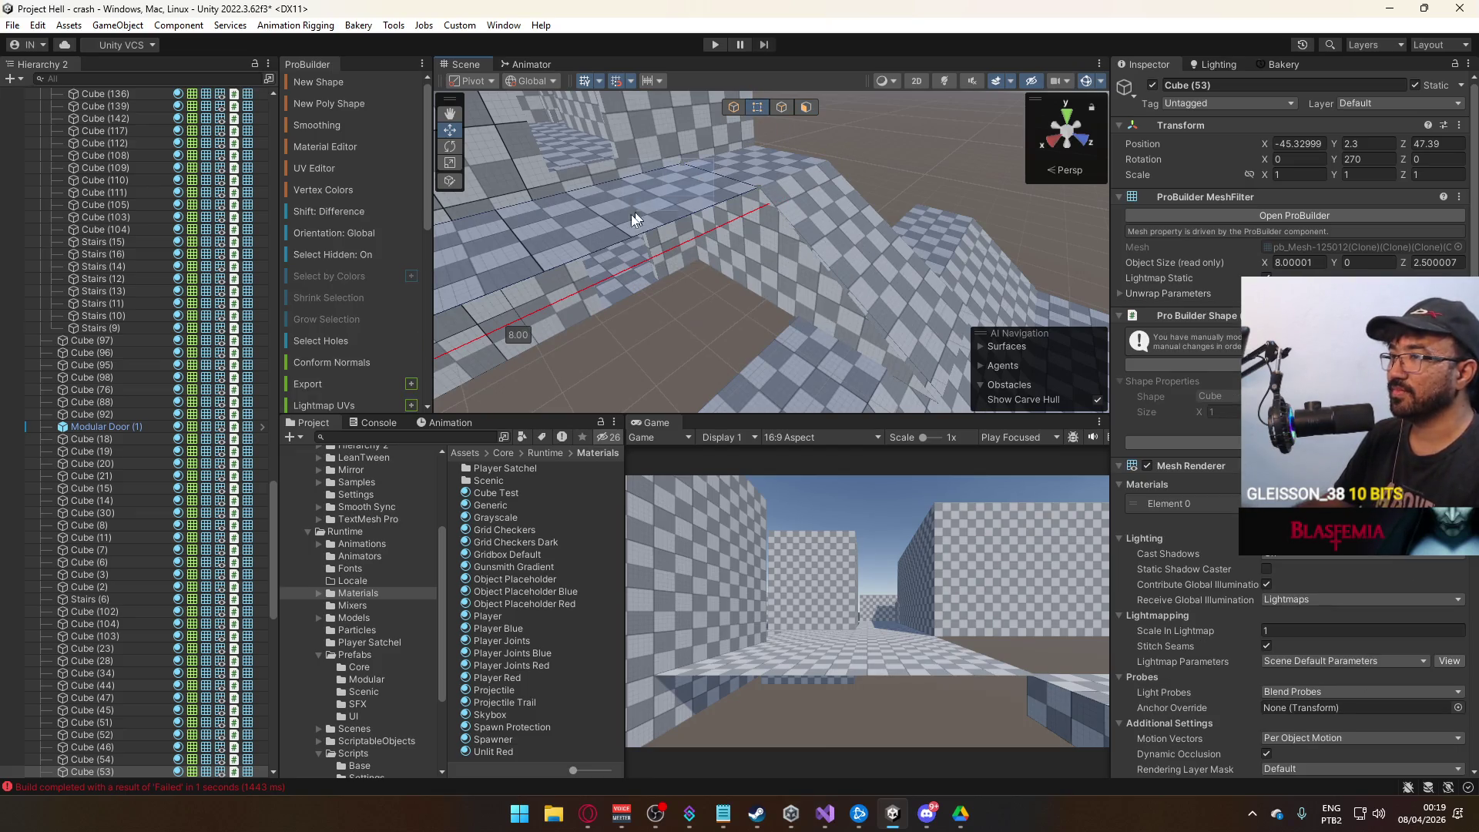
key(ctrl+j)
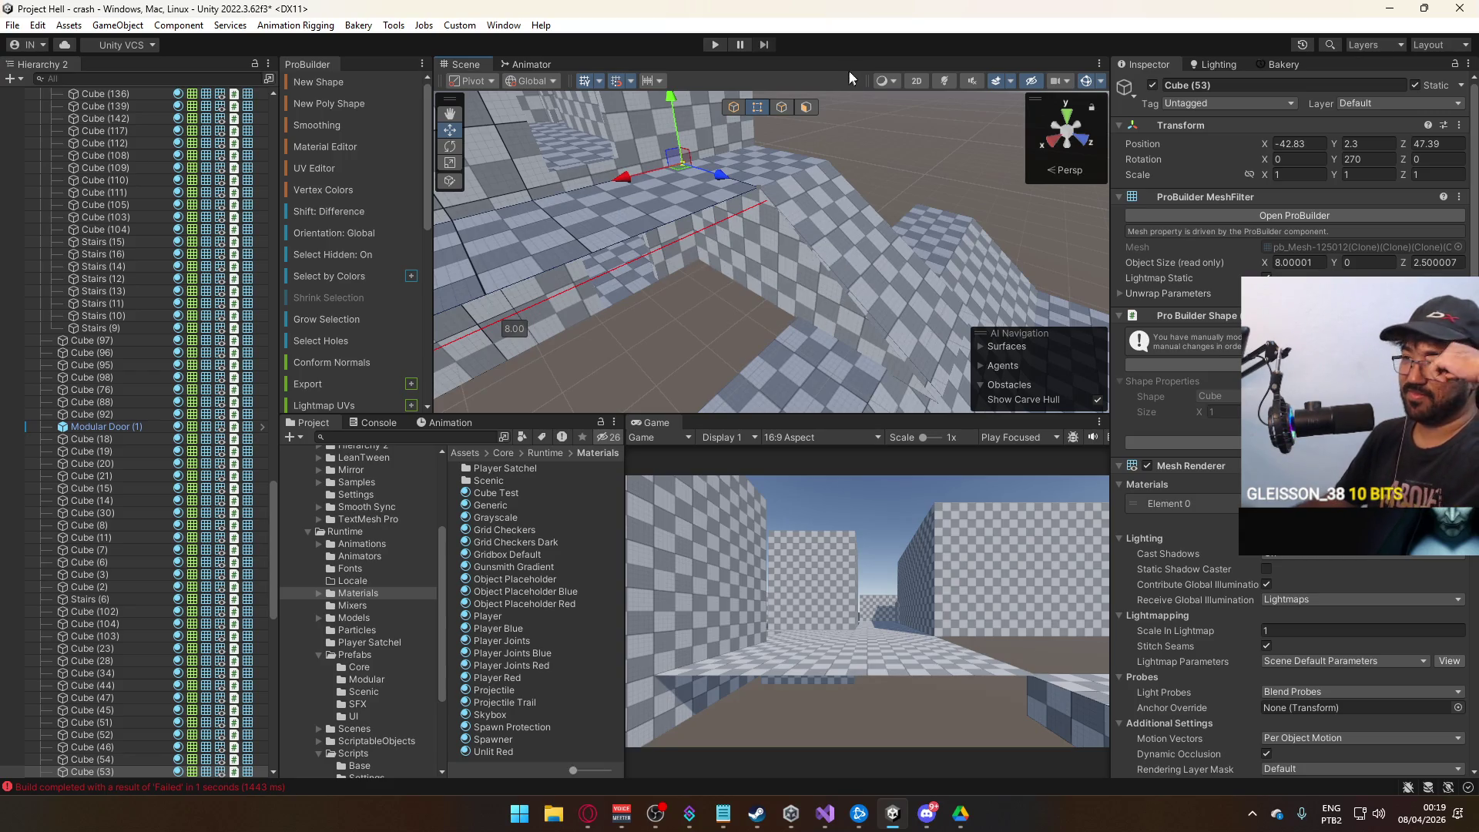
Duplicate the 16×14 floor slab Cube (46) and shift the copy along X.
click(816, 162)
mouse_move(817, 162)
mouse_down()
mouse_move(942, 261)
mouse_move(686, 254)
mouse_move(686, 214)
mouse_move(740, 272)
mouse_move(846, 299)
mouse_move(646, 278)
mouse_move(653, 159)
mouse_up()
click(742, 272)
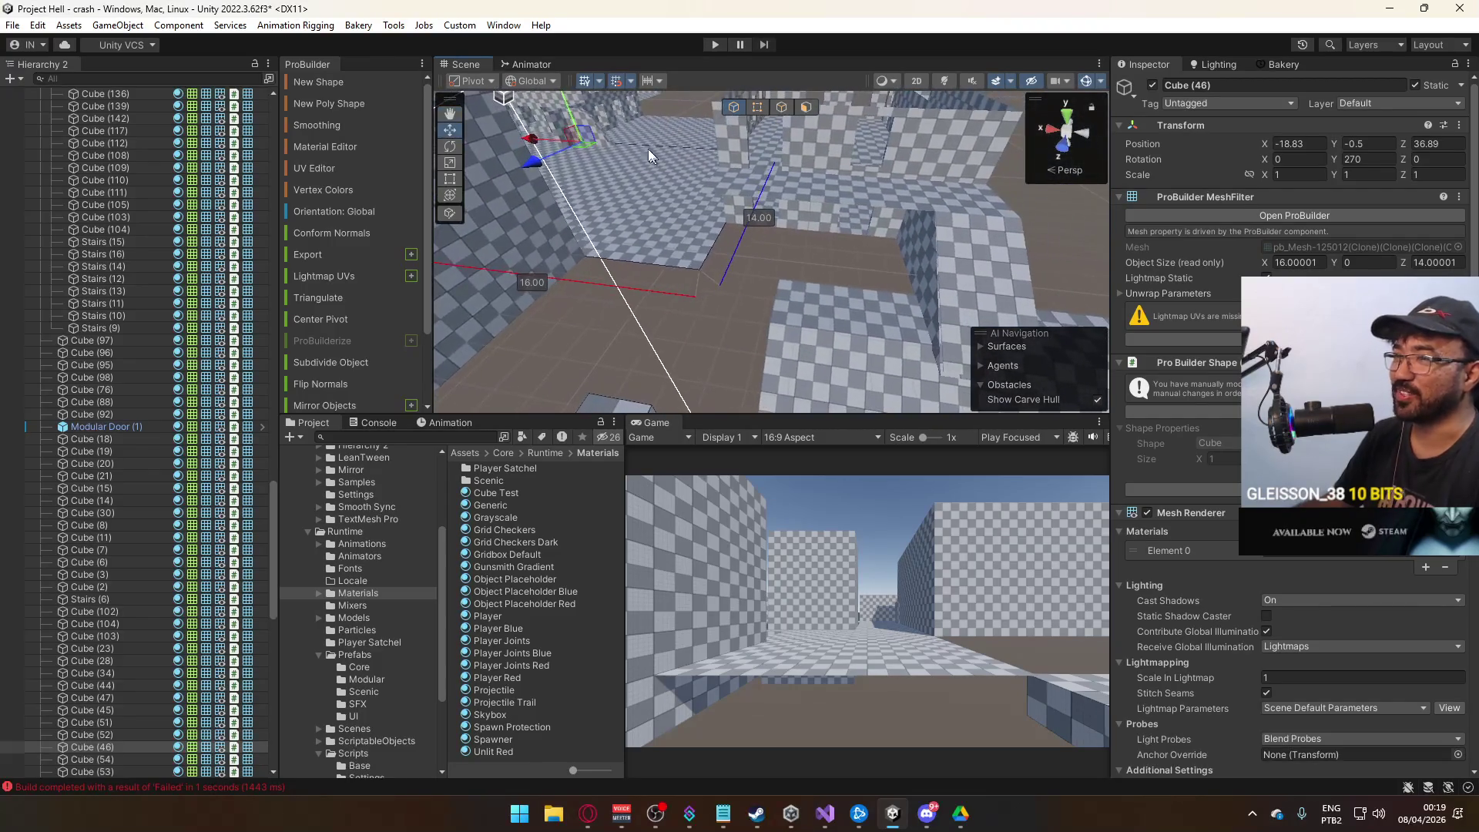
key(ctrl+d)
mouse_move(558, 154)
mouse_down()
mouse_move(743, 185)
mouse_move(710, 188)
mouse_move(871, 259)
mouse_move(853, 279)
mouse_move(848, 242)
mouse_up()
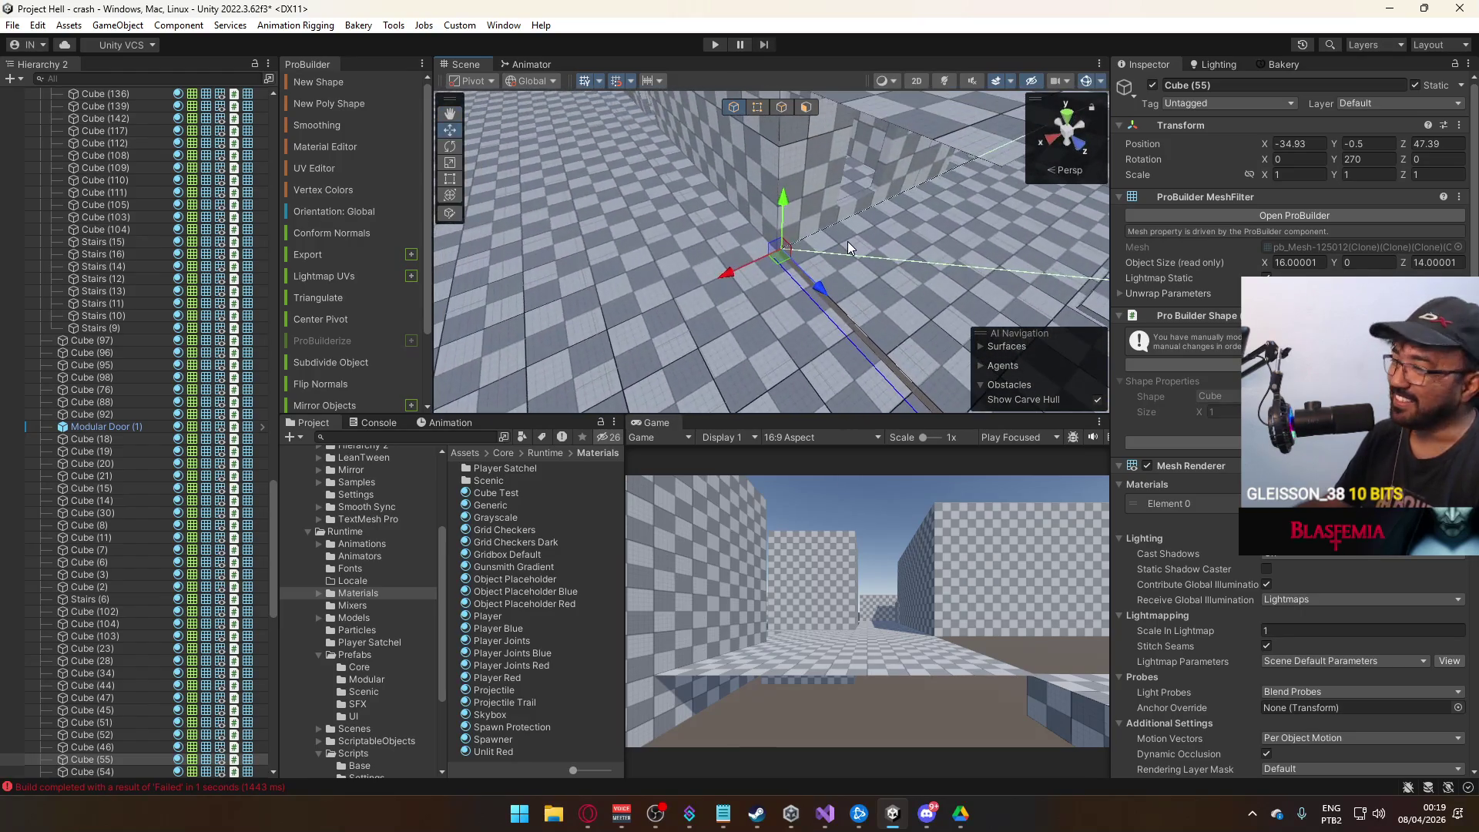
mouse_move(745, 272)
mouse_down()
mouse_move(723, 273)
mouse_move(838, 134)
mouse_move(946, 189)
mouse_up()
Drag the copy's edges inward in Vertex mode to trim it to about 8 × 3.5.
click(758, 107)
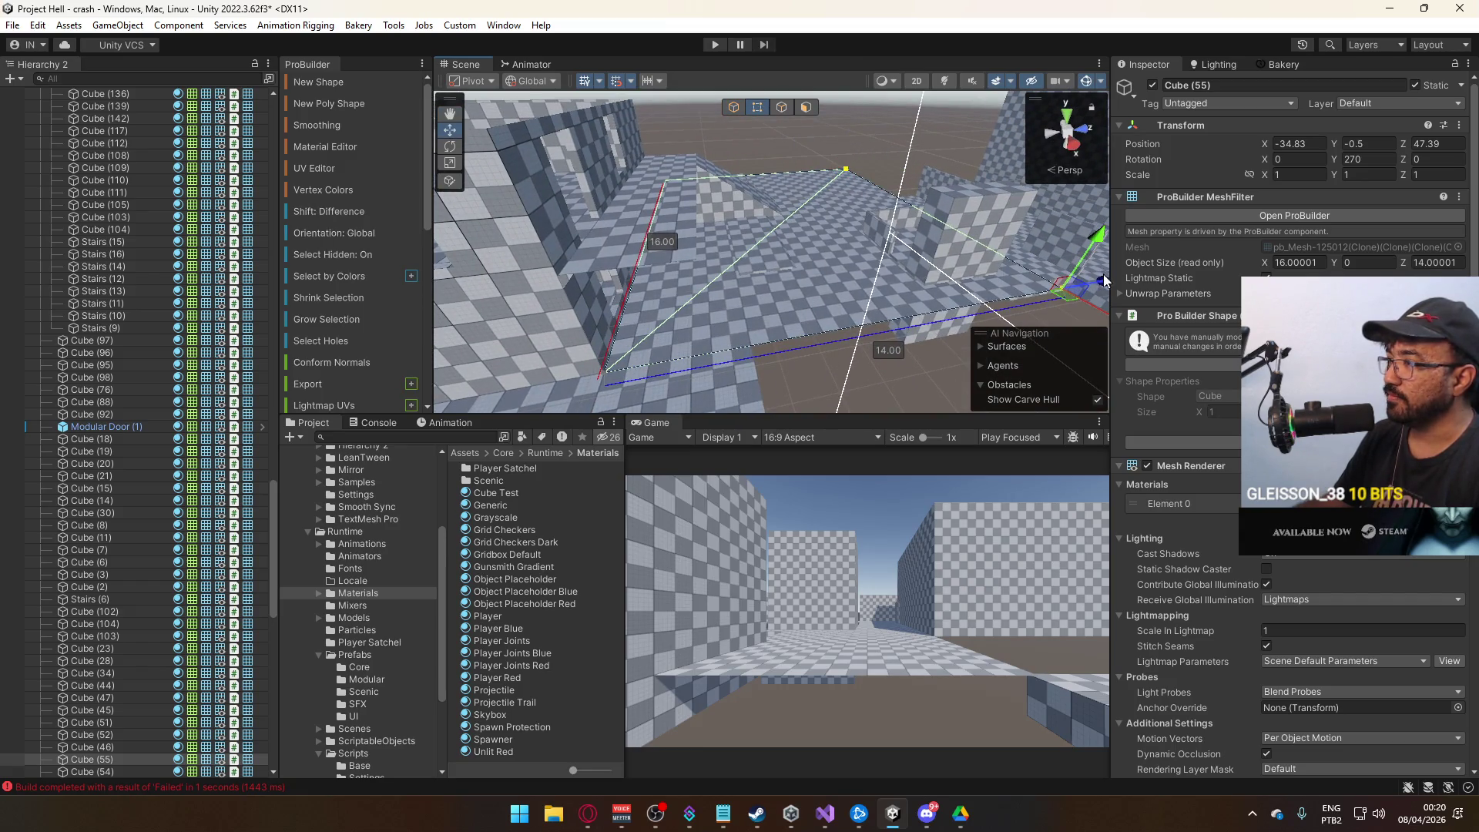
drag(1105, 279, 903, 316)
mouse_move(808, 331)
mouse_down()
mouse_move(826, 250)
mouse_move(810, 219)
mouse_move(927, 296)
mouse_up()
mouse_move(818, 285)
mouse_down()
mouse_move(698, 292)
mouse_move(757, 233)
mouse_move(1048, 239)
mouse_up()
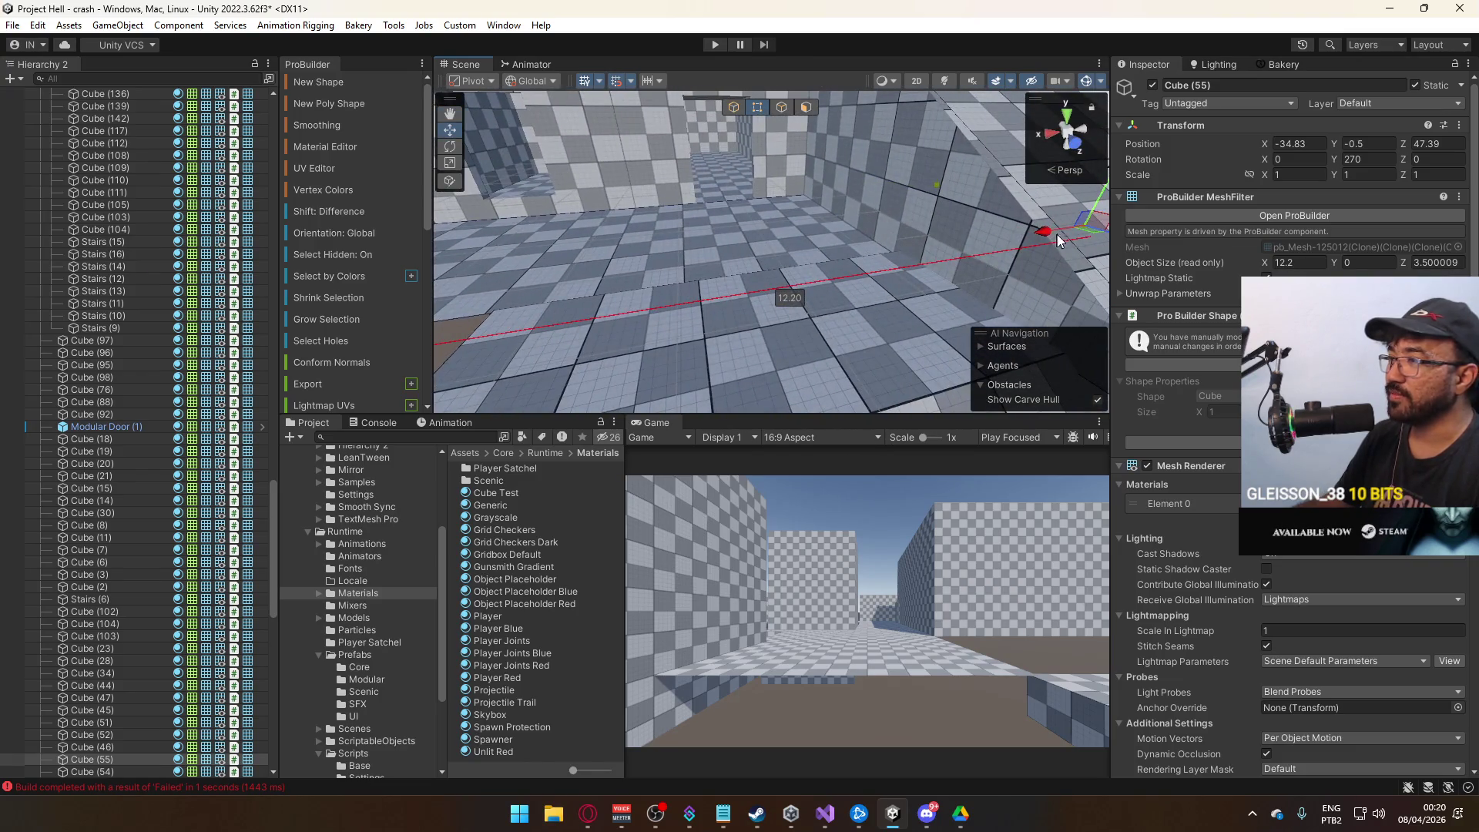
drag(843, 269, 788, 104)
click(737, 109)
Select the ramp Cube (54), block Cube (266), then floor slab Cube (55).
mouse_move(852, 232)
mouse_down()
mouse_move(941, 224)
mouse_move(914, 274)
mouse_up()
drag(879, 294, 912, 279)
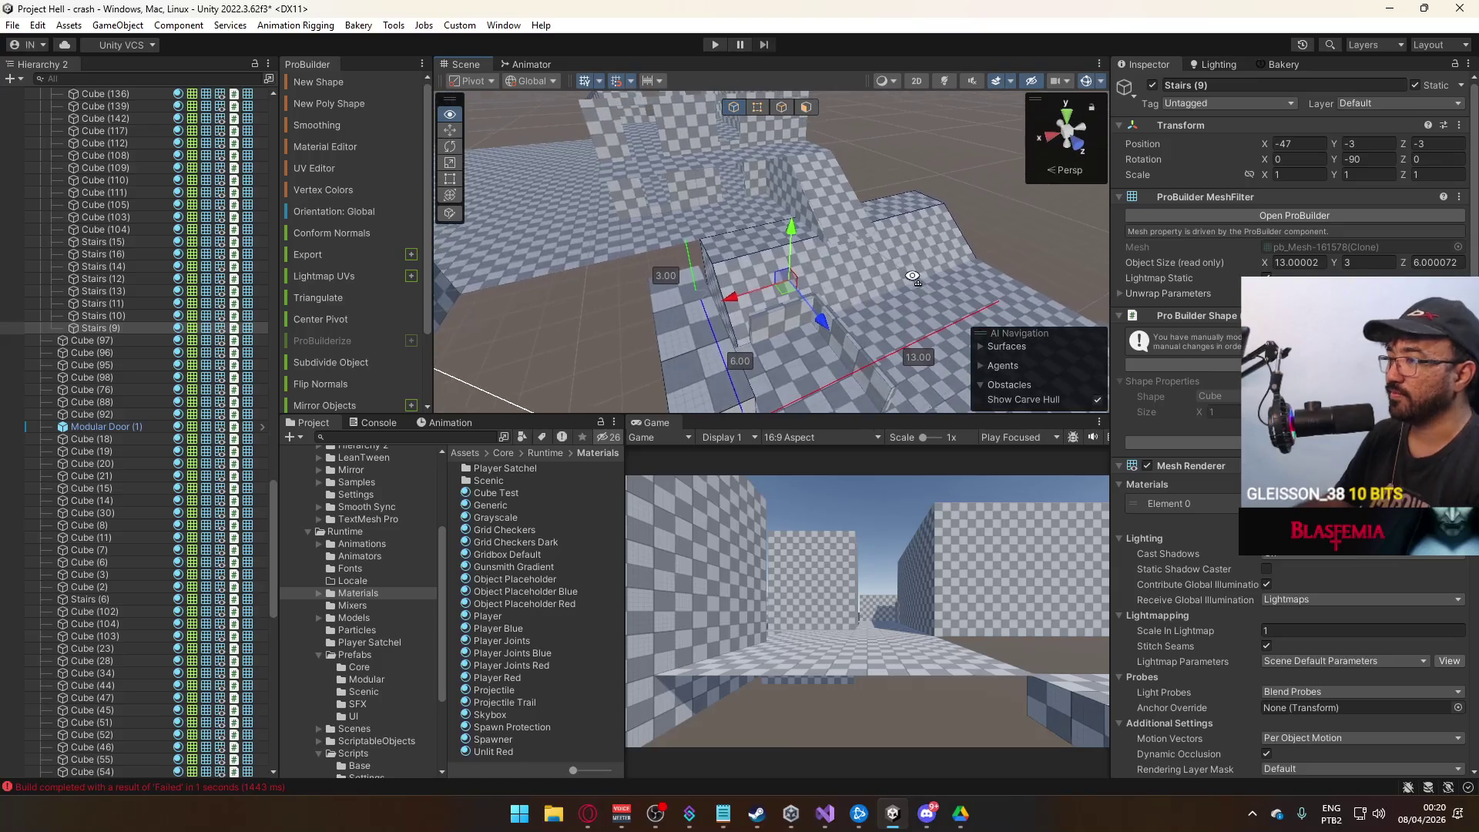
click(840, 223)
click(900, 220)
mouse_move(900, 220)
mouse_down()
mouse_move(910, 191)
mouse_move(848, 225)
mouse_move(880, 154)
mouse_move(846, 255)
mouse_up()
click(905, 200)
click(848, 225)
click(861, 236)
click(862, 236)
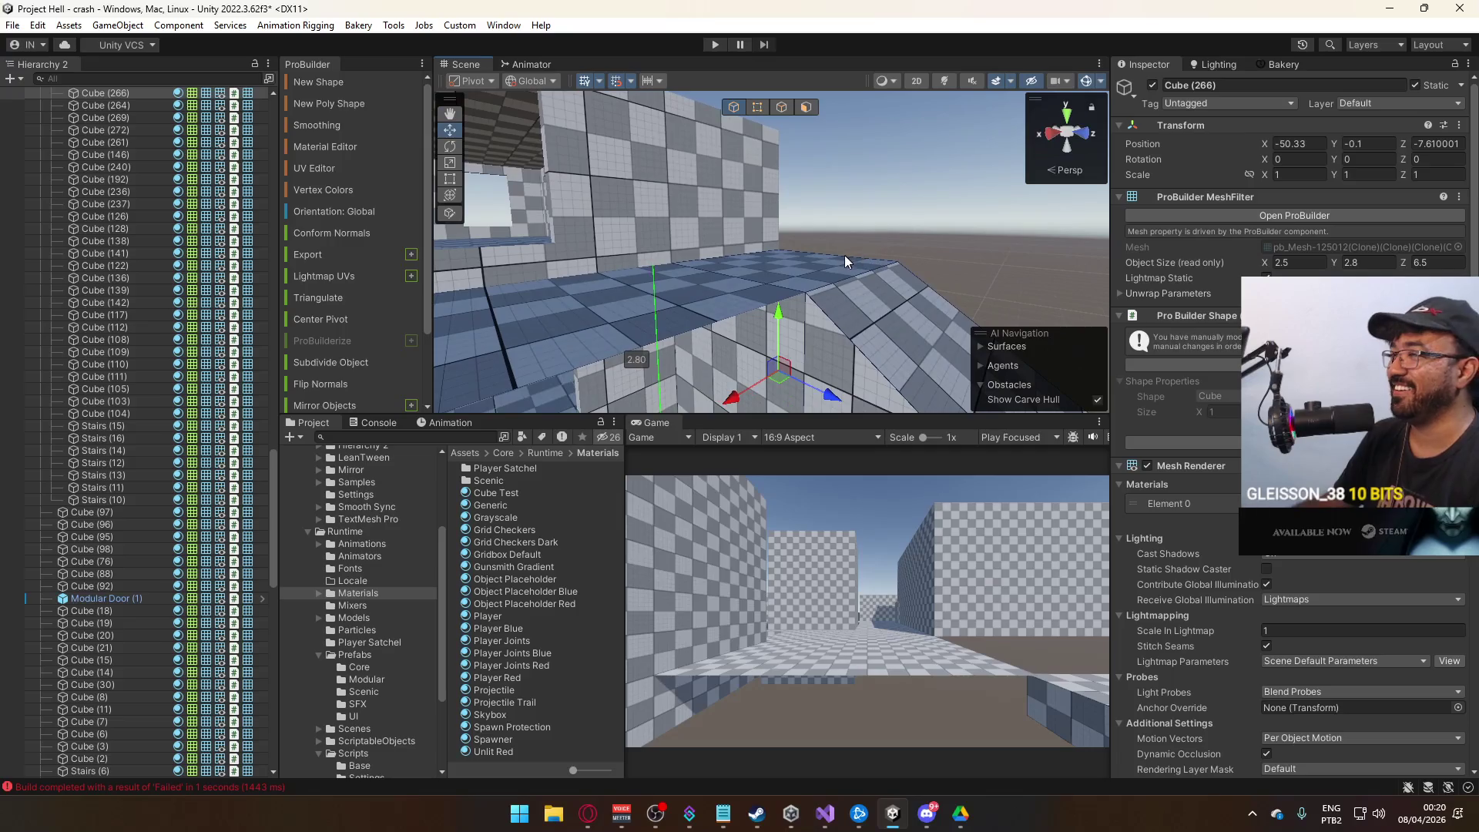
mouse_move(846, 310)
mouse_down()
mouse_move(707, 355)
mouse_move(697, 339)
mouse_move(753, 198)
mouse_move(667, 309)
mouse_move(515, 285)
mouse_move(758, 293)
mouse_up()
click(707, 355)
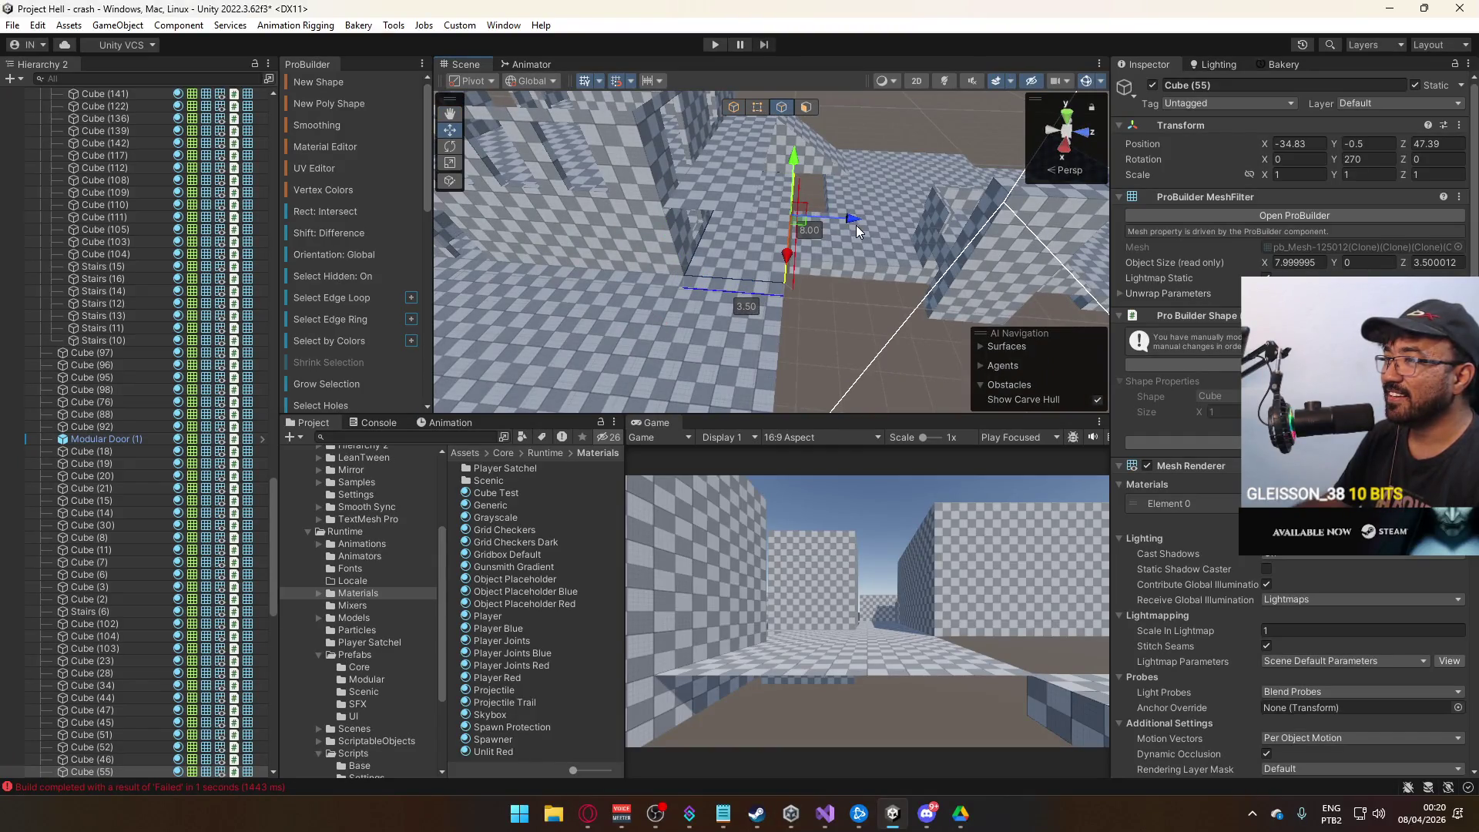
Stretch floor slab Cube (55) to 8.5 deep and 10.5 wide, undoing one trial stretch.
mouse_move(916, 235)
mouse_down()
mouse_move(809, 251)
mouse_move(557, 247)
mouse_move(879, 235)
mouse_up()
key(ctrl+z)
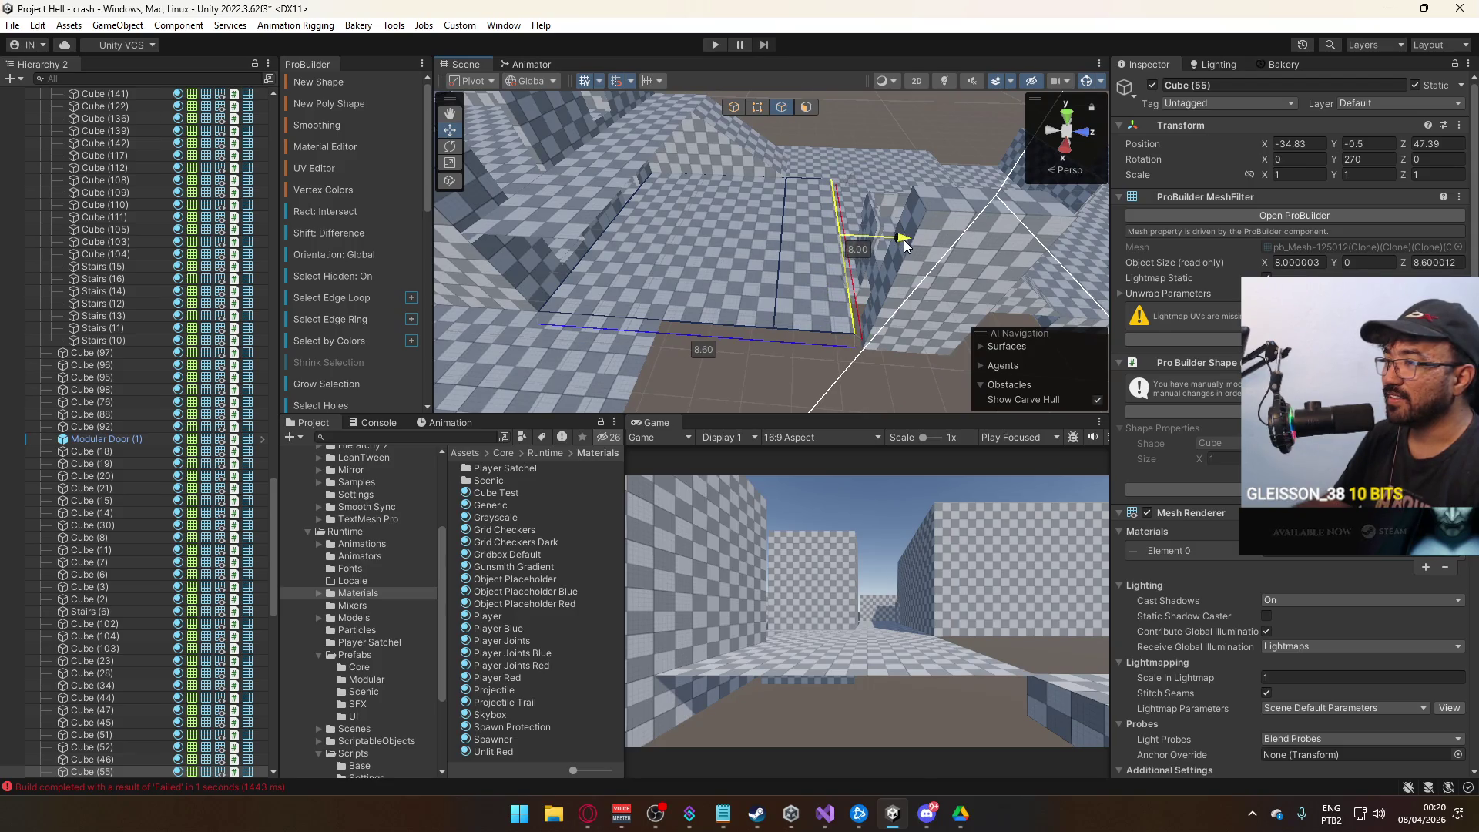
mouse_move(903, 245)
mouse_down()
mouse_move(629, 316)
mouse_move(591, 311)
mouse_up()
mouse_move(705, 316)
mouse_down()
mouse_move(692, 316)
mouse_move(921, 143)
mouse_move(910, 146)
mouse_up()
click(909, 146)
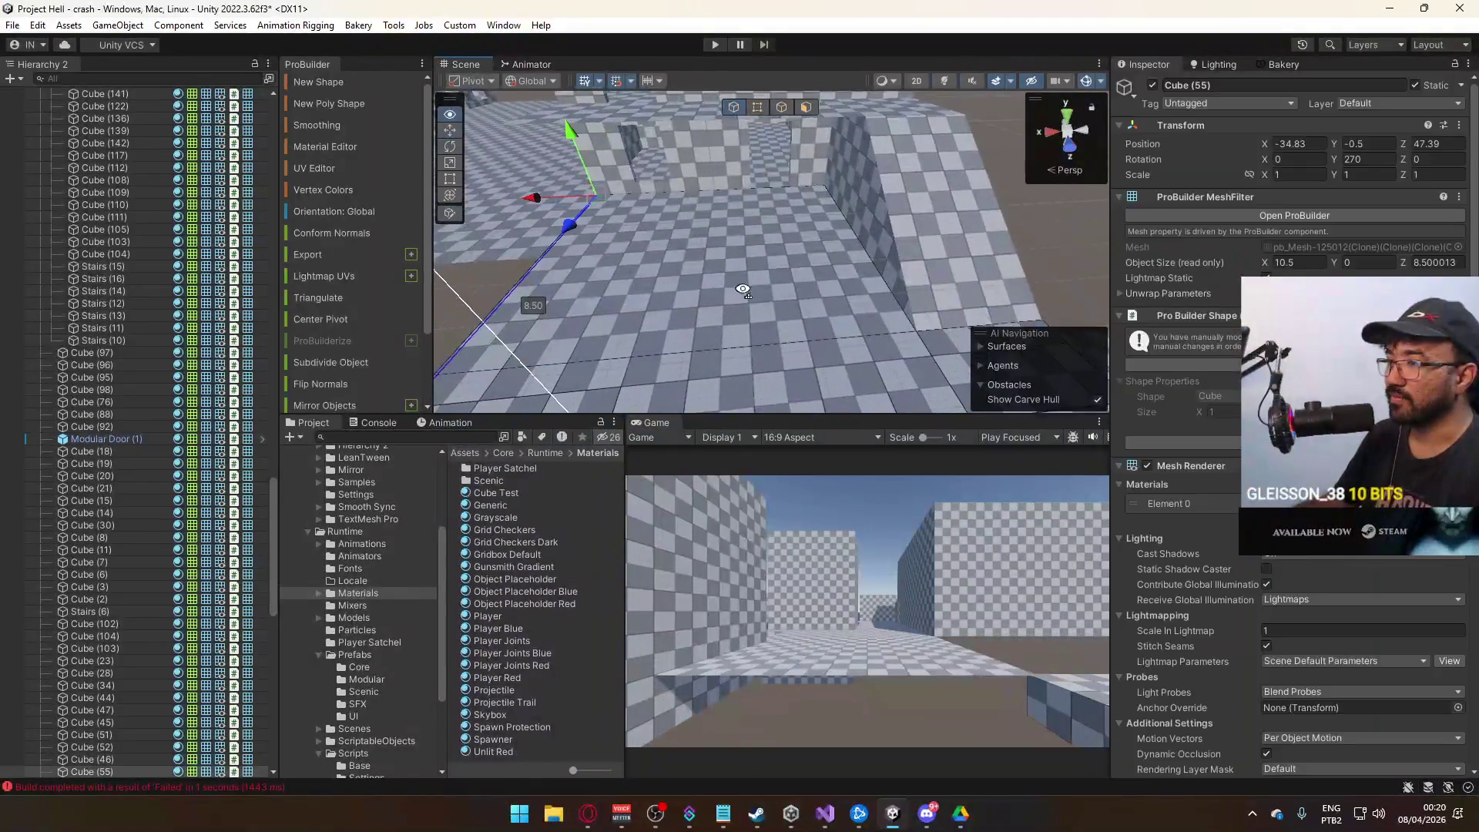
scroll(967, 260, up, 3)
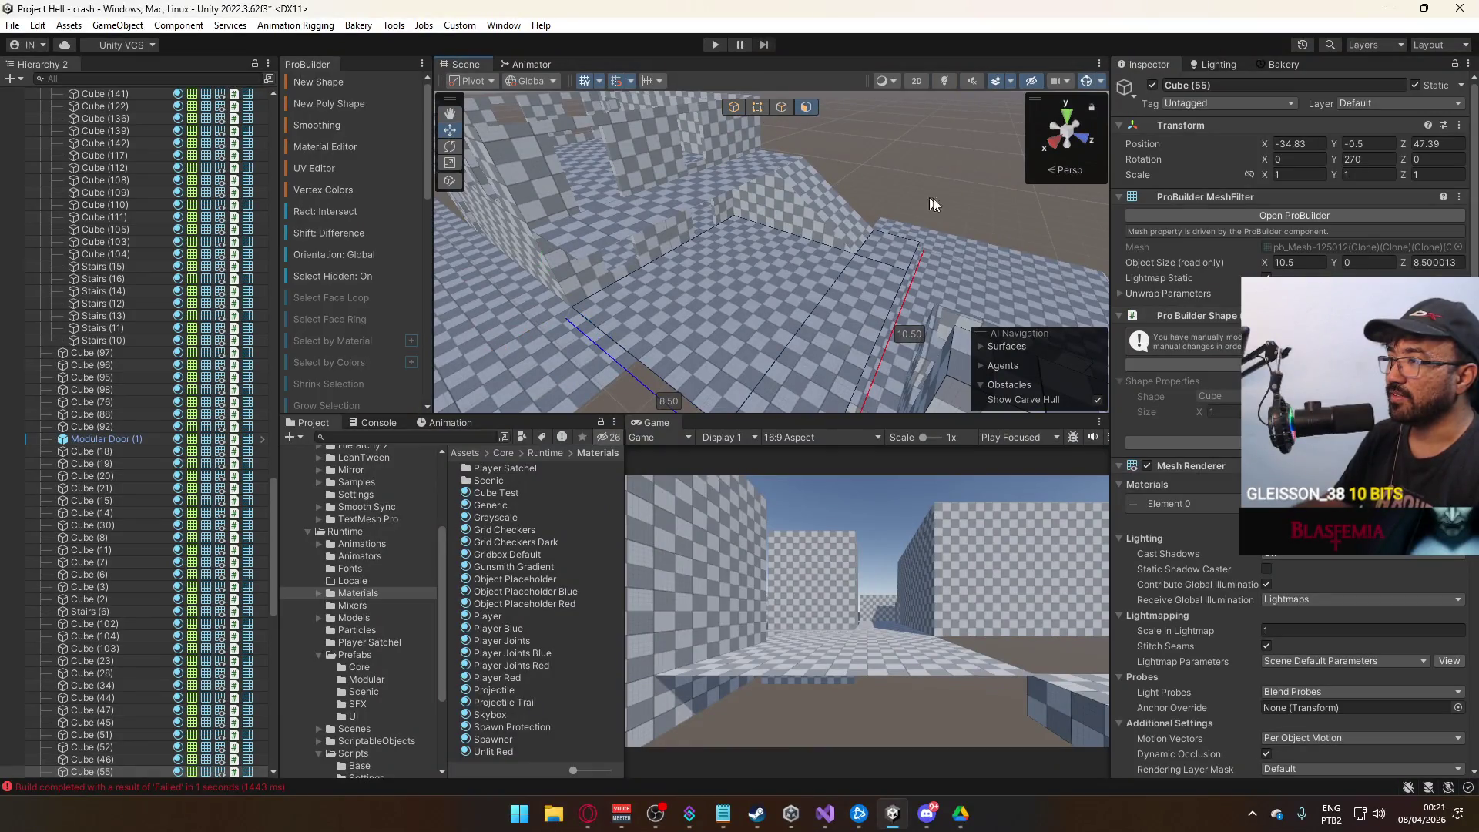
drag(920, 201, 638, 260)
Rebuild the checker UVs of the floor slab's top face in the UV Editor.
click(329, 171)
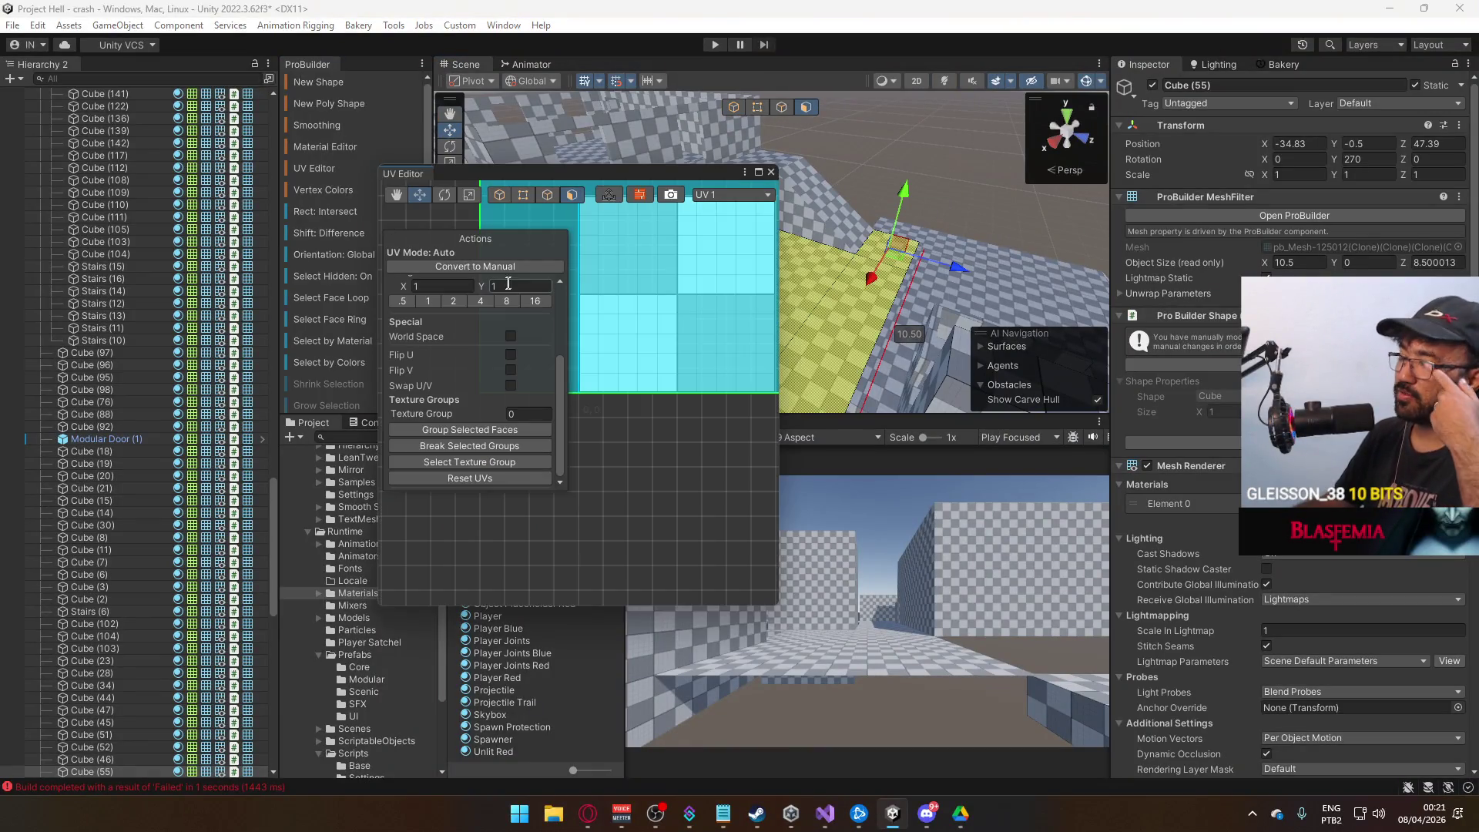
click(476, 472)
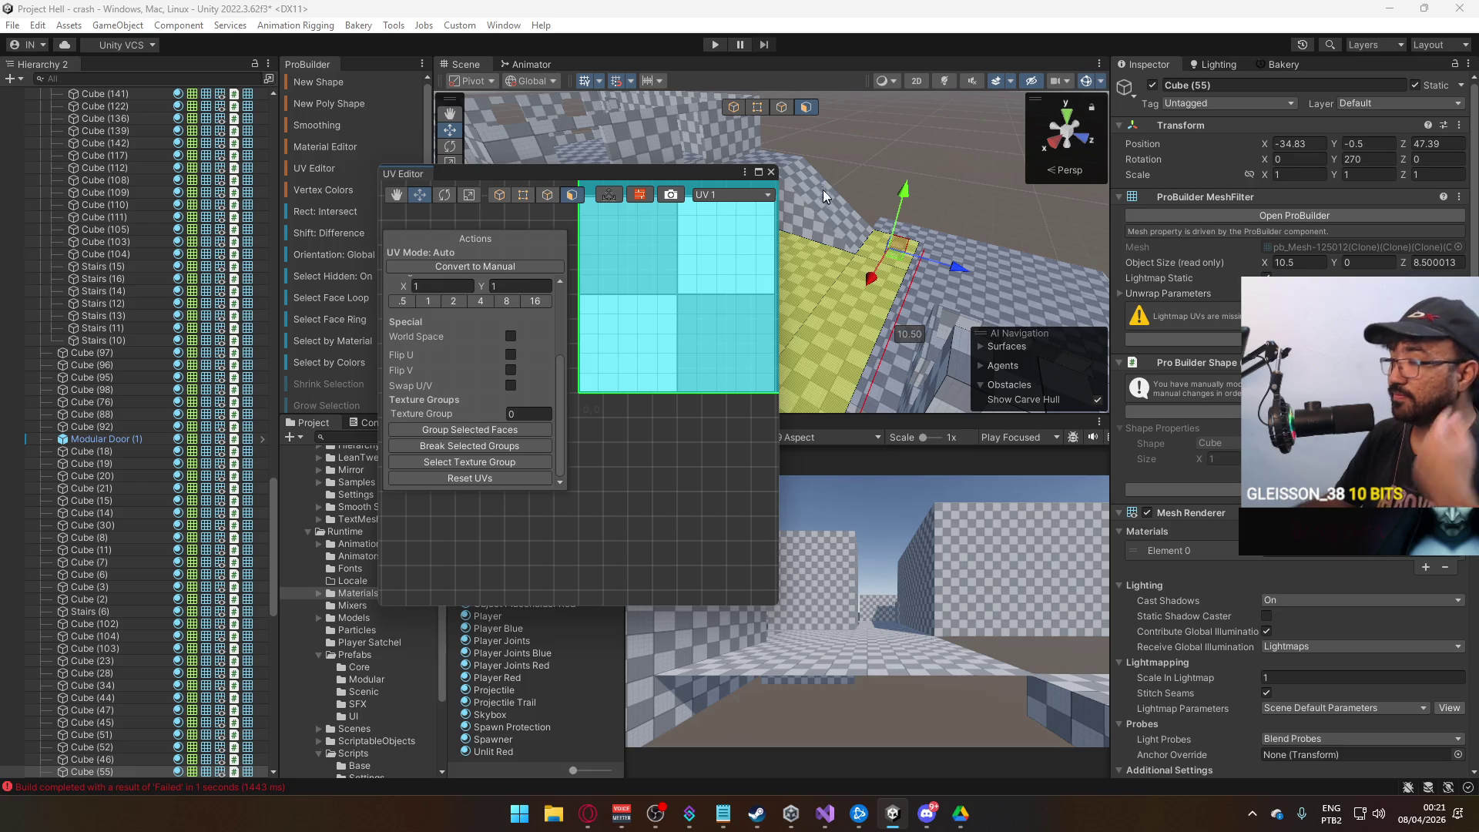
click(770, 172)
Clear the face selection and select the thin wall piece beside the floor slab.
click(905, 150)
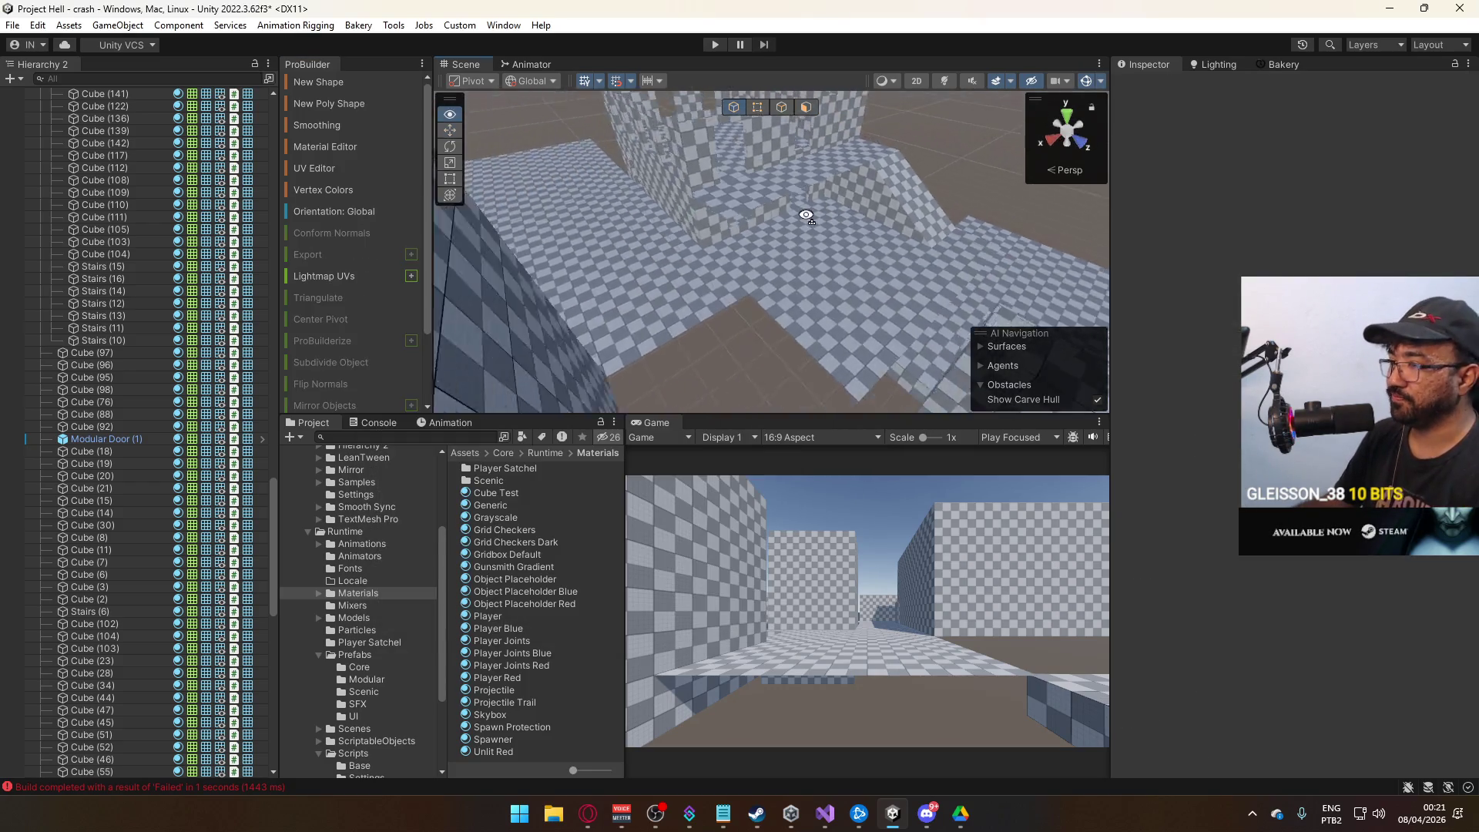
click(908, 254)
mouse_move(908, 254)
mouse_down()
mouse_move(652, 189)
mouse_move(715, 199)
mouse_move(723, 224)
mouse_move(614, 316)
mouse_move(621, 218)
mouse_move(518, 193)
mouse_move(691, 300)
mouse_move(798, 276)
mouse_move(878, 316)
mouse_move(1043, 195)
mouse_up()
click(724, 223)
Trim thin wall Cube (238) to 0.4 × 2 × 3.5 at X -40.23, Z -3.61.
scroll(979, 253, up, 5)
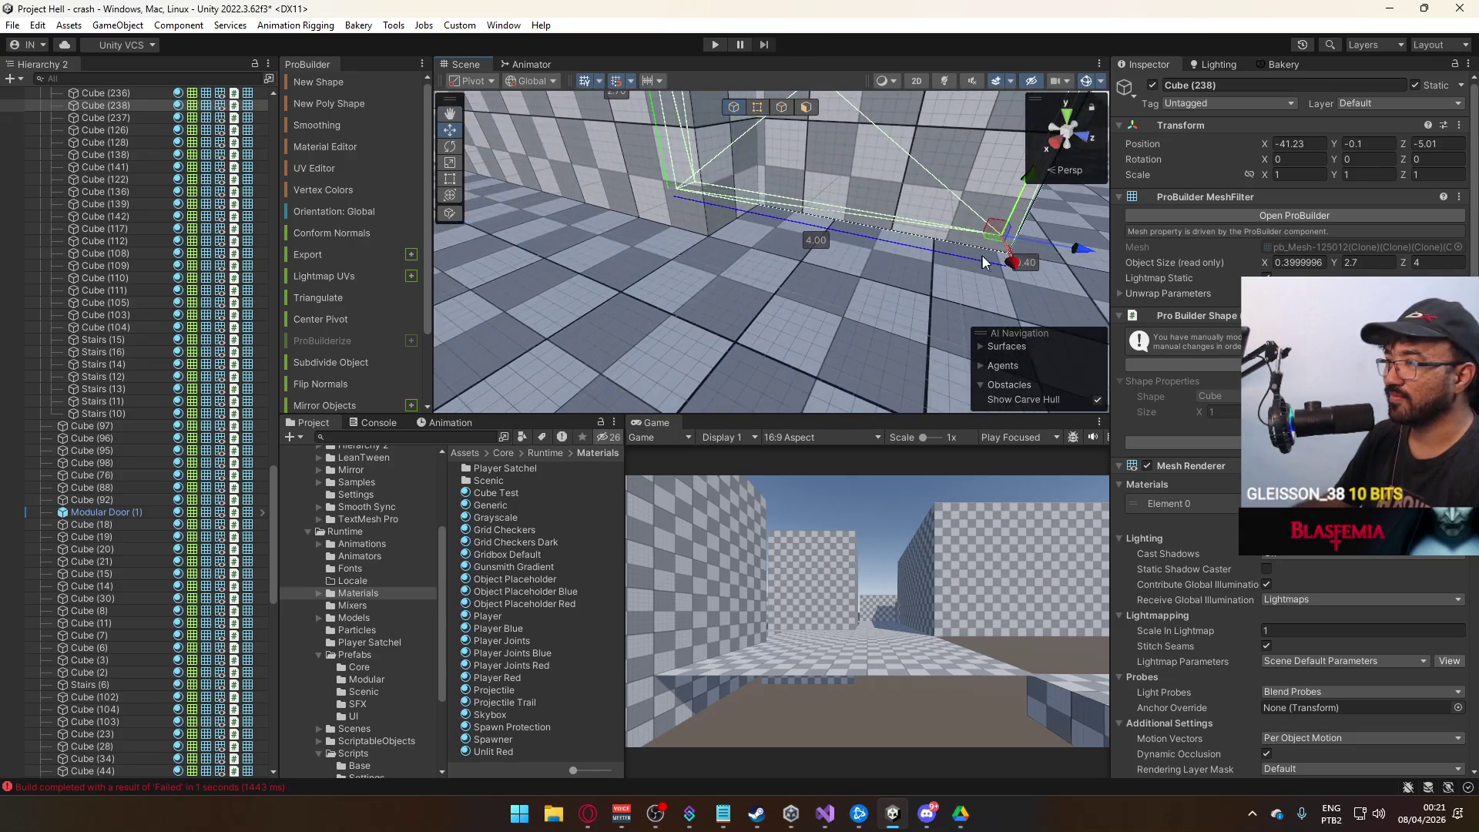
mouse_move(992, 332)
mouse_down()
mouse_move(1070, 311)
mouse_move(905, 243)
mouse_move(1094, 238)
mouse_move(1016, 255)
mouse_move(1035, 262)
mouse_move(972, 210)
mouse_up()
mouse_move(777, 198)
mouse_down()
mouse_move(793, 74)
mouse_move(463, 222)
mouse_move(388, 233)
mouse_move(388, 214)
mouse_move(741, 141)
mouse_up()
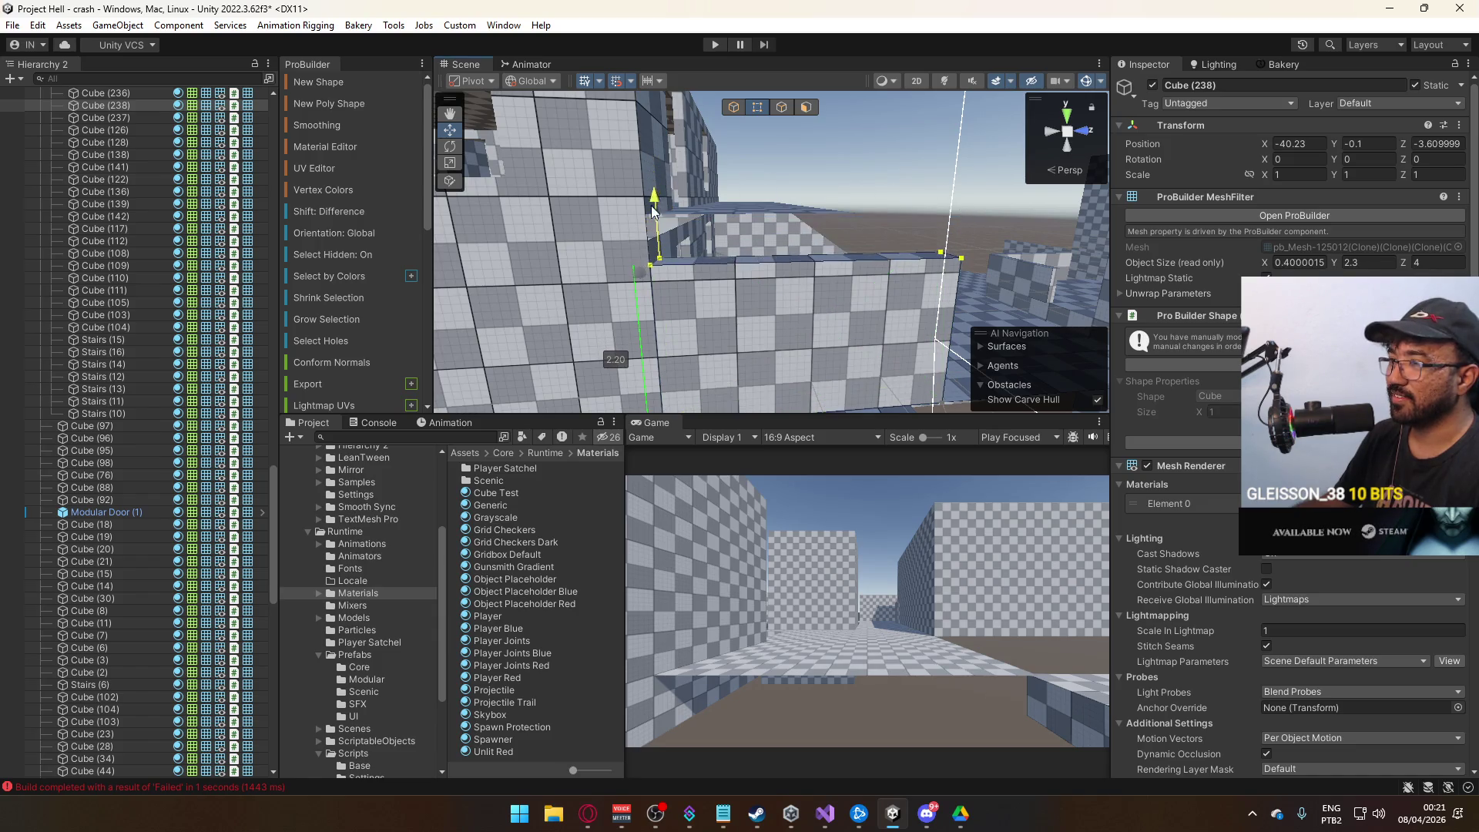
mouse_move(646, 230)
mouse_down()
mouse_move(590, 283)
mouse_move(646, 282)
mouse_up()
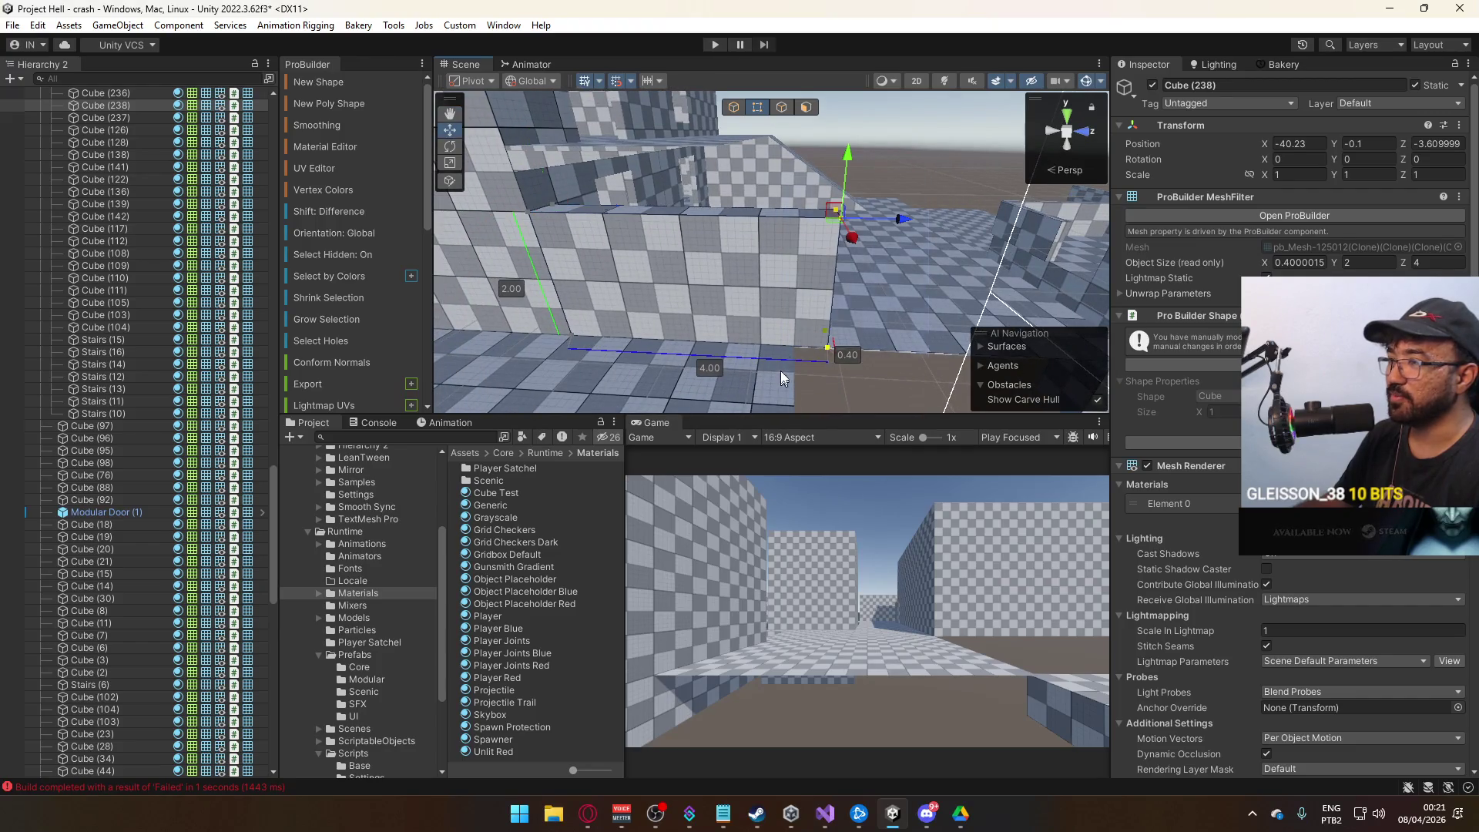
mouse_move(853, 219)
mouse_down()
mouse_move(941, 266)
mouse_move(1102, 311)
mouse_move(793, 151)
mouse_up()
click(735, 107)
mouse_move(875, 213)
mouse_down()
mouse_move(842, 154)
mouse_move(1123, 207)
mouse_up()
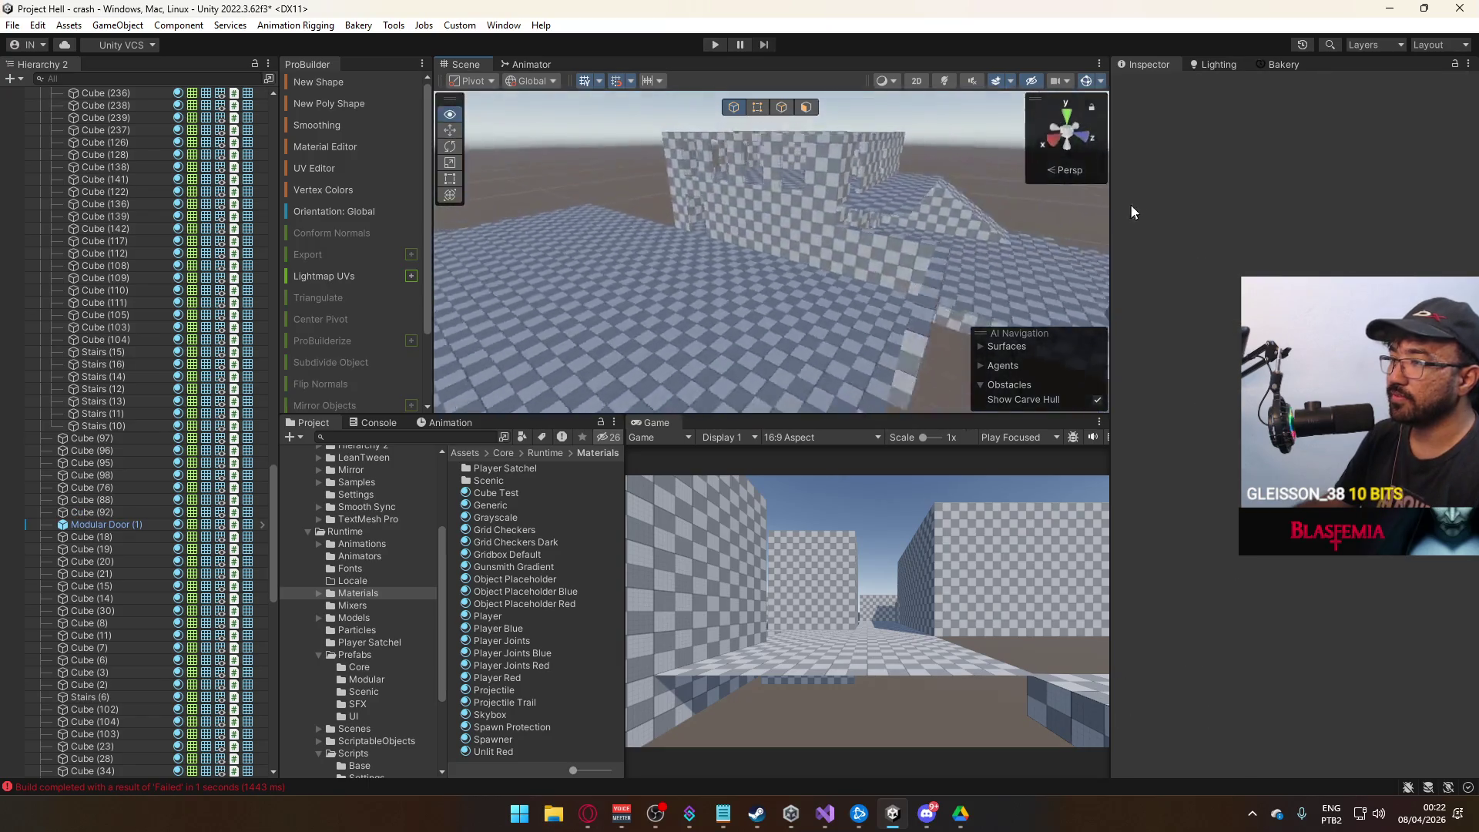
mouse_move(1262, 221)
mouse_down()
mouse_move(958, 269)
mouse_move(959, 200)
mouse_move(643, 86)
mouse_move(584, 157)
mouse_up()
key(alt+Tab)
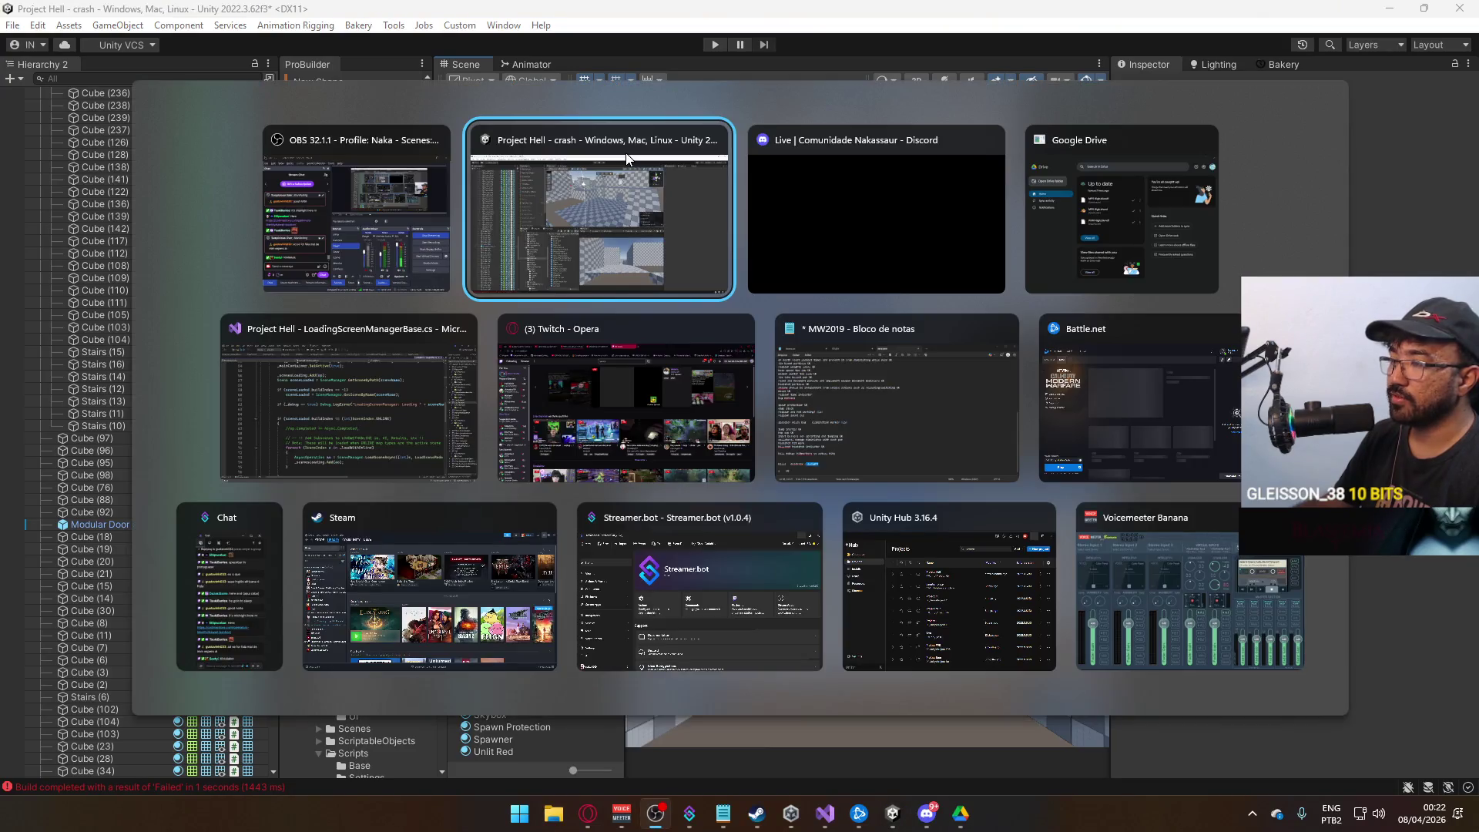
key(alt+Tab)
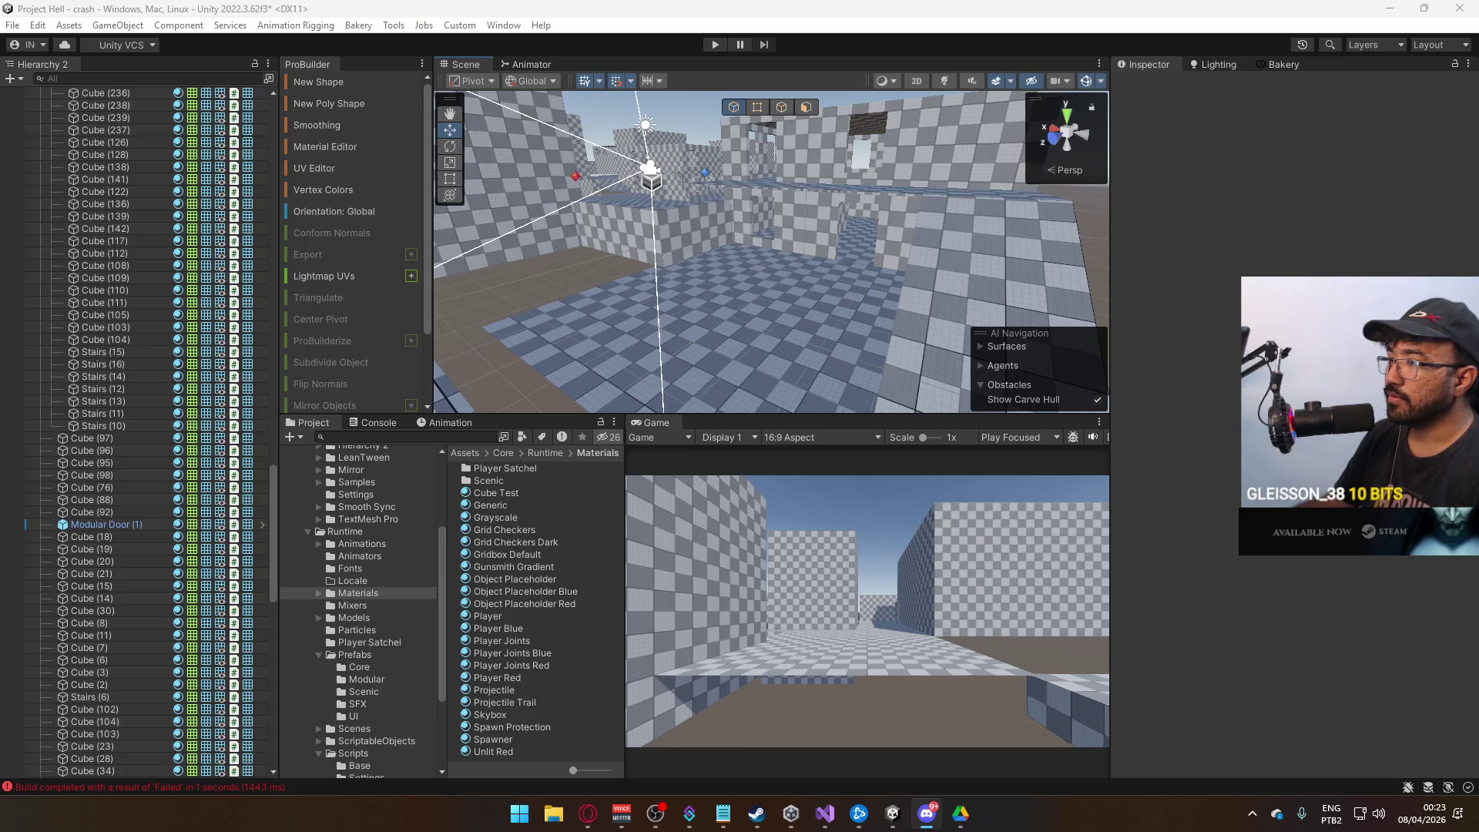
key(alt+Tab)
mouse_move(766, 238)
mouse_down()
mouse_move(833, 199)
mouse_move(892, 211)
mouse_move(532, 303)
mouse_move(444, 312)
mouse_move(373, 293)
mouse_move(529, 261)
mouse_up()
key(alt+Tab)
drag(787, 250, 667, 323)
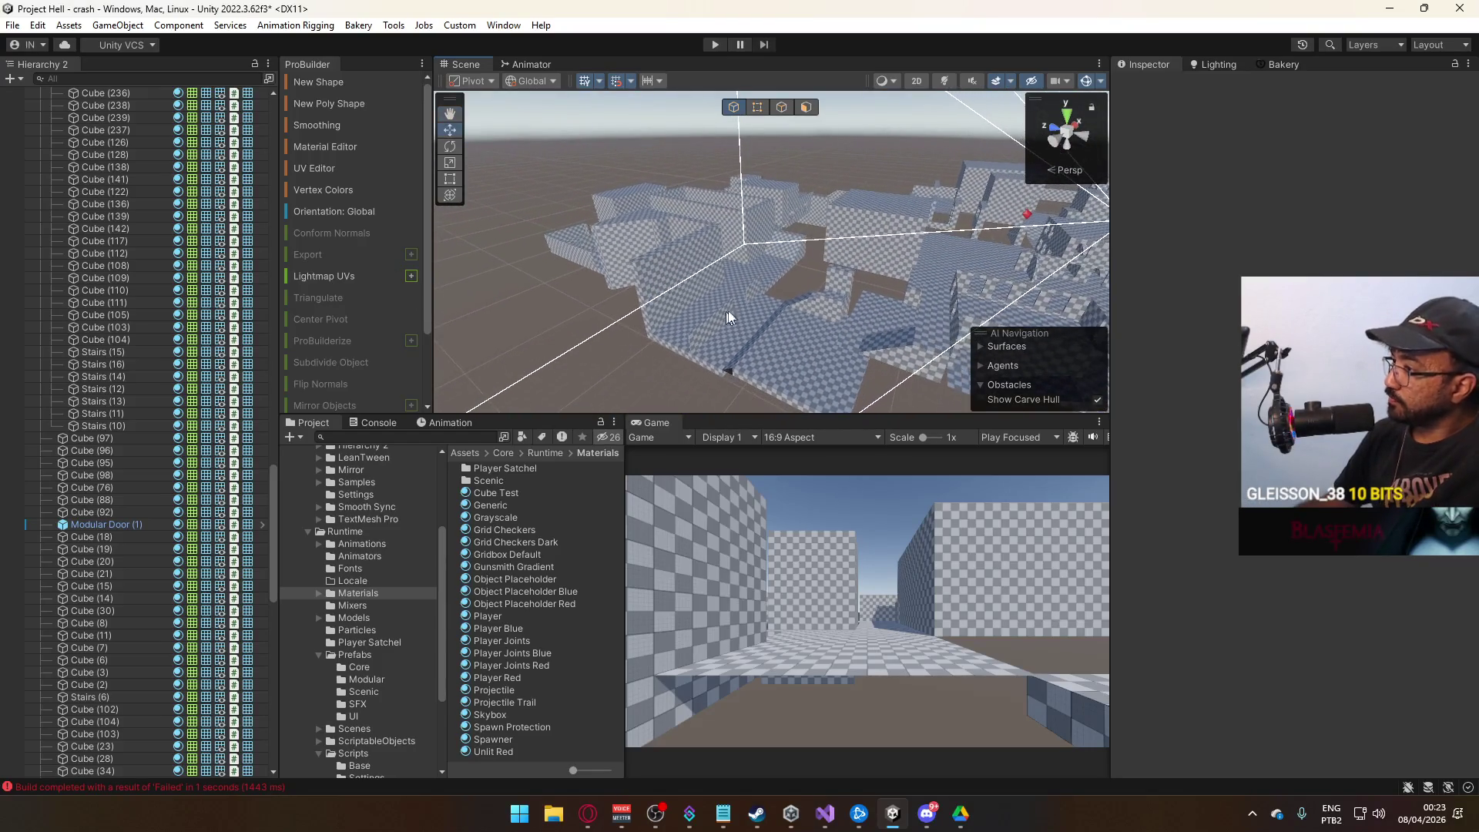
mouse_move(814, 262)
mouse_down()
mouse_move(979, 287)
mouse_move(1109, 221)
mouse_move(1186, 277)
mouse_move(1086, 296)
mouse_up()
key(alt+Tab)
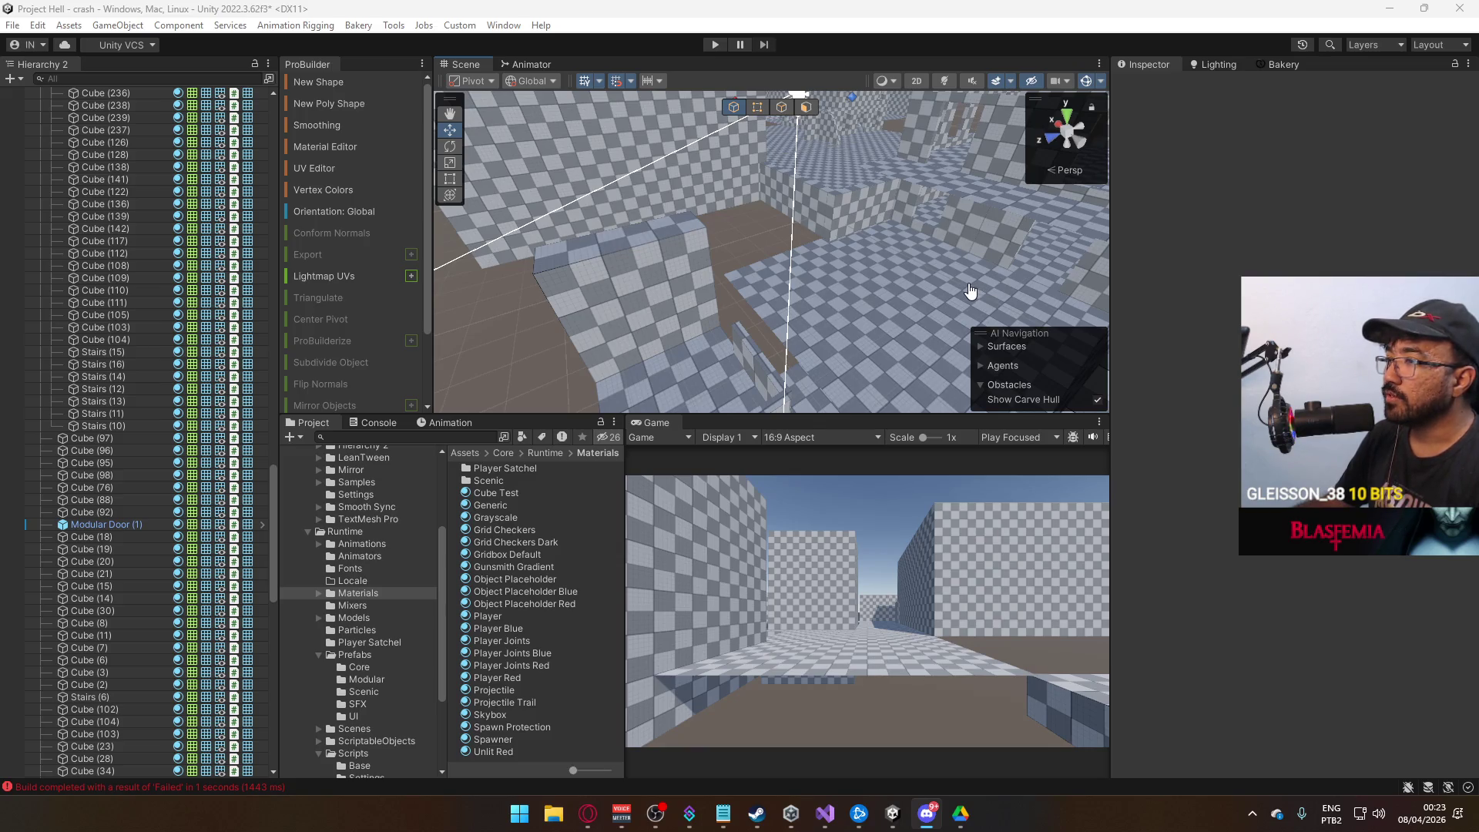
key(alt+Tab)
mouse_move(932, 278)
mouse_down()
mouse_move(834, 280)
mouse_move(851, 232)
mouse_move(656, 256)
mouse_move(804, 257)
mouse_move(1012, 288)
mouse_move(984, 189)
mouse_up()
click(699, 243)
scroll(985, 189, down, 8)
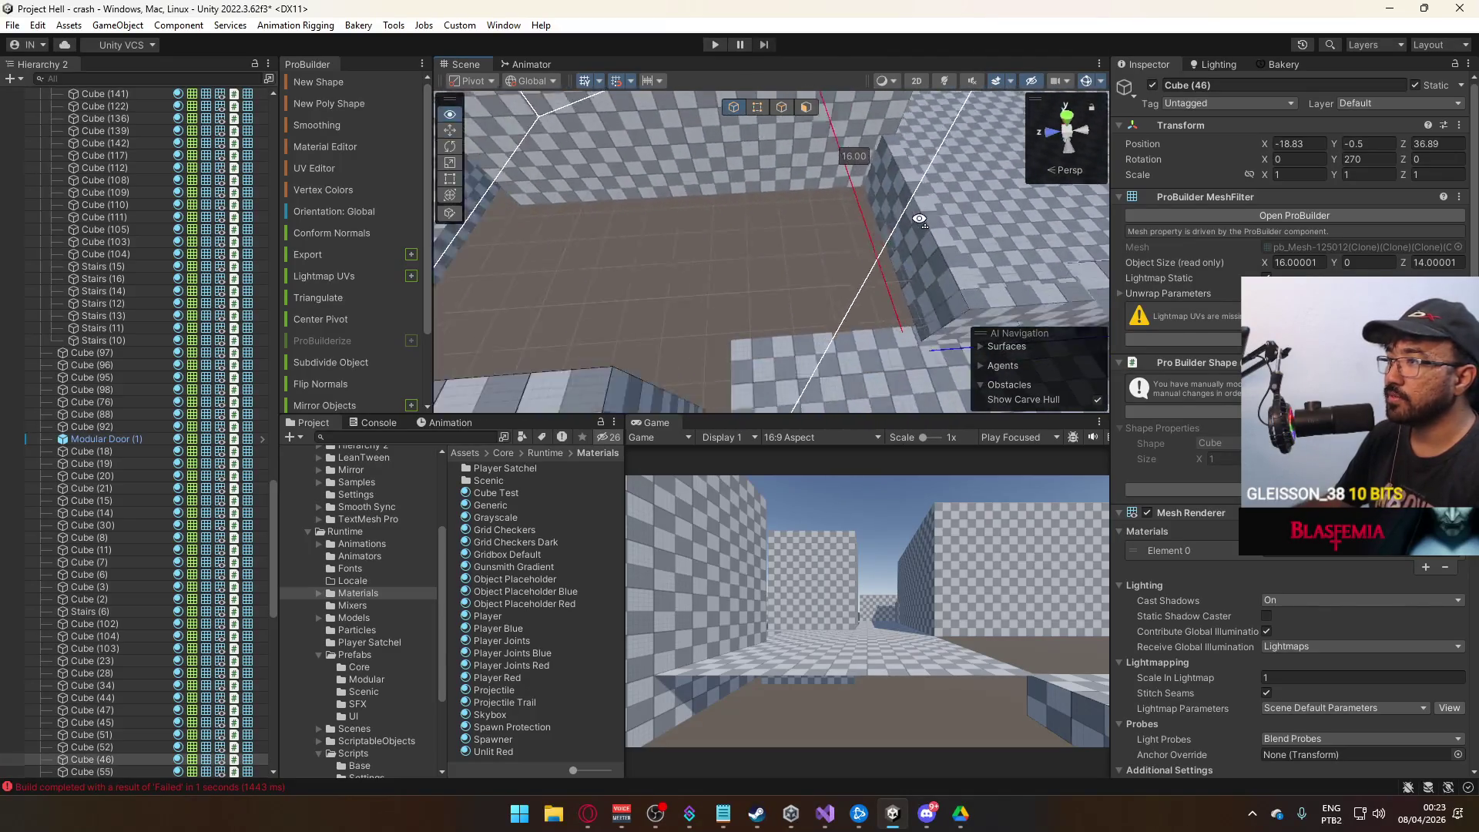
Nudge the 16×14 floor slab Cube (54) half a unit along Z, then delete it.
click(867, 179)
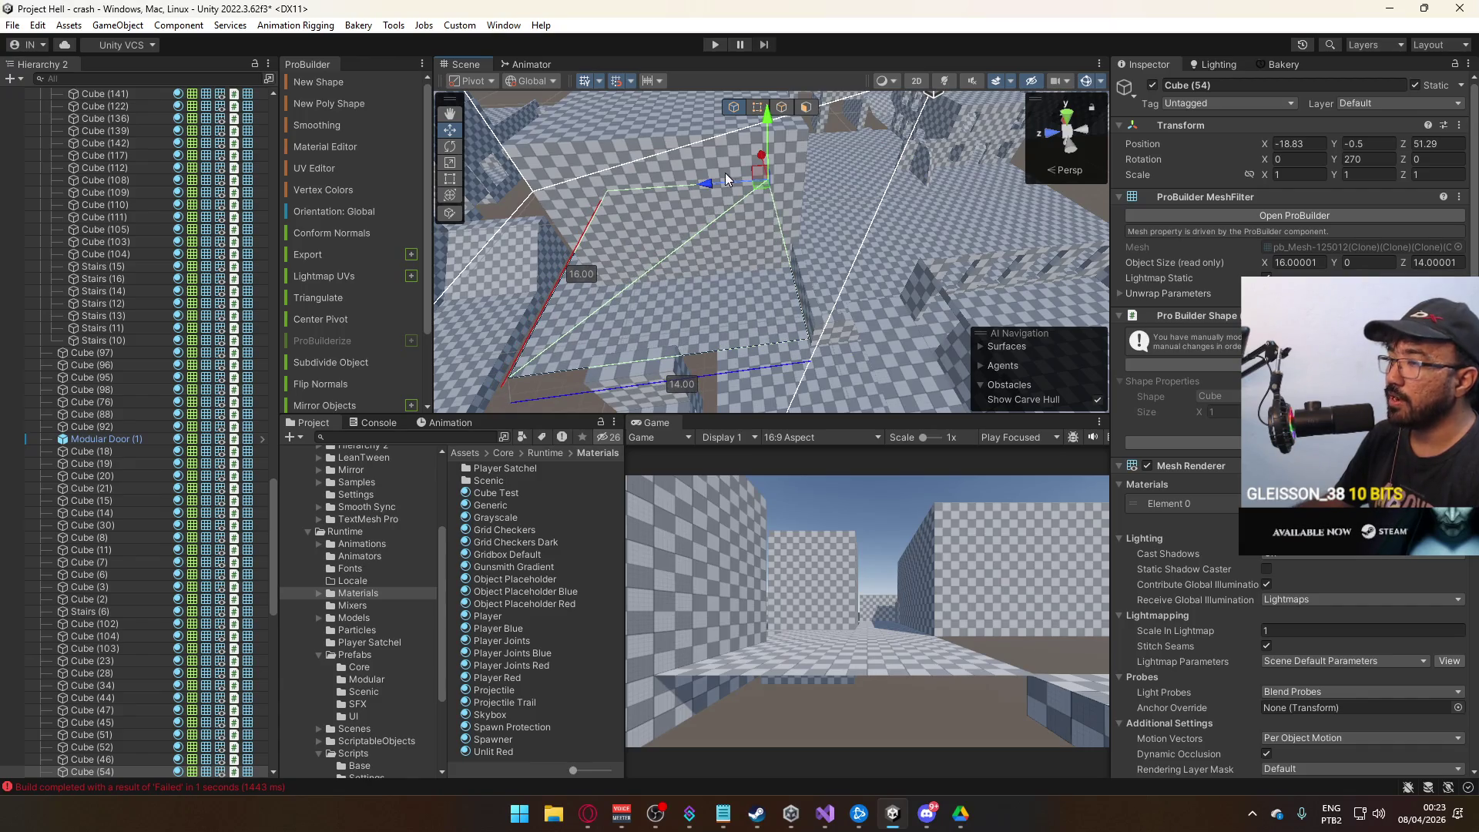
mouse_move(718, 182)
mouse_down()
mouse_move(920, 191)
mouse_move(667, 175)
mouse_up()
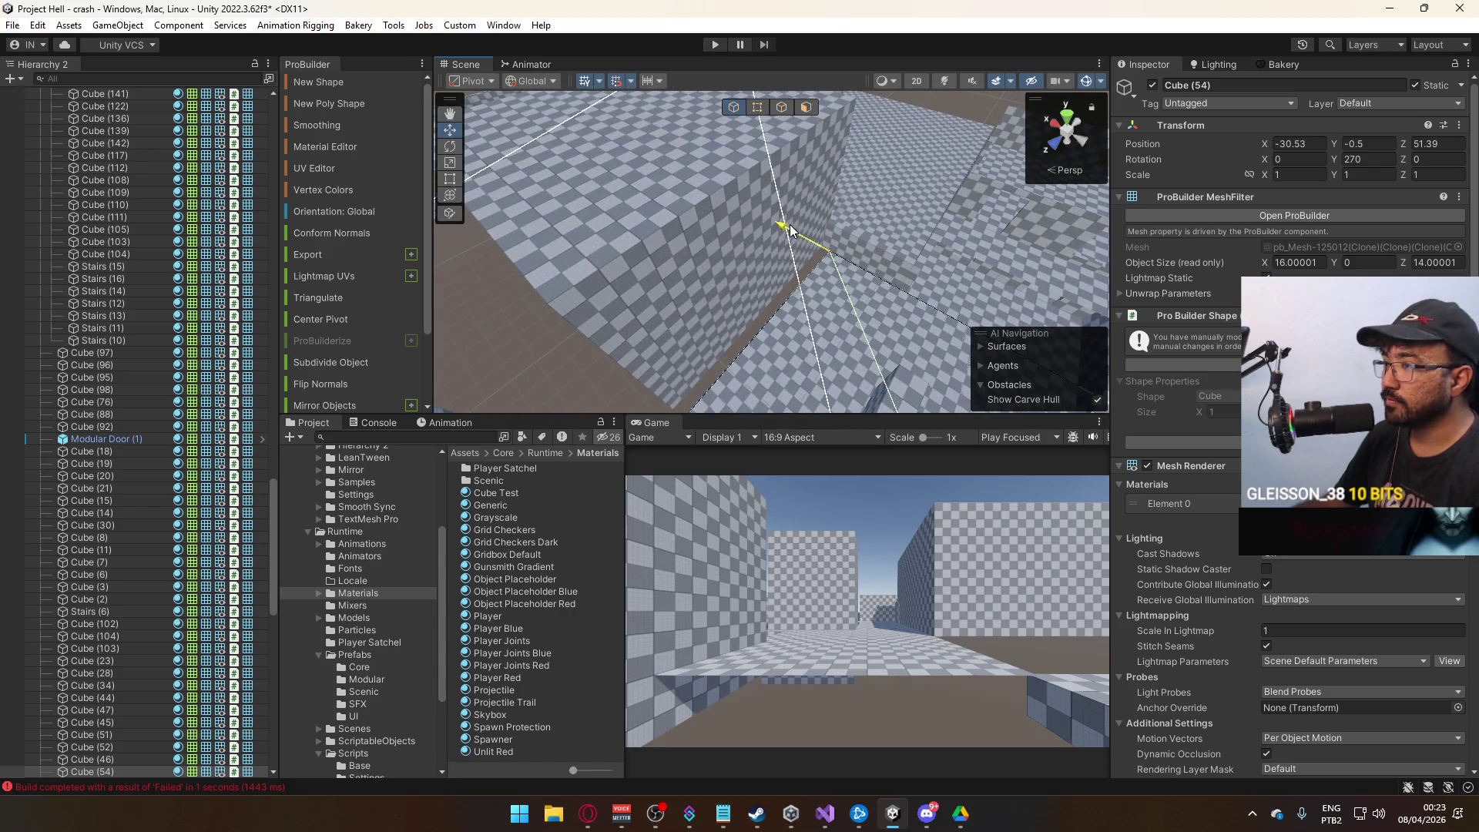
mouse_move(780, 228)
mouse_down()
mouse_move(865, 198)
mouse_move(636, 158)
mouse_move(721, 231)
mouse_move(755, 296)
mouse_move(707, 300)
mouse_move(642, 127)
mouse_move(644, 161)
mouse_up()
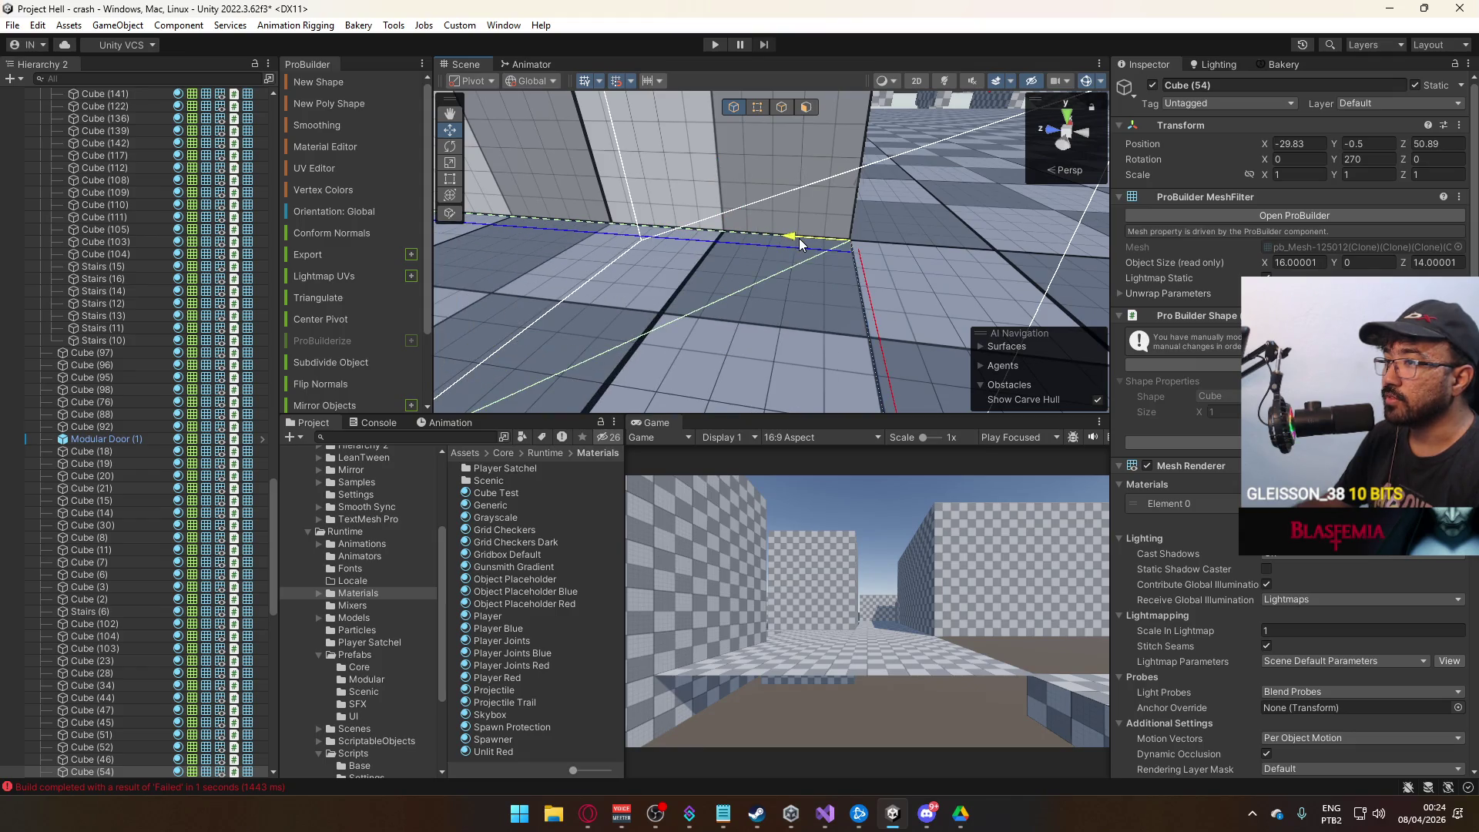
drag(800, 245, 835, 311)
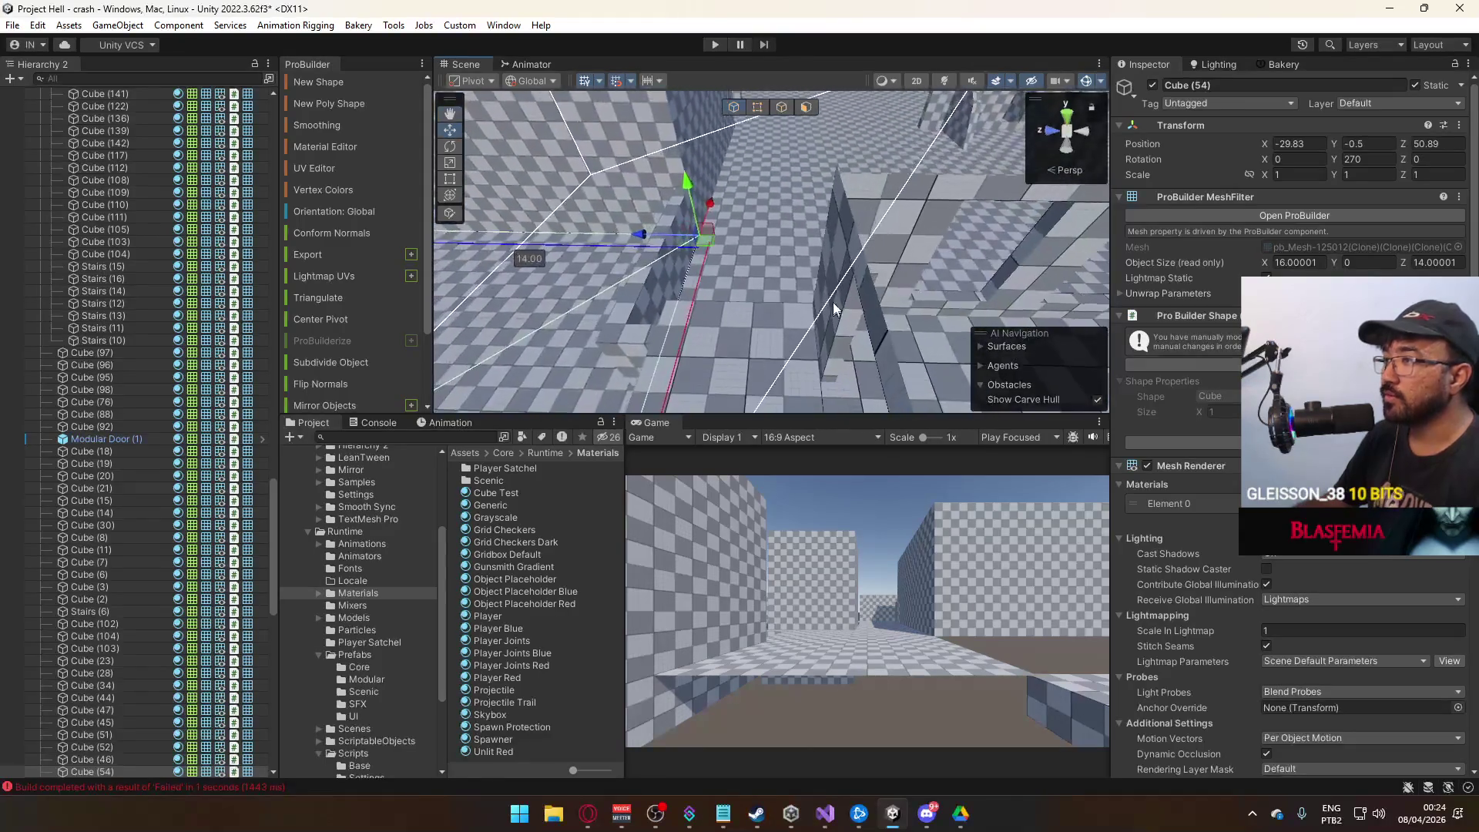
key(Delete)
Select floor slab Cube (45) and bring up its context menu.
mouse_move(864, 262)
mouse_down()
mouse_move(810, 245)
mouse_move(780, 317)
mouse_move(817, 277)
mouse_up()
click(810, 245)
right_click(1120, 198)
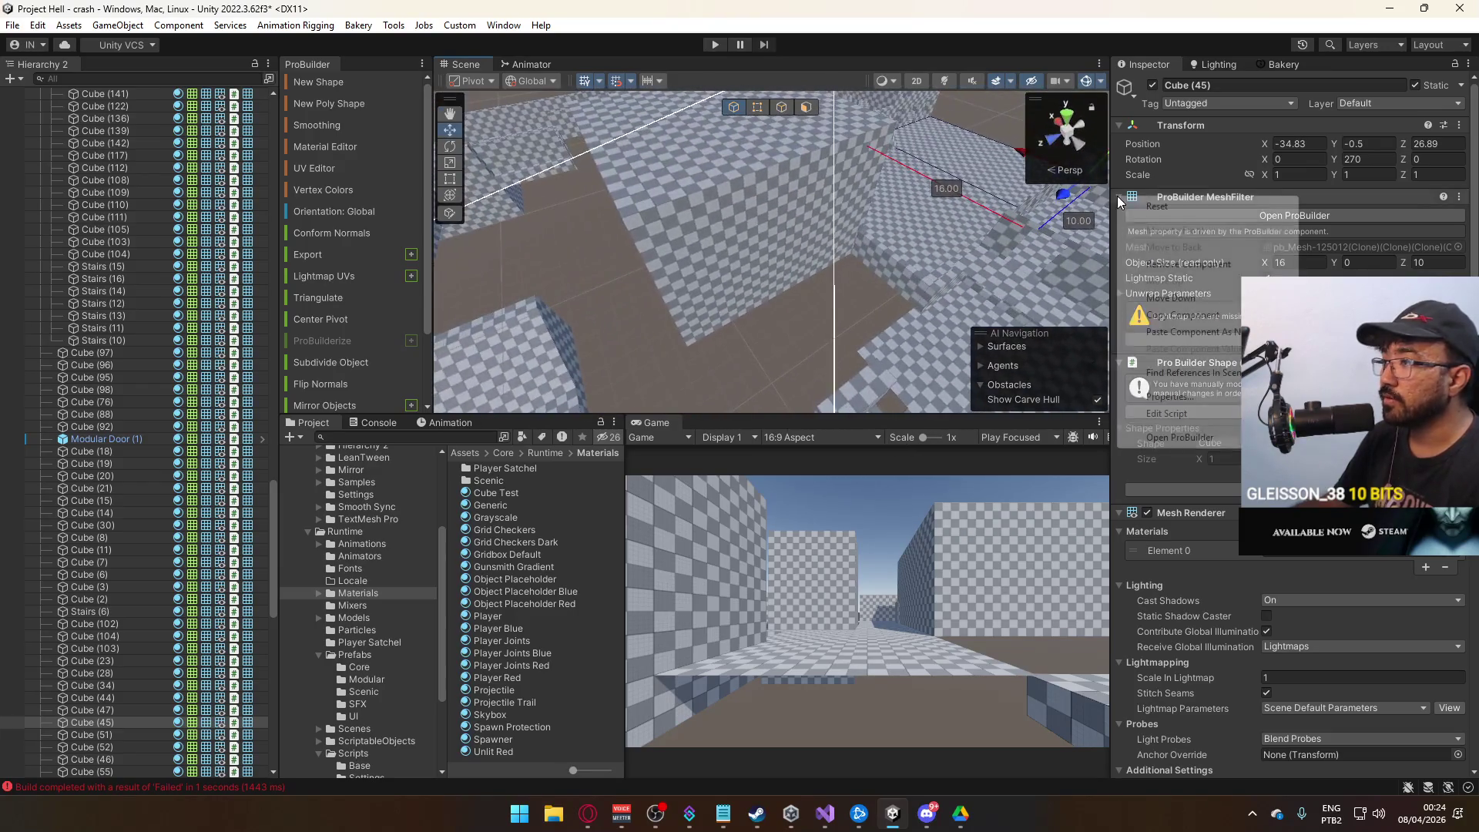
Restore Cube (54) with undo and drag its vertices to about 5.1 deep by 4.8 wide.
mouse_move(970, 234)
mouse_down()
mouse_move(978, 219)
mouse_move(917, 230)
mouse_up()
key(ctrl+z)
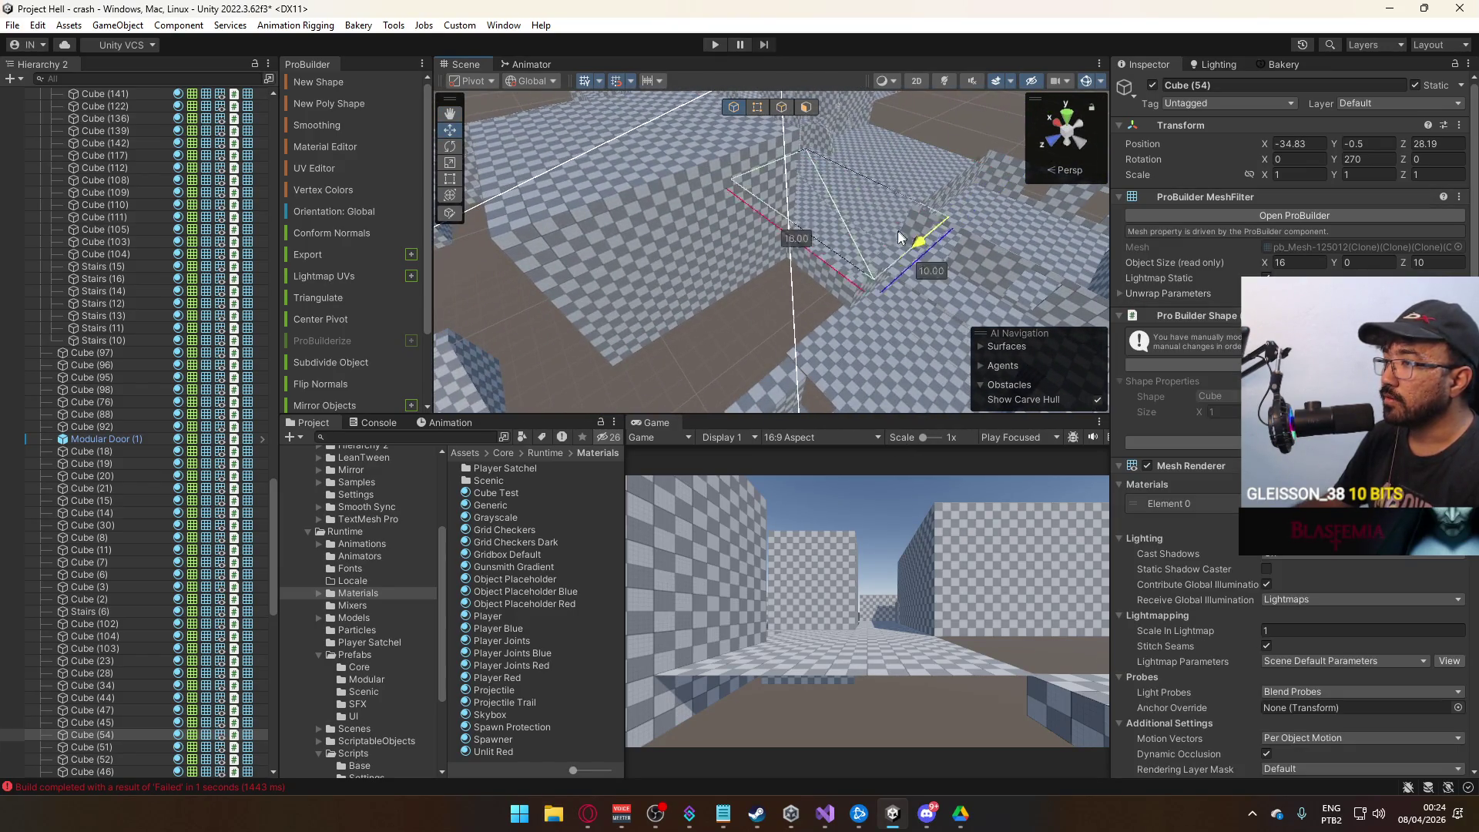
mouse_move(775, 272)
mouse_down()
mouse_move(797, 296)
mouse_move(843, 285)
mouse_move(791, 324)
mouse_move(769, 93)
mouse_up()
key(f)
click(758, 106)
click(722, 151)
drag(728, 157, 884, 243)
mouse_move(764, 230)
mouse_down()
mouse_move(925, 239)
mouse_move(869, 244)
mouse_up()
mouse_move(857, 132)
mouse_down()
mouse_move(831, 313)
mouse_move(803, 184)
mouse_move(758, 170)
mouse_move(789, 182)
mouse_up()
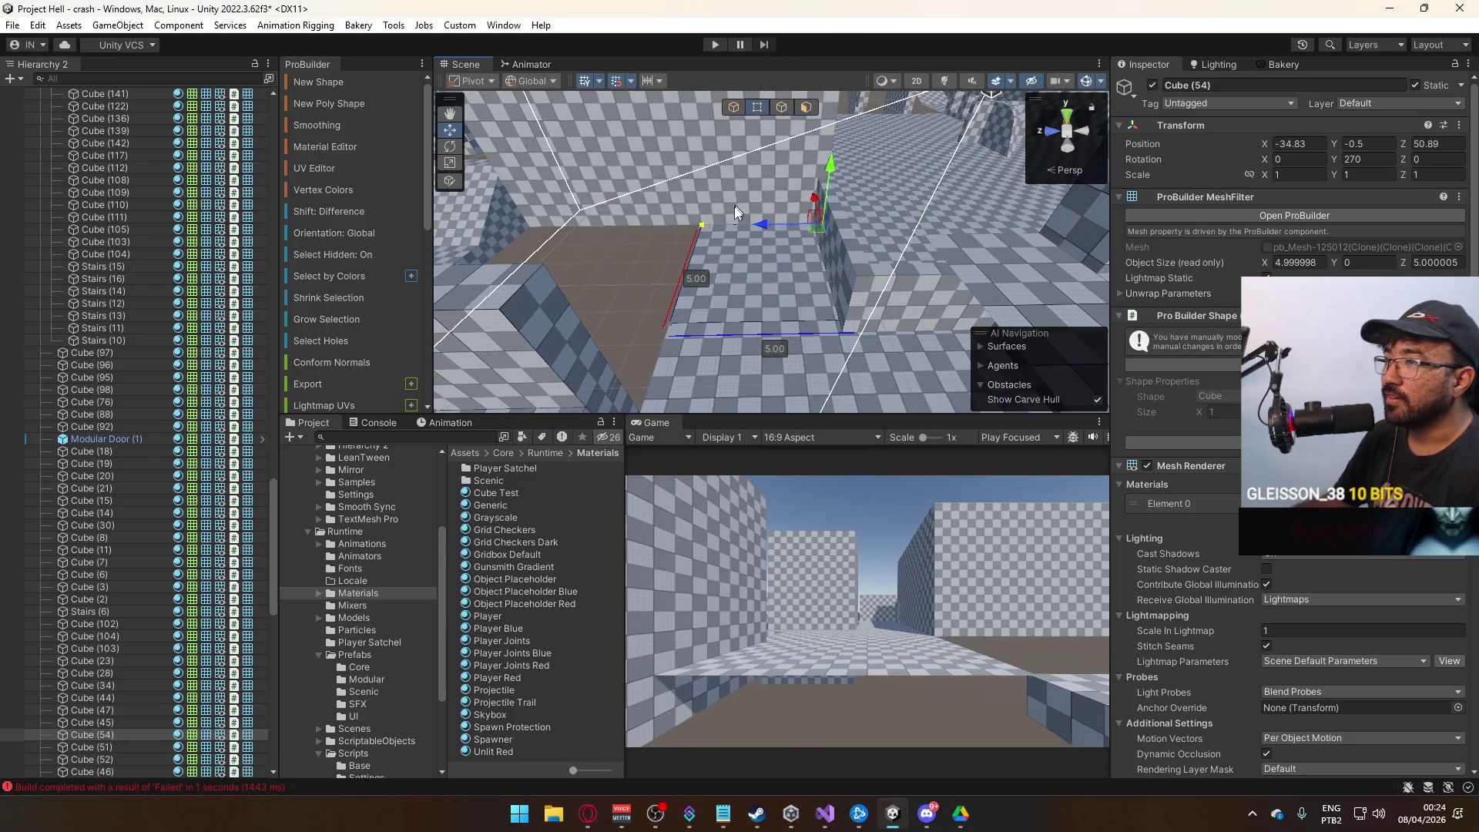
Move slab Cube (54)'s pivot to one of its corners with Ctrl+J.
click(855, 323)
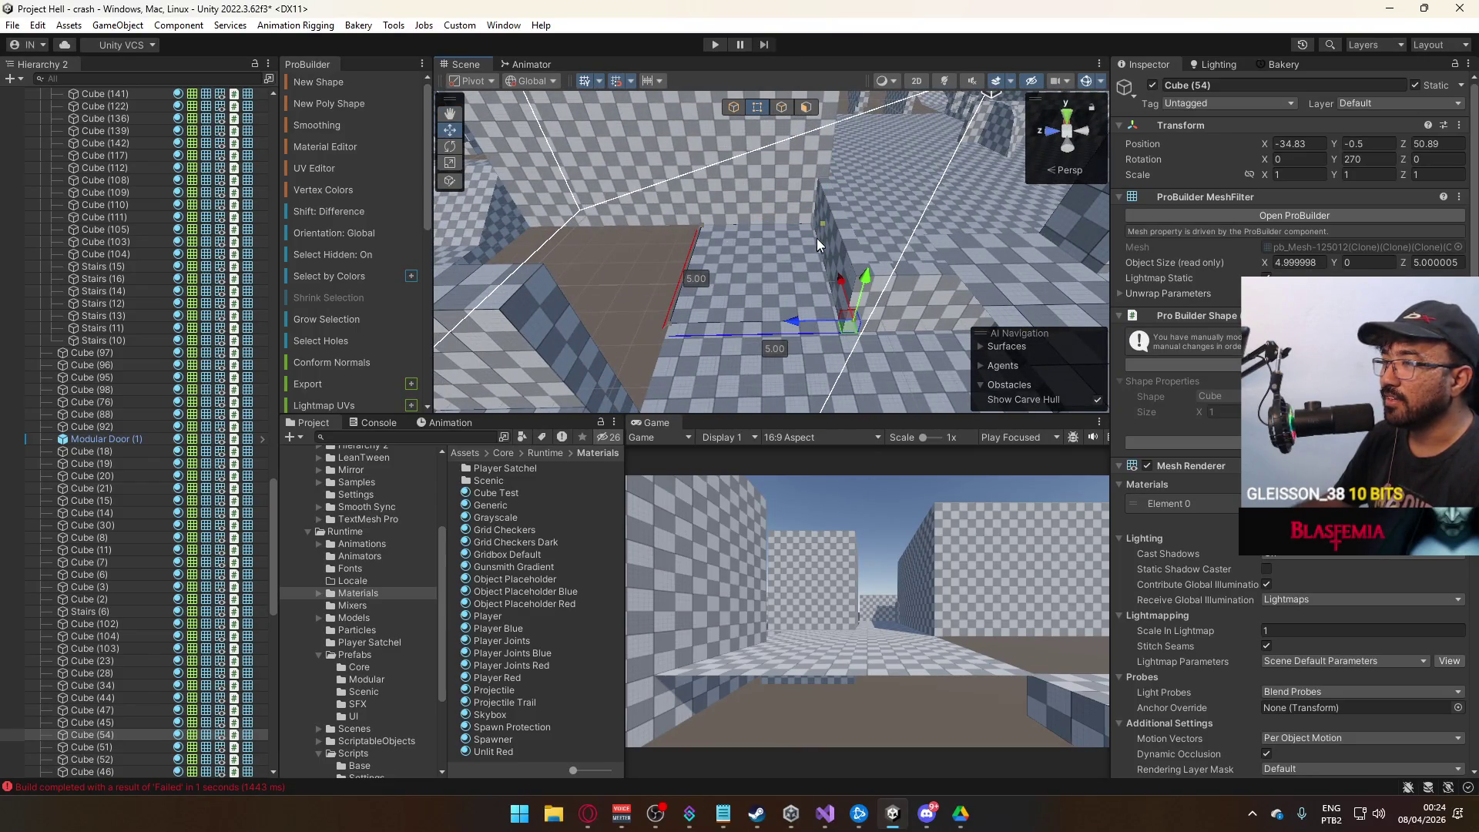
click(817, 226)
drag(816, 220, 693, 231)
click(648, 244)
click(788, 267)
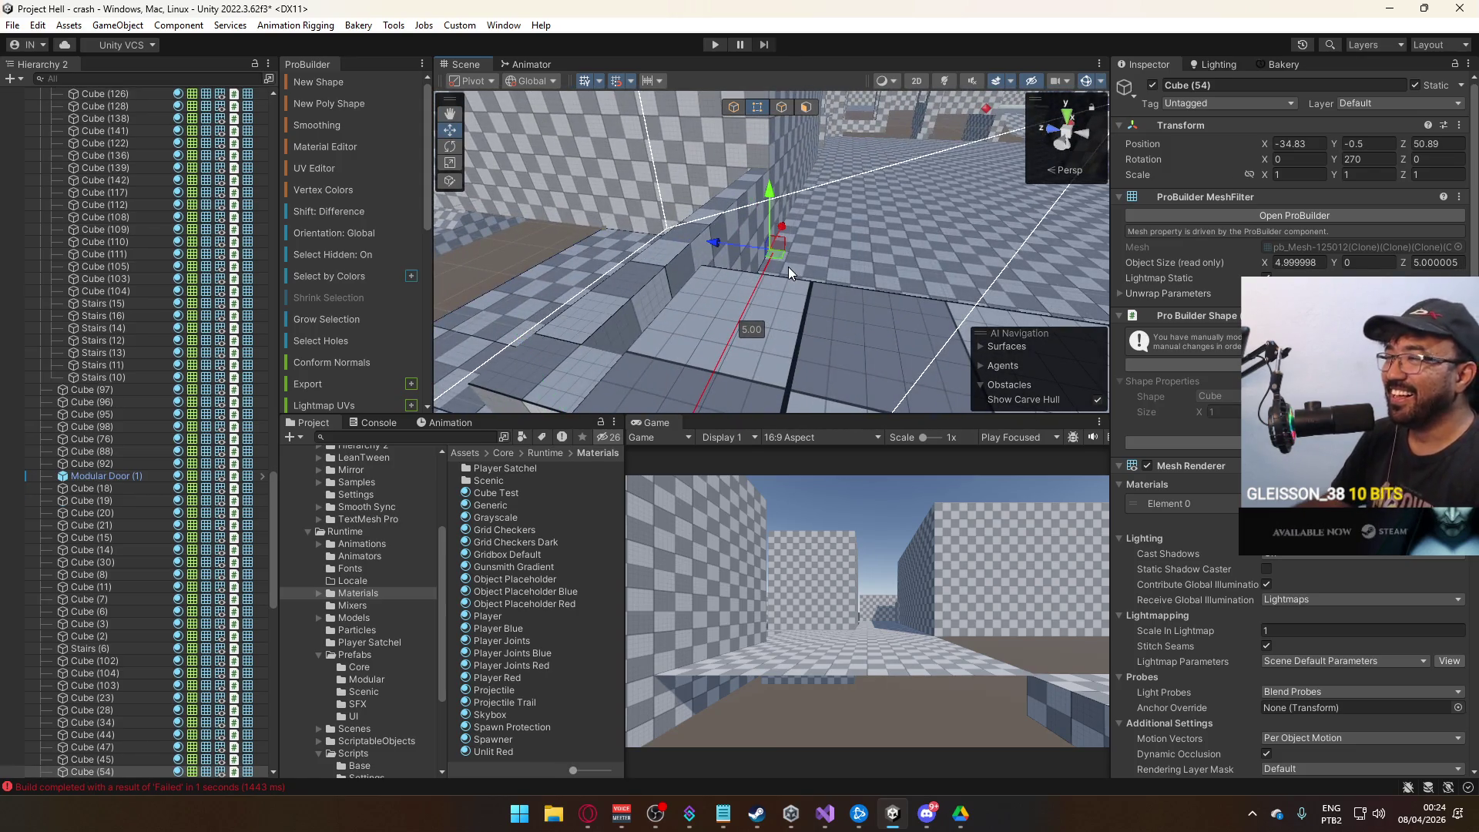
key(ctrl+j)
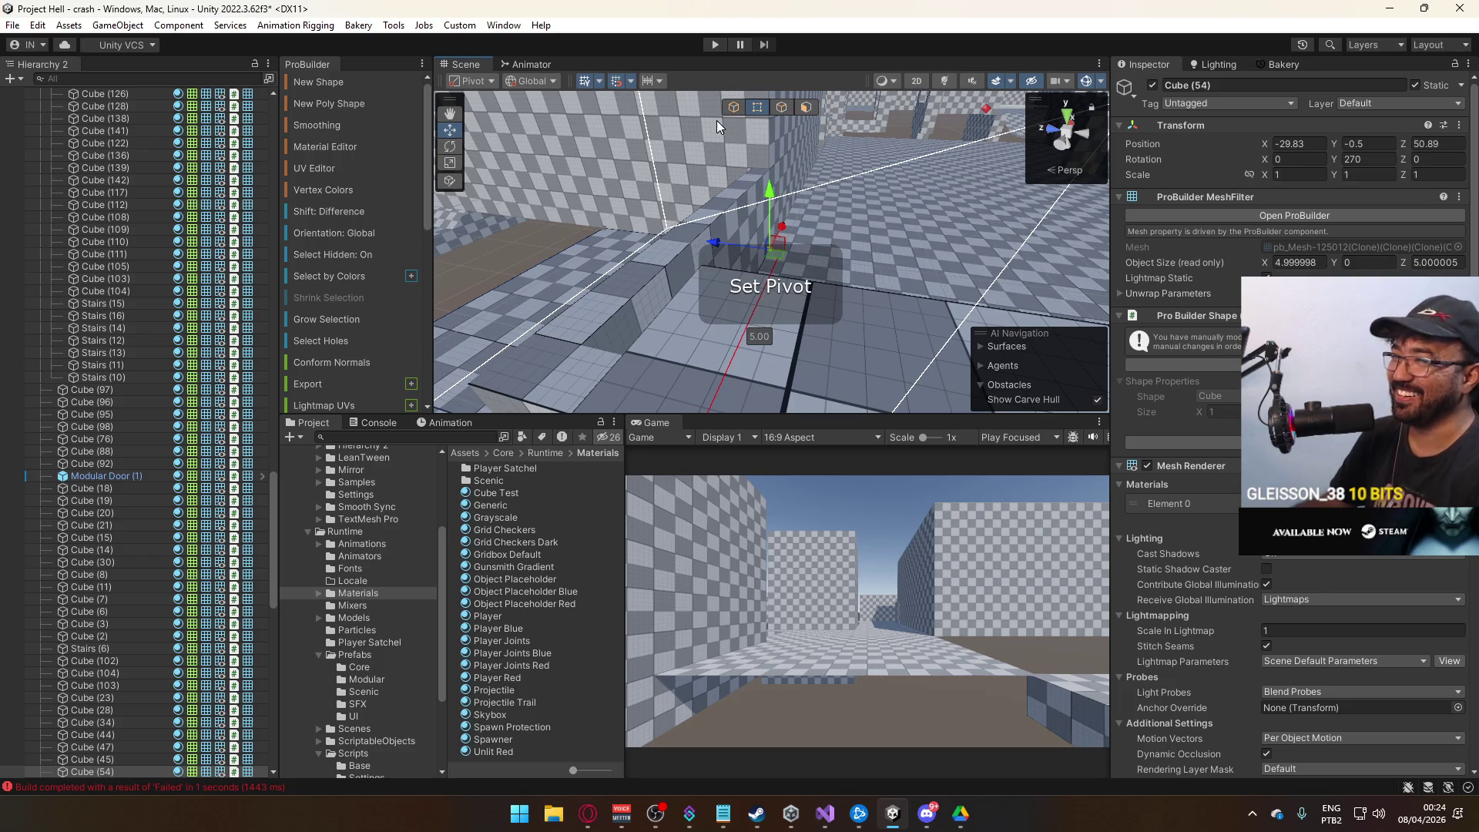
click(733, 107)
drag(534, 242, 608, 254)
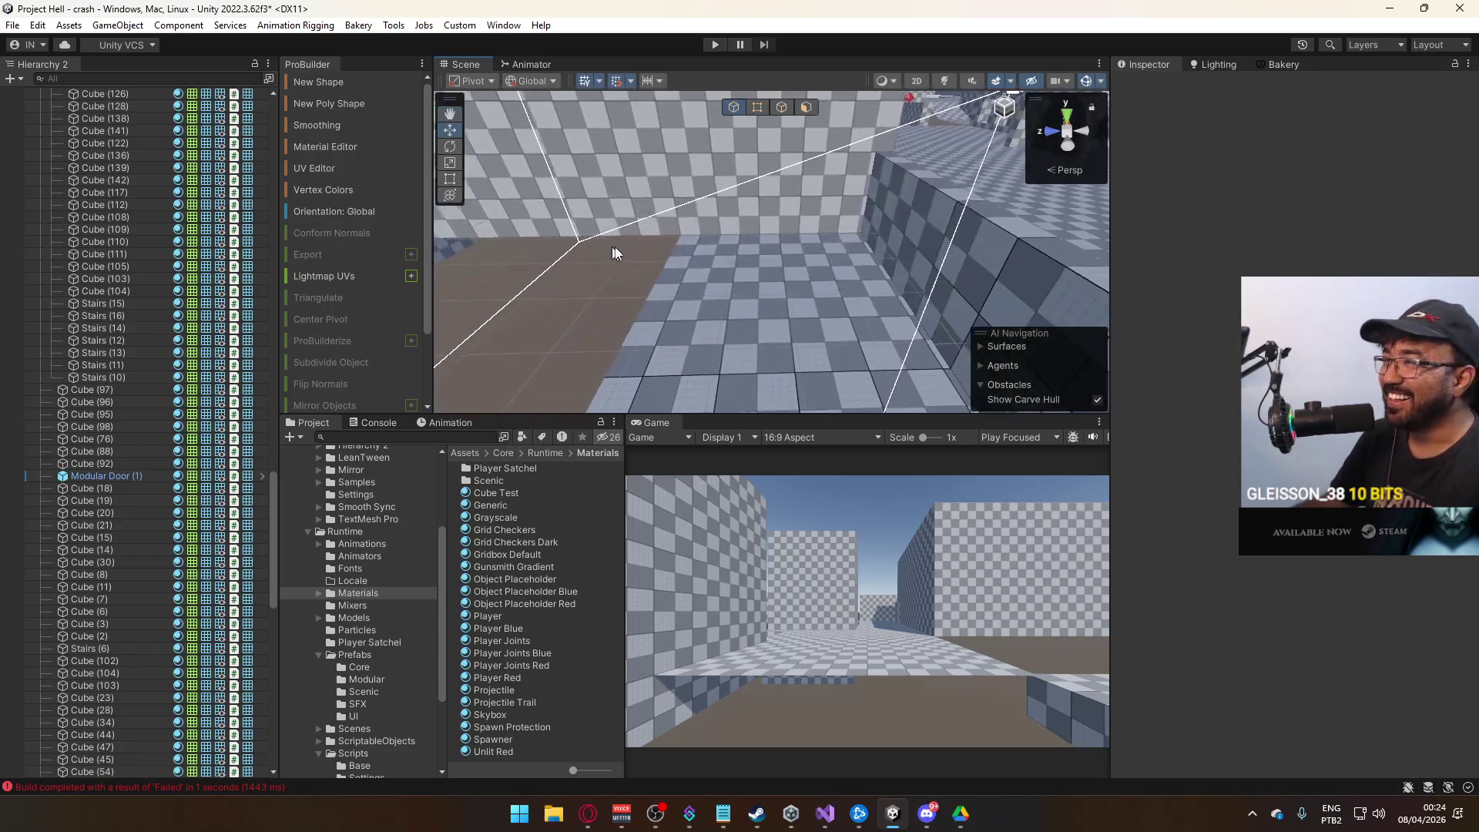
click(742, 290)
mouse_move(742, 289)
mouse_down()
mouse_move(792, 284)
mouse_move(762, 285)
mouse_up()
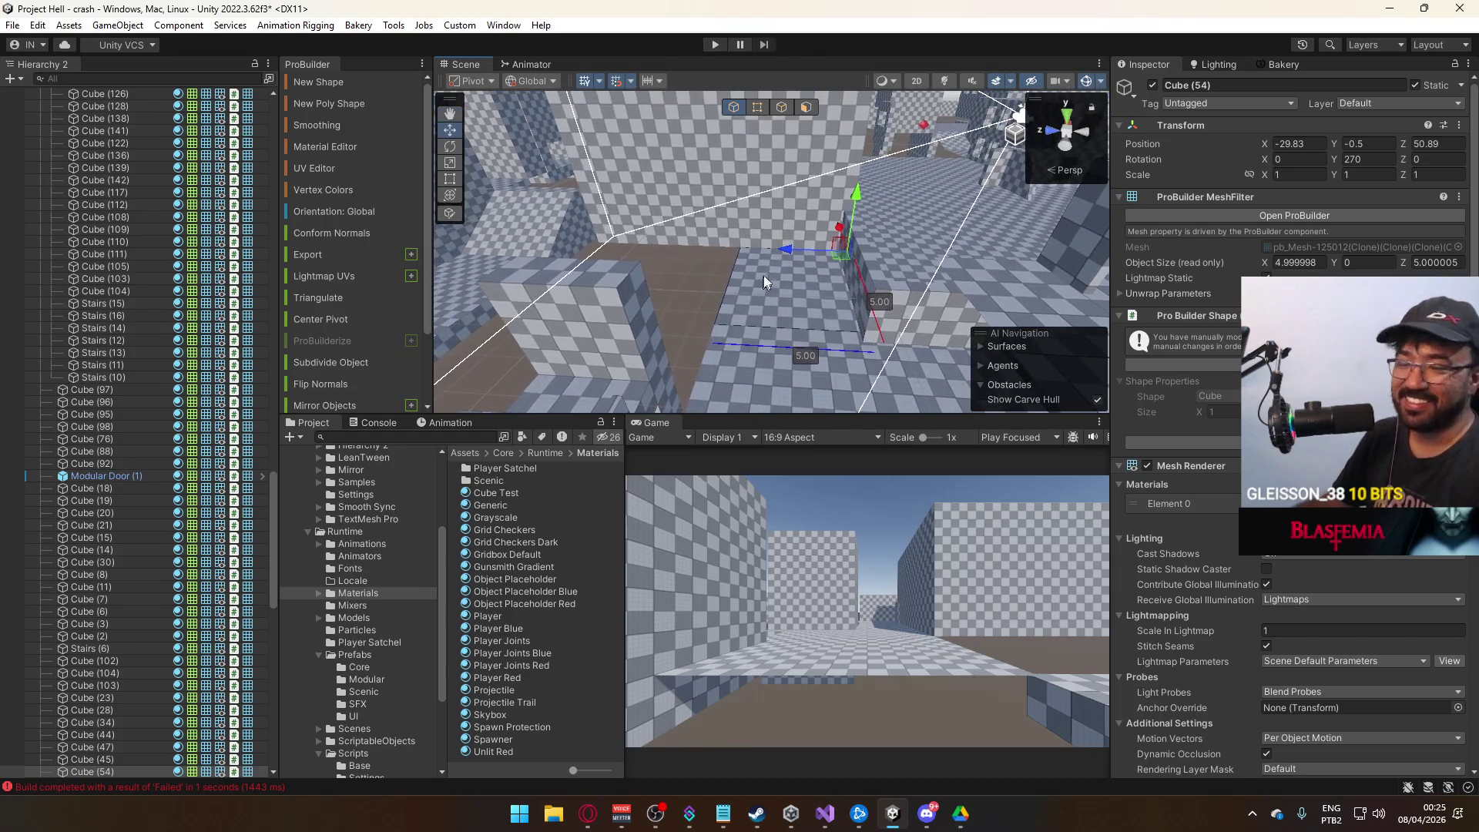
Push a slab edge one unit along Z, reset the pivot, then undo the stretch.
click(759, 106)
drag(933, 279, 970, 249)
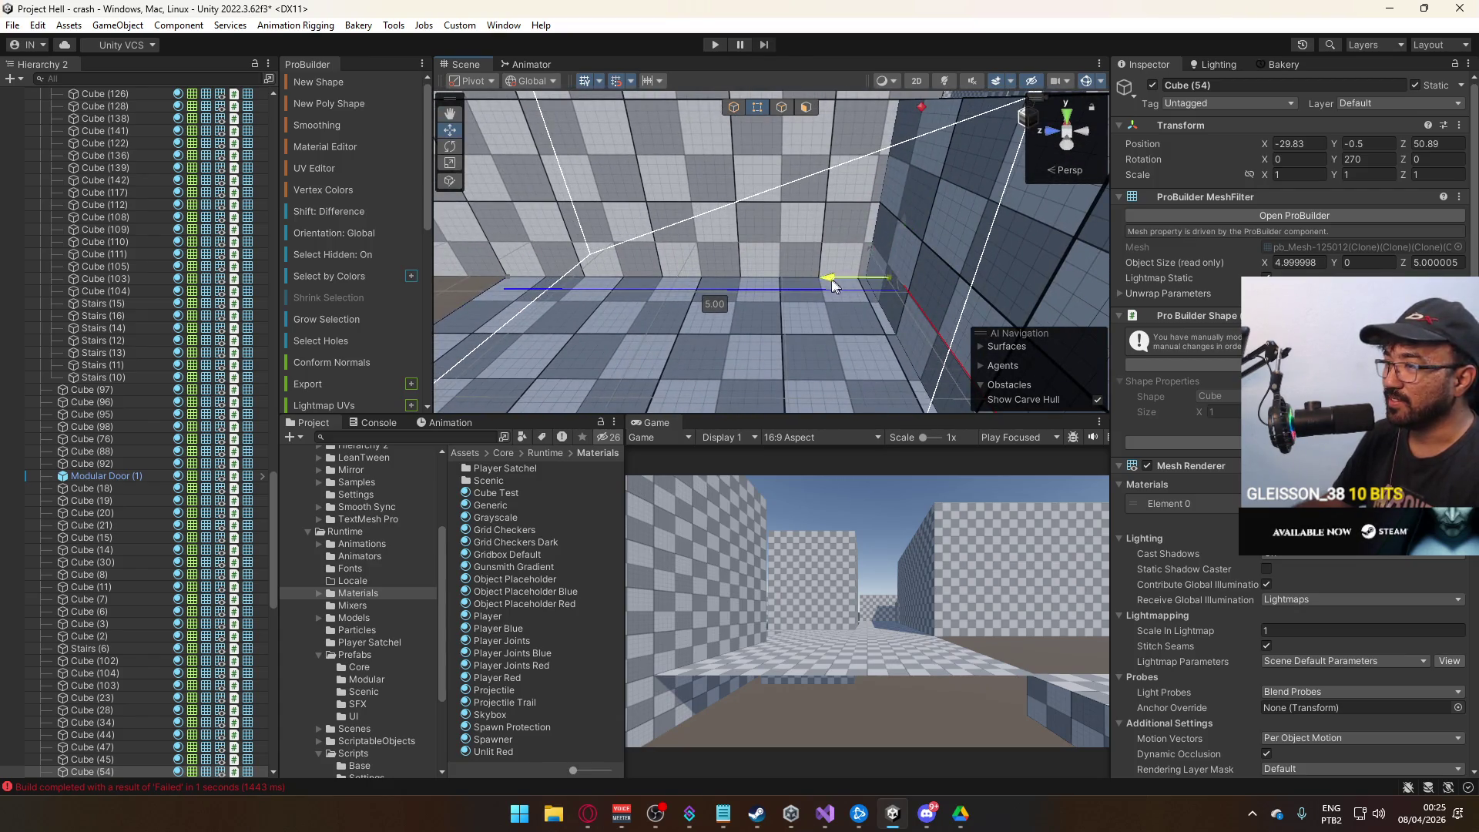
click(752, 290)
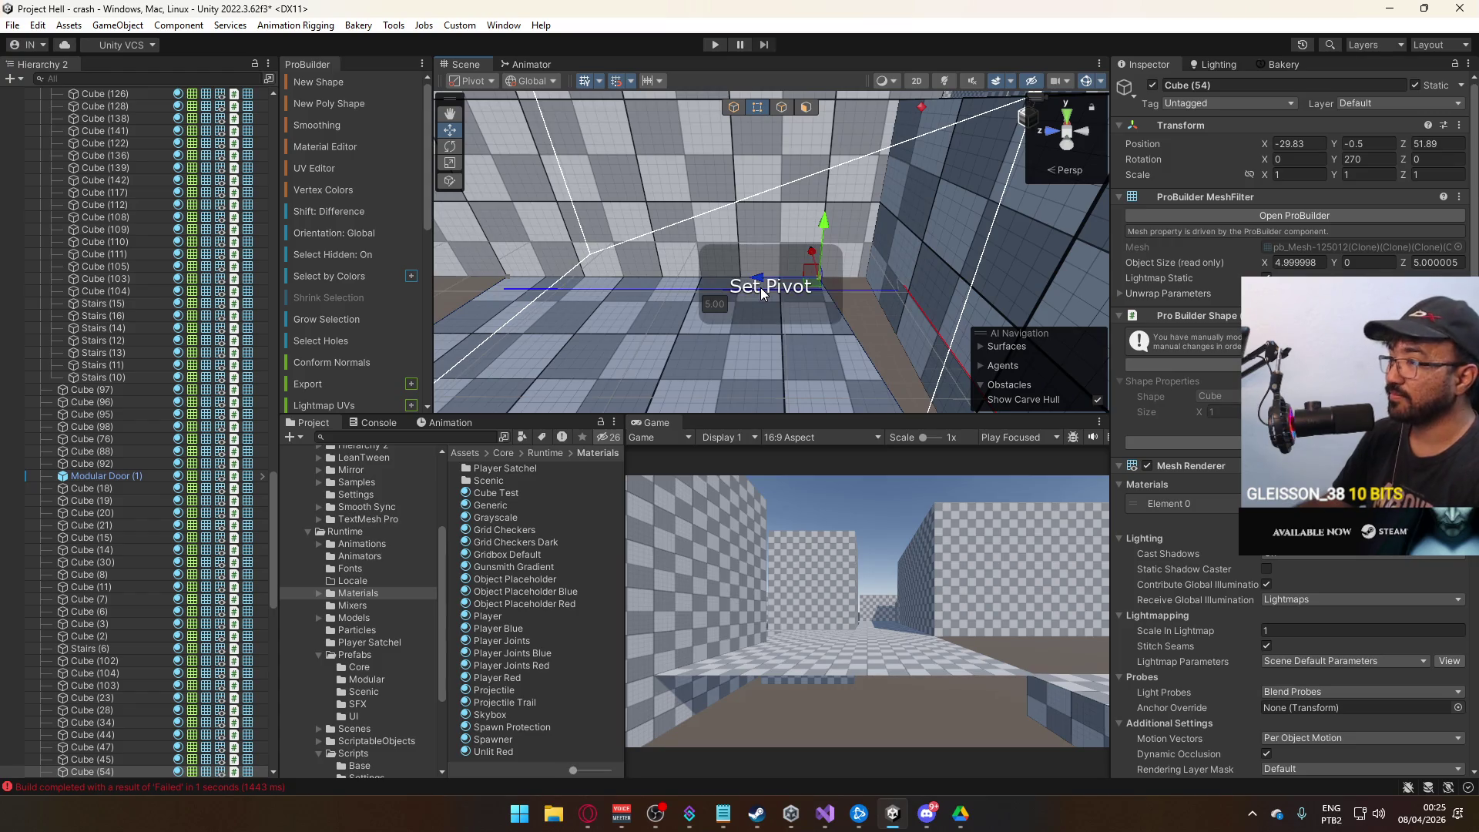
mouse_move(761, 292)
mouse_down()
mouse_move(840, 284)
mouse_move(745, 292)
mouse_up()
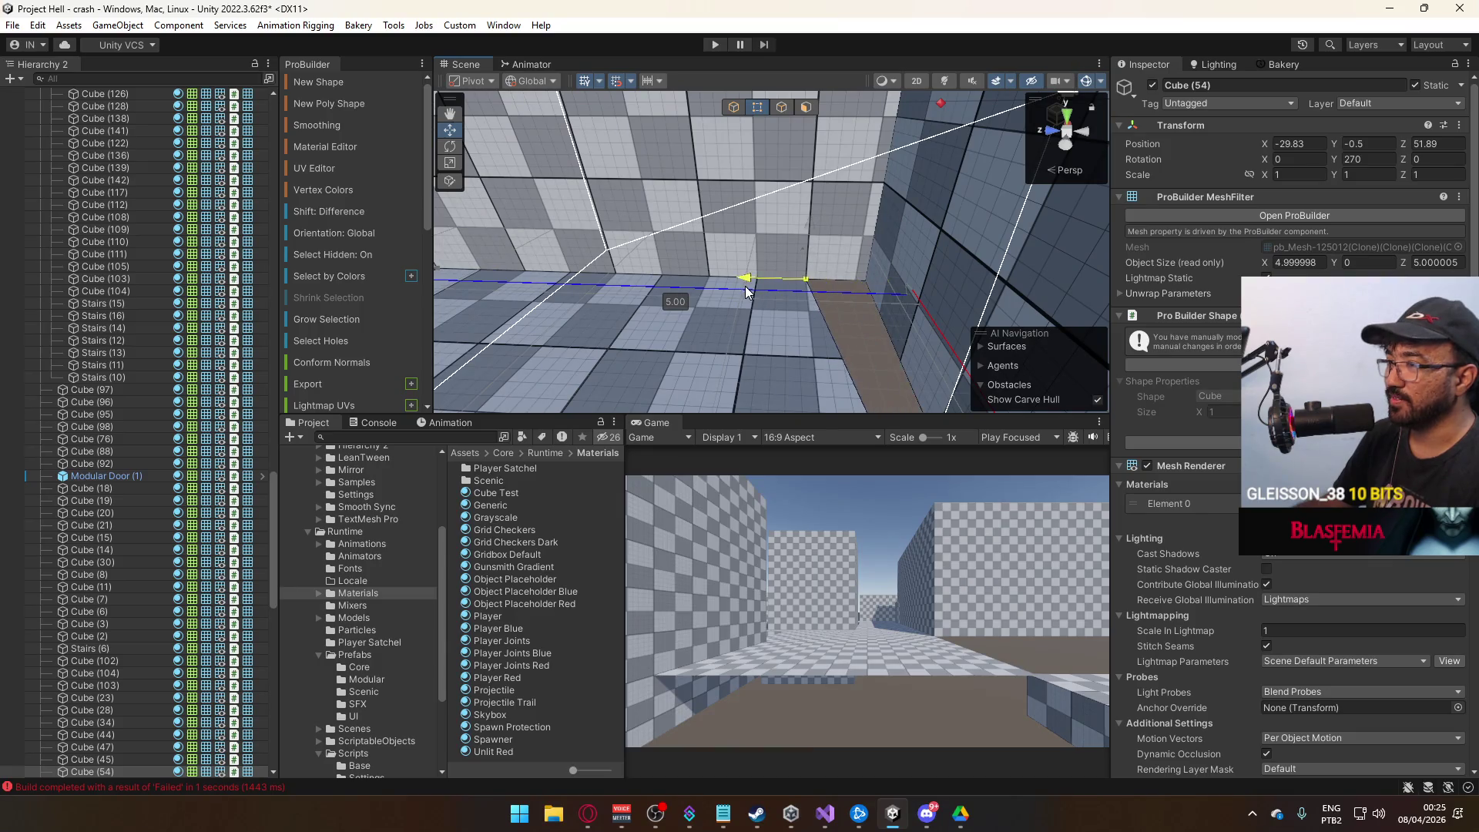
key(ctrl+j)
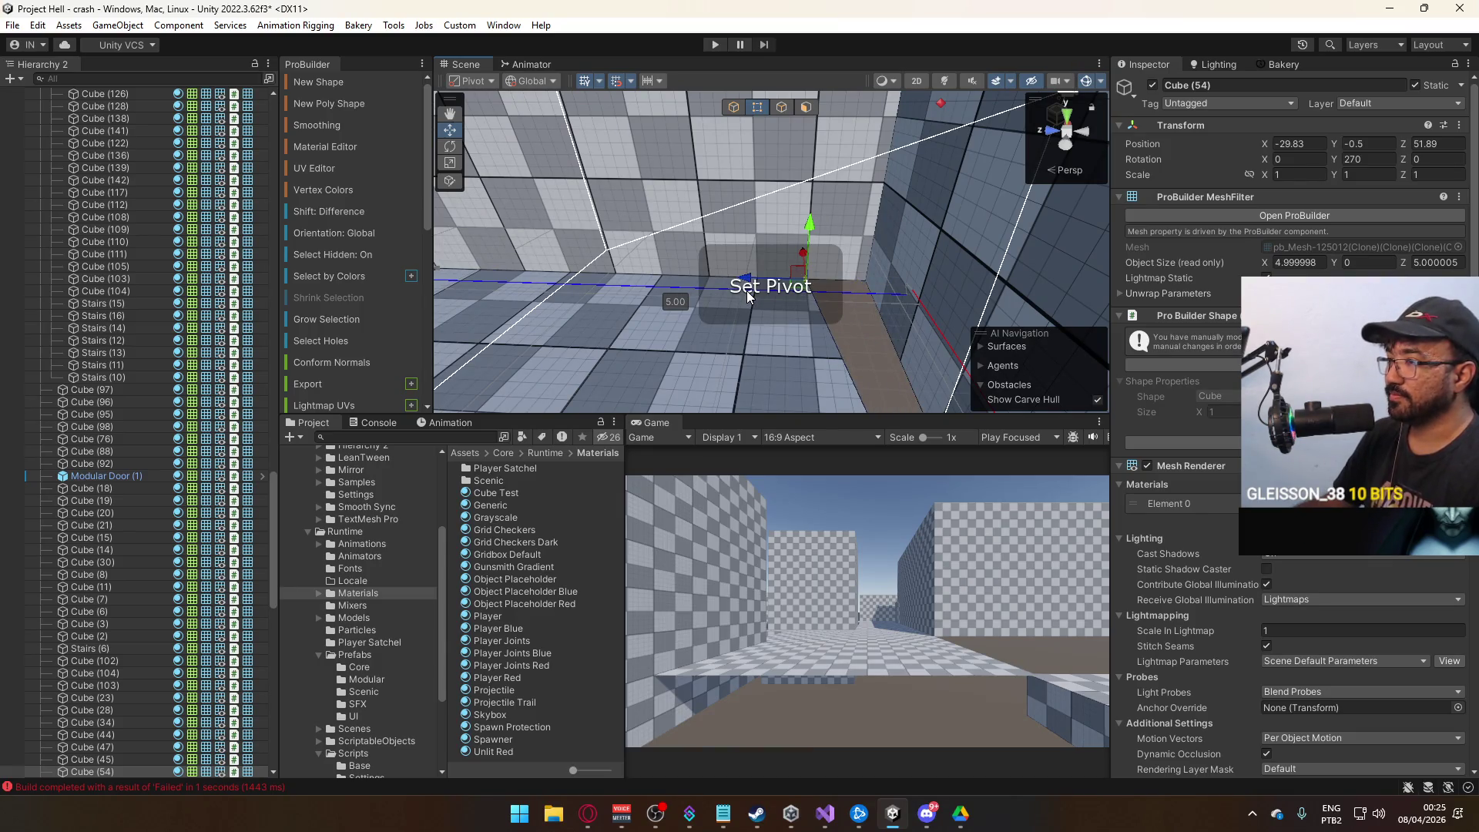
key(ctrl+z)
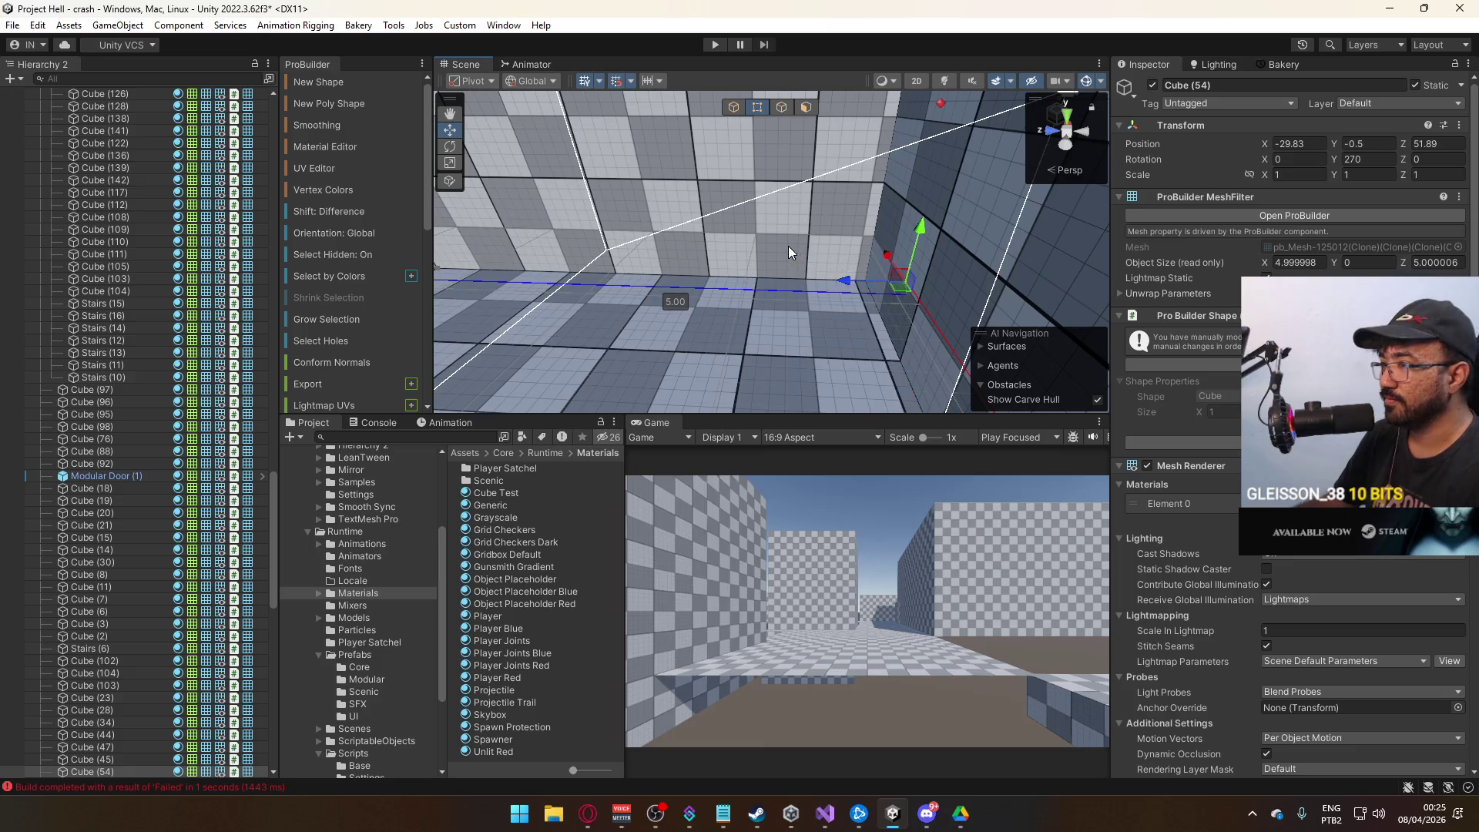
scroll(789, 247, down, 5)
Reset the UVs of the floor's top face to default in the UV Editor.
key(k)
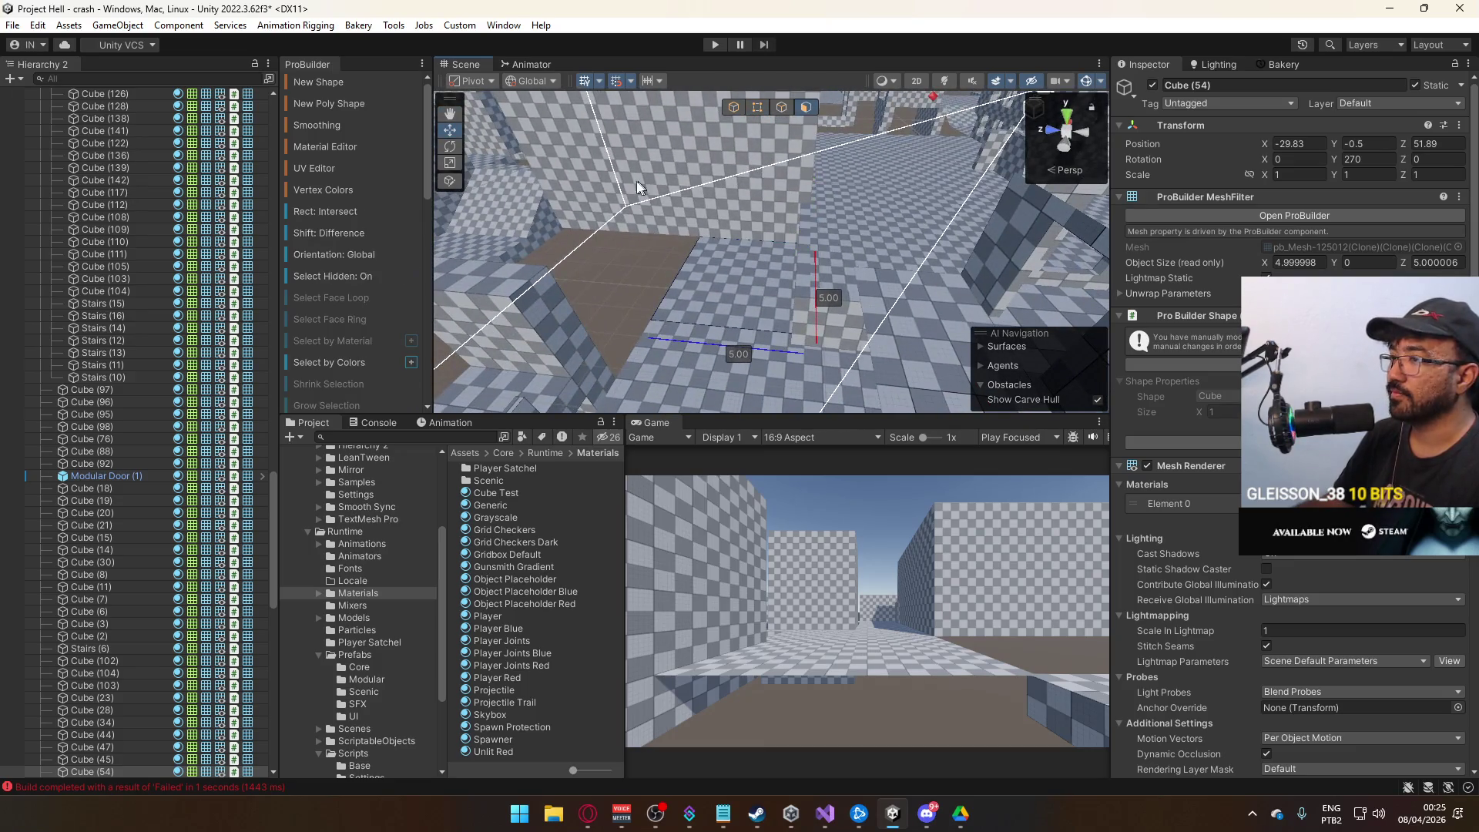
click(805, 309)
click(330, 169)
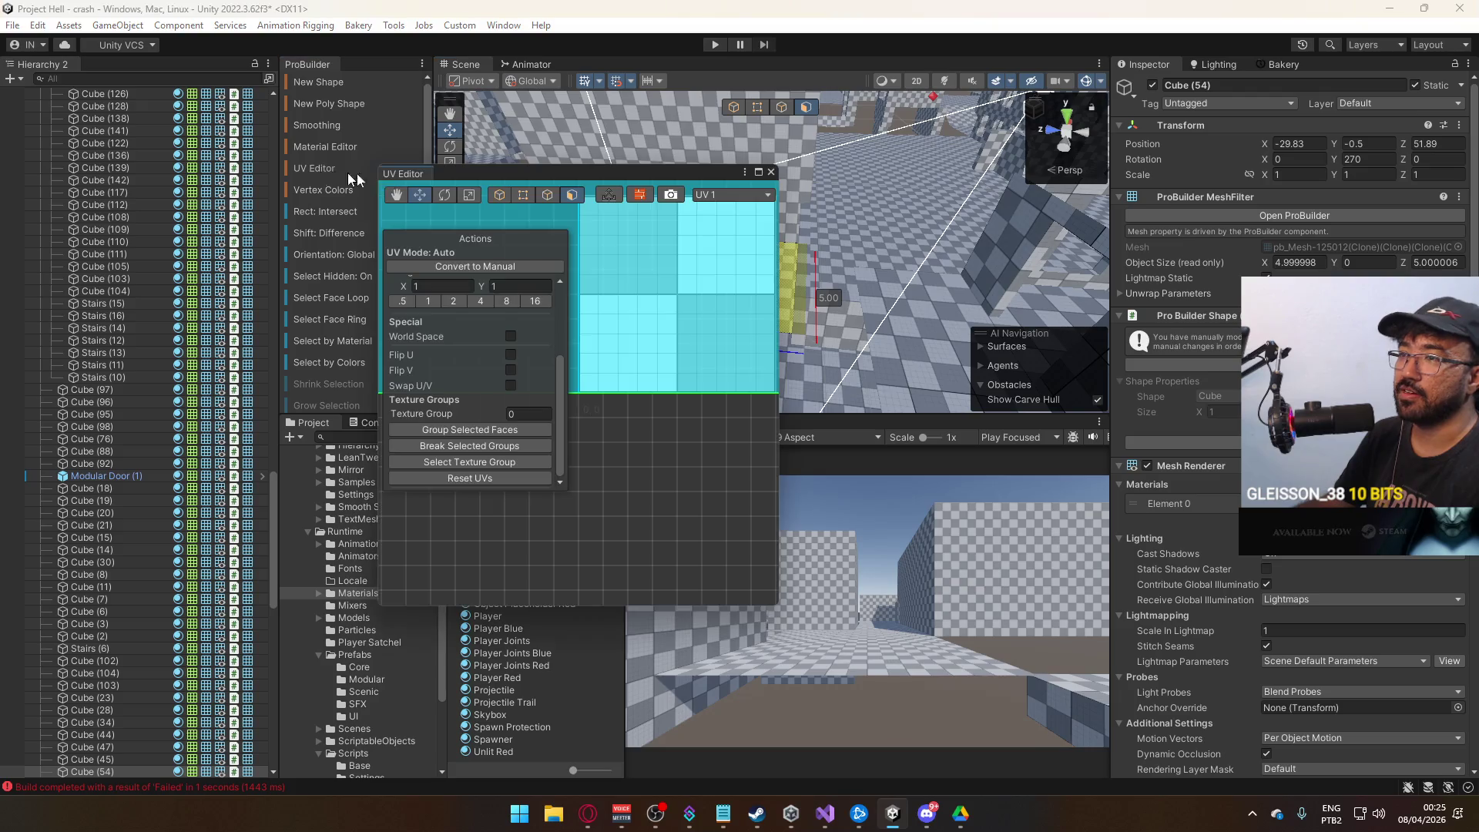
click(484, 478)
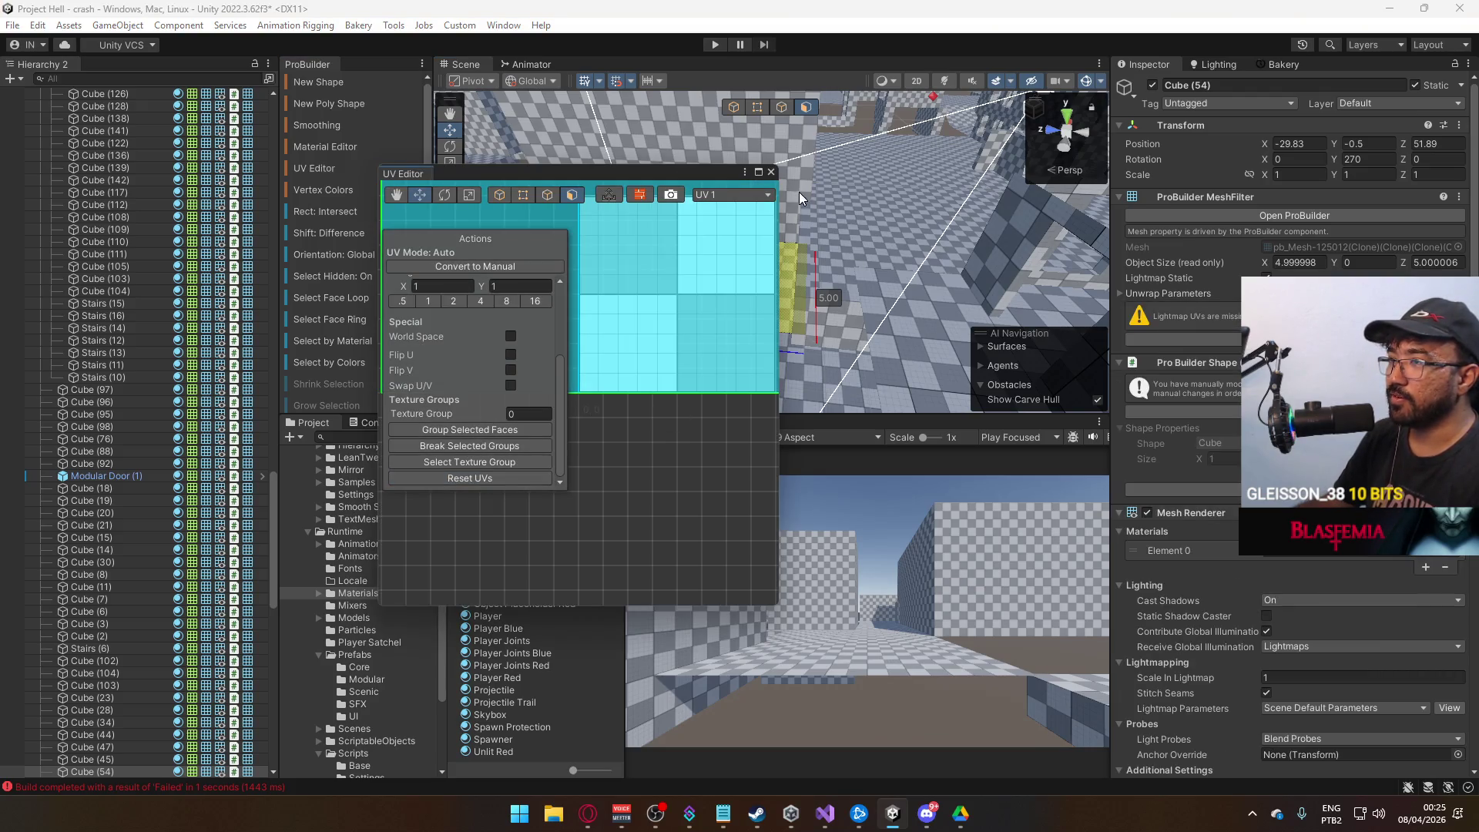
click(772, 173)
key(f)
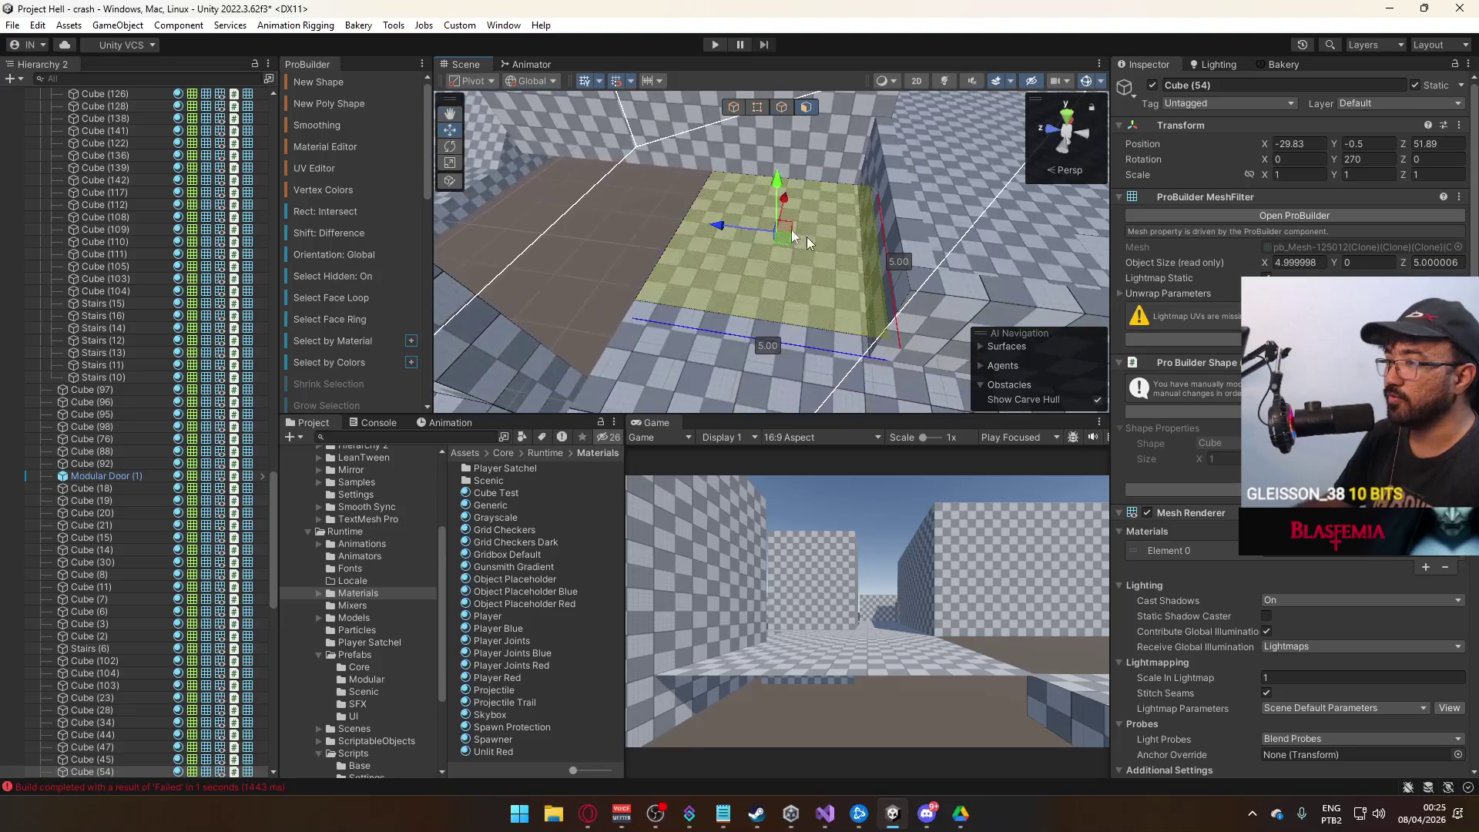
click(744, 107)
Reselect the Cube (54) floor slab, looking around it and the neighbouring Cube (55).
click(677, 248)
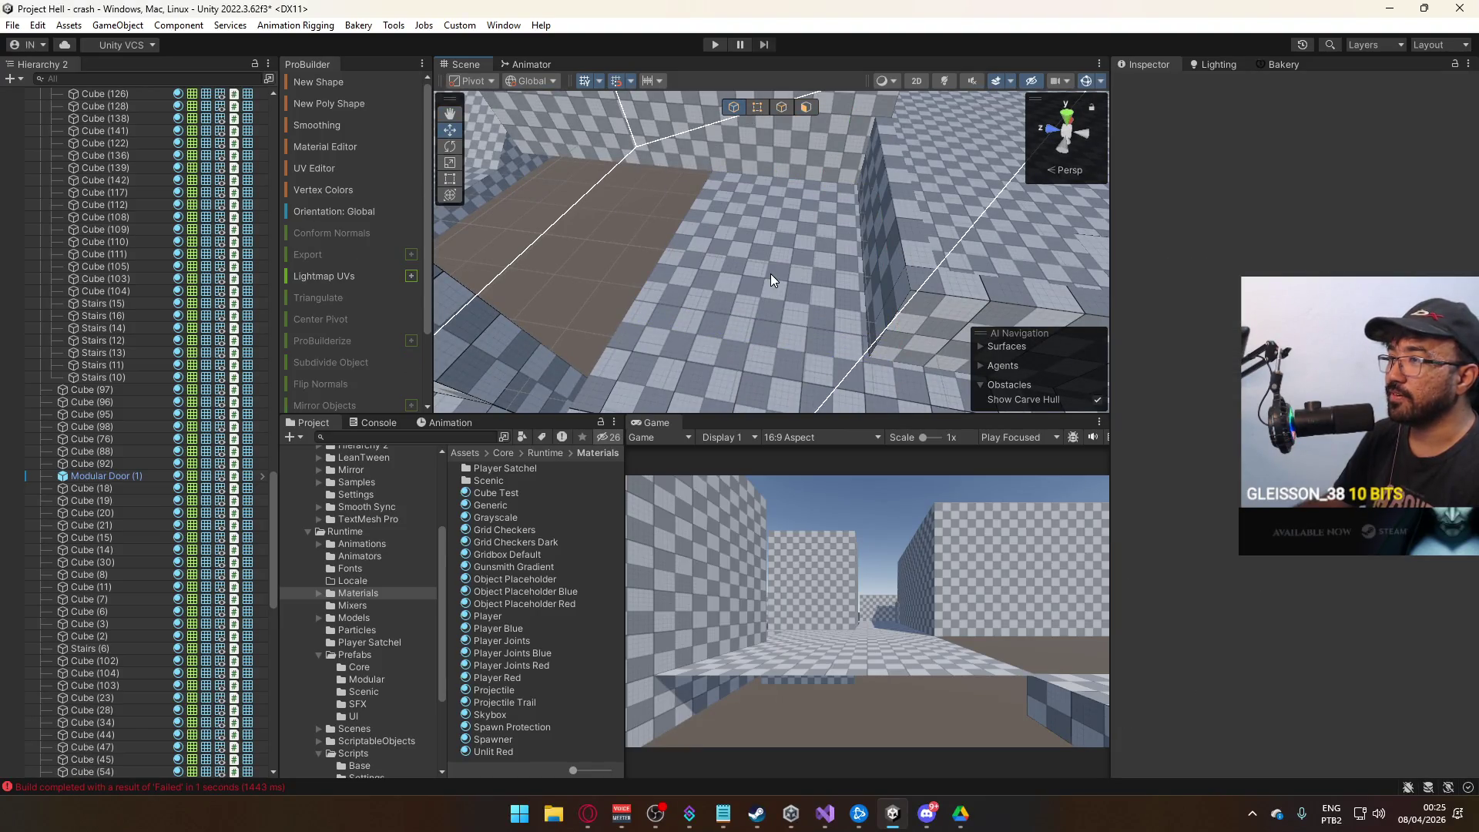
click(771, 274)
key(f)
mouse_move(771, 274)
mouse_down()
mouse_move(790, 228)
mouse_move(860, 204)
mouse_move(941, 289)
mouse_up()
click(654, 248)
drag(654, 248, 715, 262)
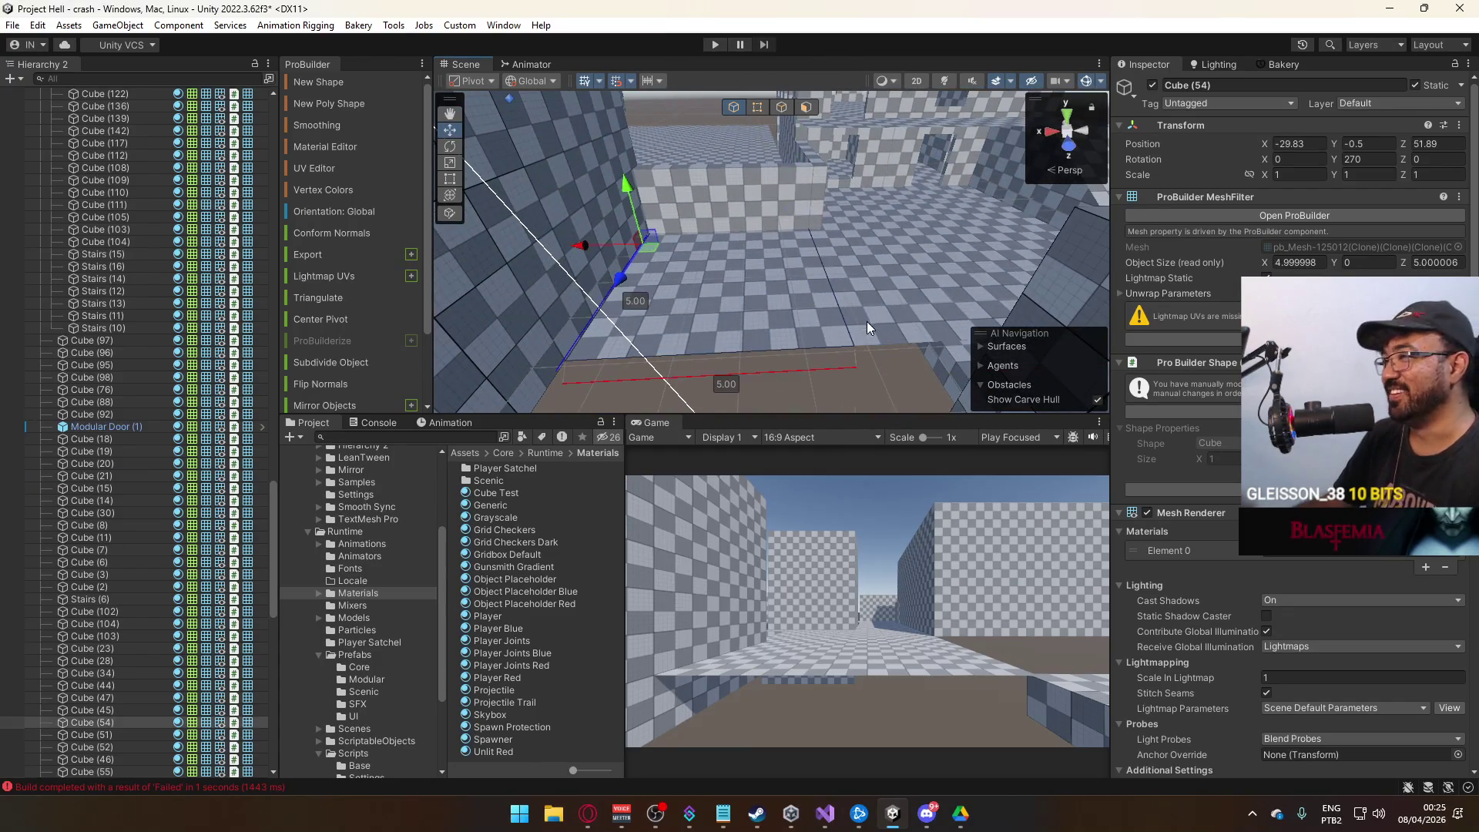
click(872, 379)
click(810, 299)
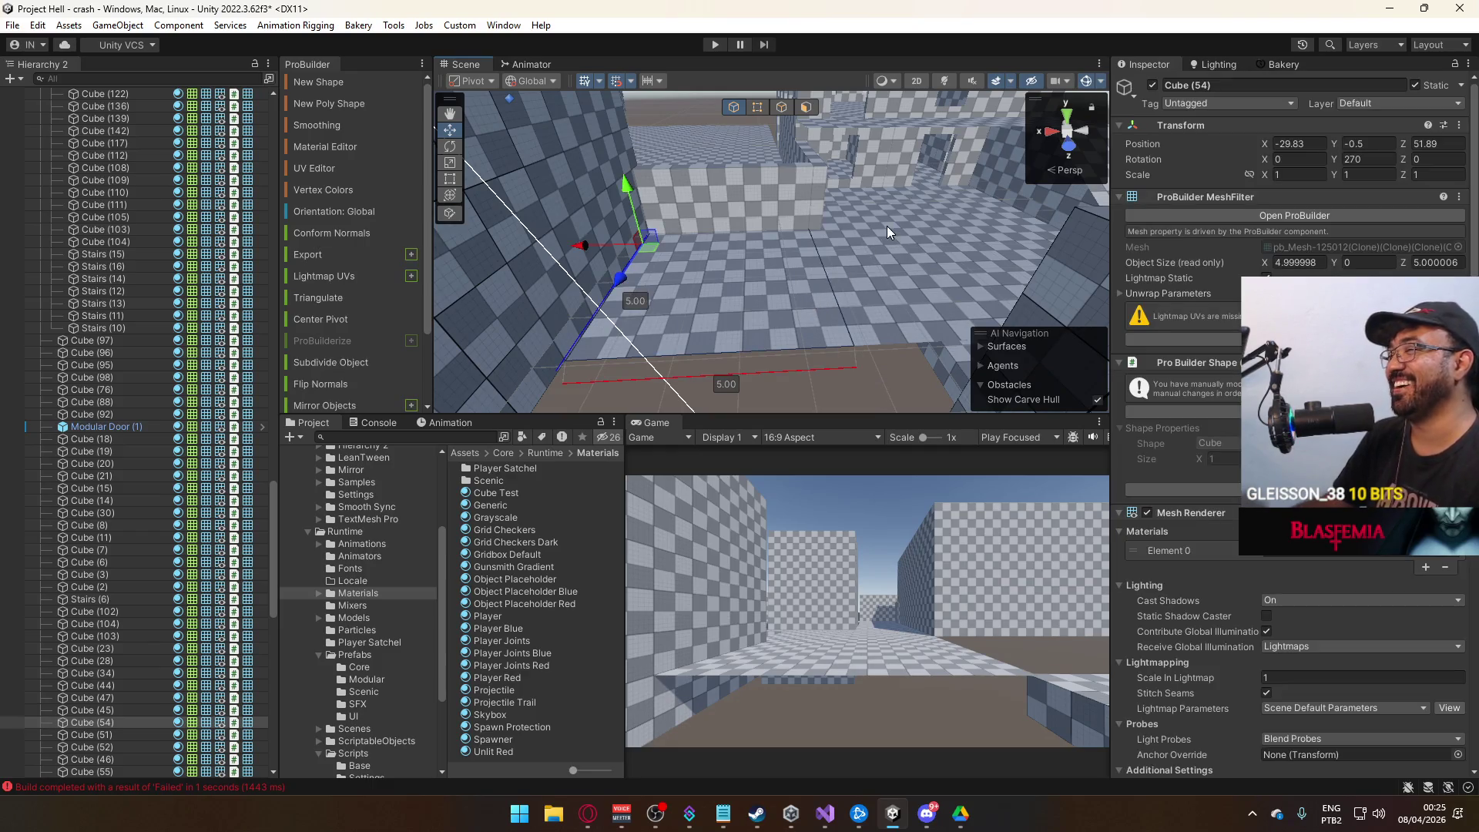
Select and frame the floor block's top face in face mode.
click(806, 106)
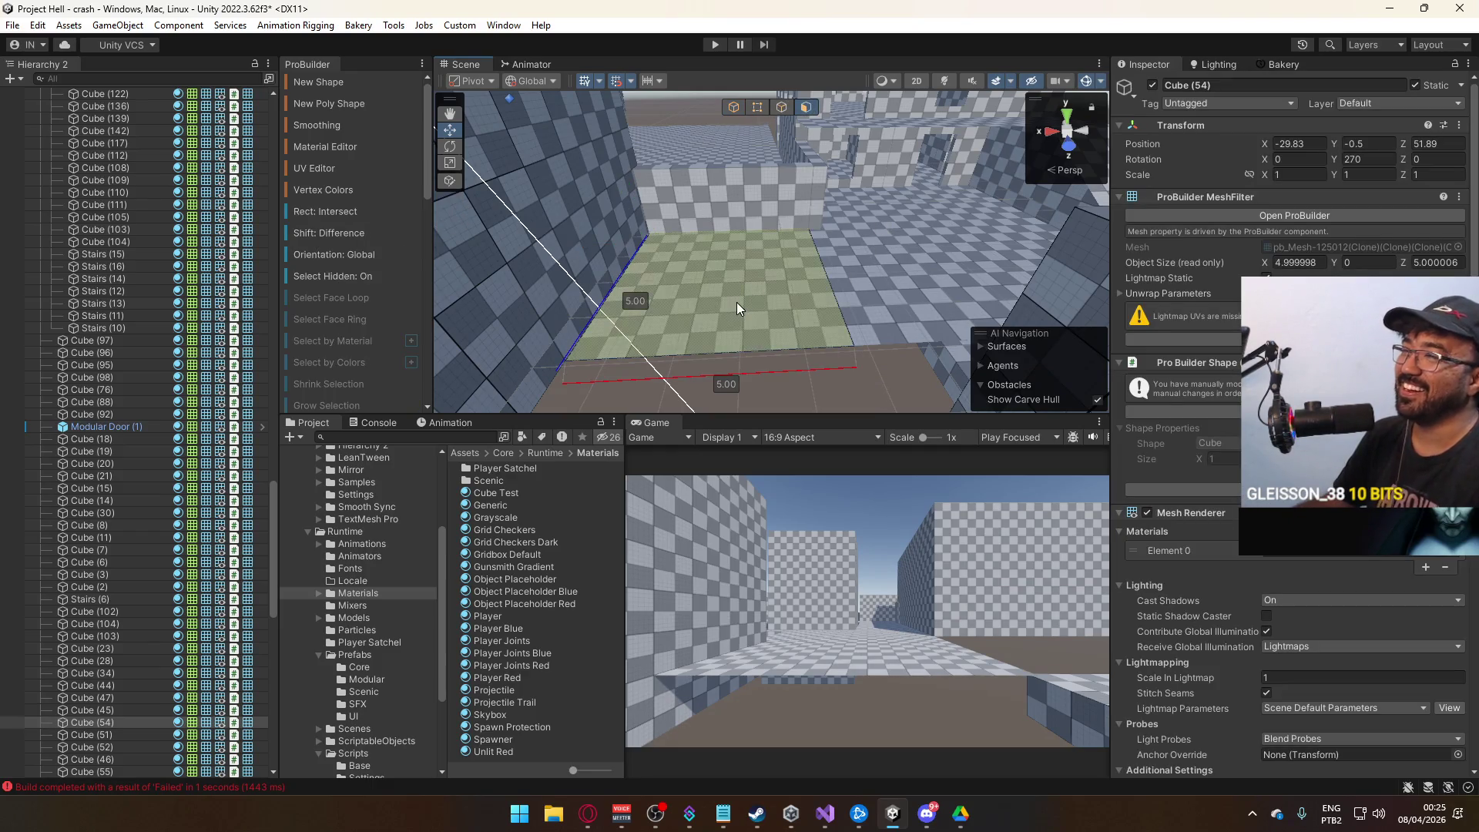
click(736, 300)
drag(811, 221, 782, 295)
click(782, 227)
key(f)
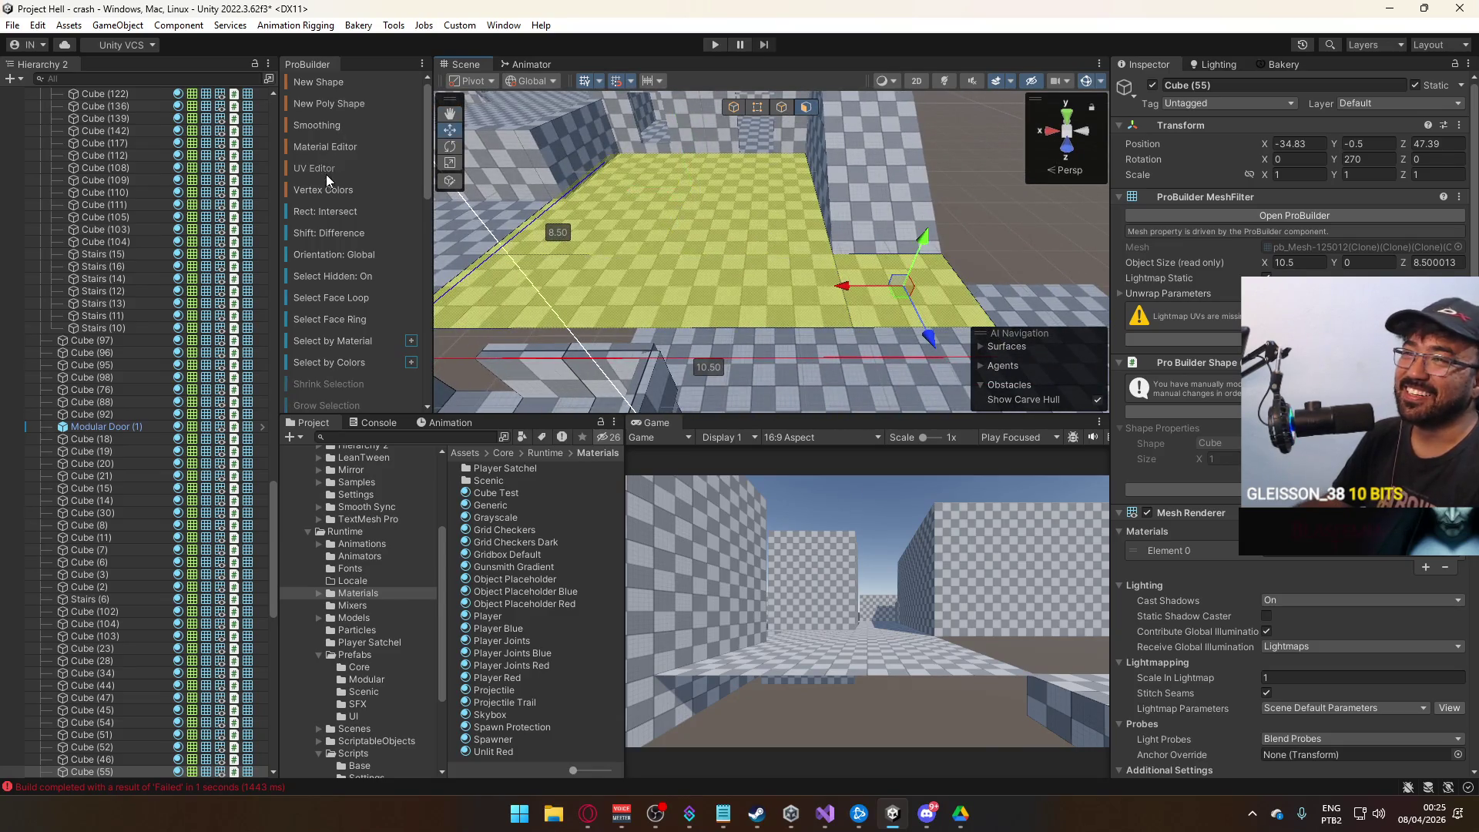
Set Offset X to 0.5 for Cube (54)'s top-face checker texture.
click(326, 173)
mouse_move(801, 347)
mouse_down()
mouse_move(840, 302)
mouse_move(894, 308)
mouse_move(878, 276)
mouse_up()
click(847, 254)
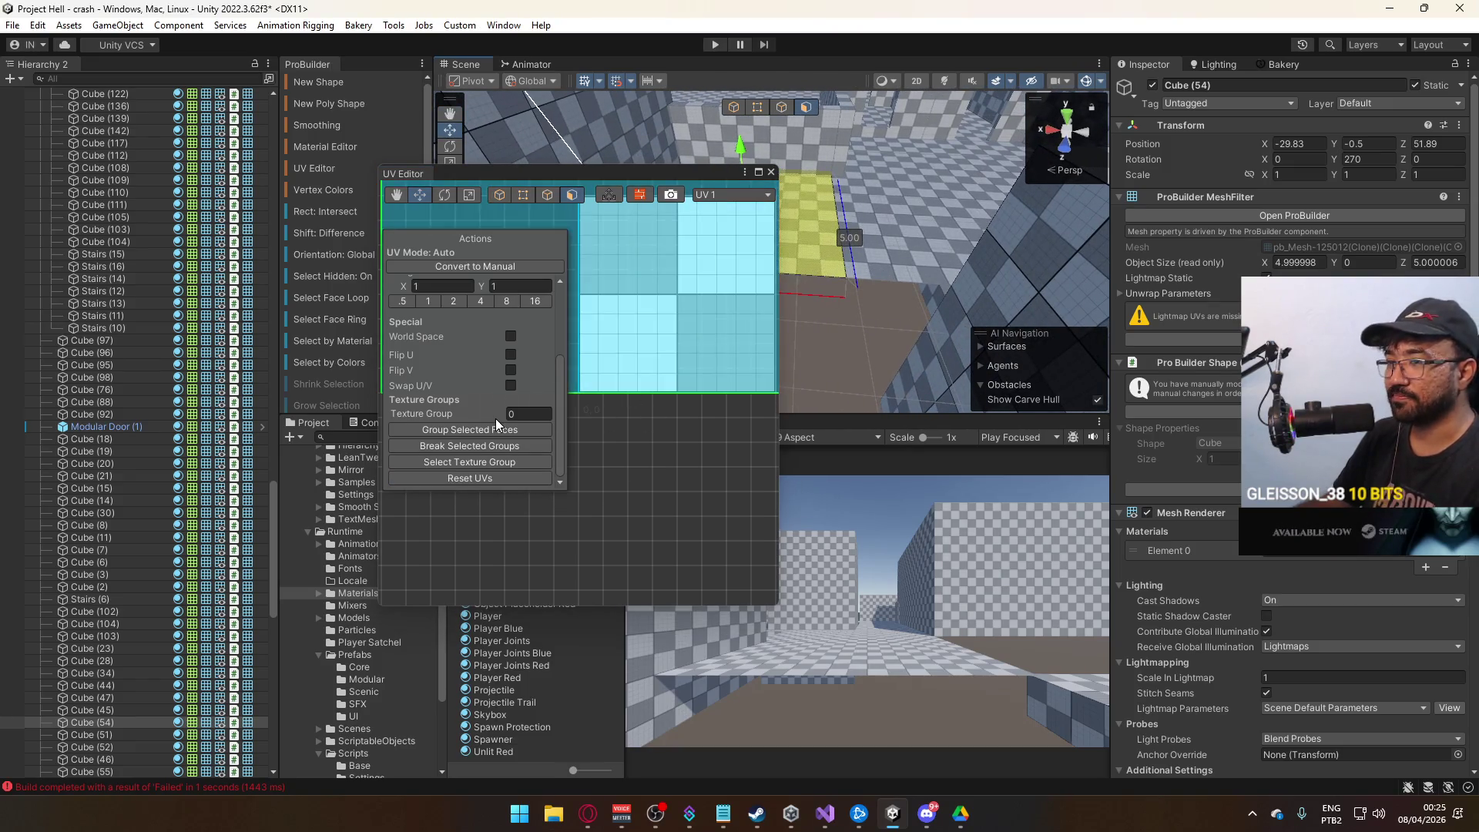
scroll(451, 347, up, 3)
click(447, 318)
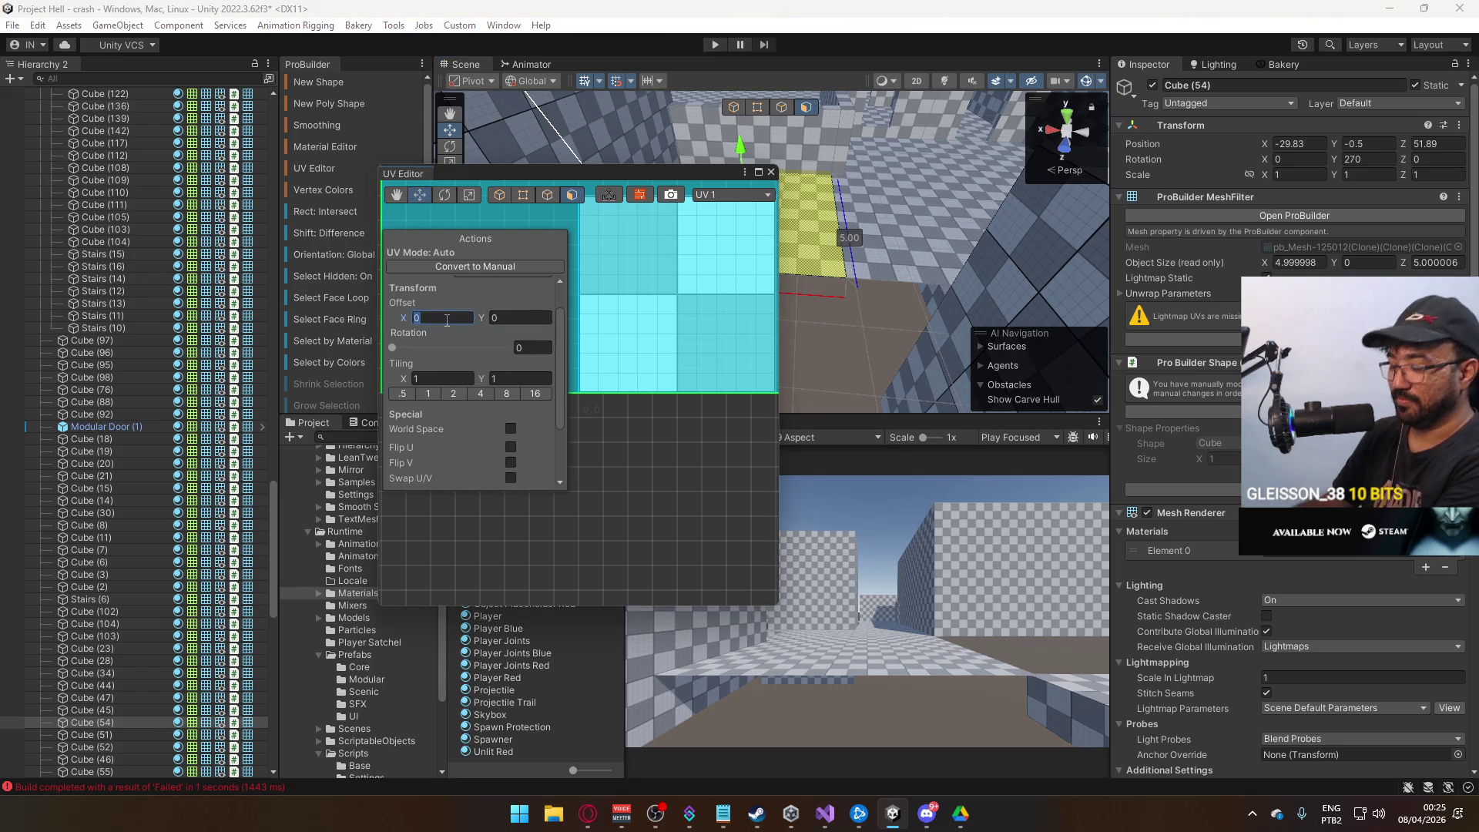
text(0.5)
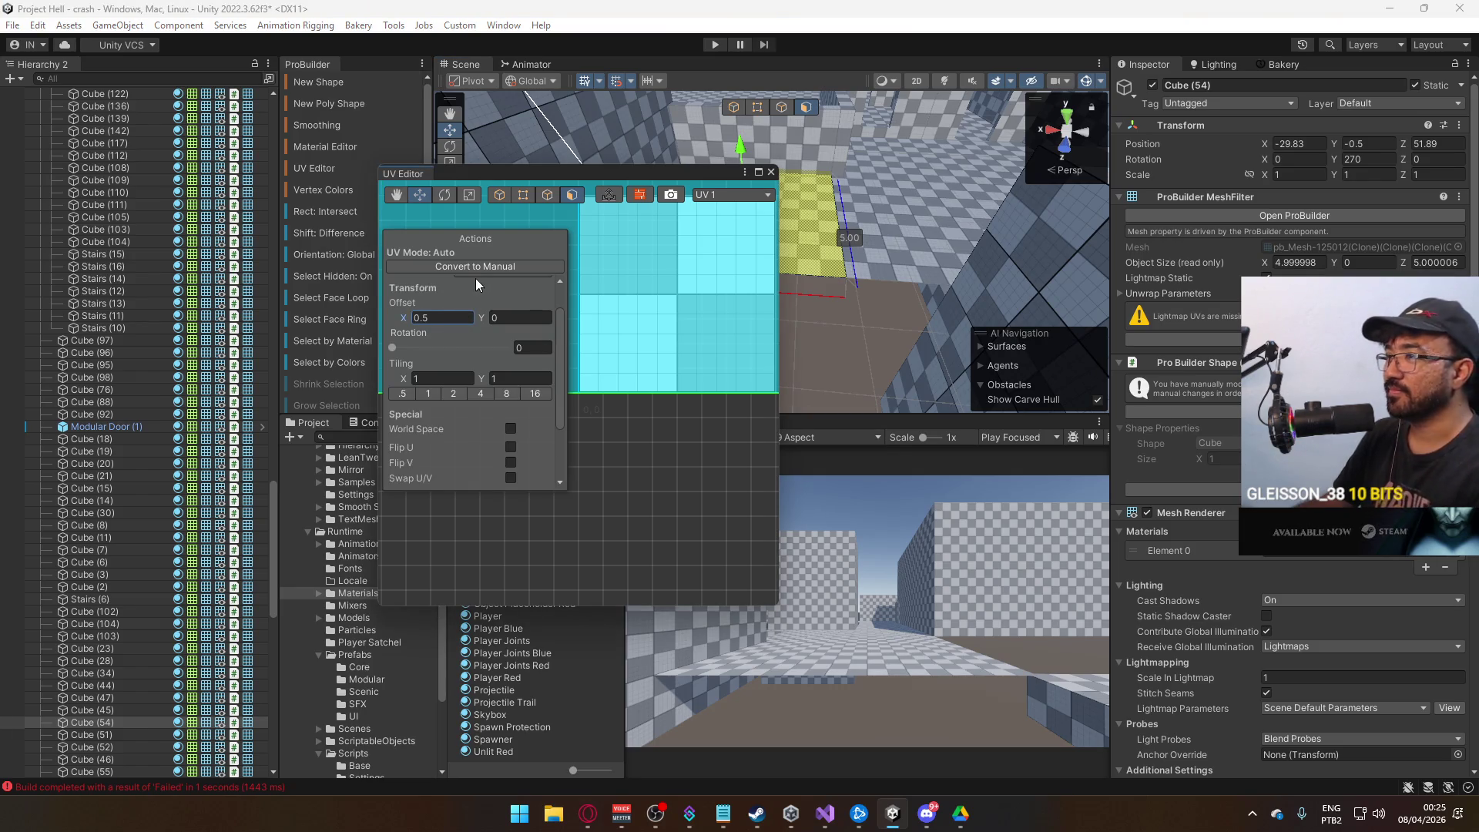
click(771, 172)
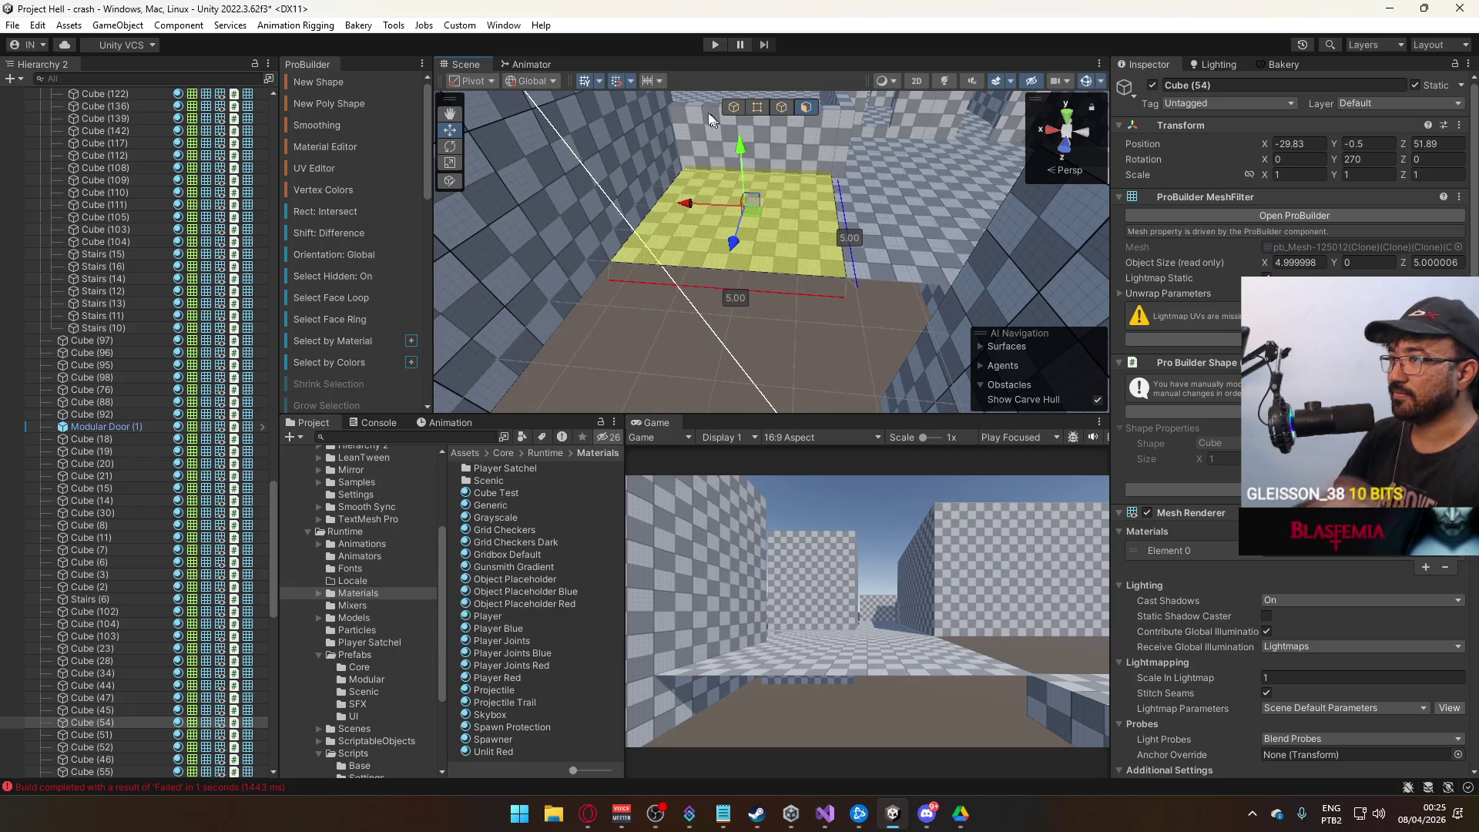
click(736, 108)
click(715, 326)
mouse_move(715, 326)
mouse_down()
mouse_move(660, 290)
mouse_move(595, 302)
mouse_move(774, 320)
mouse_move(650, 367)
mouse_move(655, 321)
mouse_move(409, 280)
mouse_up()
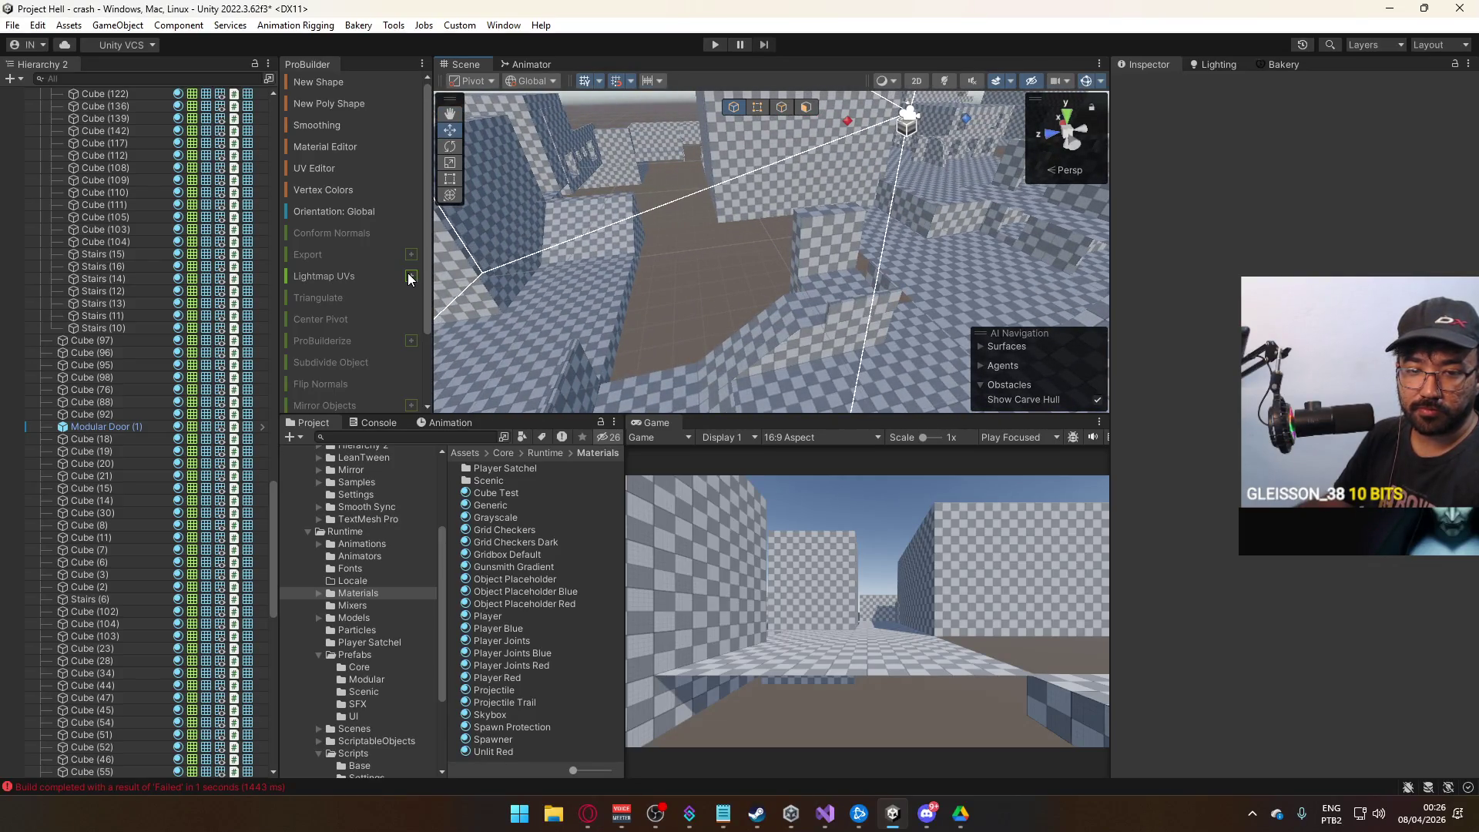
key(alt+Tab)
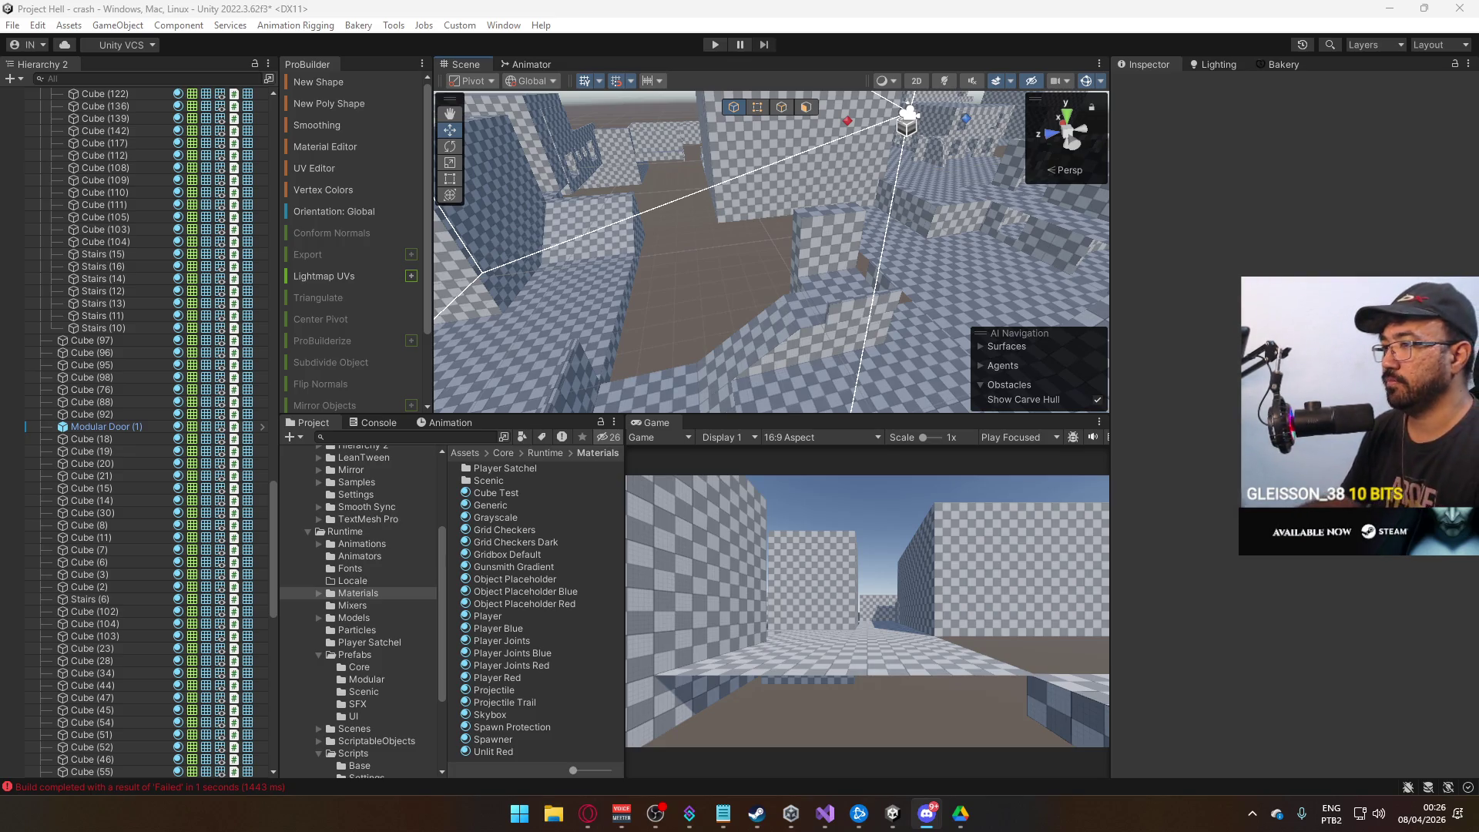
key(alt+Tab)
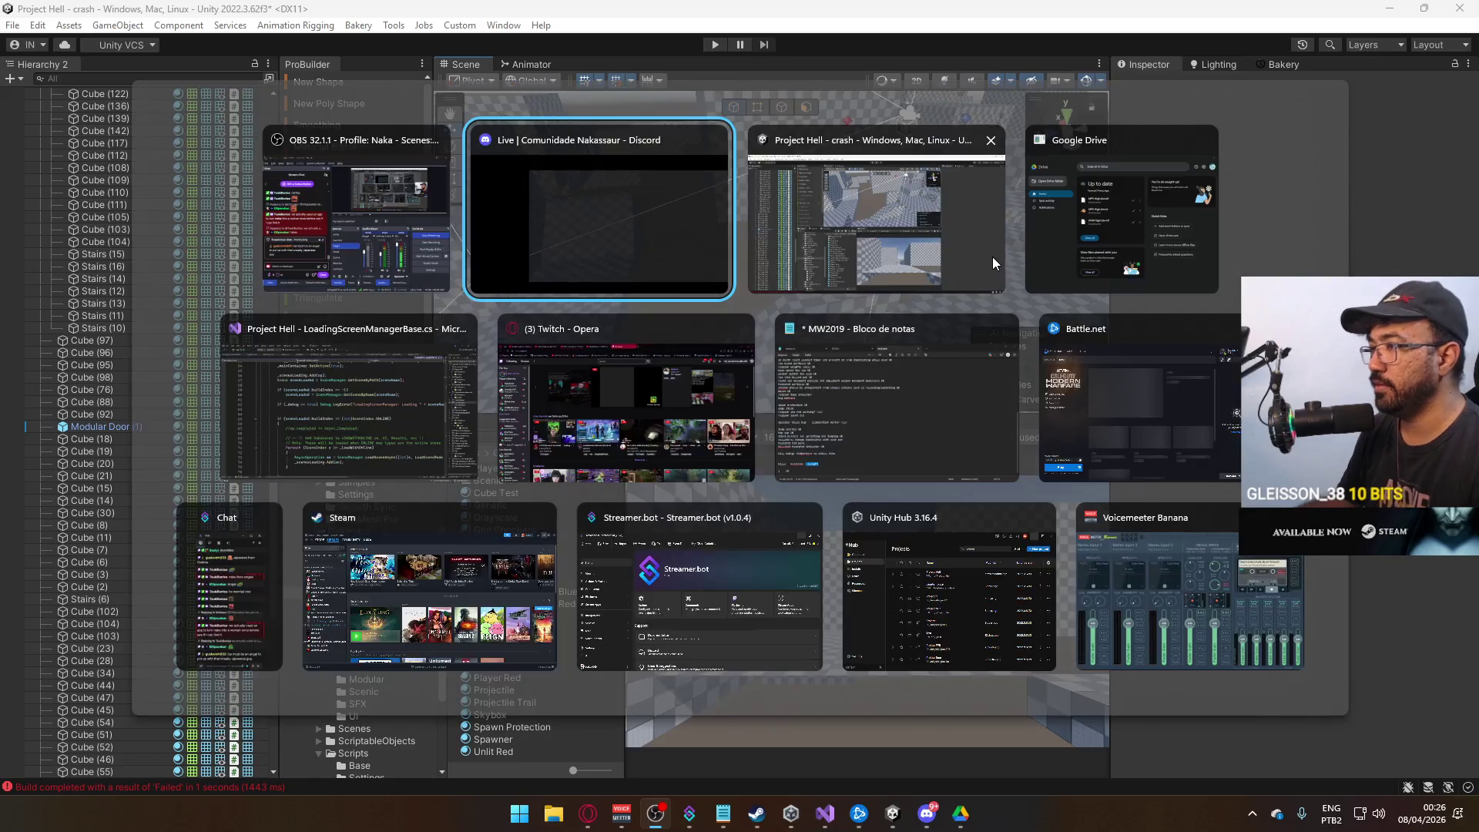
mouse_move(992, 255)
mouse_down()
mouse_move(872, 245)
mouse_move(753, 277)
mouse_move(894, 231)
mouse_move(991, 221)
mouse_move(948, 216)
mouse_move(1034, 244)
mouse_move(1111, 302)
mouse_move(963, 254)
mouse_move(825, 248)
mouse_up()
Extrude Cube (53)'s top face upward by 0.3 to make an 8 × 0.3 × 2.5 slab.
click(825, 247)
key(f)
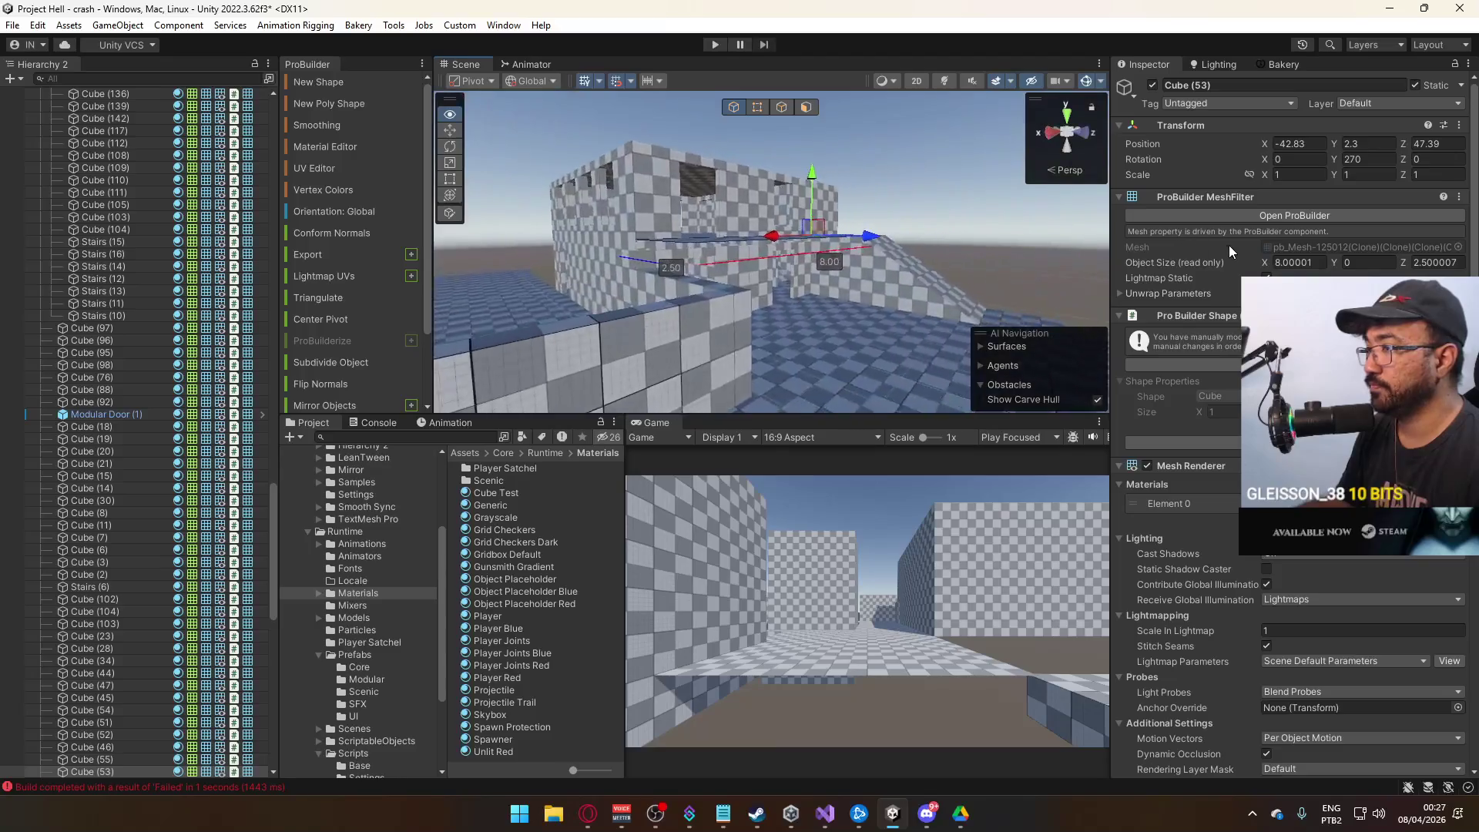
click(781, 107)
mouse_move(763, 193)
mouse_down()
mouse_move(770, 255)
mouse_move(724, 224)
mouse_up()
click(809, 278)
scroll(725, 223, up, 5)
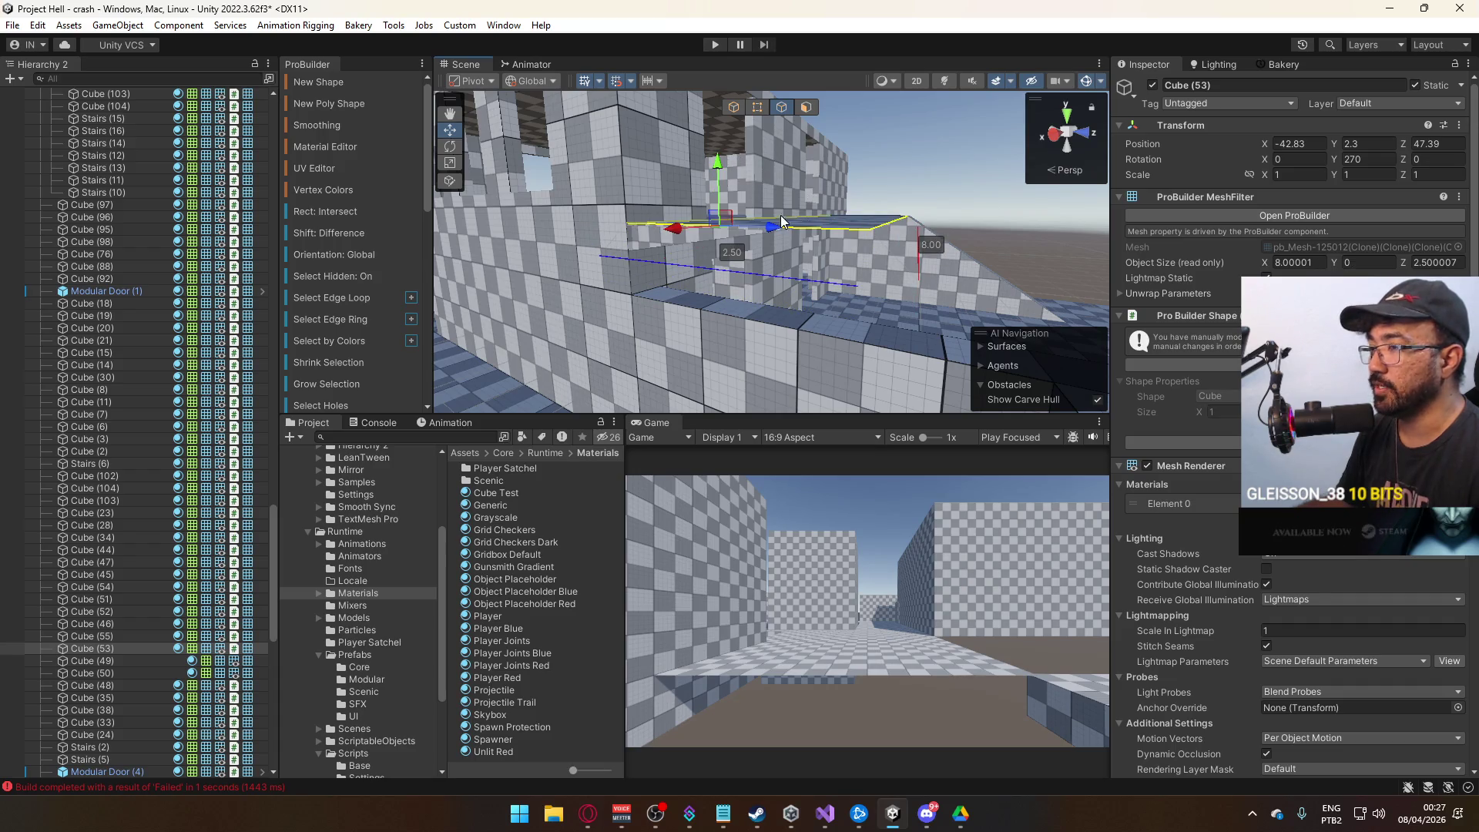
mouse_move(779, 177)
mouse_down()
mouse_move(618, 209)
mouse_move(785, 270)
mouse_move(672, 228)
mouse_move(548, 281)
mouse_move(545, 242)
mouse_move(531, 274)
mouse_move(915, 293)
mouse_move(911, 325)
mouse_move(894, 308)
mouse_up()
key(ctrl+e)
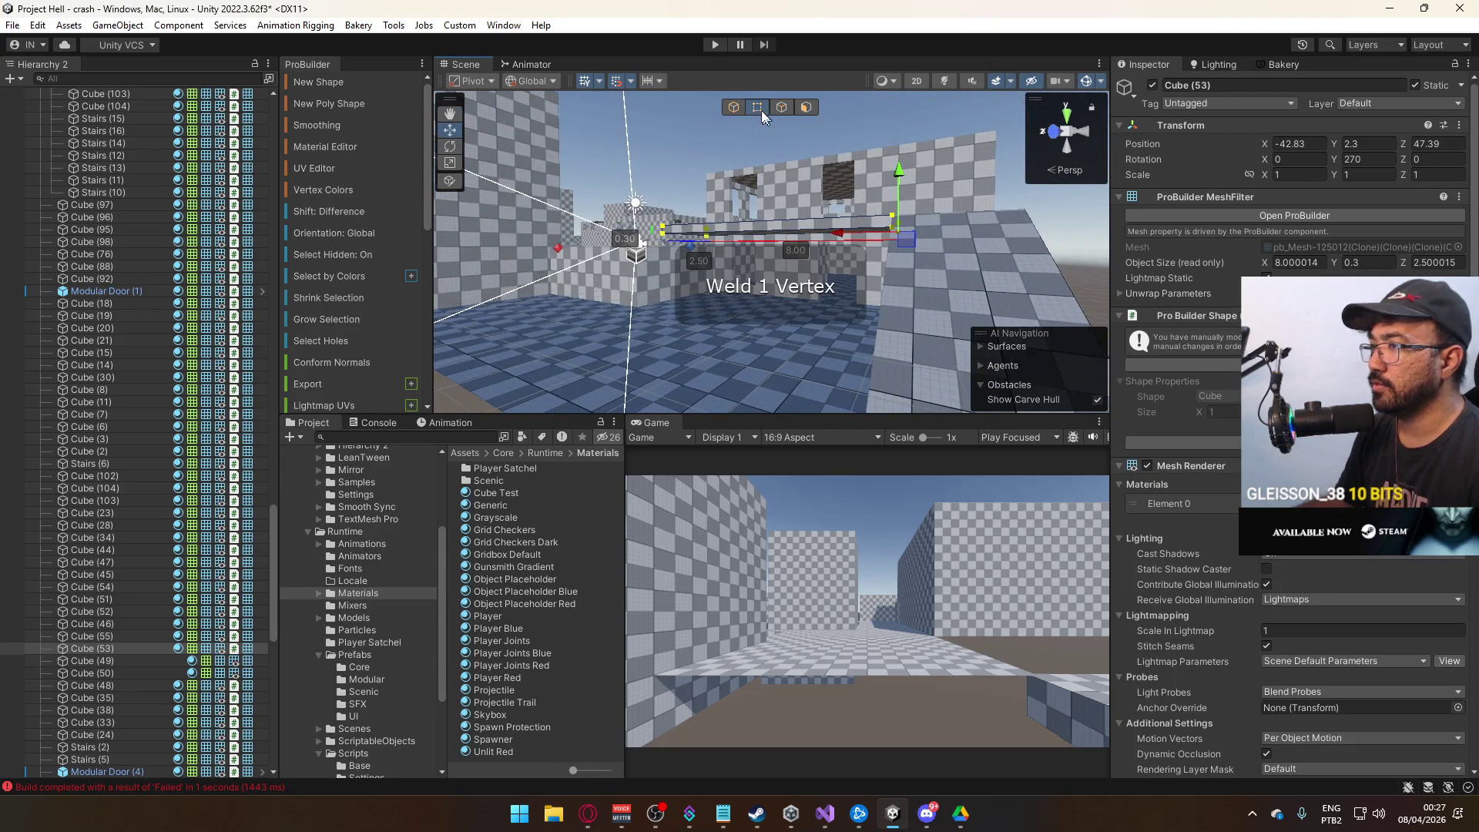
Switch away from Unity and back, then orbit around the level.
key(super+Tab)
click(903, 192)
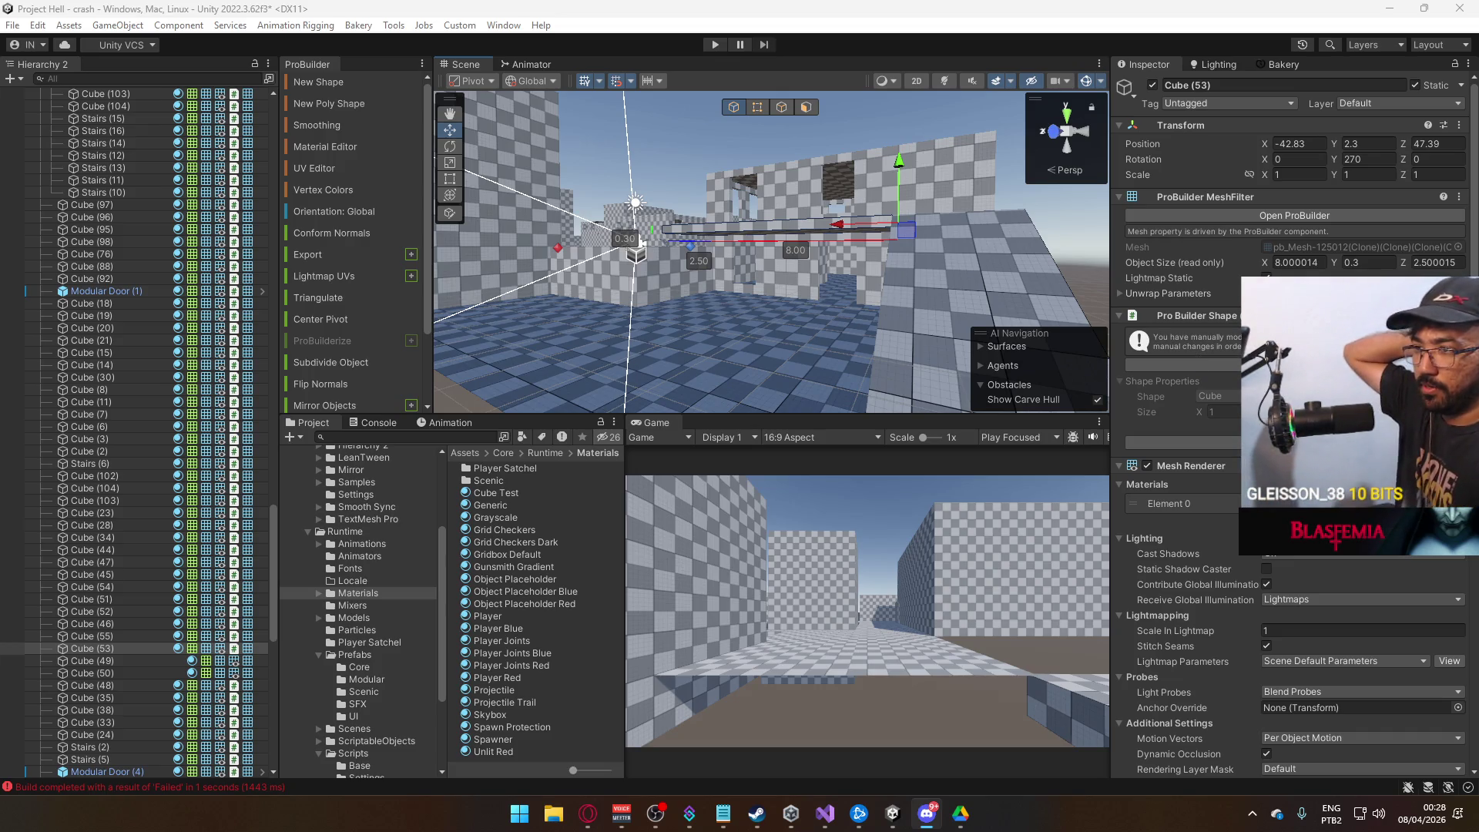
key(alt+Tab)
mouse_move(1011, 313)
mouse_down()
mouse_move(548, 349)
mouse_move(918, 309)
mouse_move(613, 391)
mouse_move(770, 286)
mouse_up()
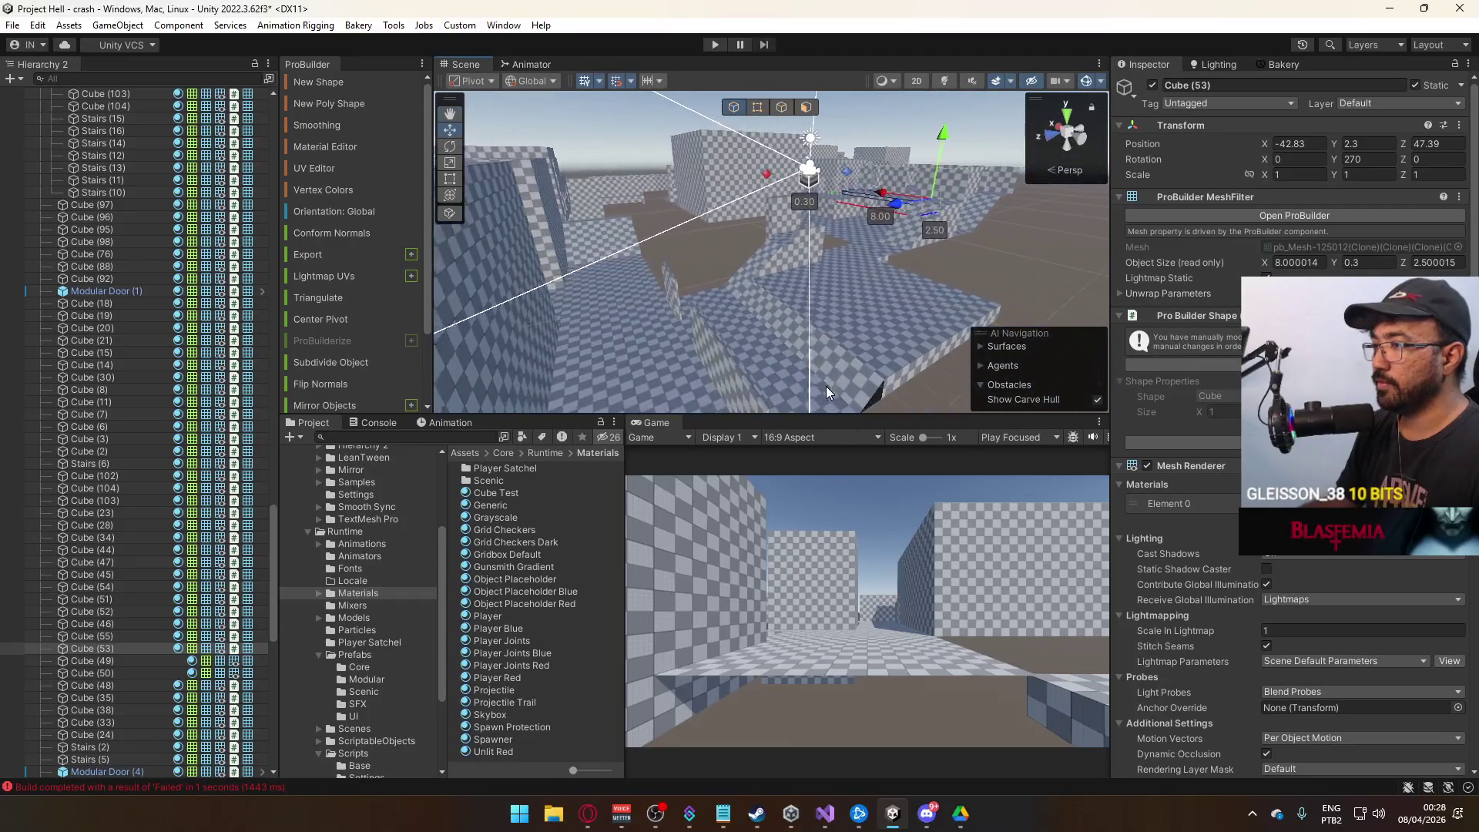
Delete three floor cubes, a stairs piece and a pillar cube.
click(845, 252)
shift+click(833, 233)
key(f)
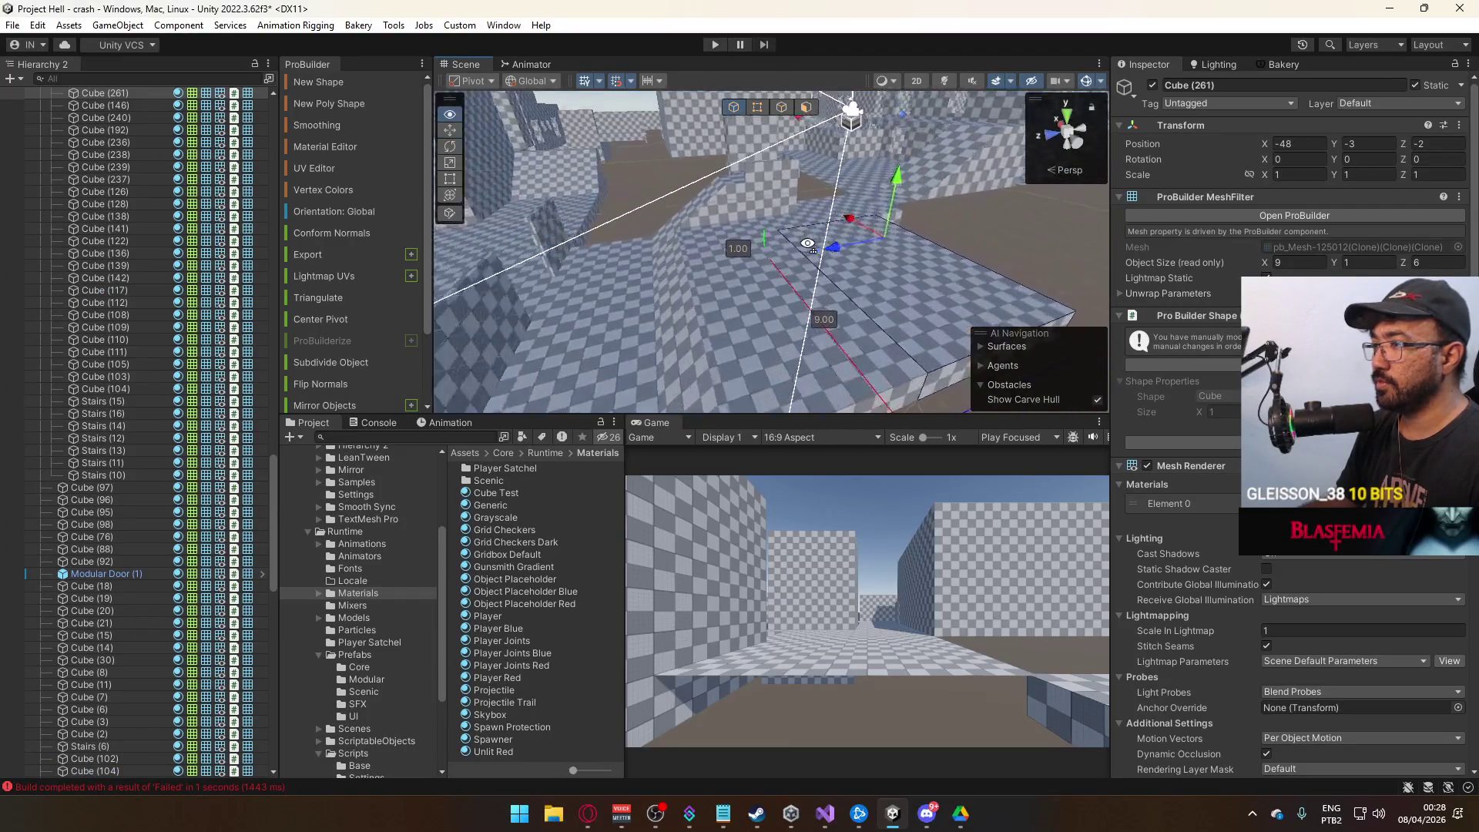
shift+click(832, 193)
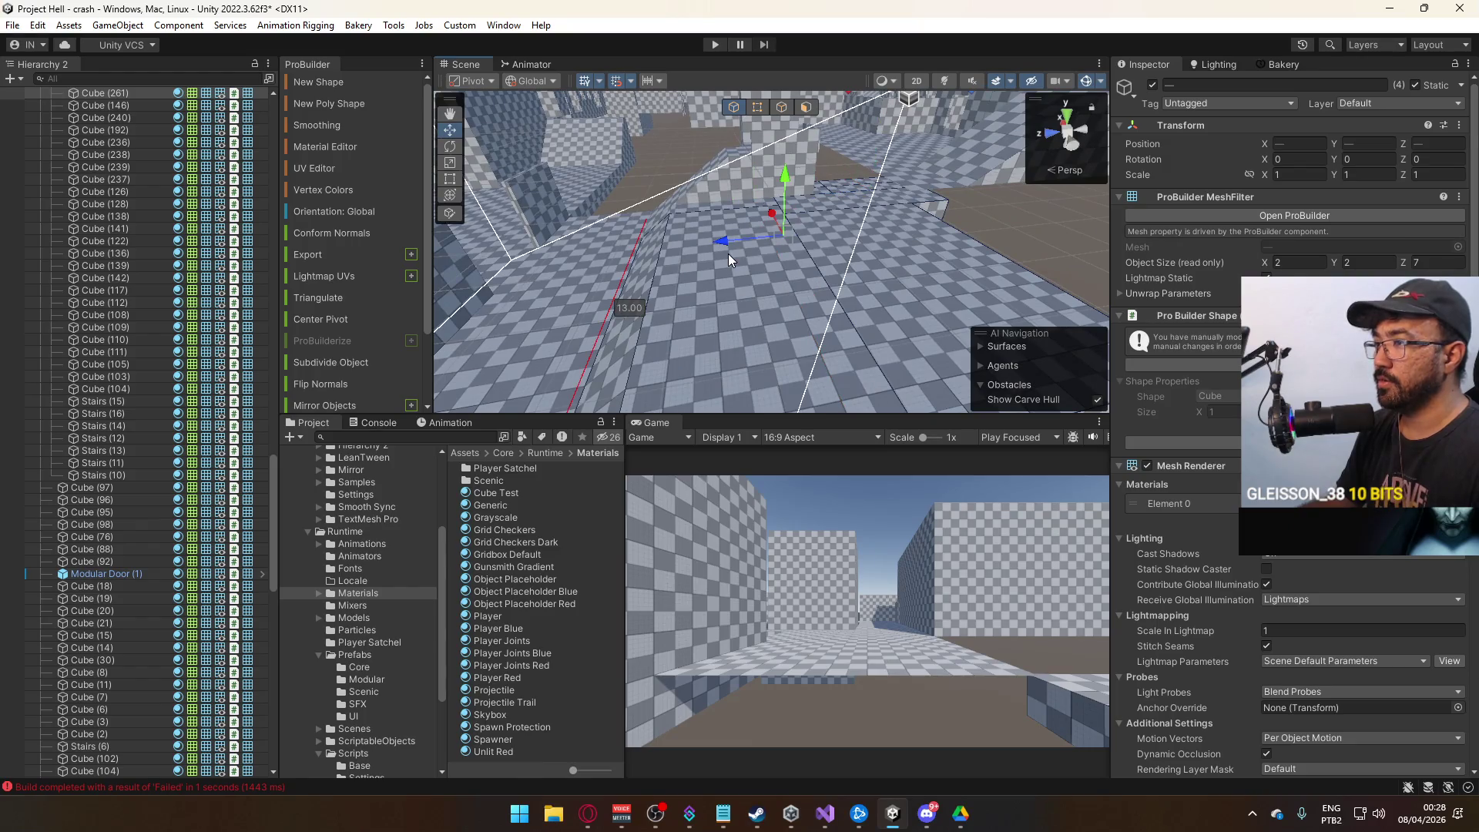
key(Delete)
click(764, 218)
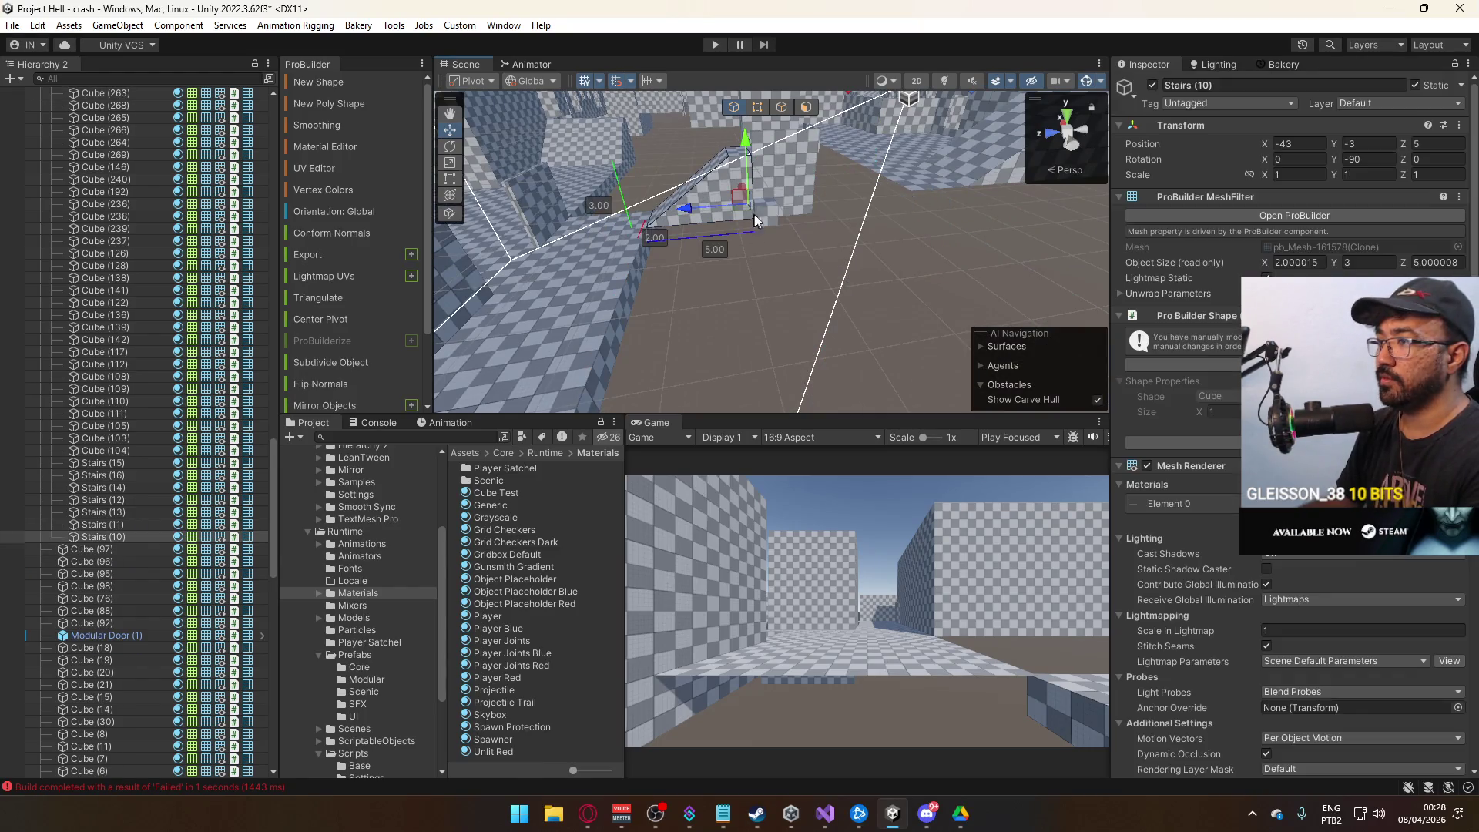
key(Delete)
mouse_move(764, 219)
mouse_down()
mouse_move(1000, 234)
mouse_move(1101, 228)
mouse_move(1122, 197)
mouse_move(925, 246)
mouse_up()
click(813, 272)
key(Delete)
Select the three short wall cubes and slide them sideways along X.
click(842, 307)
drag(847, 319, 903, 367)
mouse_move(856, 195)
mouse_down()
mouse_move(778, 231)
mouse_move(744, 279)
mouse_up()
shift+click(803, 279)
click(815, 250)
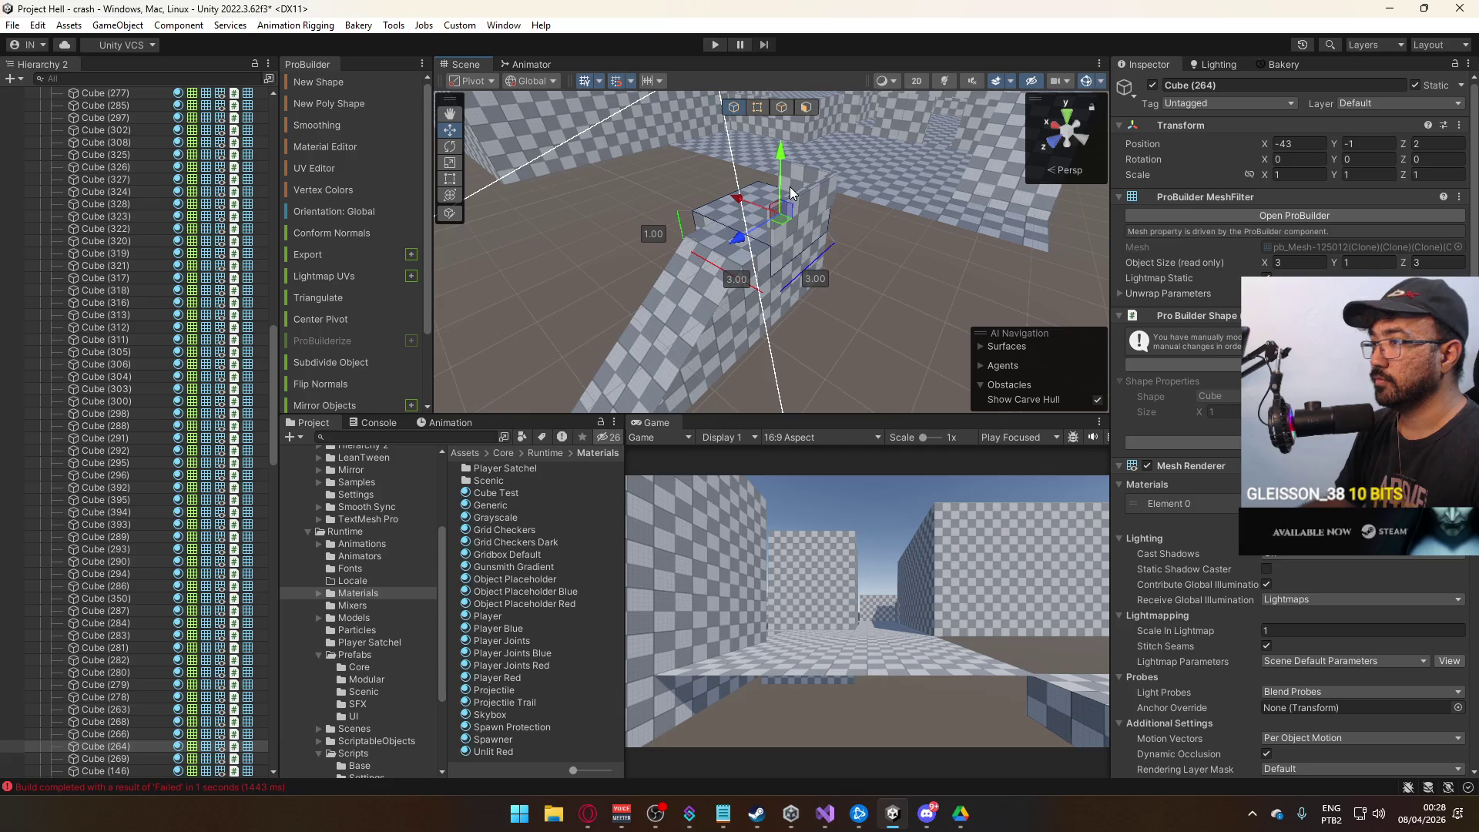
shift+click(811, 188)
shift+click(806, 171)
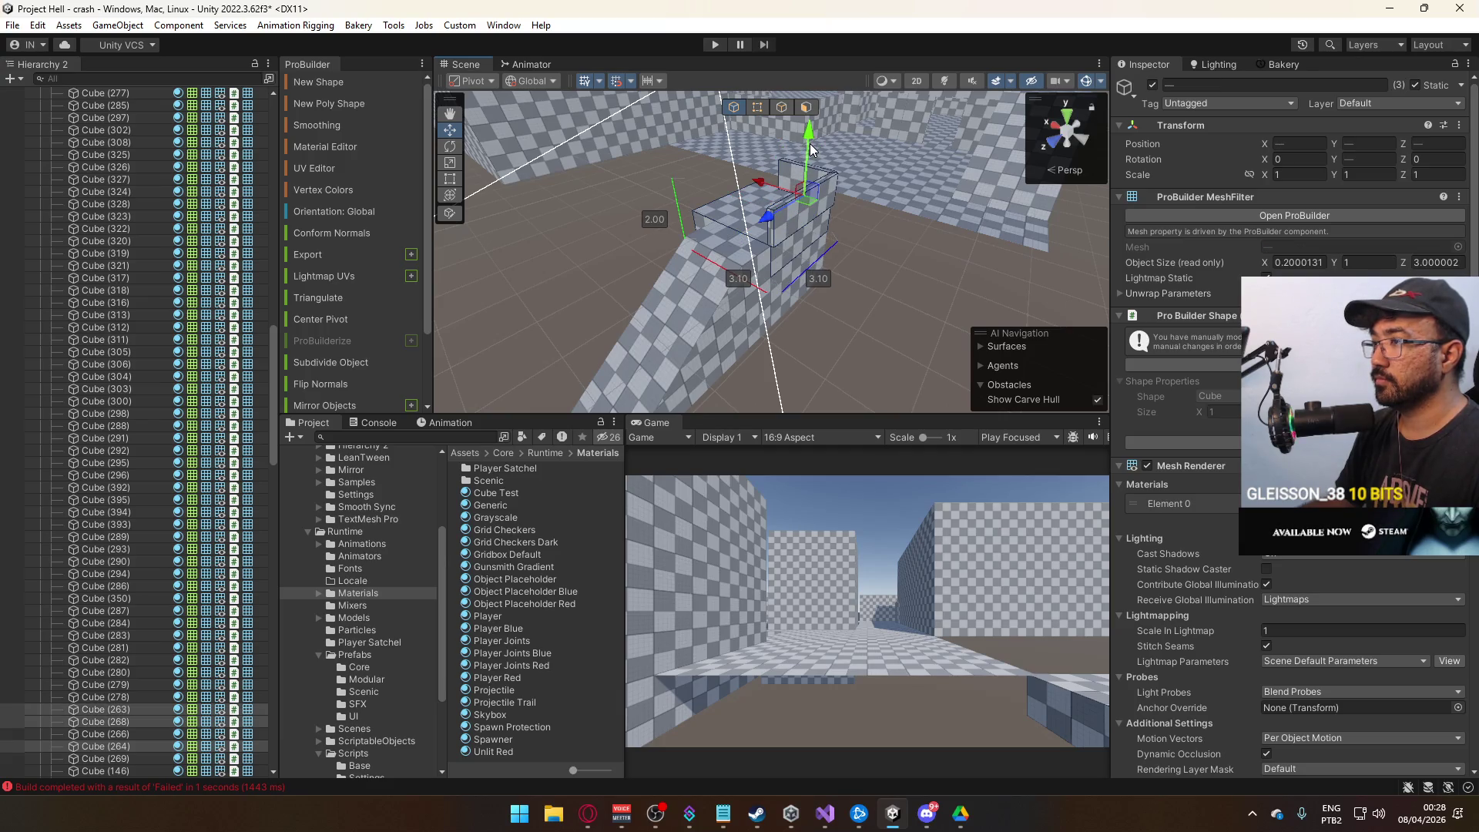
drag(811, 149, 635, 147)
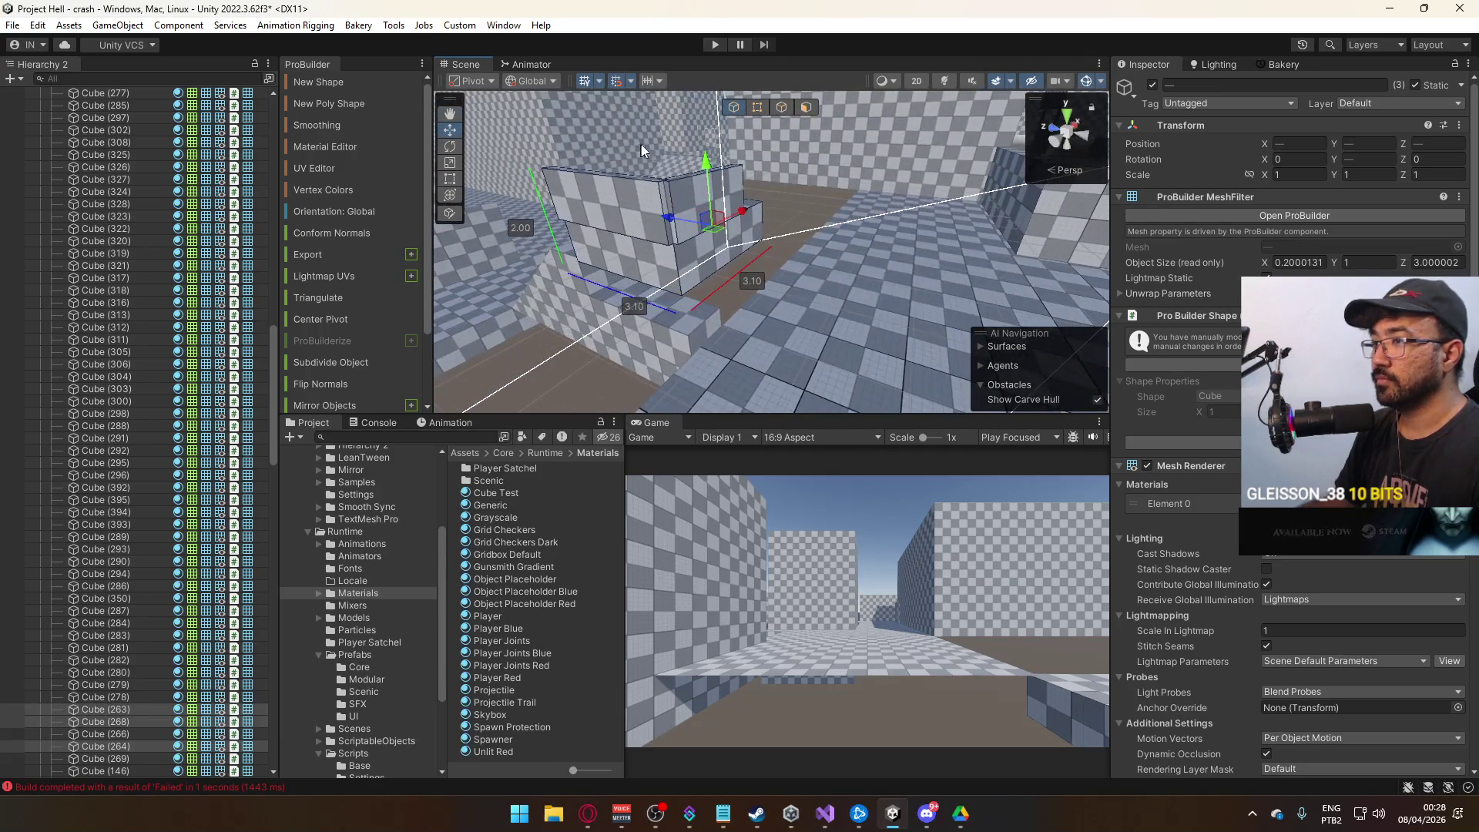
mouse_move(742, 217)
mouse_down()
mouse_move(1273, 188)
mouse_move(936, 240)
mouse_move(751, 229)
mouse_up()
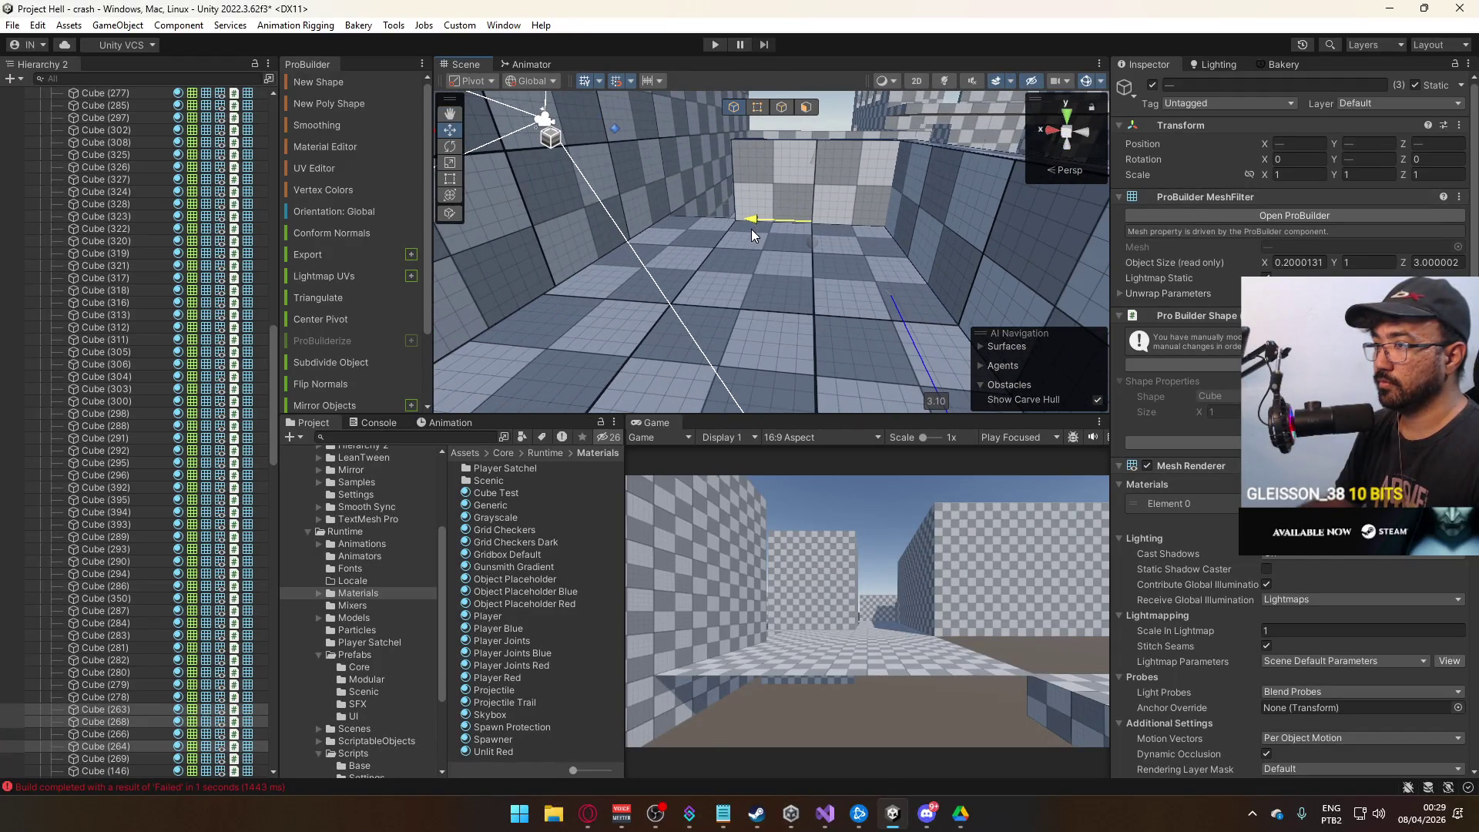
key(f)
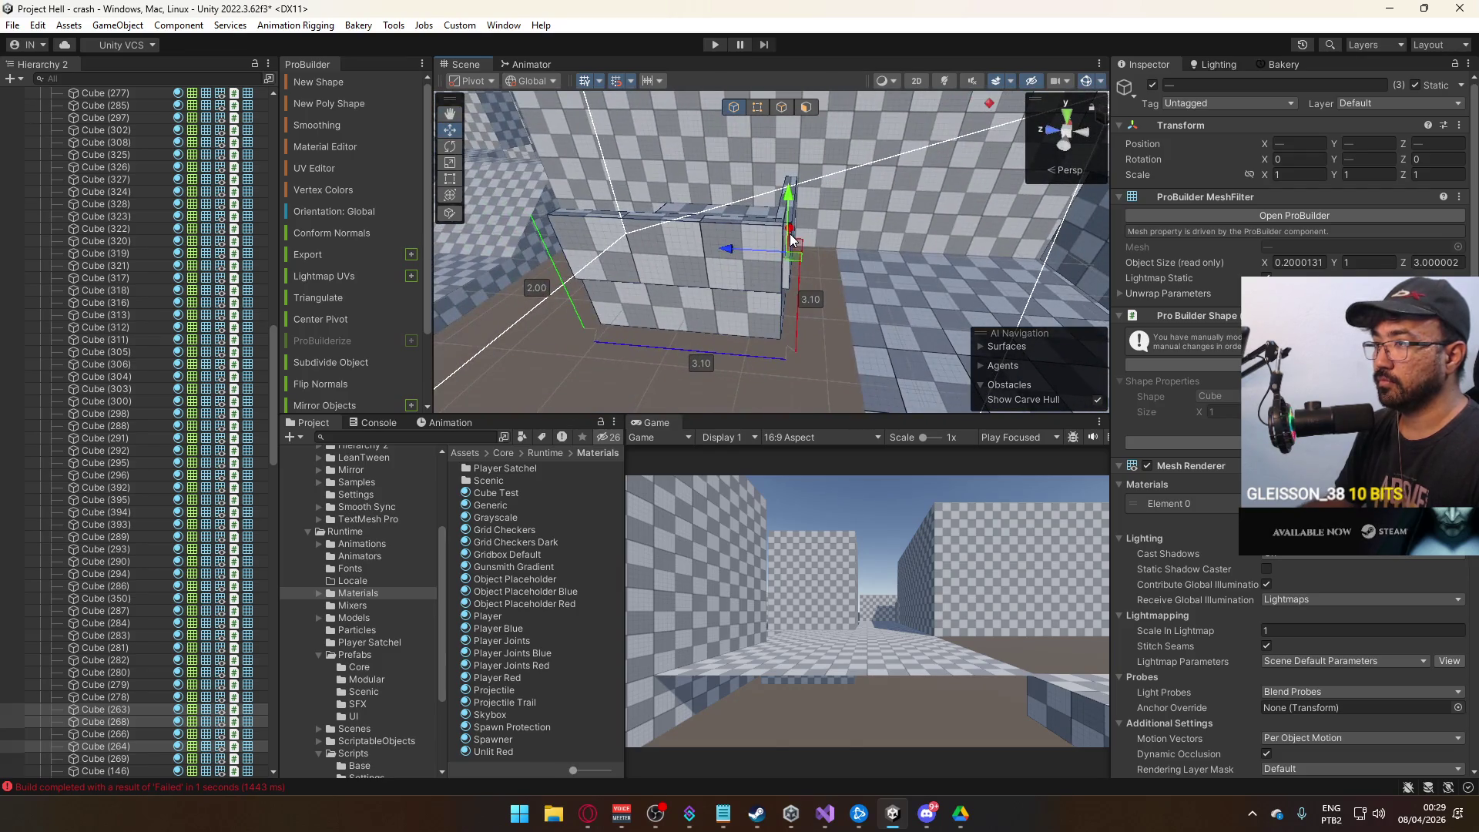
mouse_move(734, 250)
mouse_down()
mouse_move(962, 263)
mouse_move(1102, 291)
mouse_up()
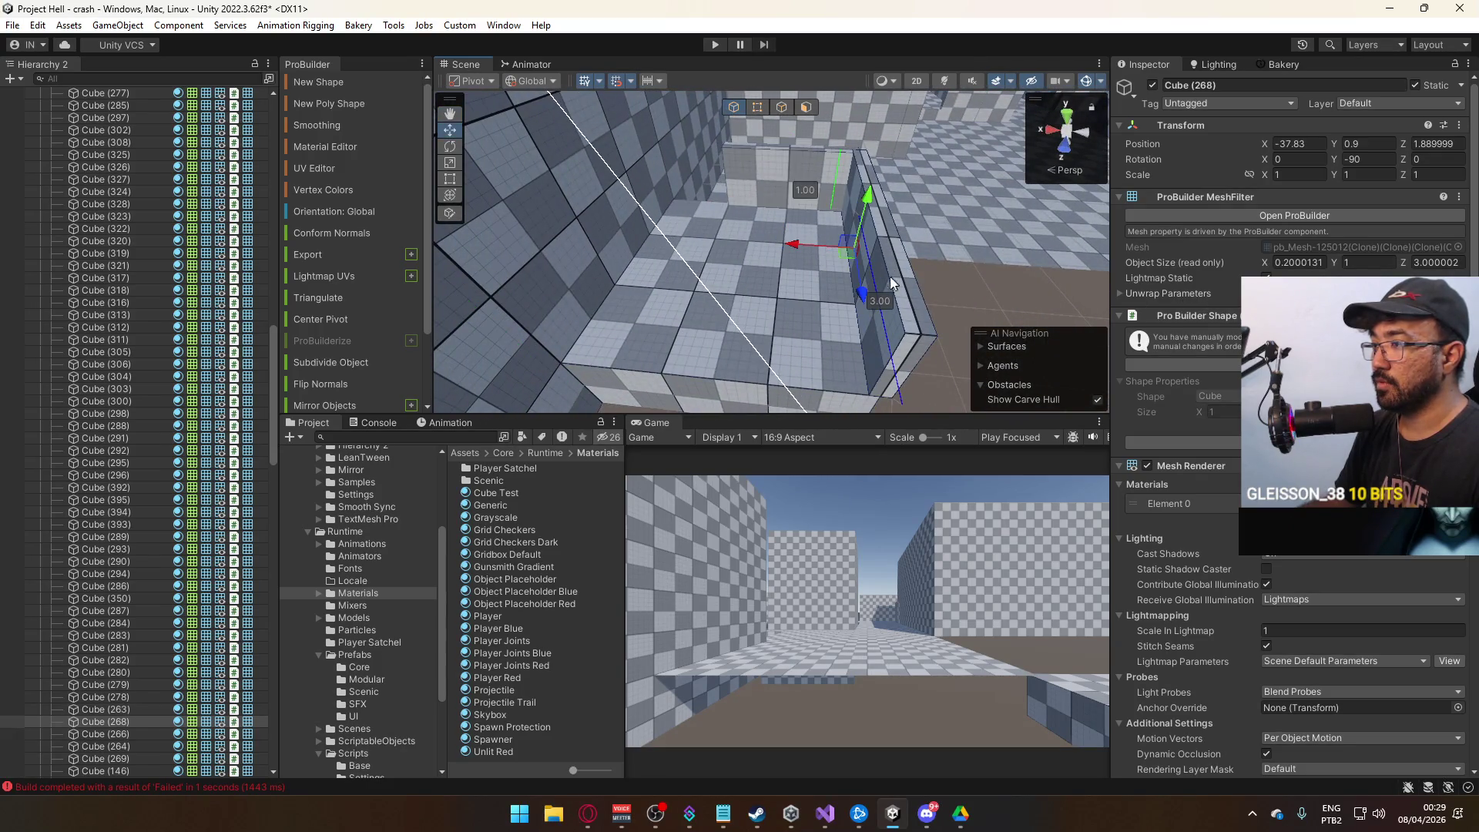
Recentre the pivot of Cube (268).
click(801, 244)
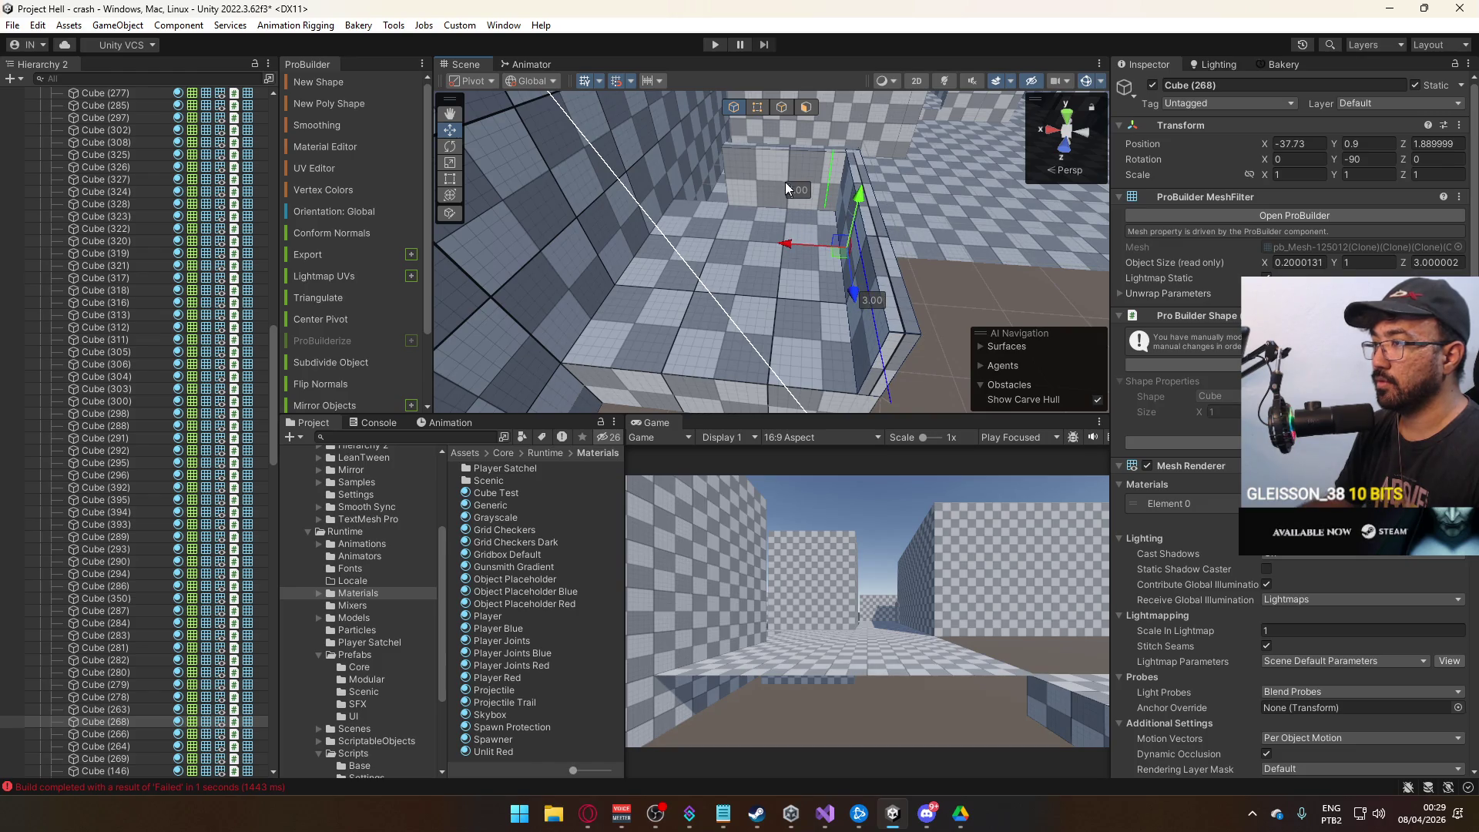
click(876, 197)
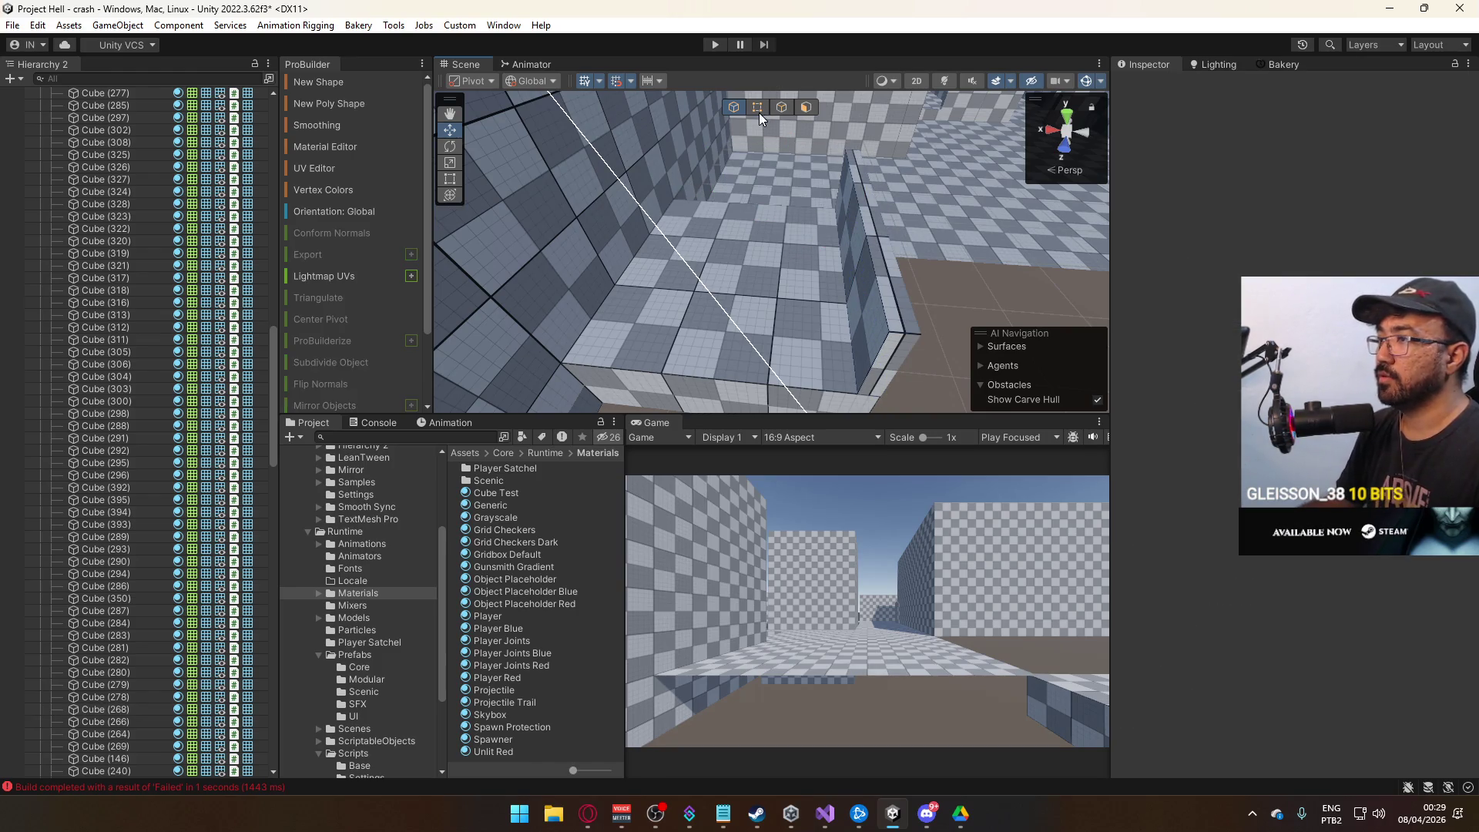
click(760, 112)
click(829, 202)
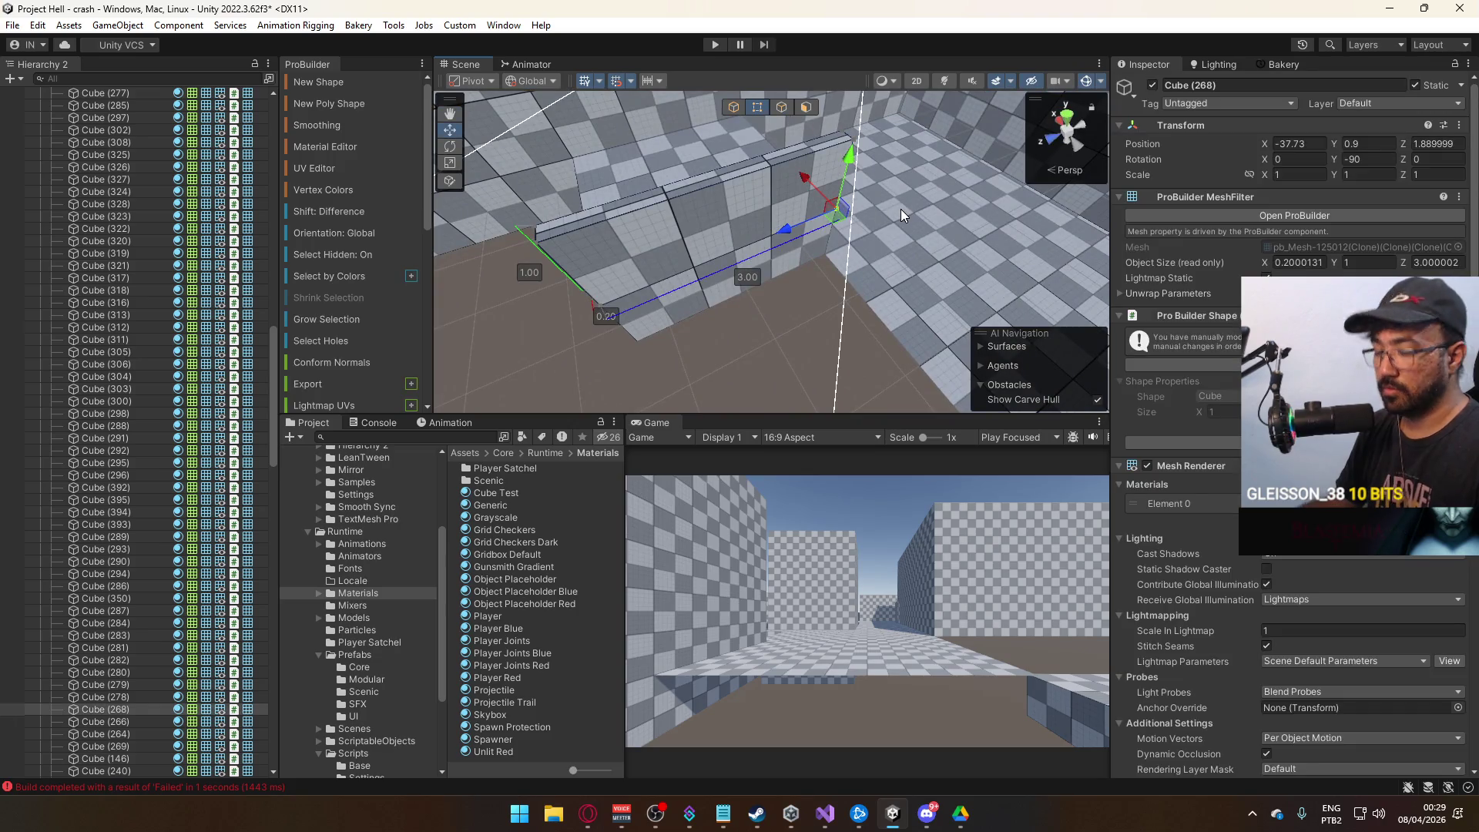
key(ctrl+j)
click(738, 110)
mouse_move(799, 286)
mouse_down()
mouse_move(683, 126)
mouse_move(775, 167)
mouse_move(828, 219)
mouse_move(771, 237)
mouse_move(751, 284)
mouse_move(801, 284)
mouse_move(847, 253)
mouse_move(793, 215)
mouse_move(955, 186)
mouse_move(861, 232)
mouse_move(847, 166)
mouse_up()
Delete Stairs (10) and duplicate the floor slab Cube (54).
click(815, 215)
click(815, 285)
key(Delete)
click(847, 253)
key(ctrl+d)
Move the floor slab copy Cube (56) along Z to 56.89.
mouse_move(779, 211)
mouse_down()
mouse_move(666, 249)
mouse_move(660, 229)
mouse_move(749, 214)
mouse_up()
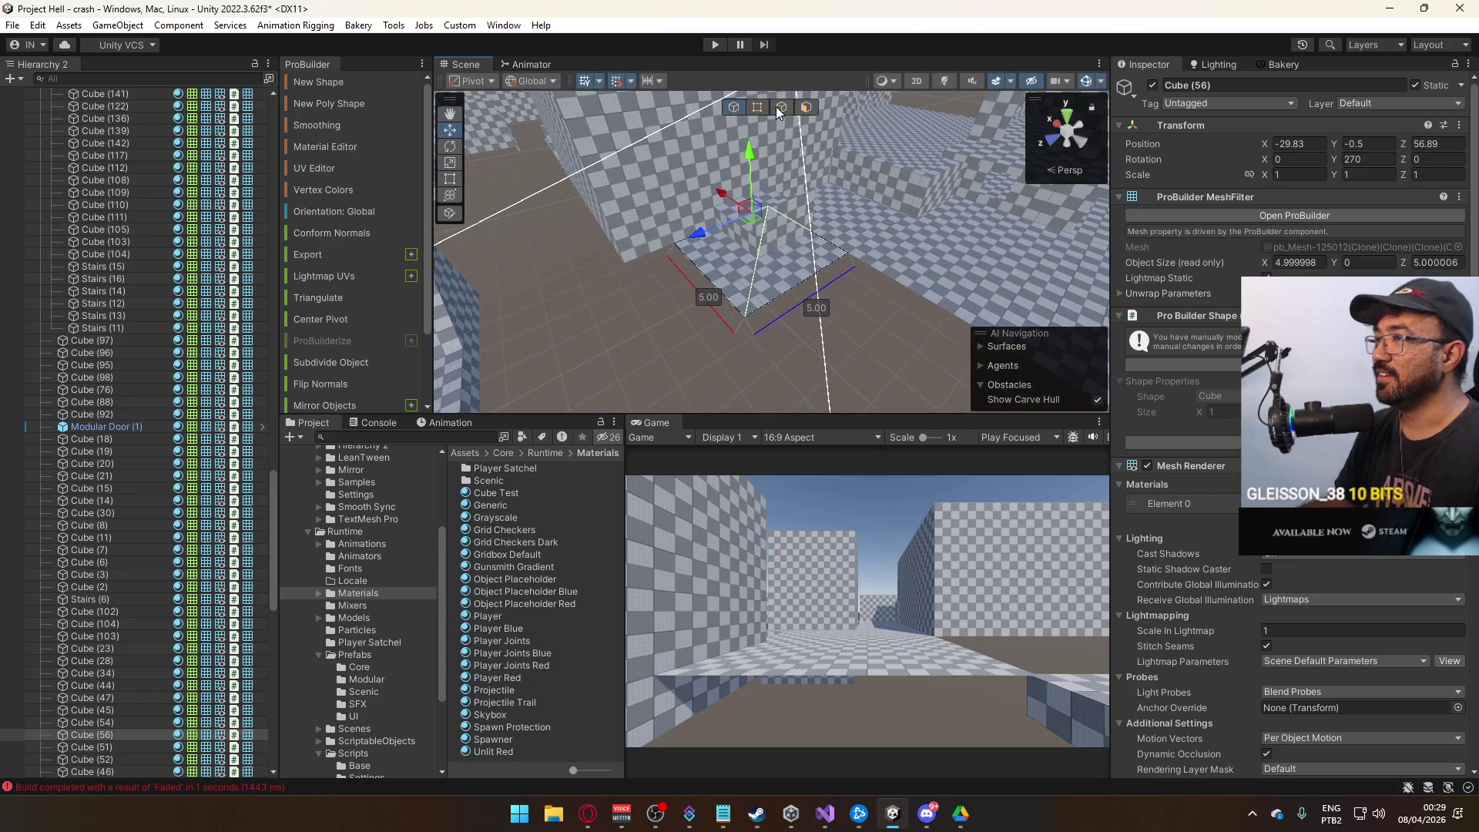
click(667, 211)
mouse_move(667, 211)
mouse_down()
mouse_move(693, 146)
mouse_move(525, 174)
mouse_move(878, 172)
mouse_move(727, 184)
mouse_move(478, 116)
mouse_move(516, 97)
mouse_move(652, 100)
mouse_up()
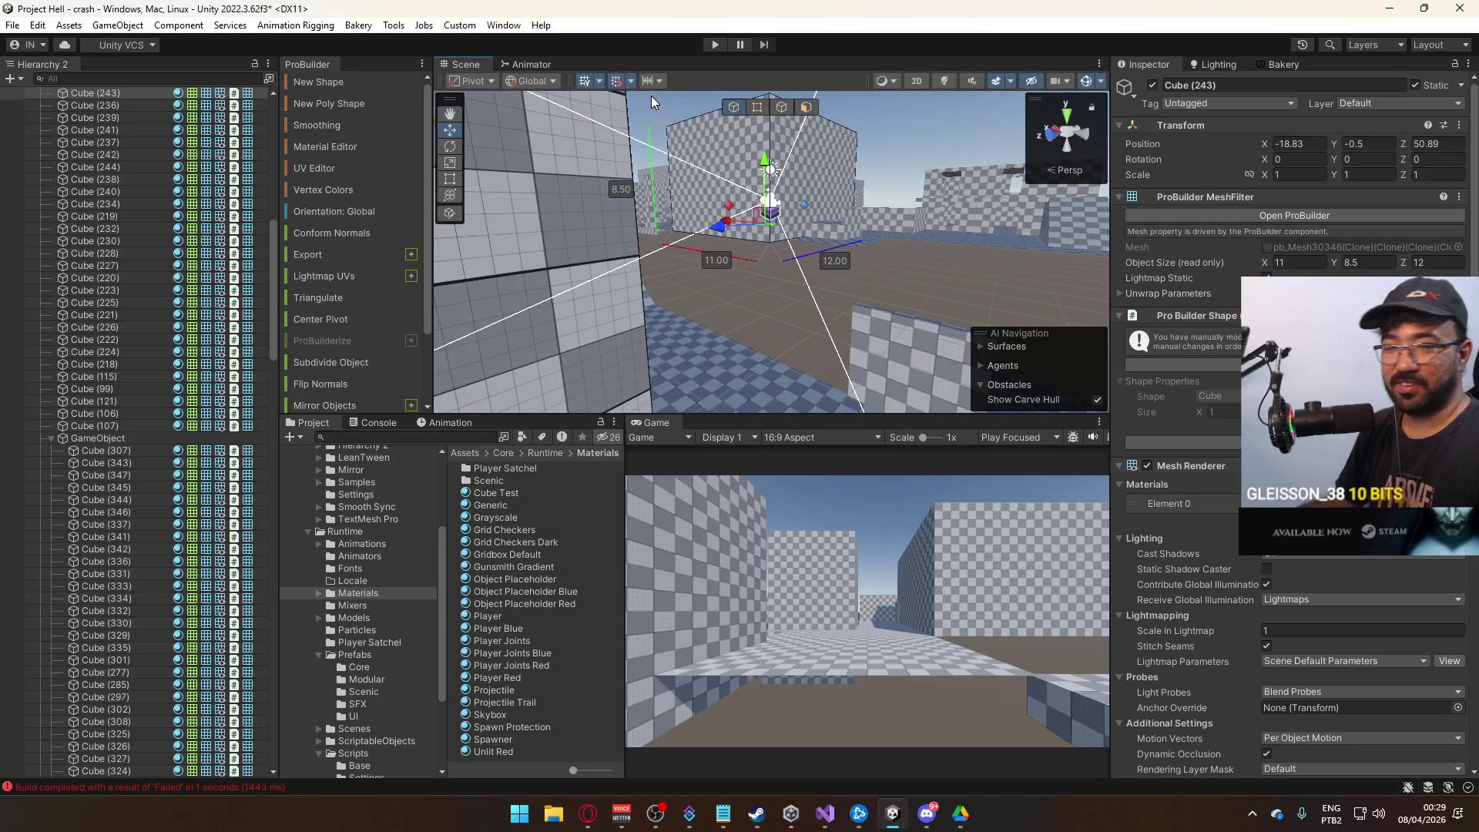
Duplicate block Cube (264), move the copy to Z 7.89, and narrow it by pushing a side face.
click(893, 204)
key(f)
key(ctrl+d)
drag(934, 273, 792, 310)
key(f)
mouse_move(697, 277)
mouse_down()
mouse_move(714, 331)
mouse_move(778, 173)
mouse_move(767, 176)
mouse_up()
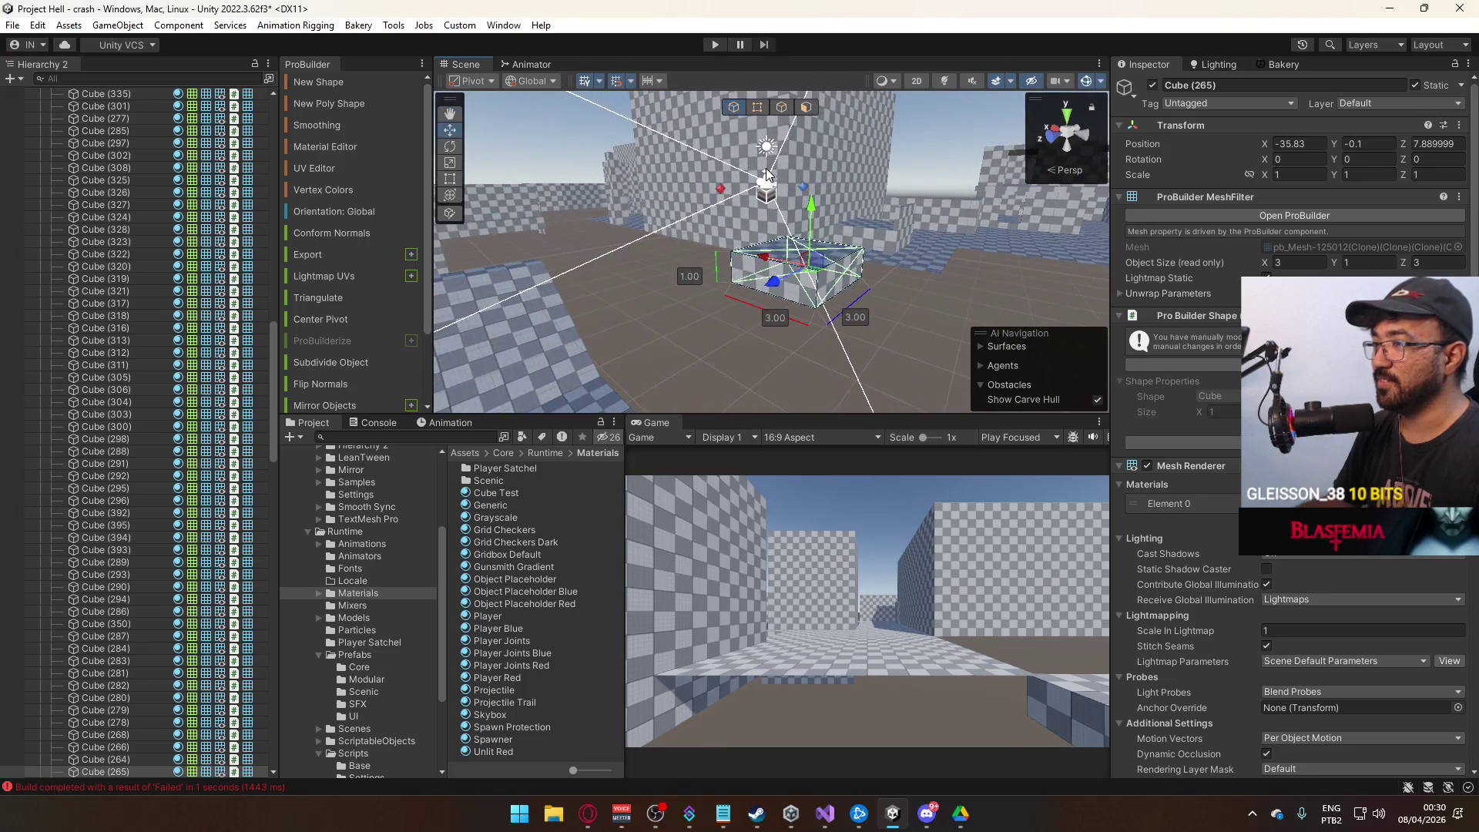
click(806, 107)
click(840, 278)
drag(802, 275, 759, 272)
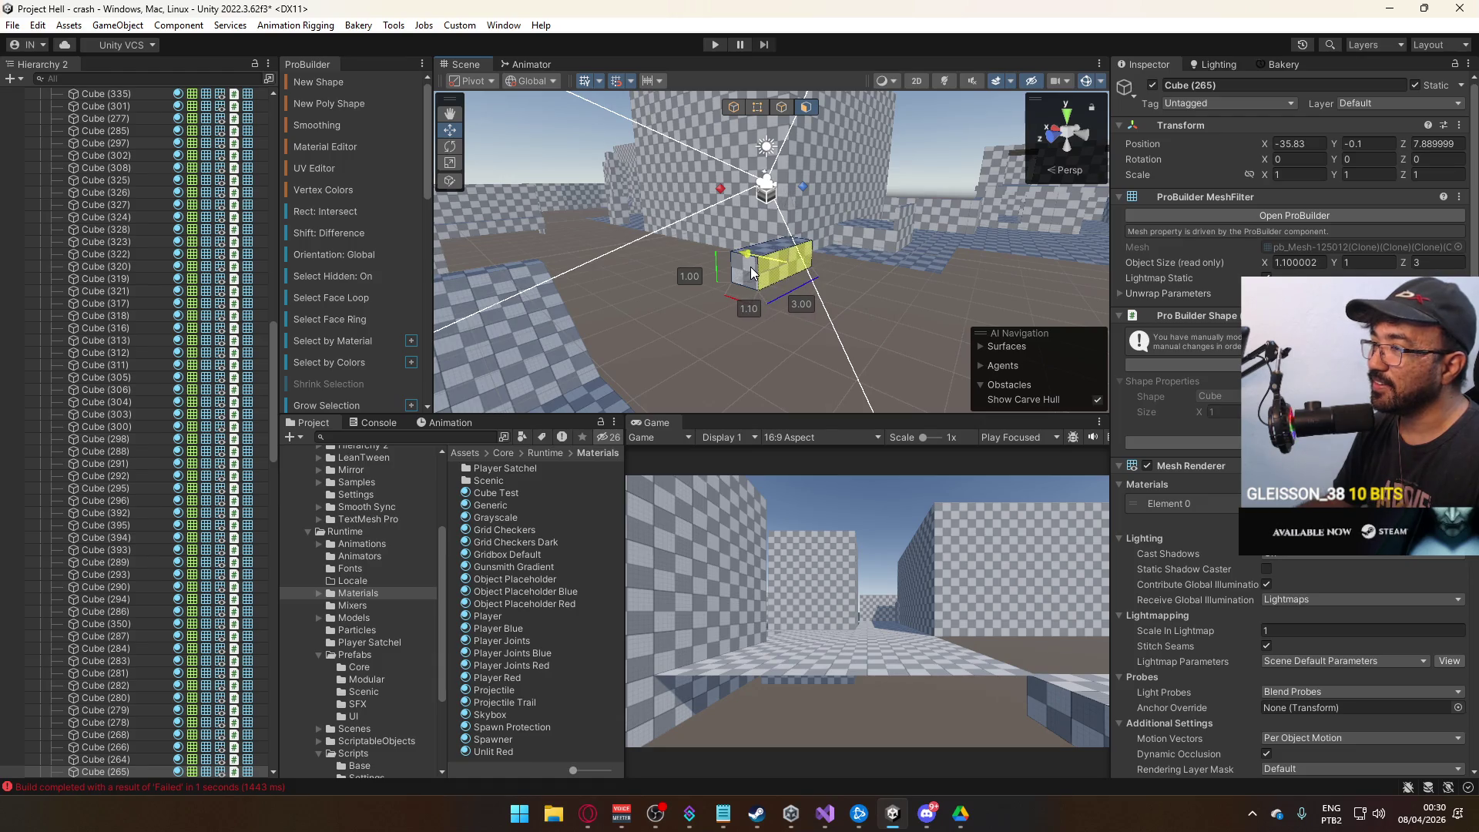
mouse_move(771, 270)
mouse_down()
mouse_move(626, 270)
mouse_move(773, 299)
mouse_move(581, 299)
mouse_move(684, 303)
mouse_move(737, 271)
mouse_move(784, 180)
mouse_move(778, 247)
mouse_move(930, 336)
mouse_move(913, 312)
mouse_up()
Select and frame the floor copy Cube (56).
key(alt+Tab)
key(Tab)
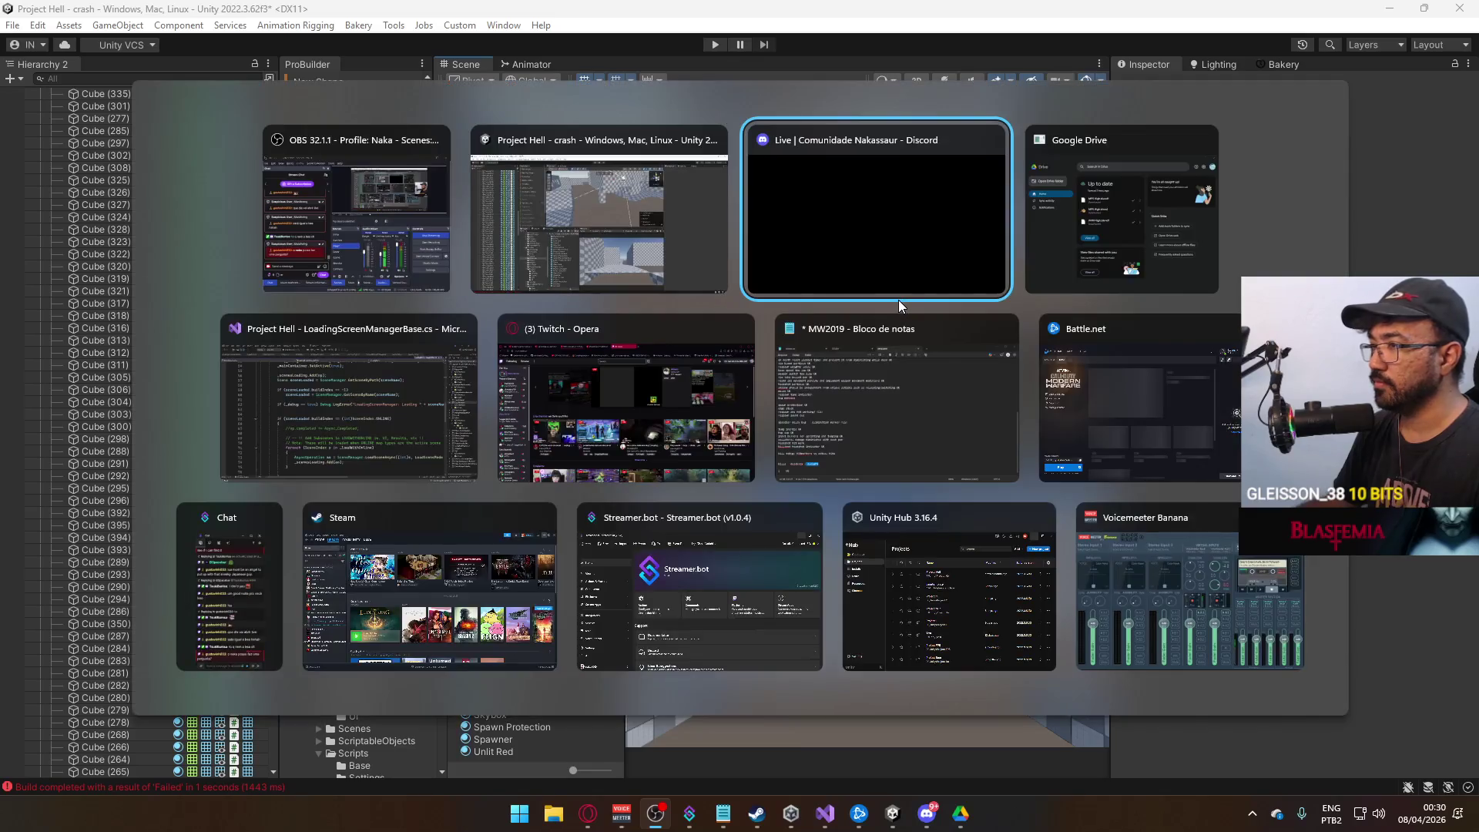
key(Escape)
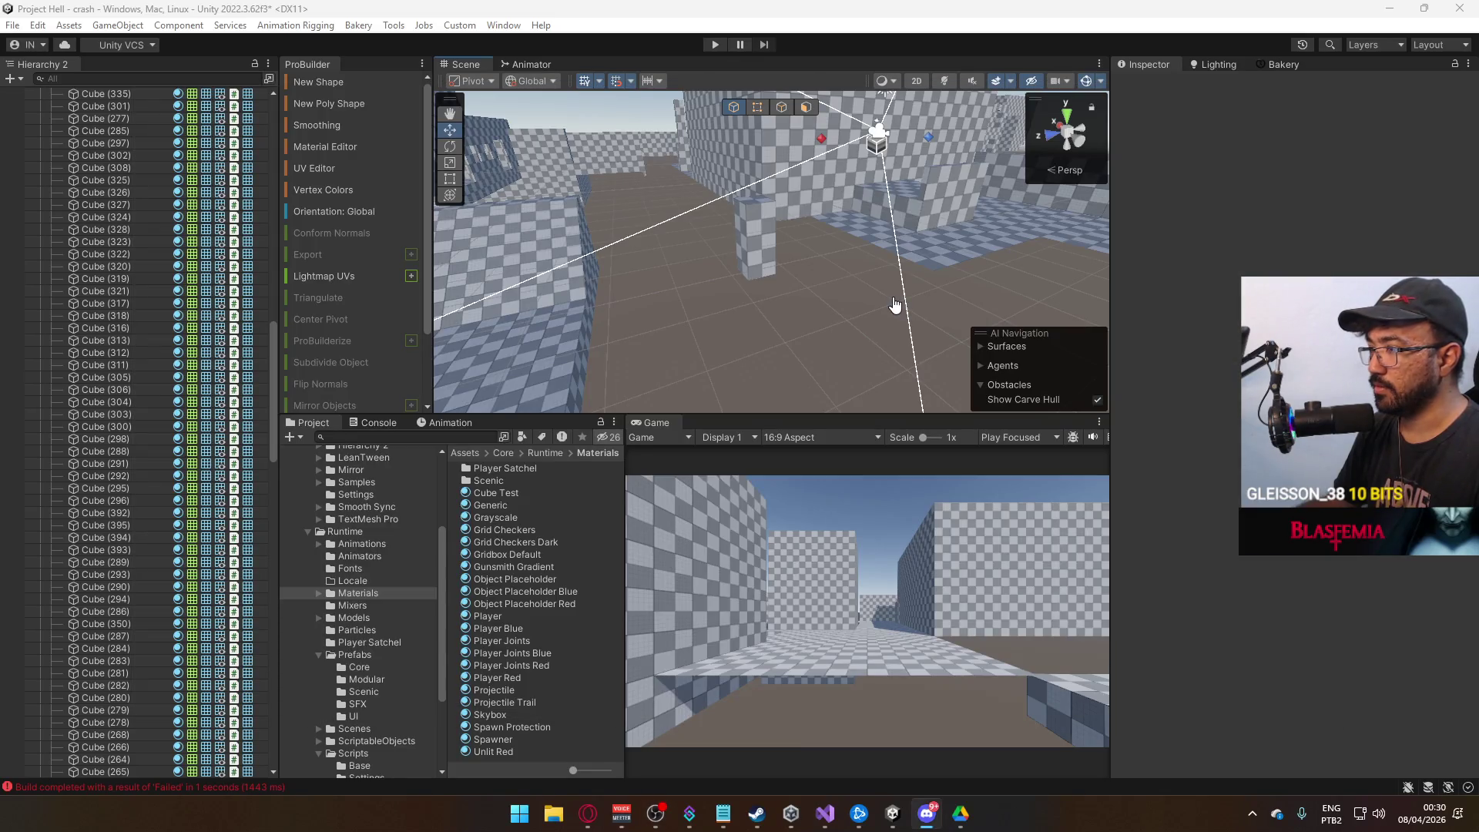
key(alt+Tab)
mouse_move(909, 290)
mouse_down()
mouse_move(698, 278)
mouse_move(865, 340)
mouse_move(868, 285)
mouse_move(649, 238)
mouse_move(753, 271)
mouse_move(787, 250)
mouse_move(816, 262)
mouse_up()
click(755, 272)
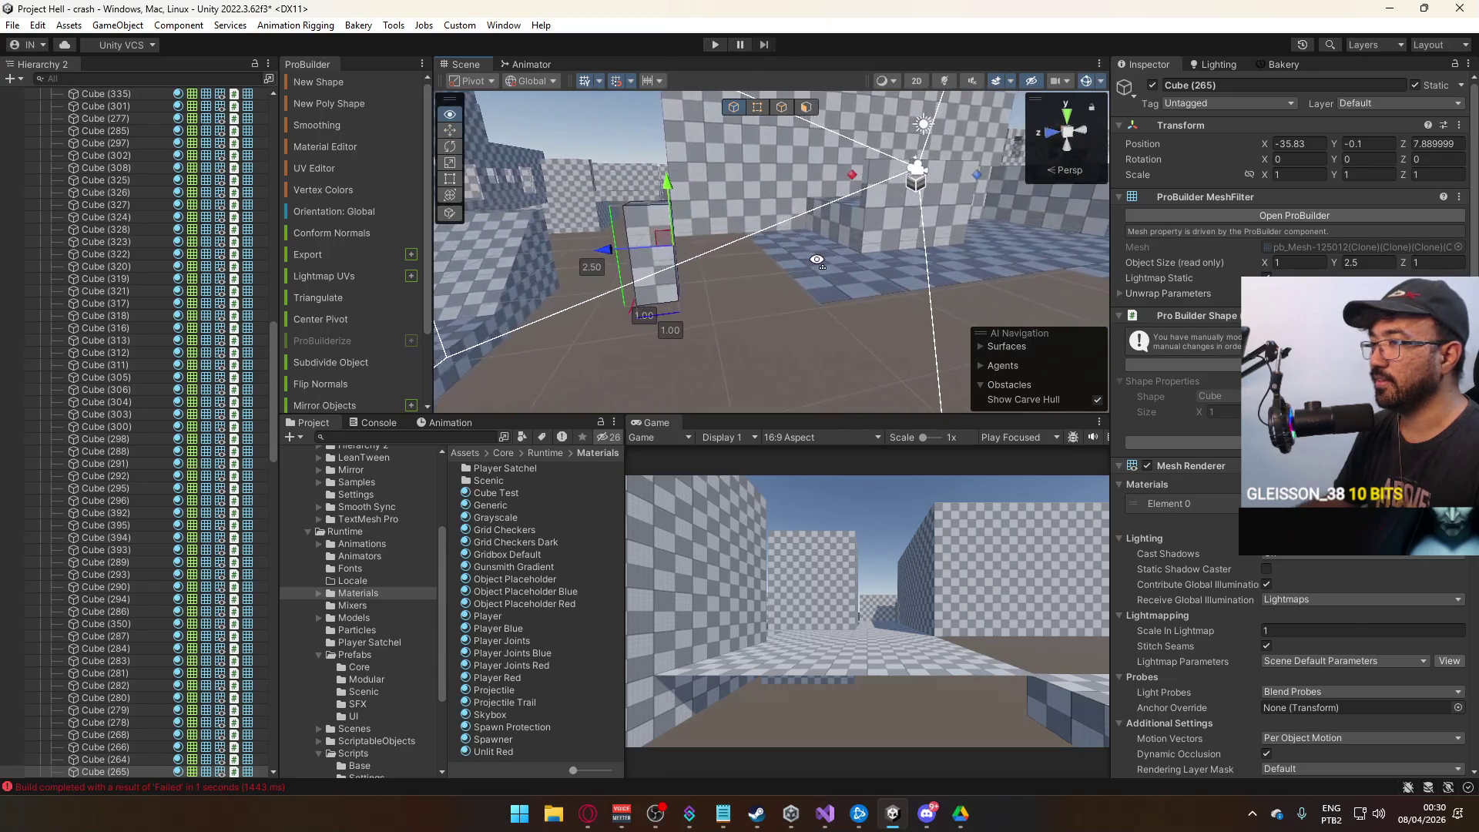
click(817, 261)
key(f)
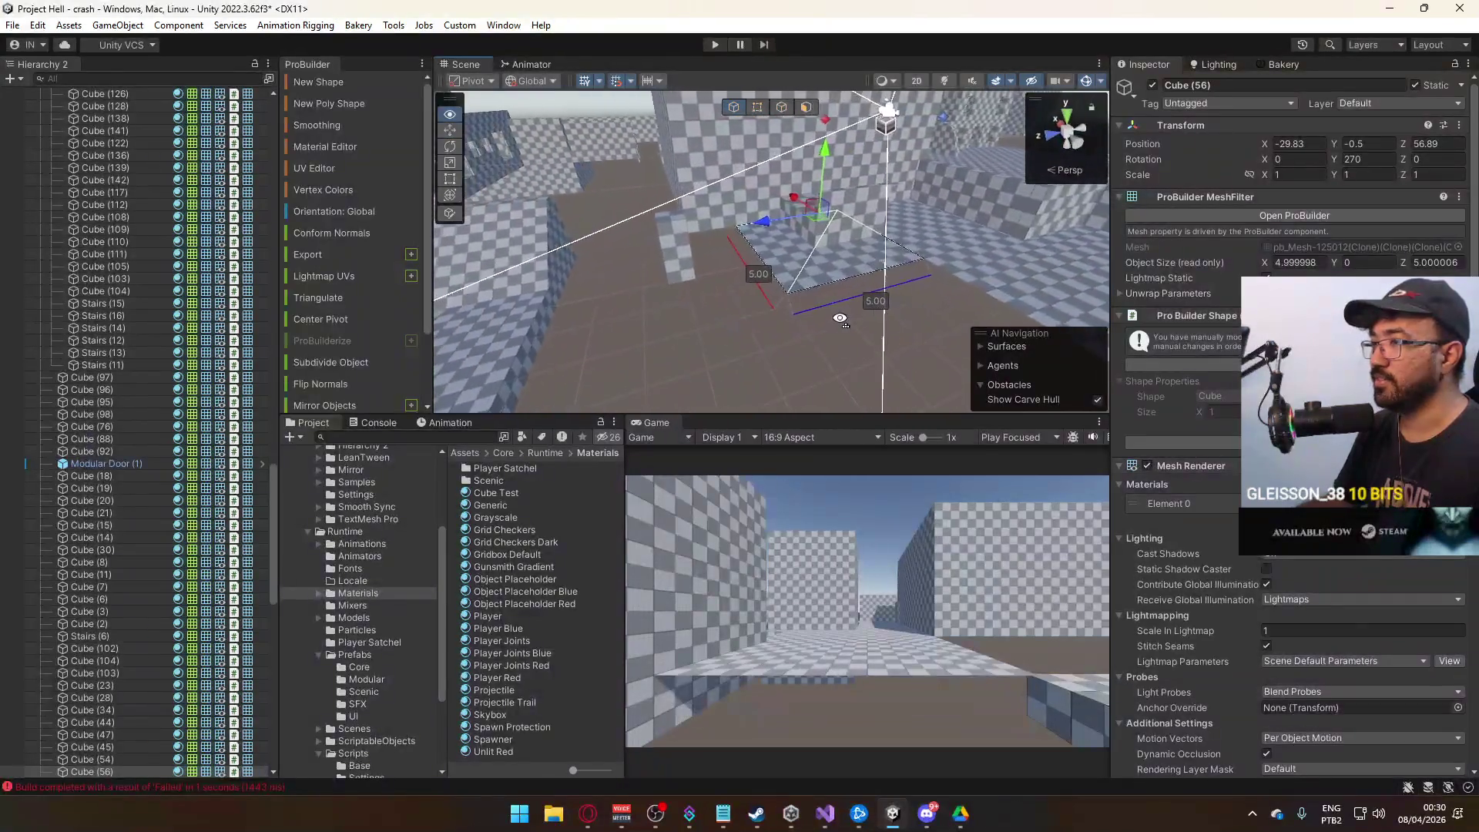
Drag Cube (56)'s faces to make it 15.5 long, 1.5 high and 4 deep.
click(780, 109)
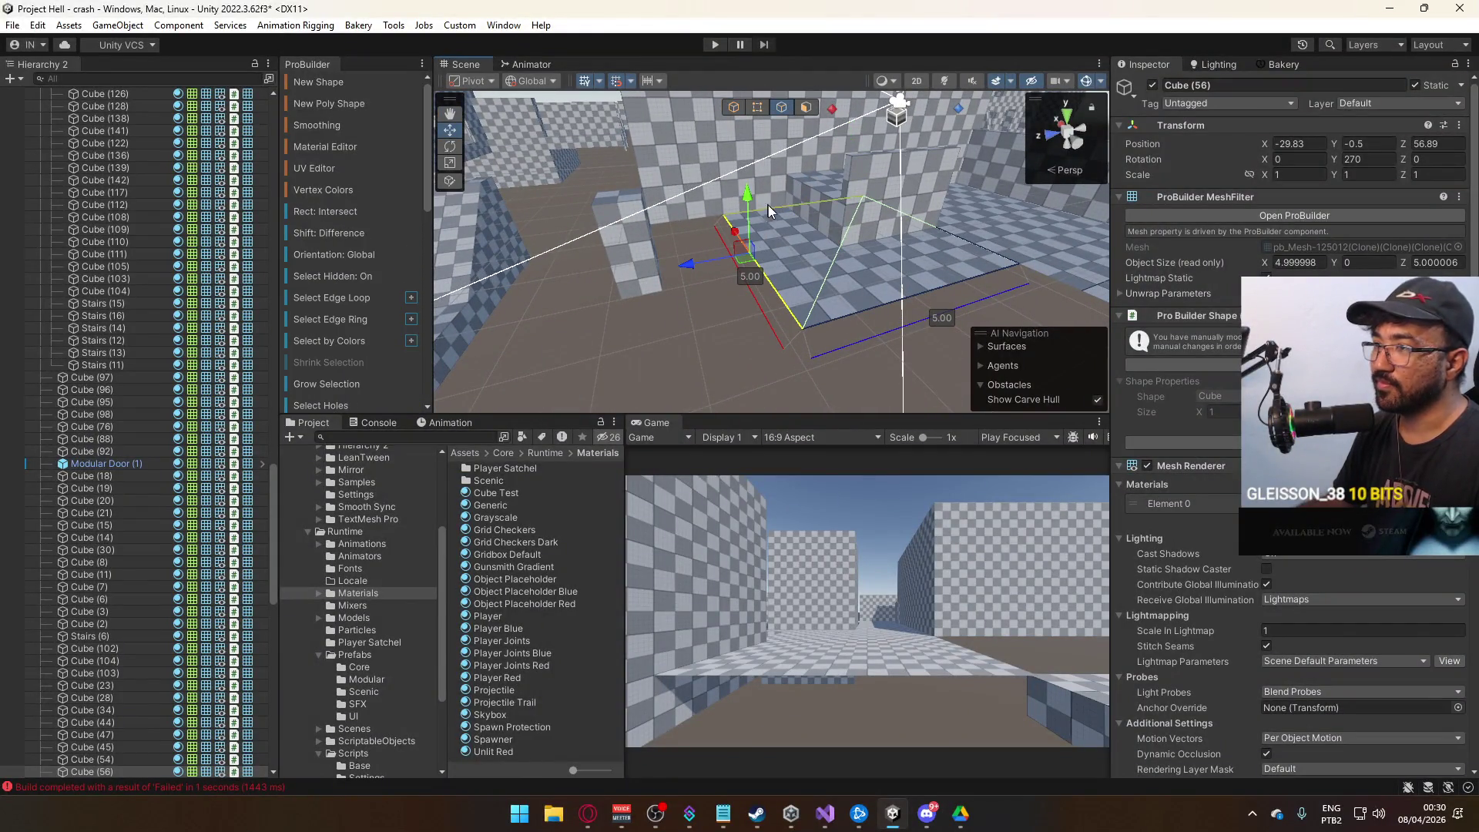
mouse_move(714, 272)
mouse_down()
mouse_move(586, 308)
mouse_move(690, 238)
mouse_up()
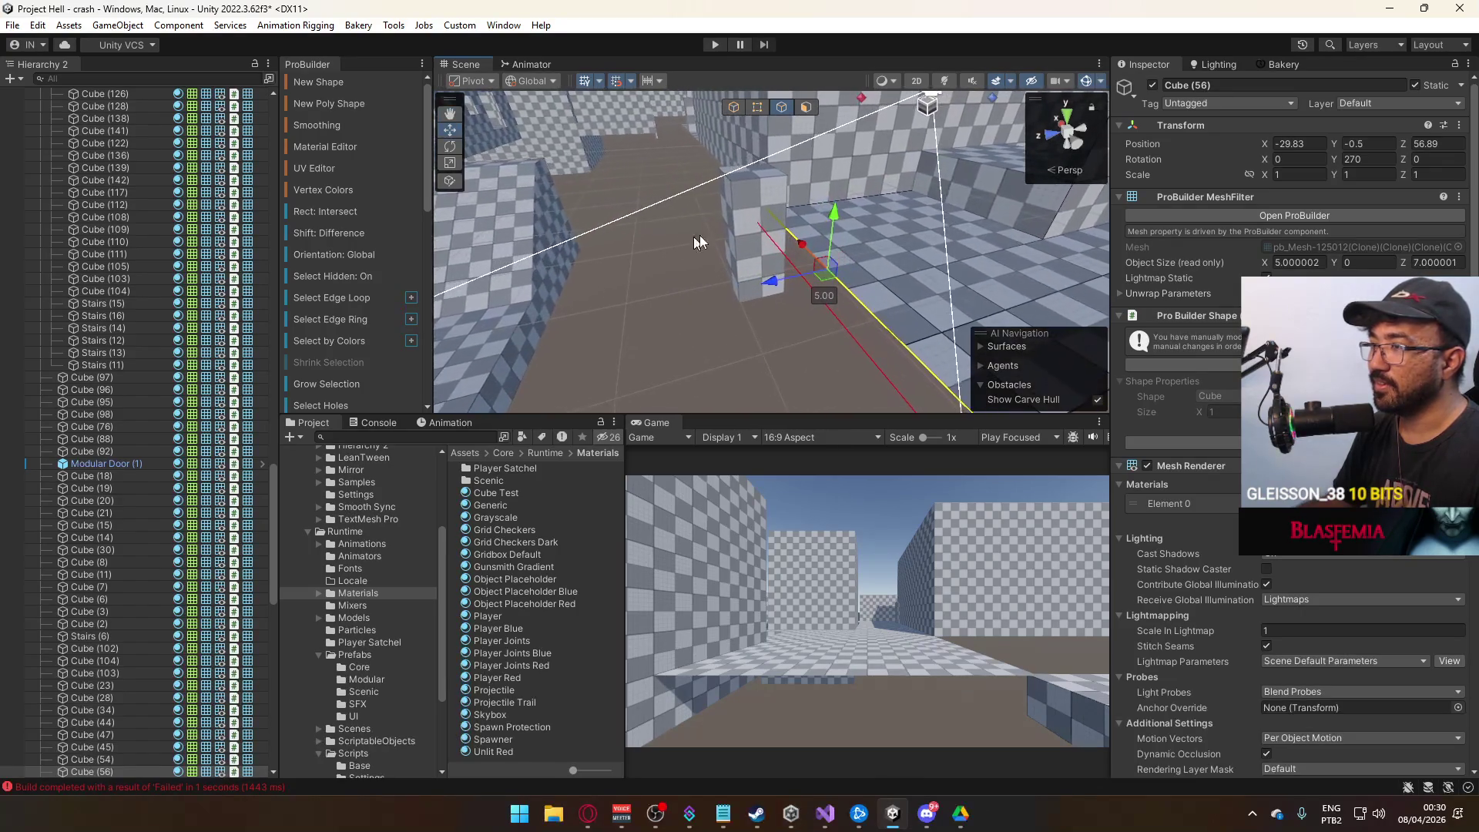
mouse_move(826, 239)
mouse_down()
mouse_move(820, 305)
mouse_move(890, 238)
mouse_up()
click(890, 239)
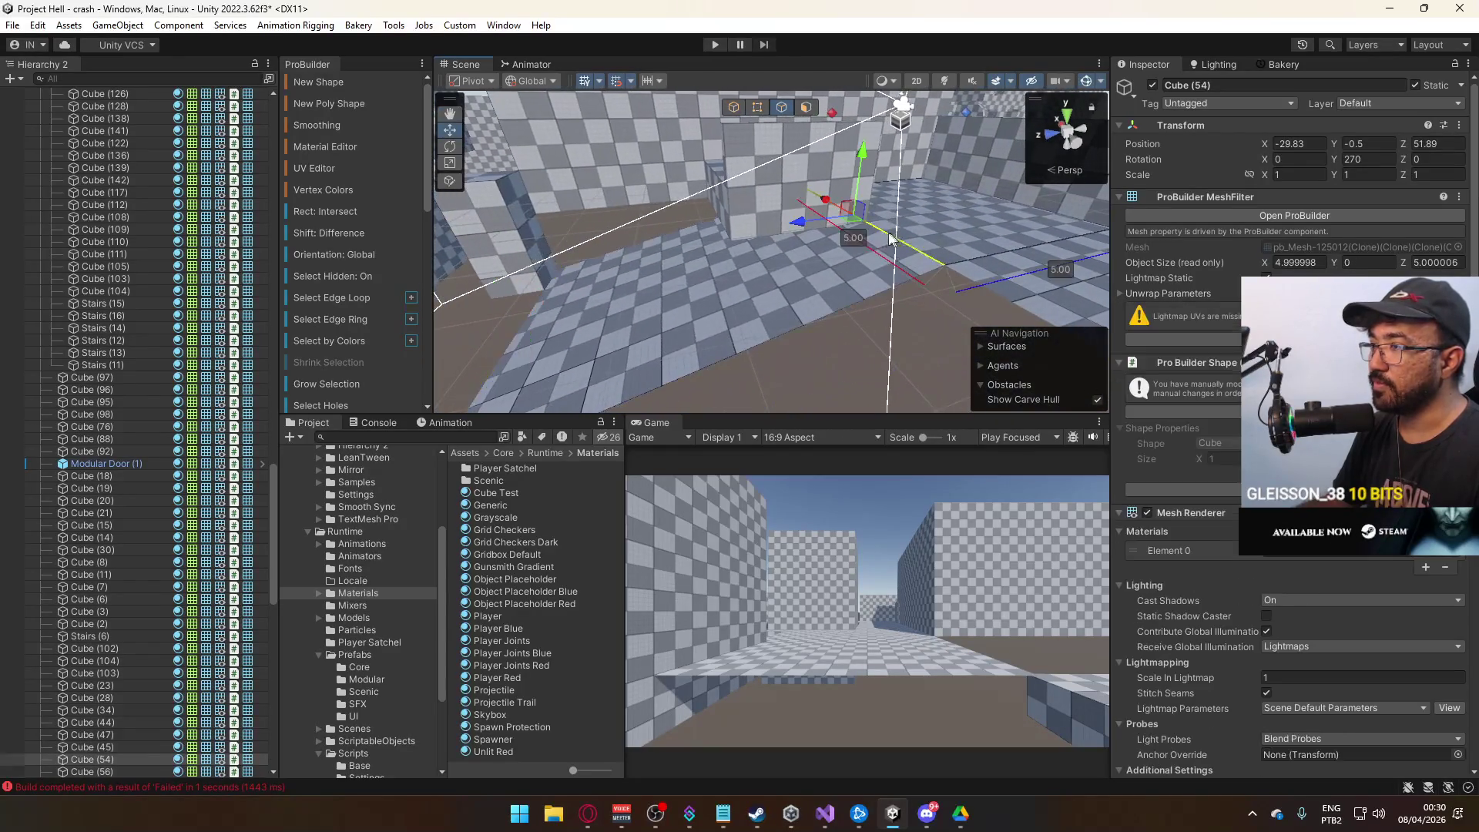
click(763, 246)
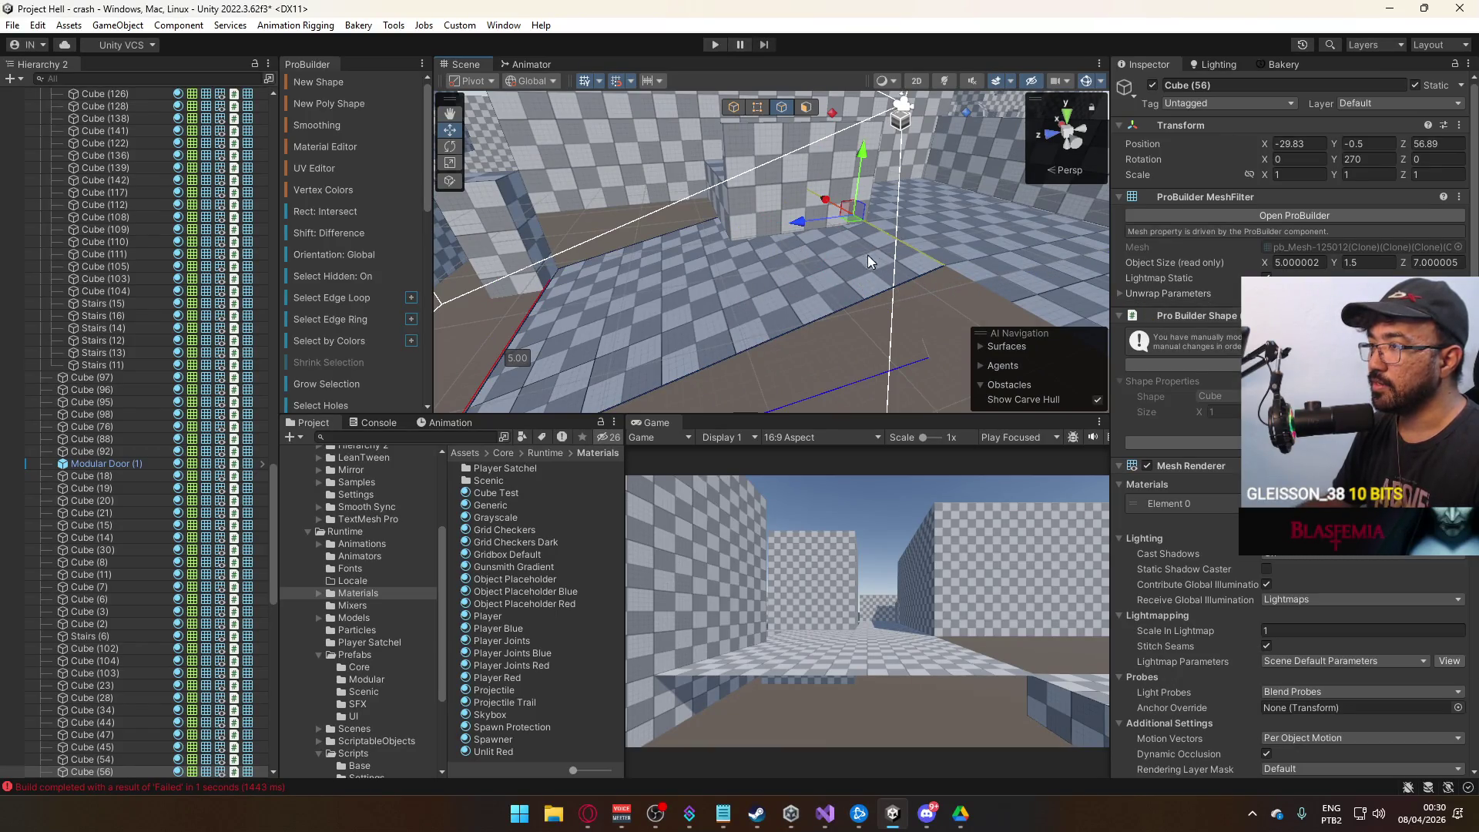
mouse_move(799, 226)
mouse_down()
mouse_move(666, 256)
mouse_move(992, 259)
mouse_move(740, 241)
mouse_move(992, 264)
mouse_move(686, 251)
mouse_move(756, 261)
mouse_up()
scroll(756, 262, up, 5)
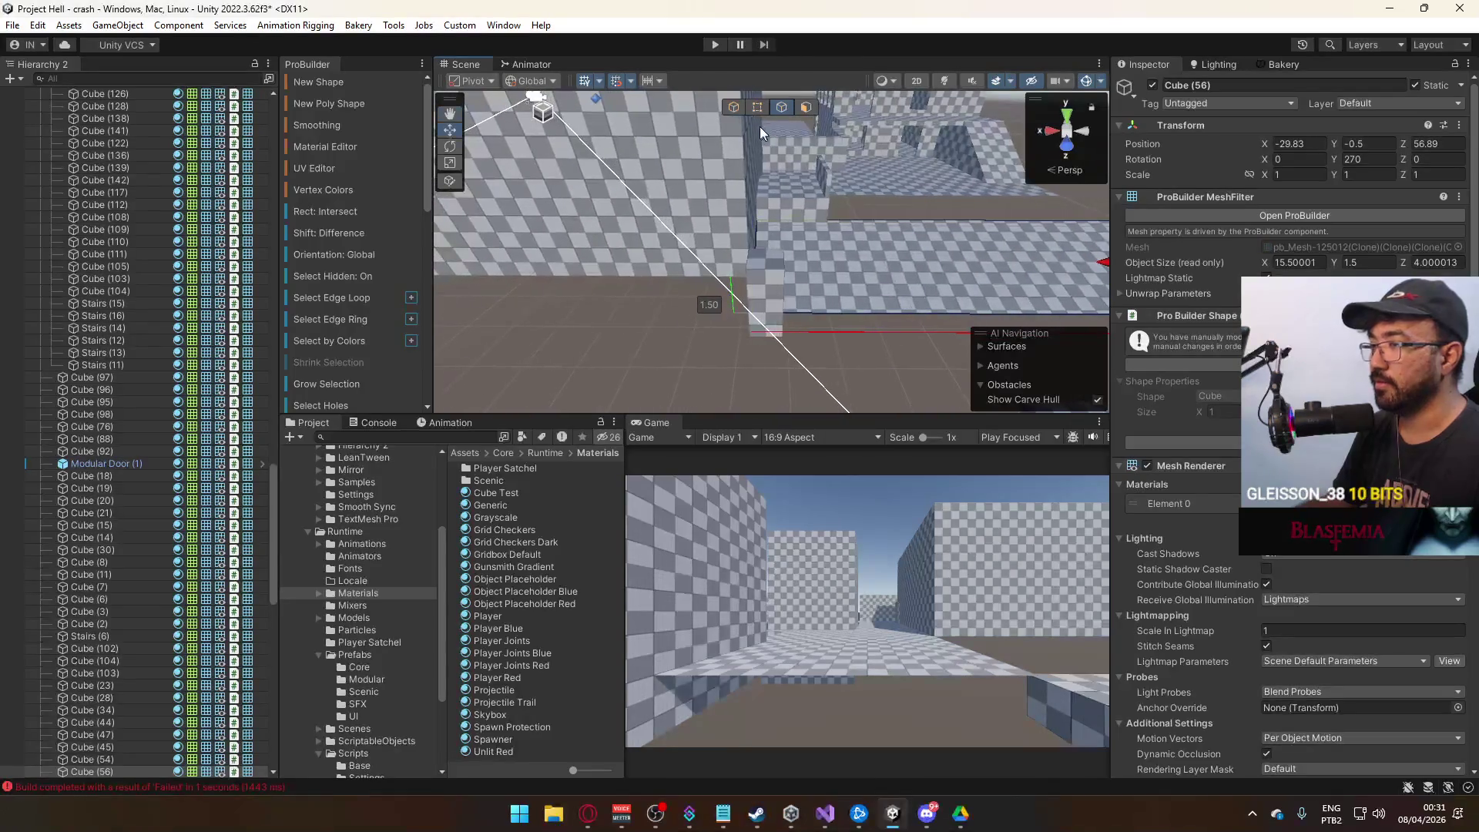
click(737, 111)
mouse_move(909, 280)
mouse_down()
mouse_move(658, 272)
mouse_move(690, 226)
mouse_up()
click(890, 224)
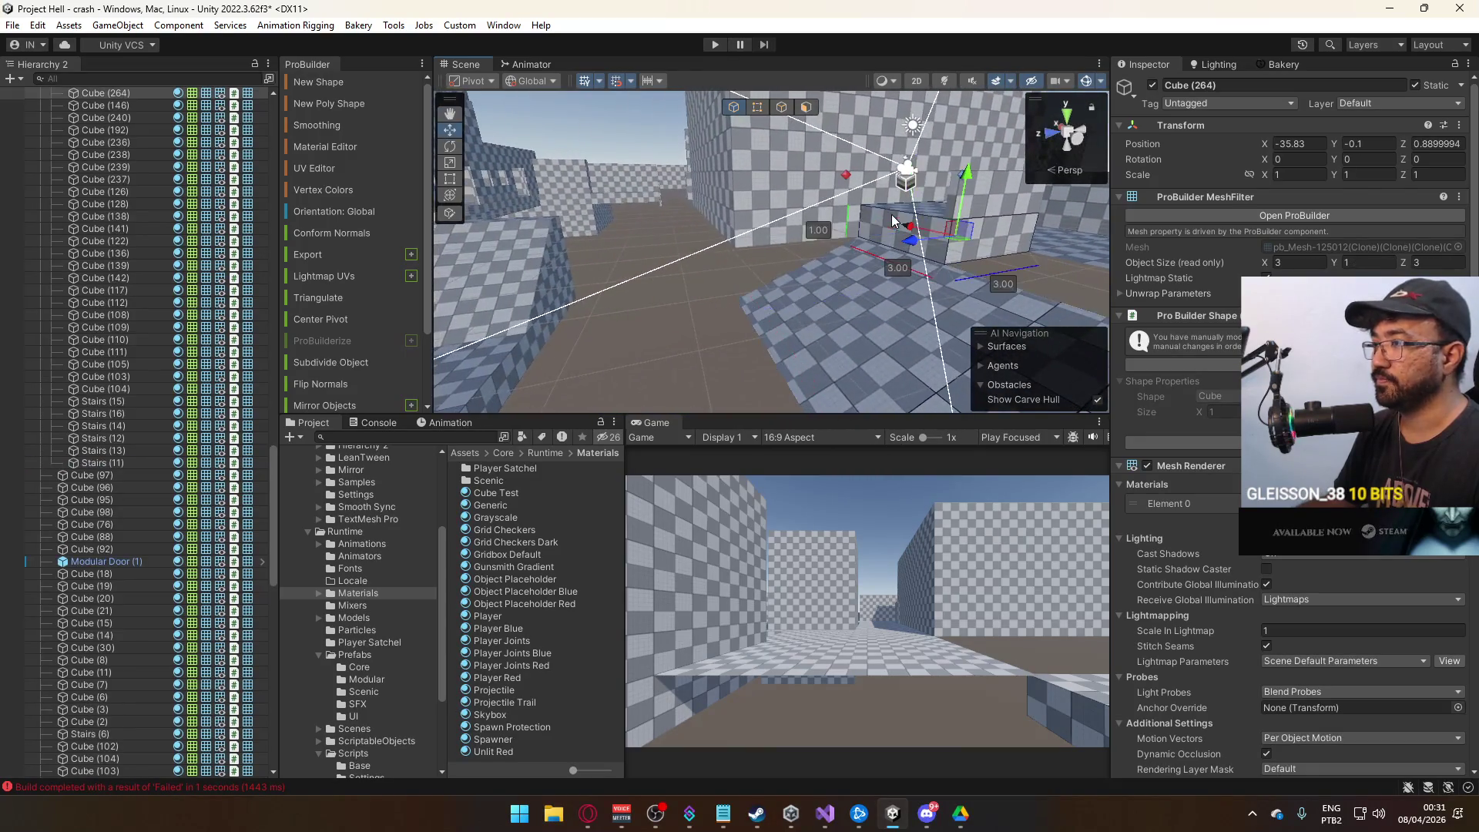
Duplicate the 3×1×3 block and delete the original block's top face.
mouse_move(838, 223)
mouse_down()
mouse_move(873, 229)
mouse_move(748, 258)
mouse_up()
key(ctrl+d)
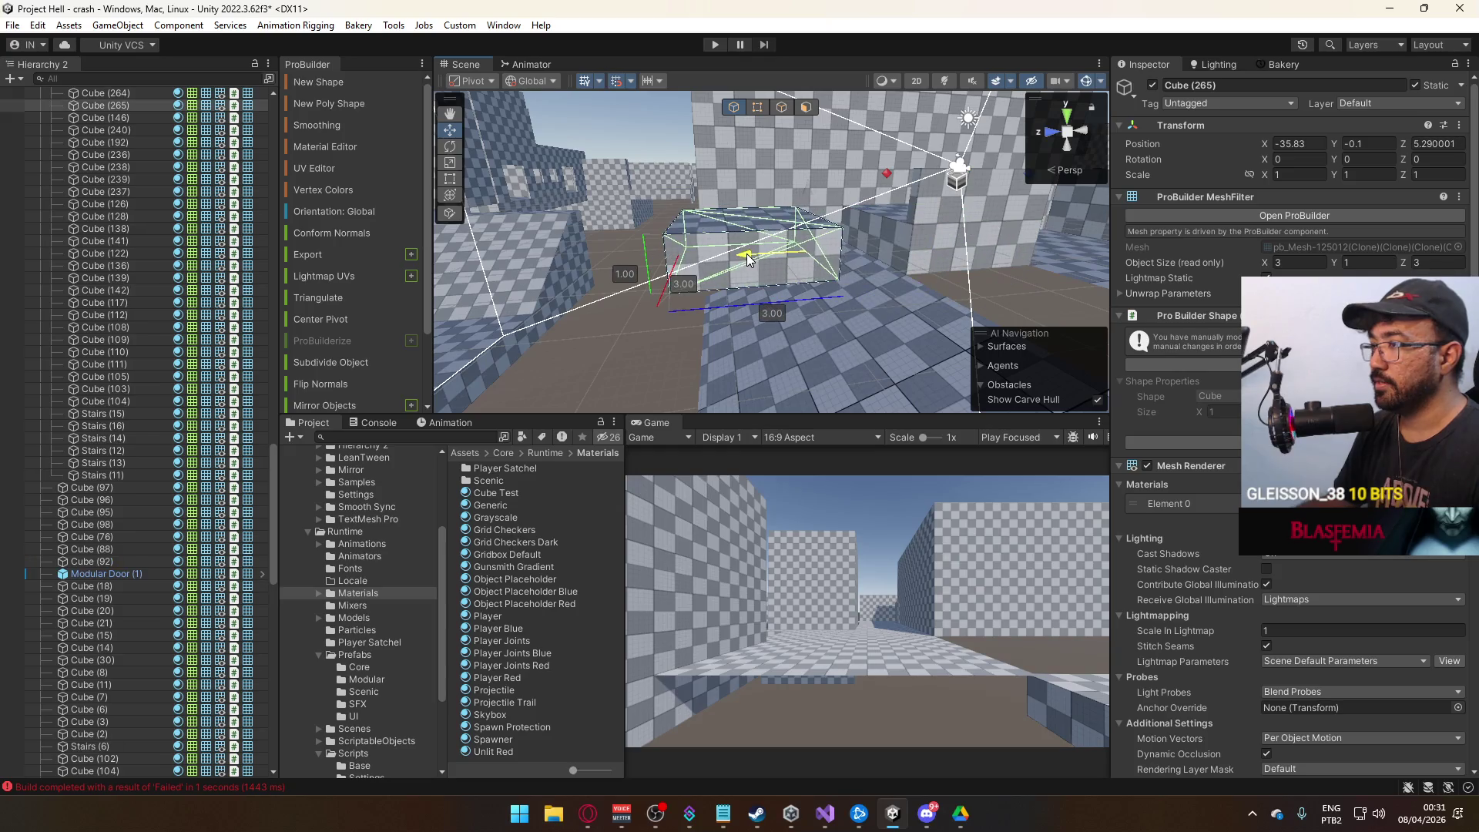
key(ctrl+z)
drag(921, 256, 988, 366)
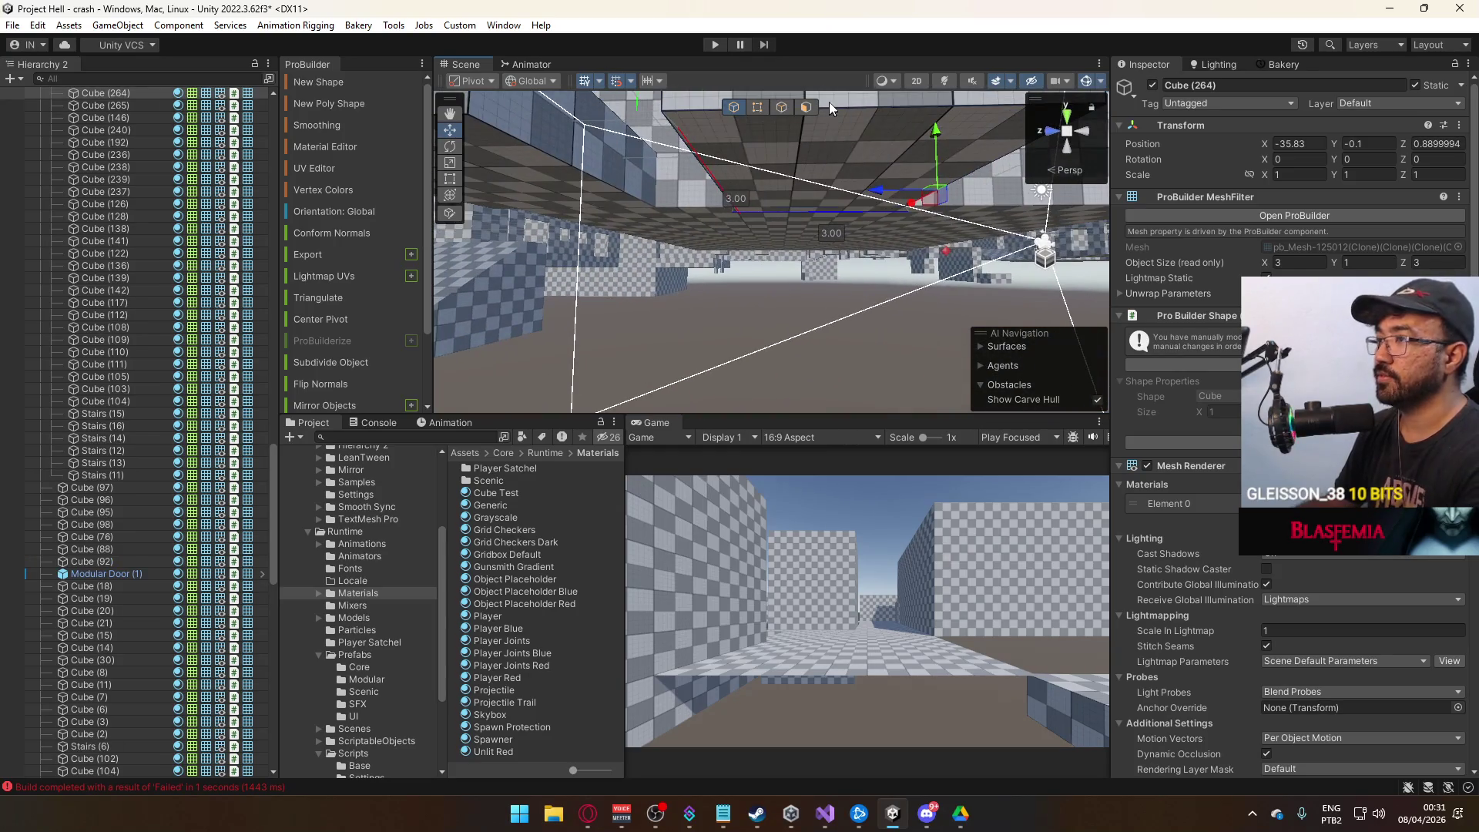
click(806, 107)
click(806, 150)
key(Delete)
mouse_move(806, 149)
mouse_down()
mouse_move(862, 269)
mouse_move(792, 228)
mouse_up()
key(Delete)
Select the copy Cube (265) and recentre its pivot.
click(734, 107)
click(604, 226)
mouse_move(603, 226)
mouse_down()
mouse_move(728, 269)
mouse_move(736, 255)
mouse_up()
click(757, 107)
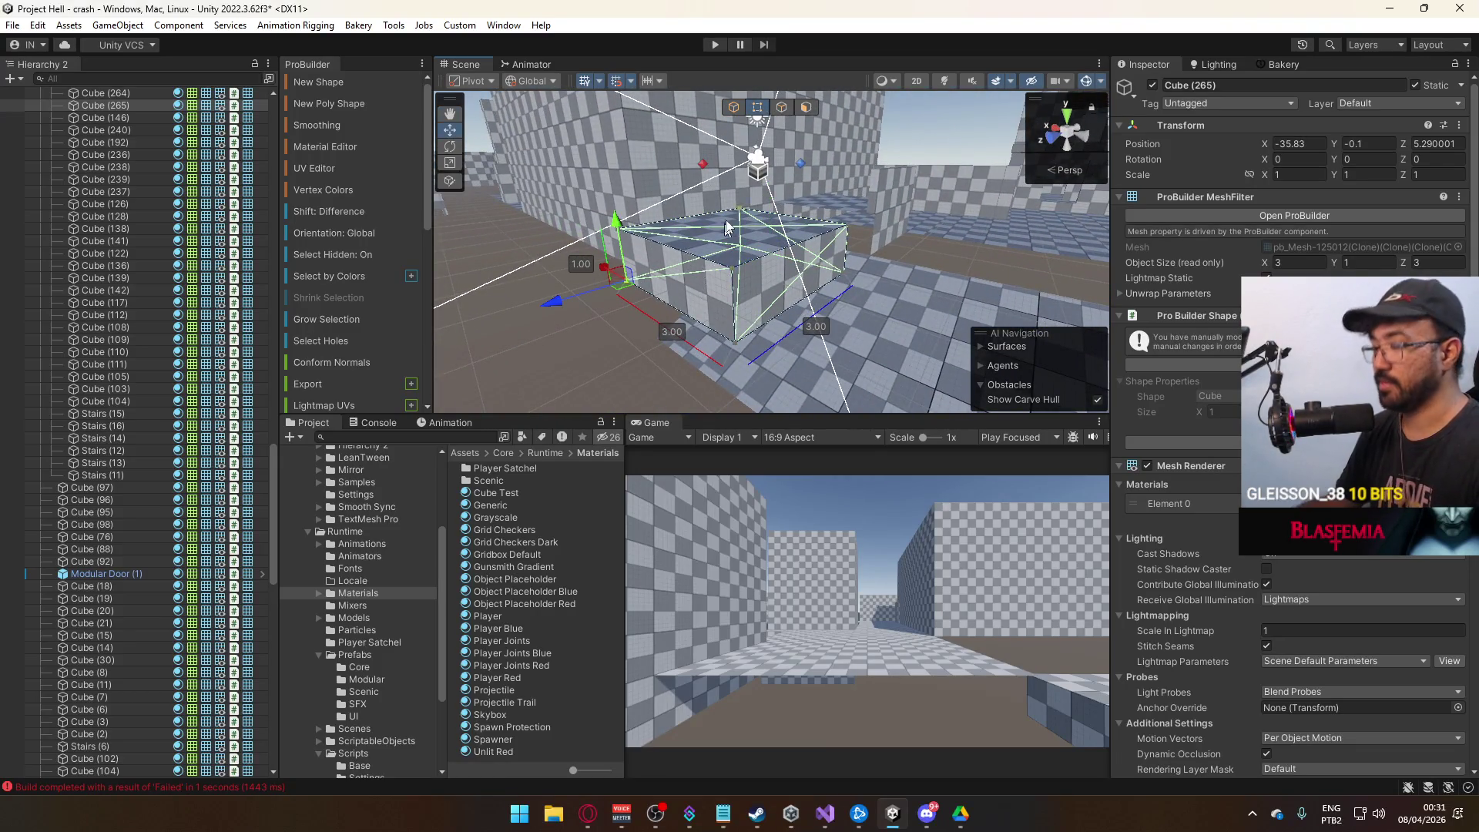
key(ctrl+shift+j)
click(730, 109)
mouse_move(763, 137)
mouse_down()
mouse_move(745, 231)
mouse_move(728, 242)
mouse_move(776, 190)
mouse_up()
Resize Cube (265) to 3 × 2.5 × 4, lengthening its depth to 4 and setting its height to 2.5.
click(759, 107)
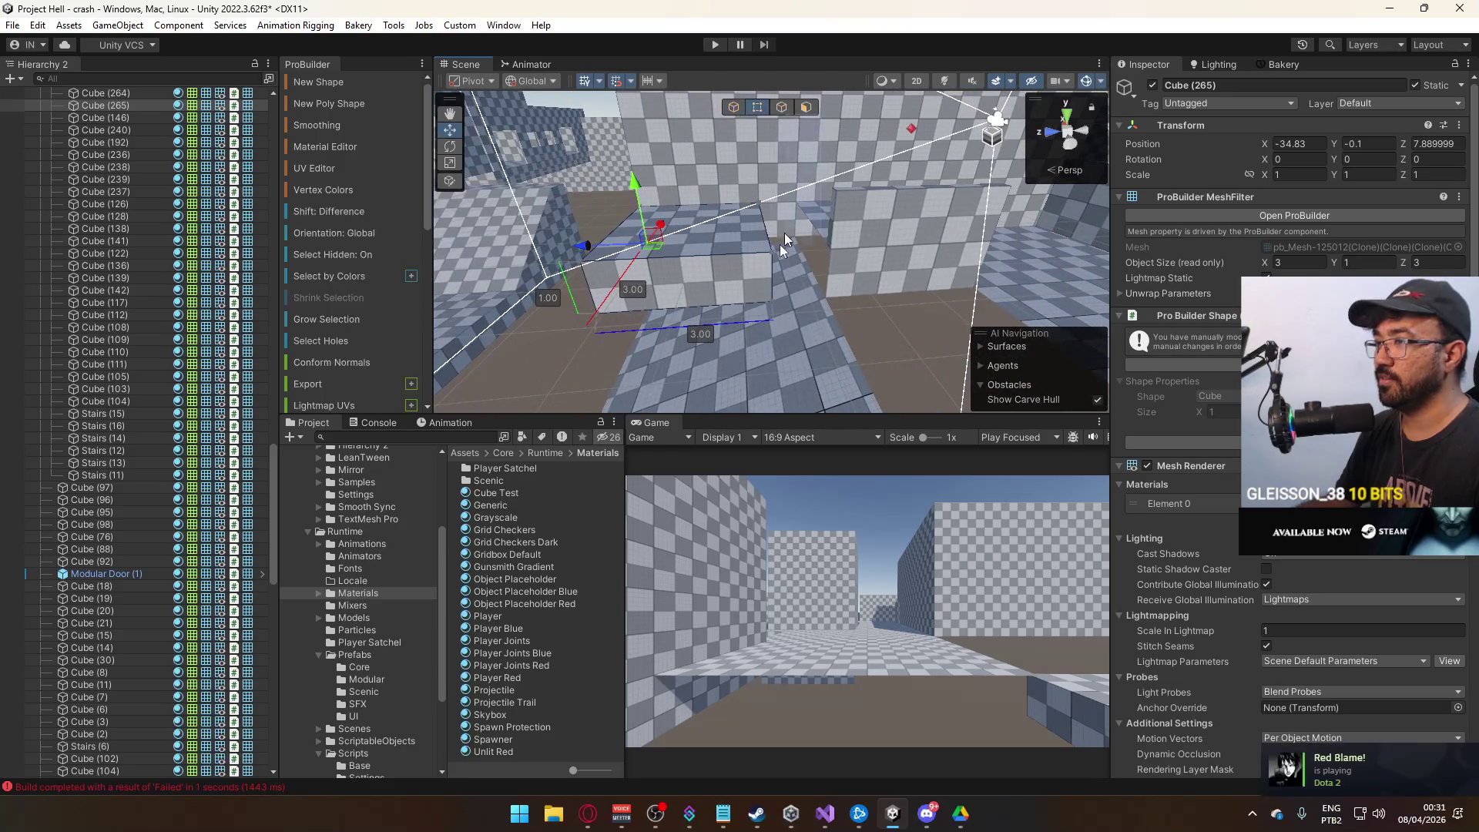
key(f)
drag(733, 263, 778, 266)
mouse_move(779, 265)
mouse_down()
mouse_move(850, 287)
mouse_move(879, 225)
mouse_move(839, 196)
mouse_up()
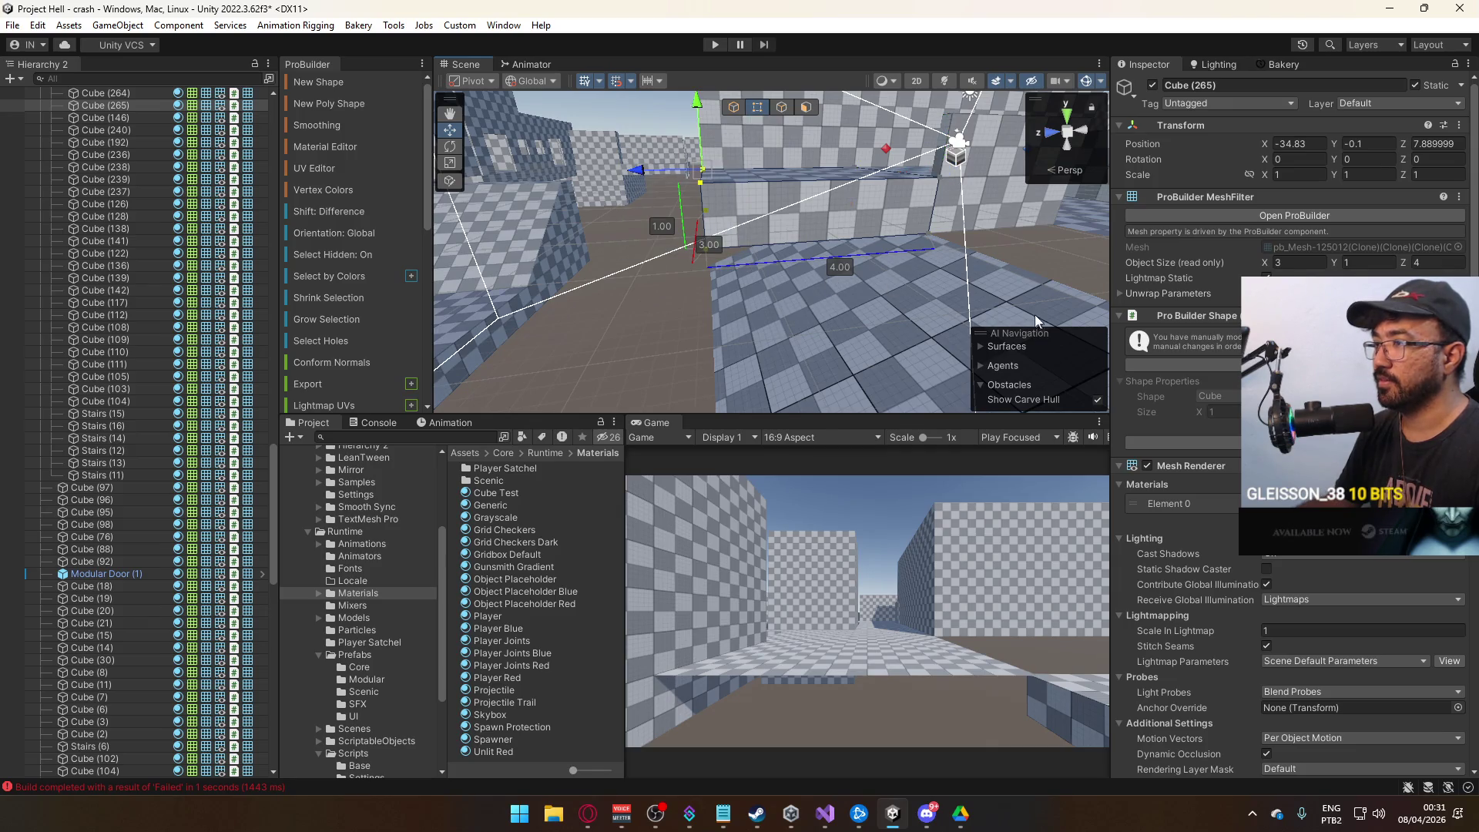
mouse_move(959, 188)
mouse_down()
mouse_move(937, 294)
mouse_move(995, 265)
mouse_move(872, 154)
mouse_move(903, 182)
mouse_up()
mouse_move(1037, 337)
mouse_down()
mouse_move(775, 268)
mouse_move(983, 336)
mouse_move(1021, 333)
mouse_up()
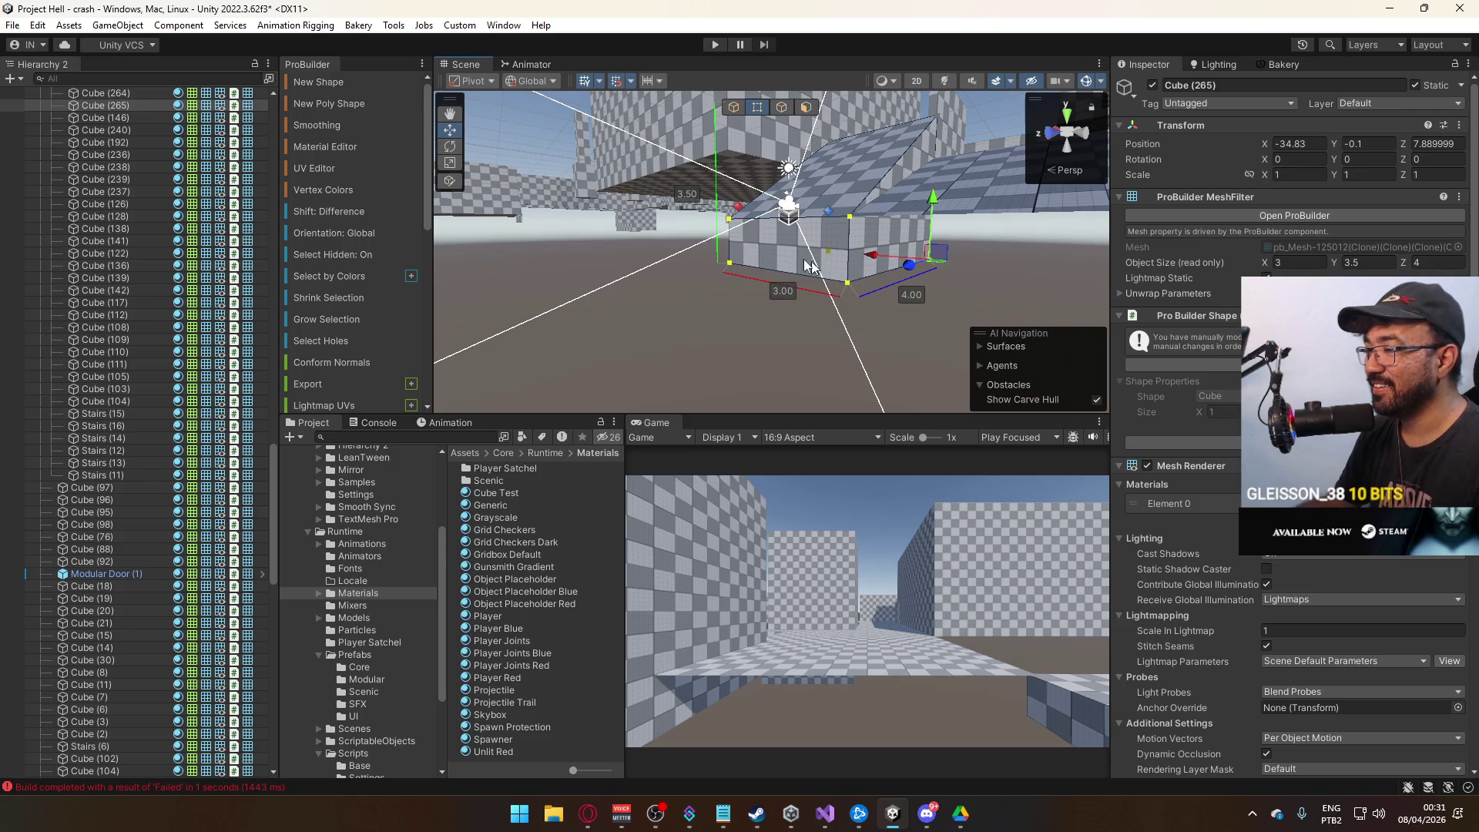
drag(930, 216, 932, 231)
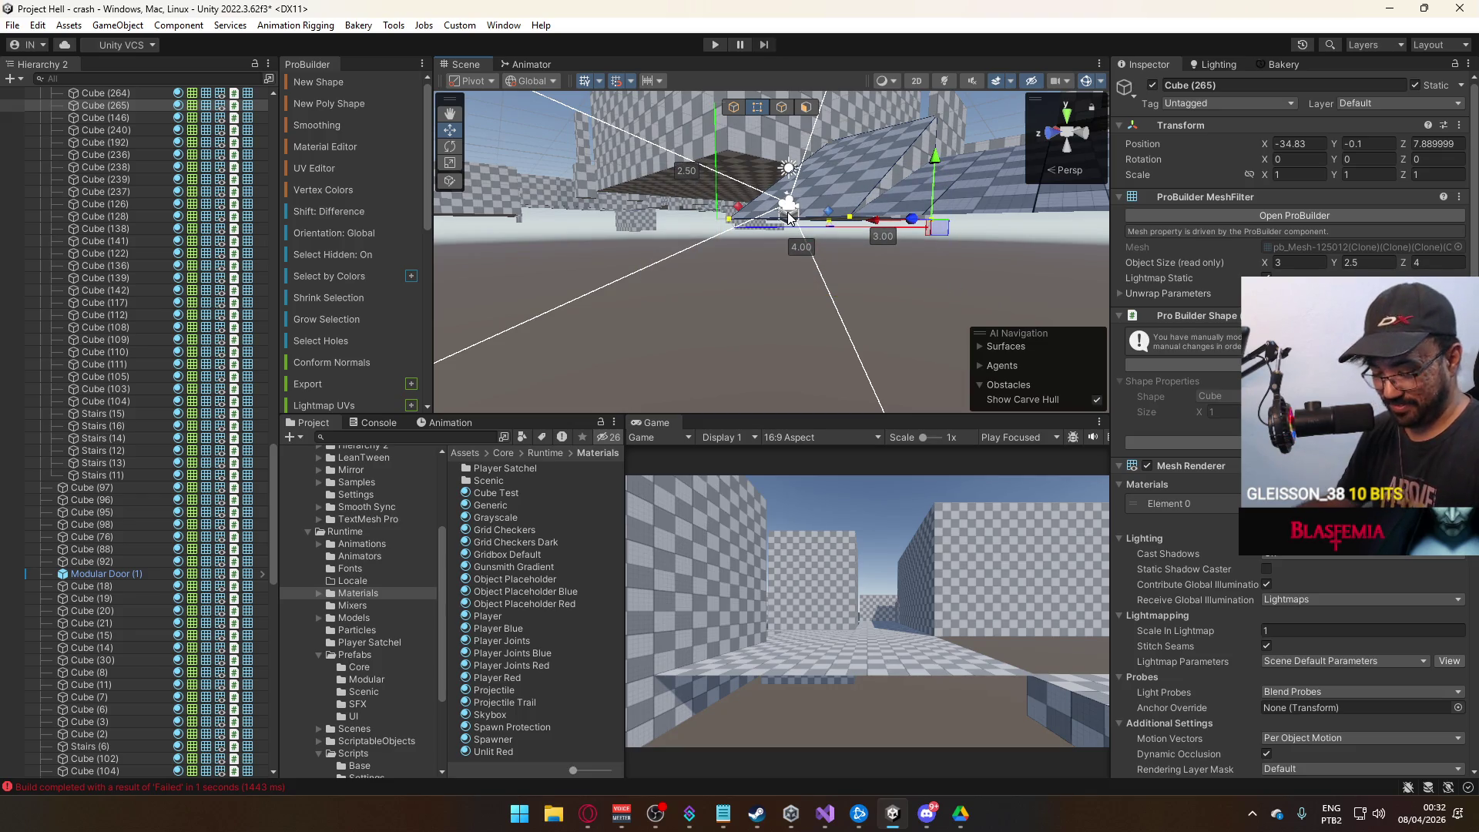
key(alt+b)
click(1202, 202)
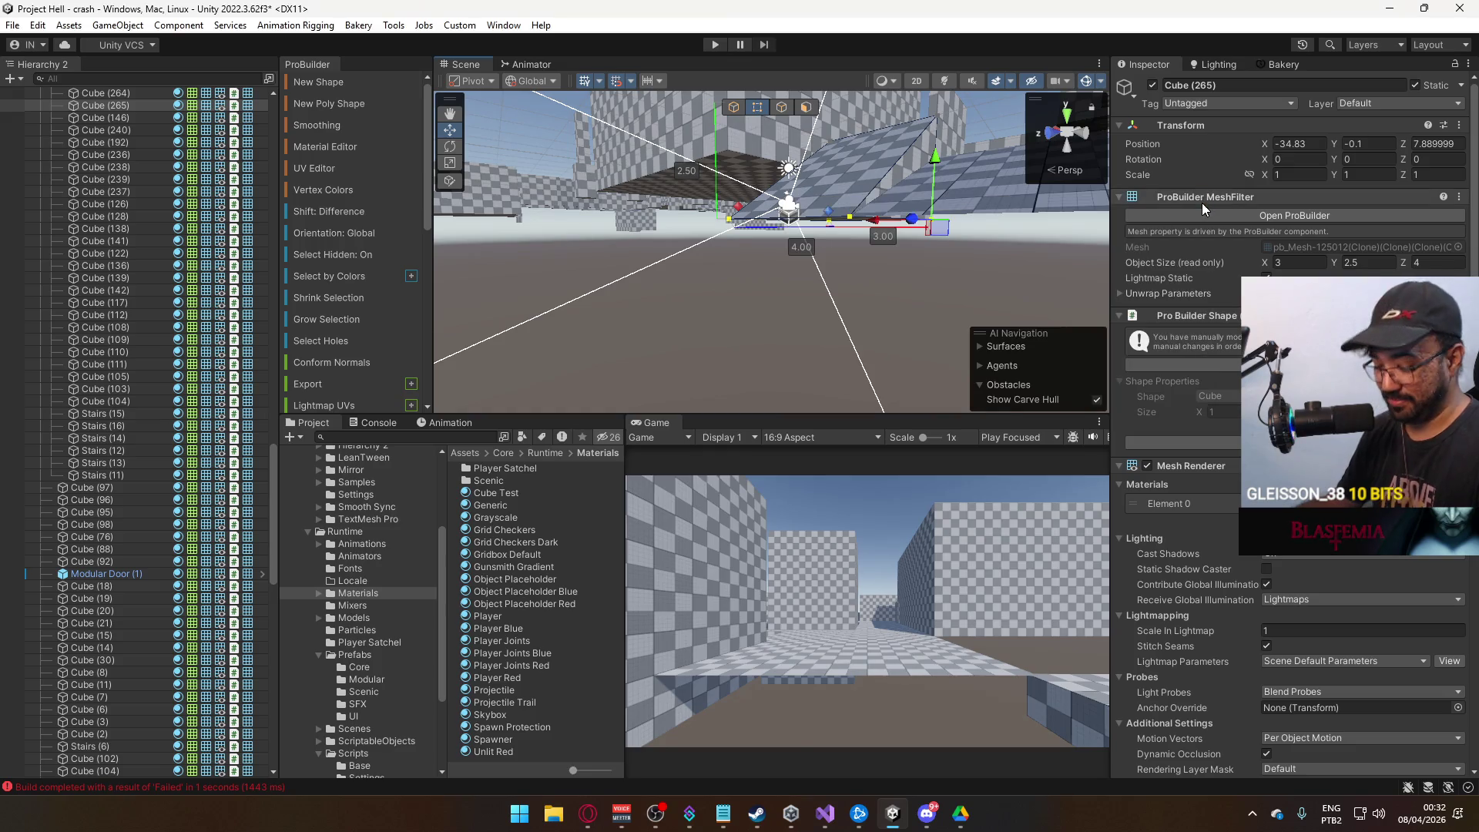
key(alt+b)
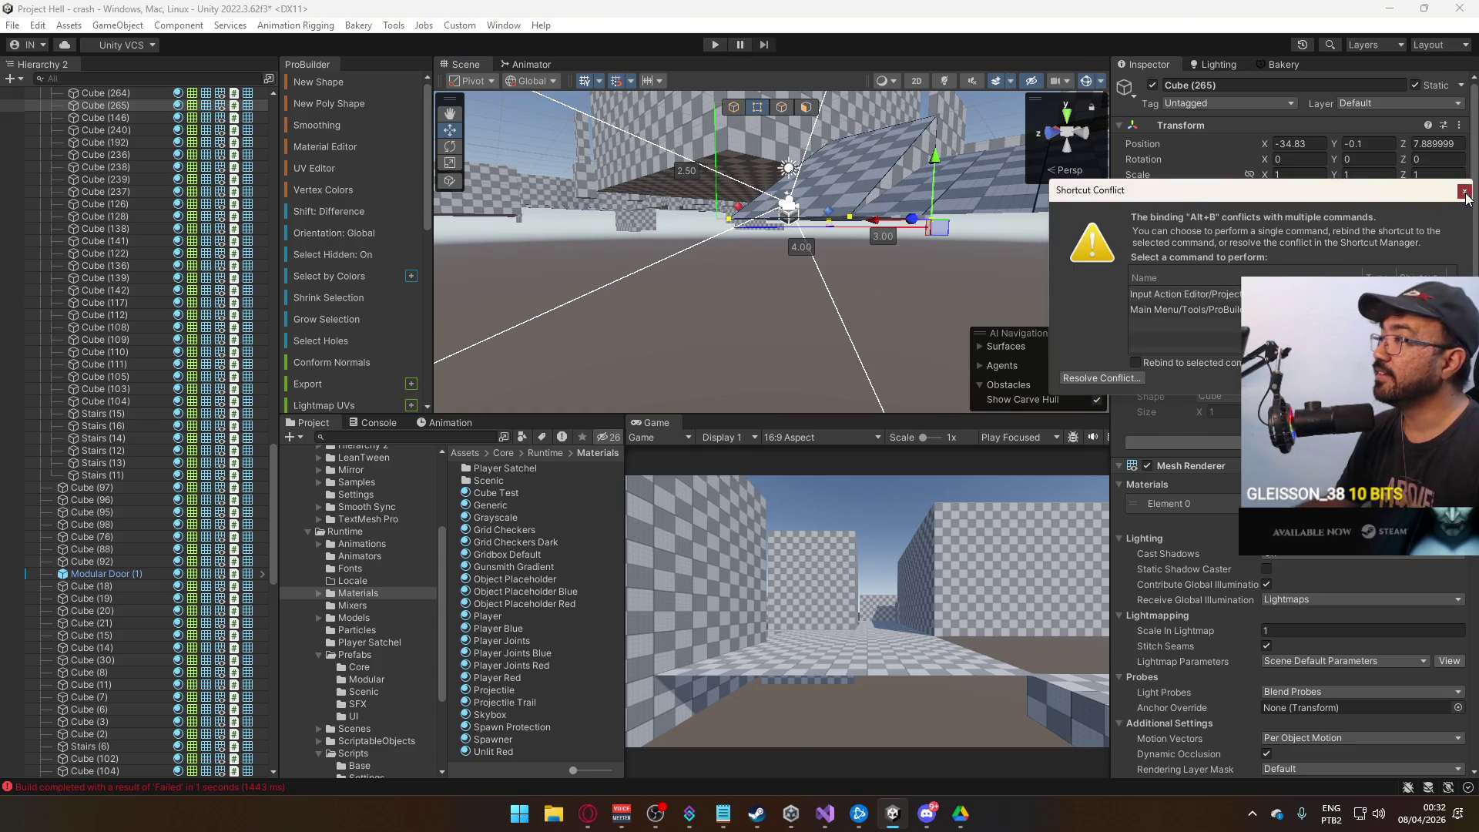
Delete the unneeded faces on the plank's underside and on the yellow cube.
click(1464, 192)
drag(893, 219, 842, 80)
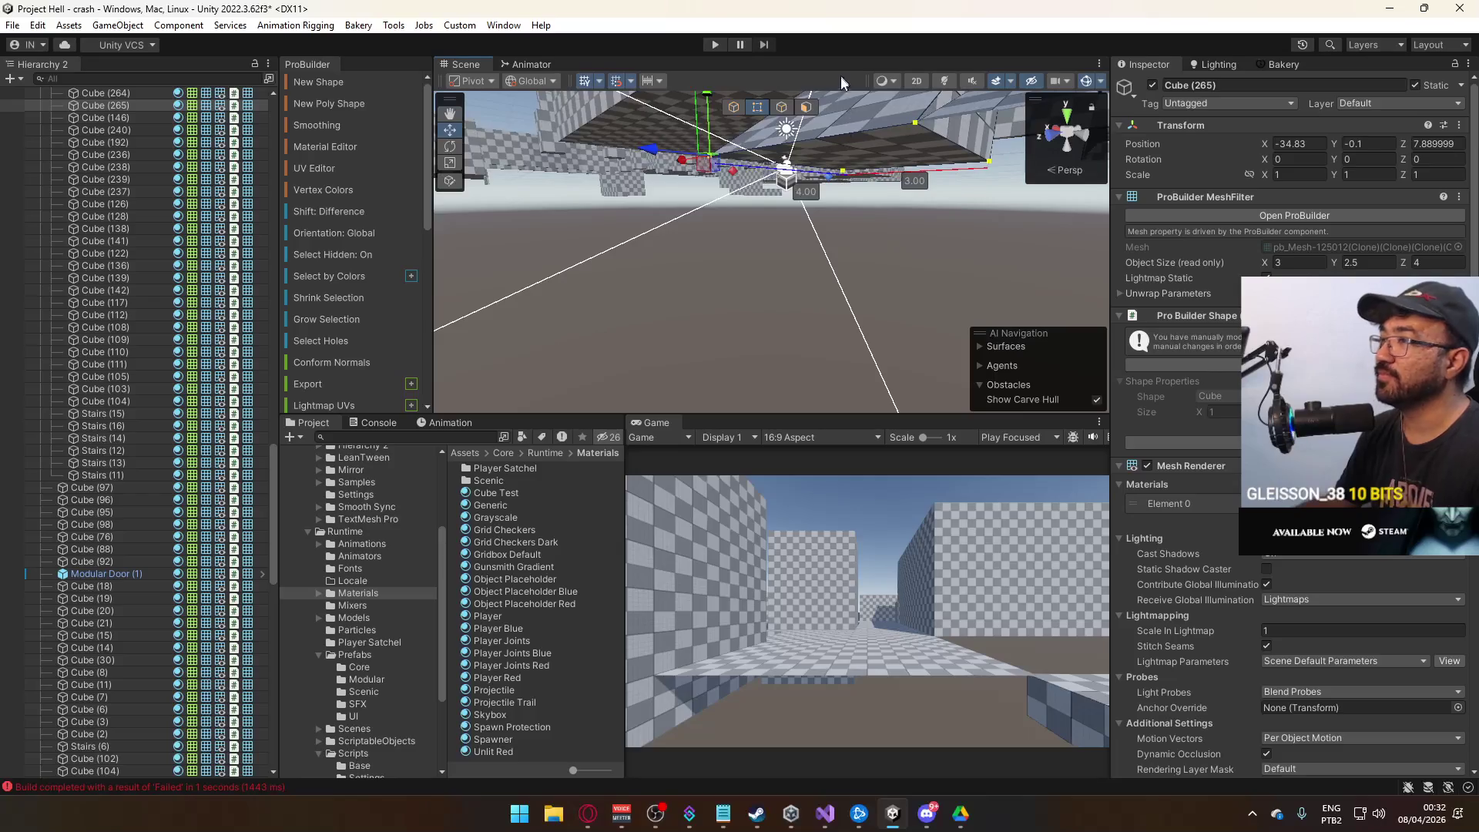
click(808, 109)
key(Delete)
mouse_move(936, 196)
mouse_down()
mouse_move(779, 201)
mouse_move(725, 156)
mouse_move(631, 151)
mouse_up()
mouse_move(872, 277)
mouse_down()
mouse_move(604, 280)
mouse_move(793, 299)
mouse_up()
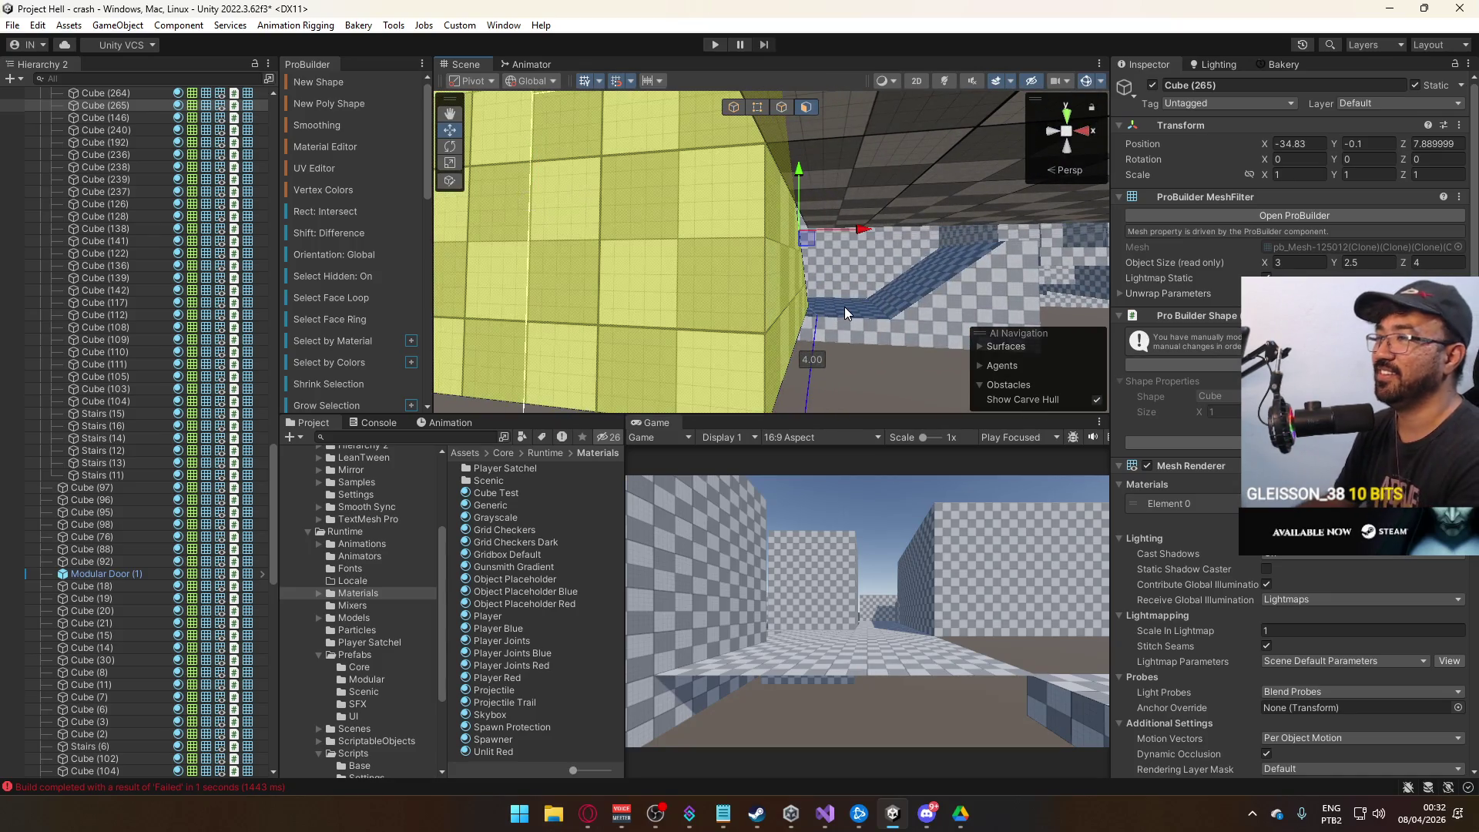
key(Delete)
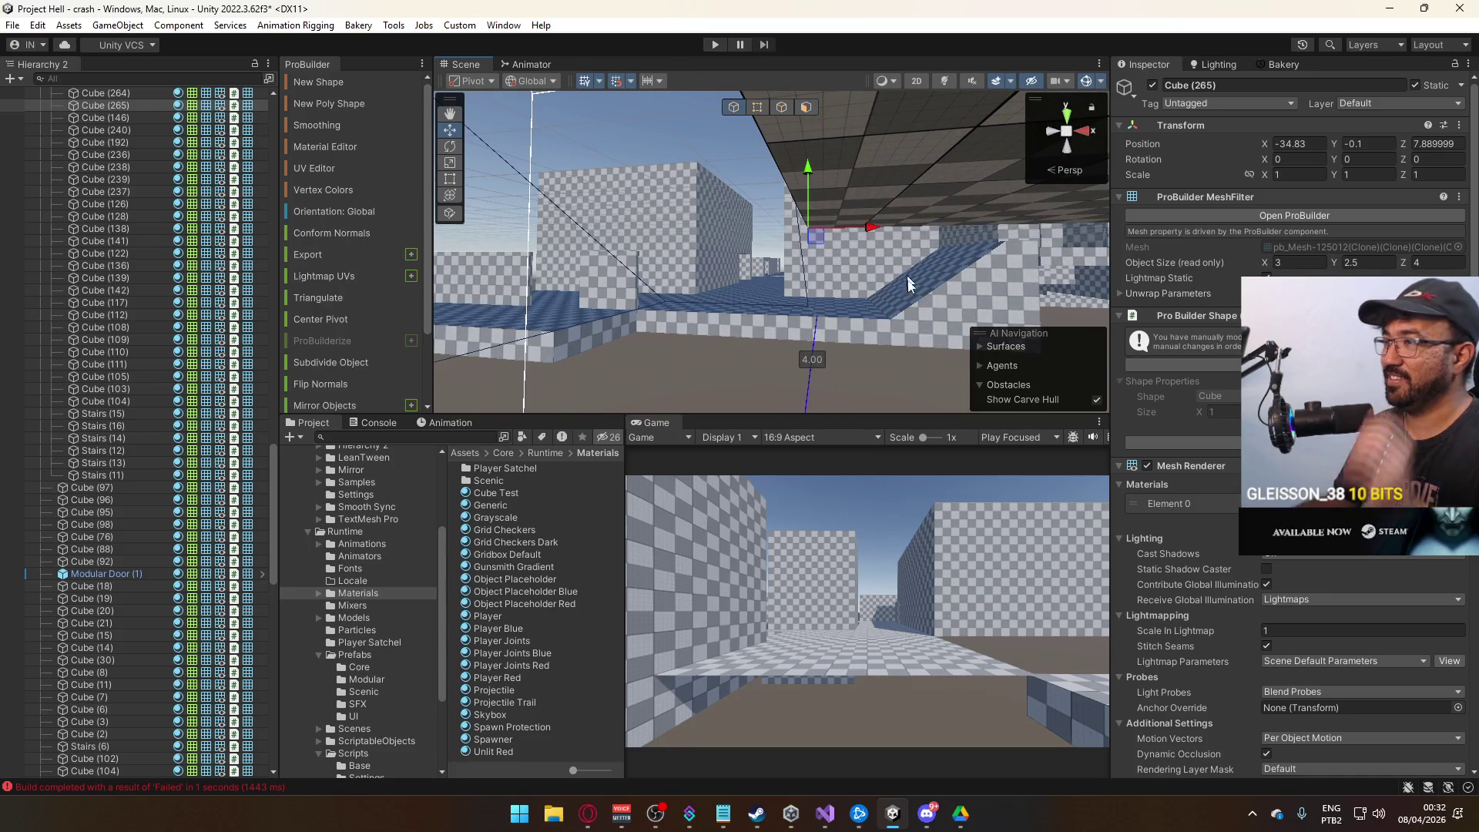
Move plank Cube (265)'s pivot onto a chosen corner vertex with Set Pivot.
click(903, 265)
mouse_move(903, 266)
mouse_down()
mouse_move(853, 279)
mouse_move(1033, 252)
mouse_up()
click(771, 221)
drag(771, 223, 705, 204)
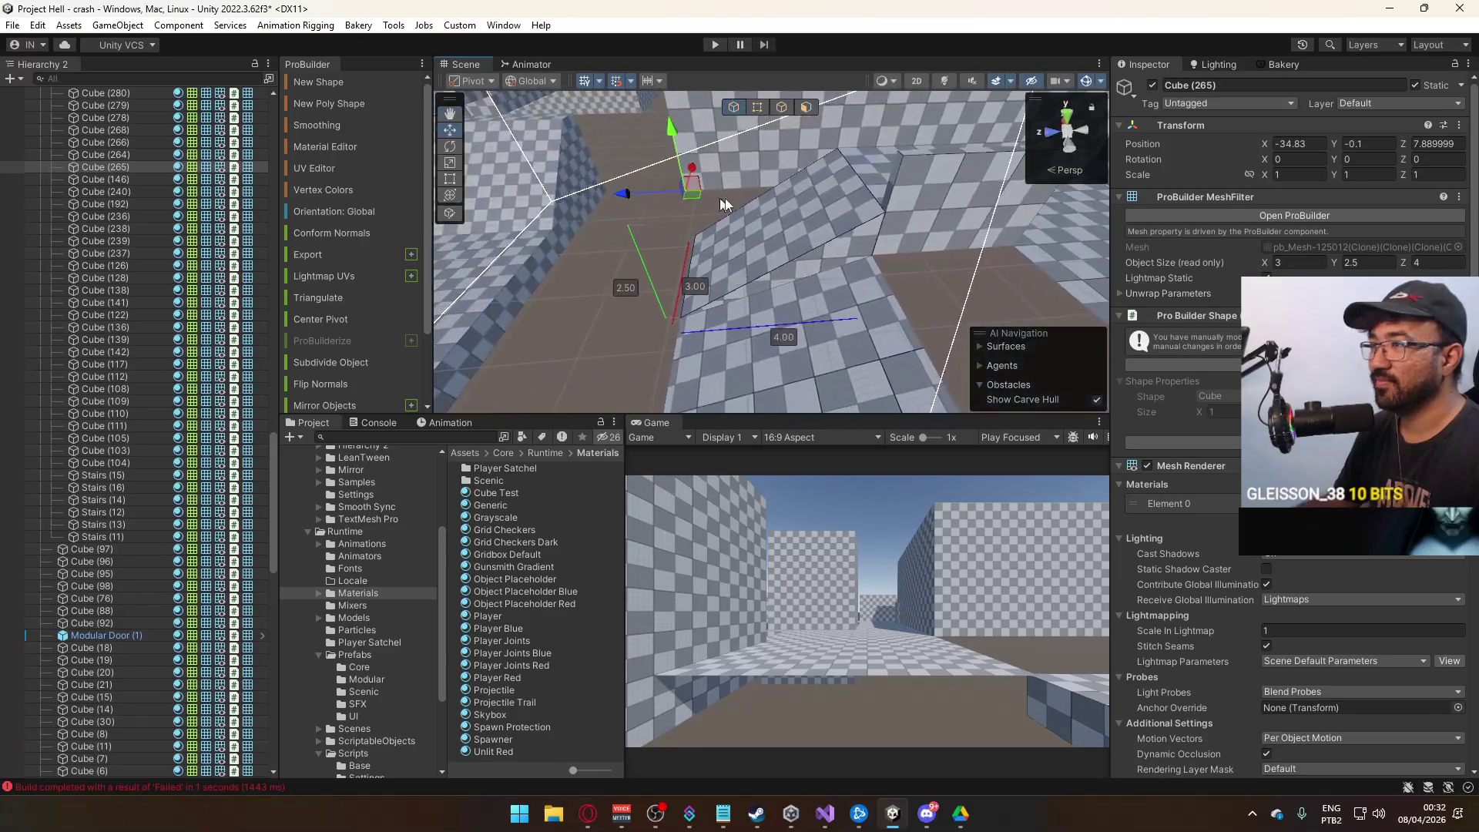
click(763, 109)
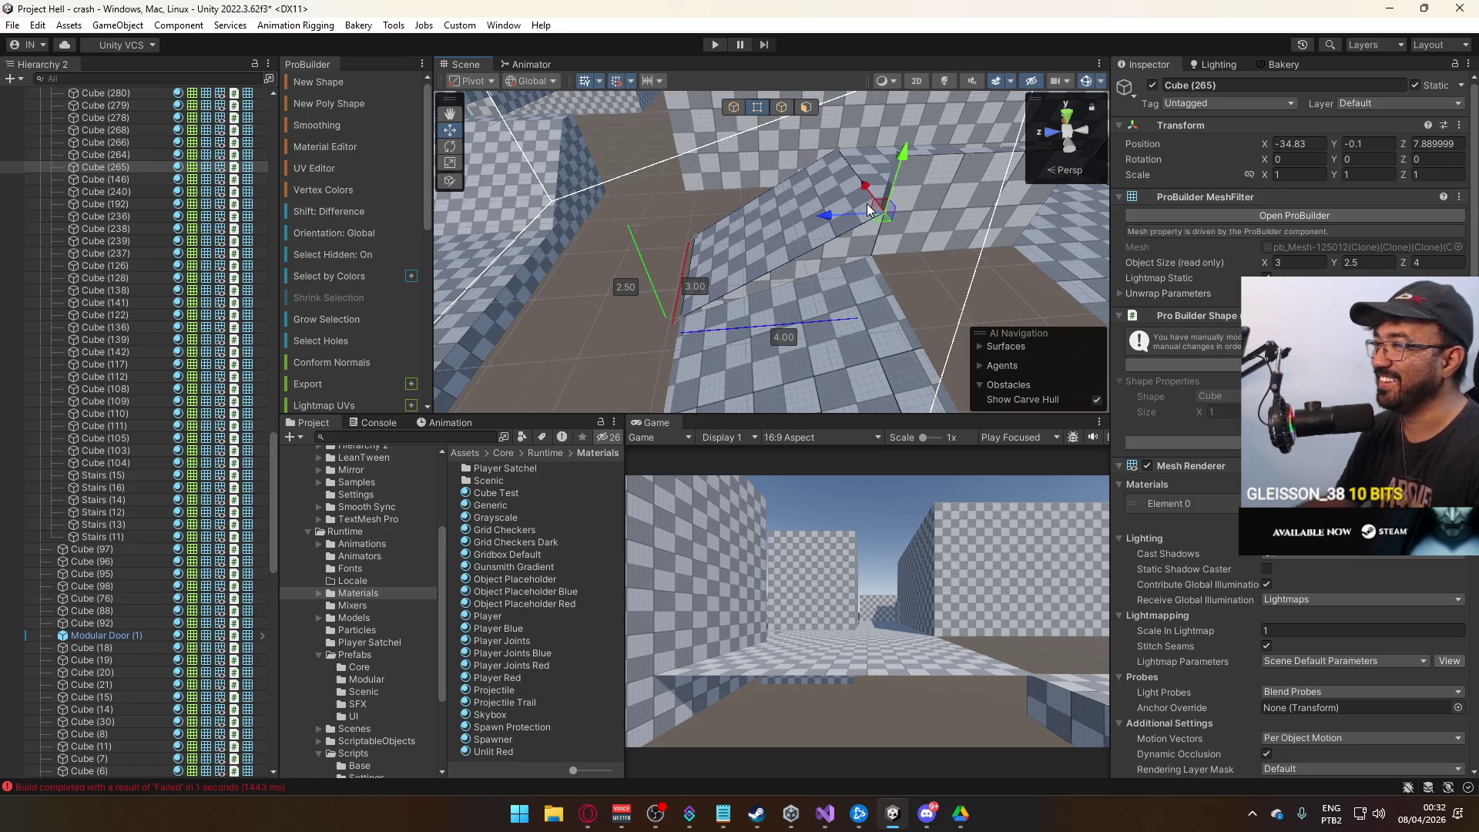
key(ctrl+j)
click(738, 108)
Widen floor slab Cube (56) by stretching one of its edges outward.
click(909, 289)
mouse_move(909, 289)
mouse_down()
mouse_move(1205, 298)
mouse_move(862, 251)
mouse_move(1112, 225)
mouse_move(743, 218)
mouse_up()
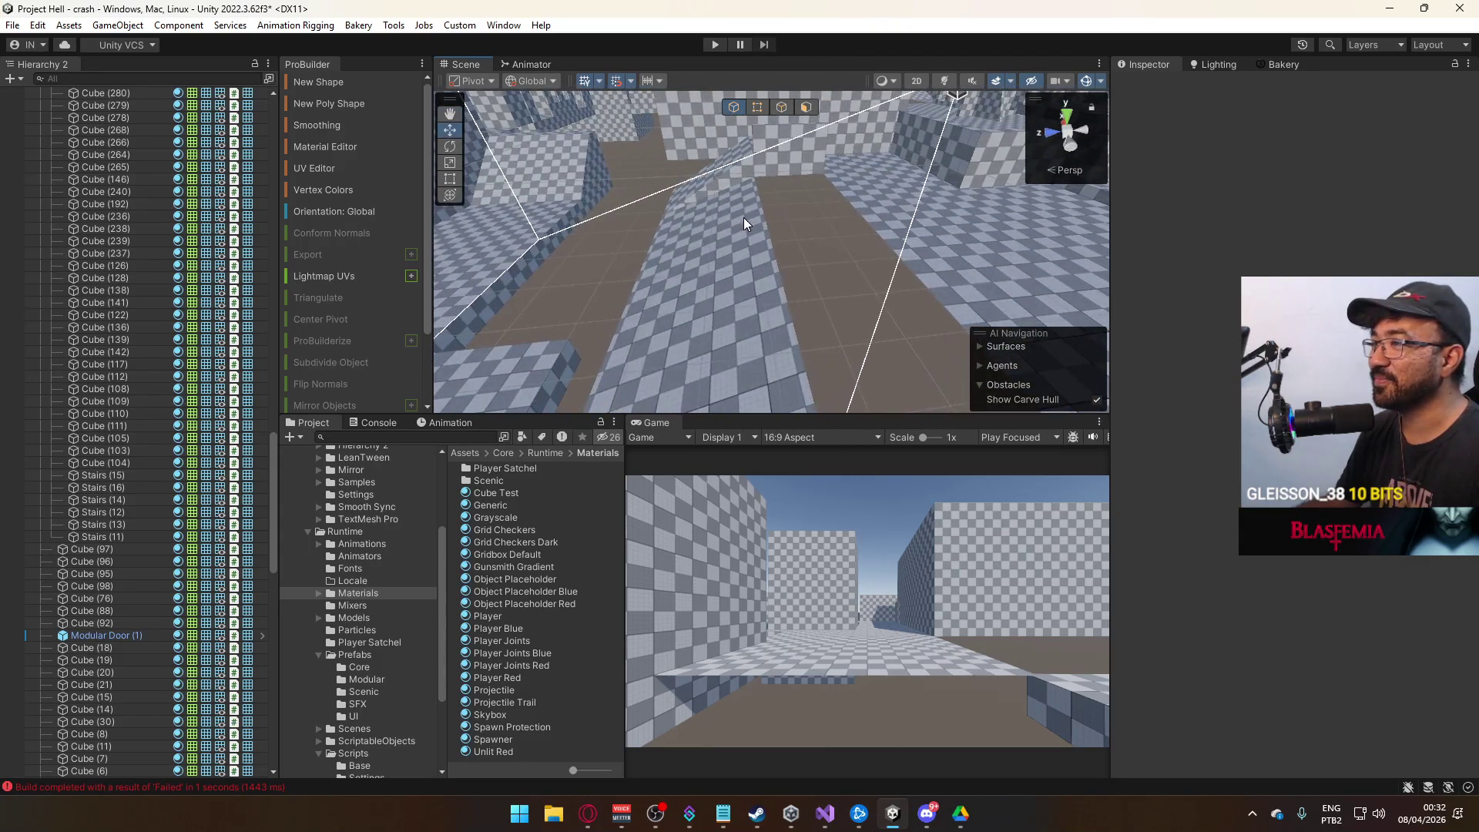
click(782, 164)
click(782, 108)
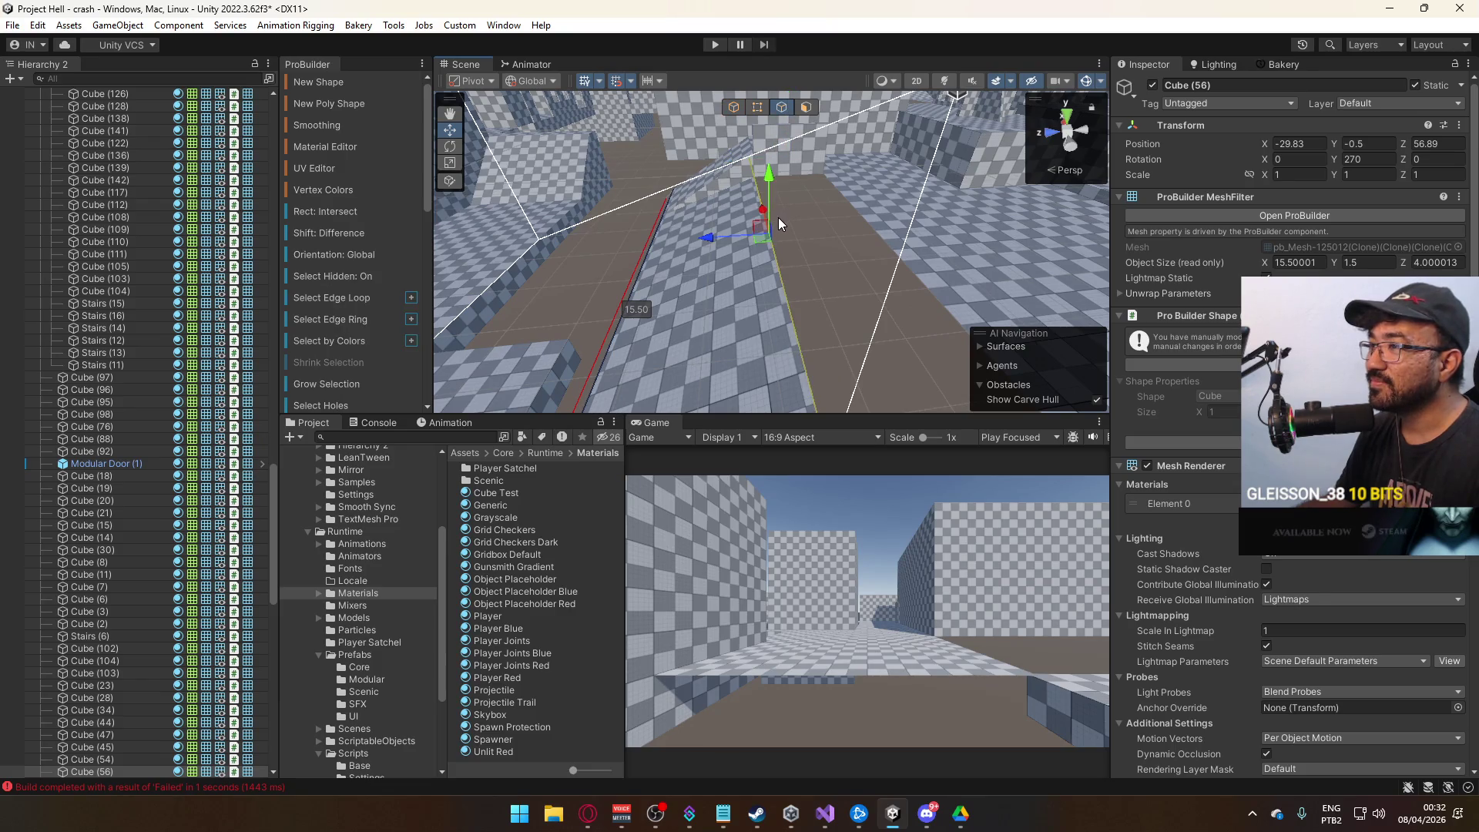
mouse_move(715, 246)
mouse_down()
mouse_move(832, 235)
mouse_move(788, 265)
mouse_move(851, 262)
mouse_move(765, 145)
mouse_up()
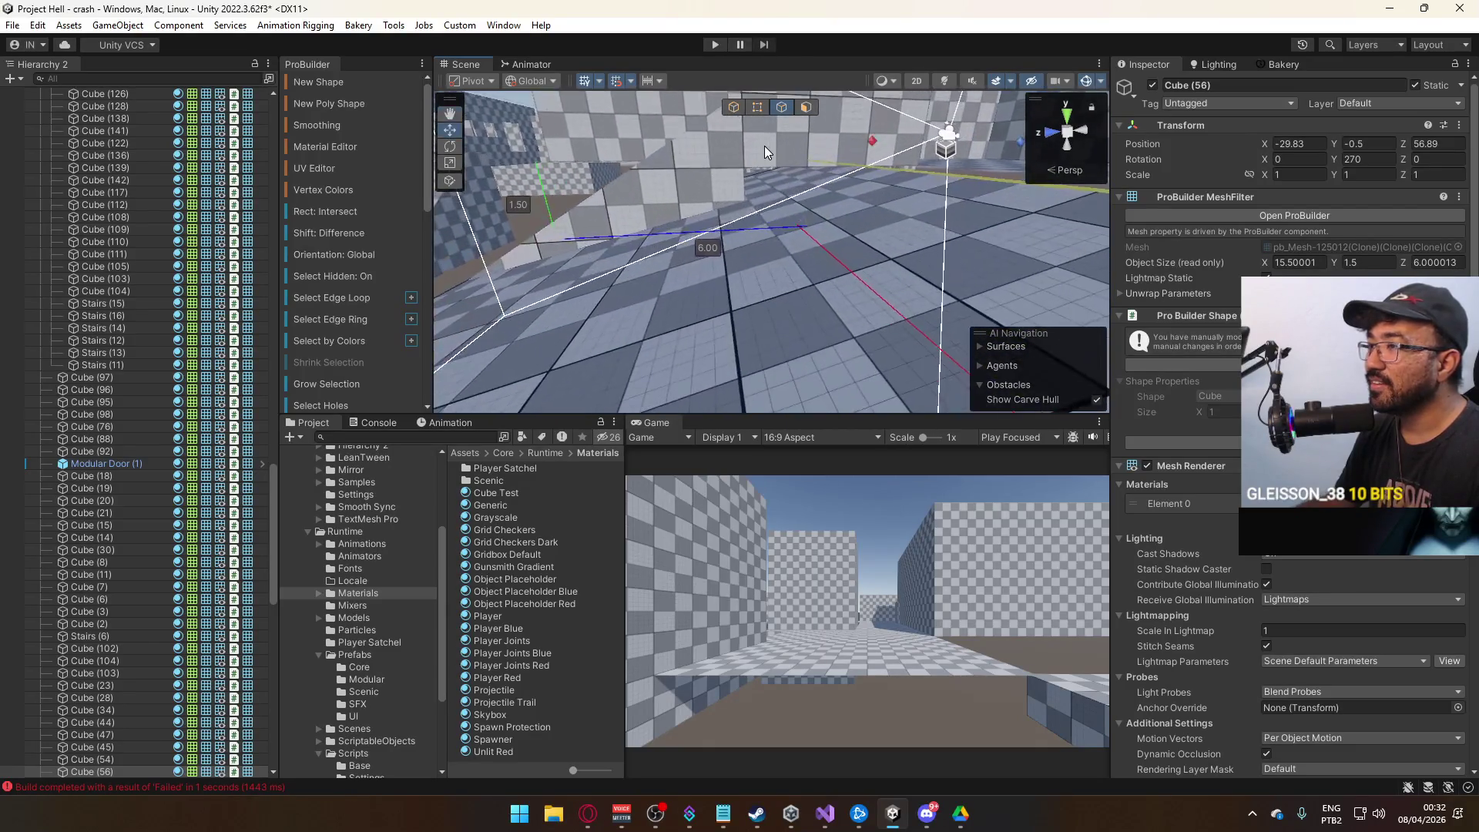
click(734, 107)
Raise block Cube (264)'s height from 1.00 to 1.20.
click(906, 140)
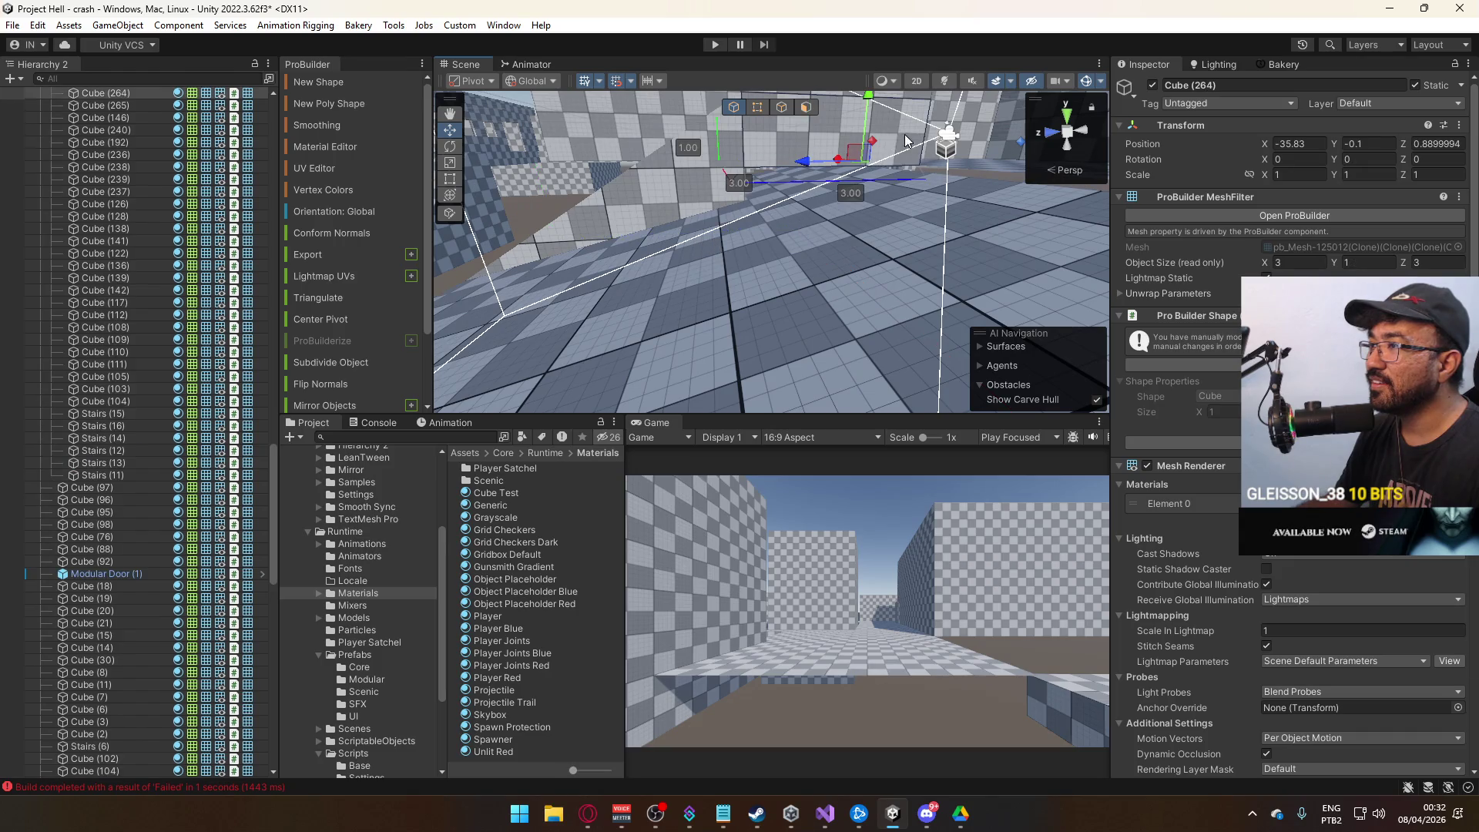
click(757, 108)
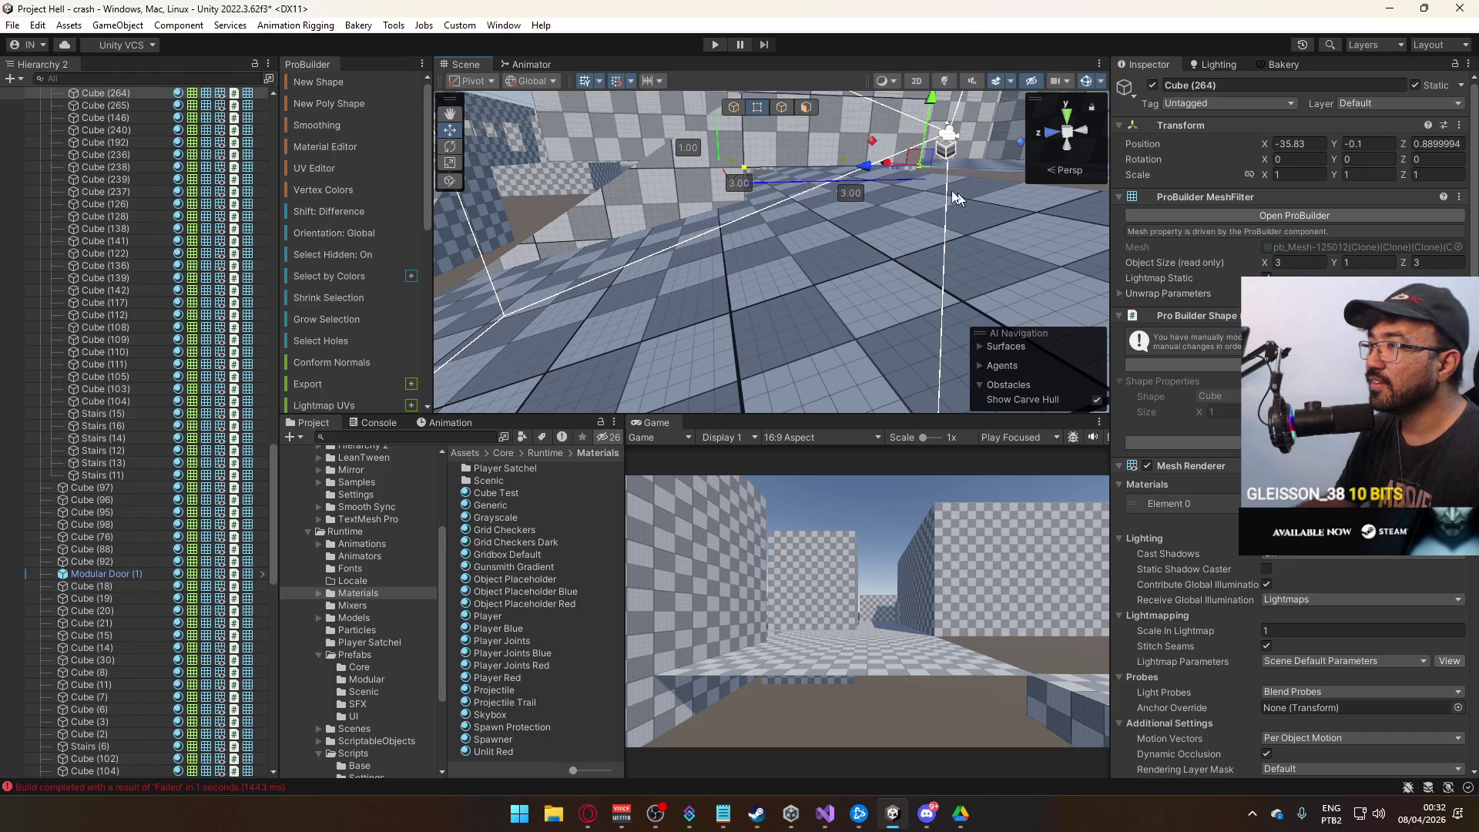
mouse_move(929, 115)
mouse_down()
mouse_move(915, 133)
mouse_move(870, 103)
mouse_move(760, 305)
mouse_up()
click(789, 244)
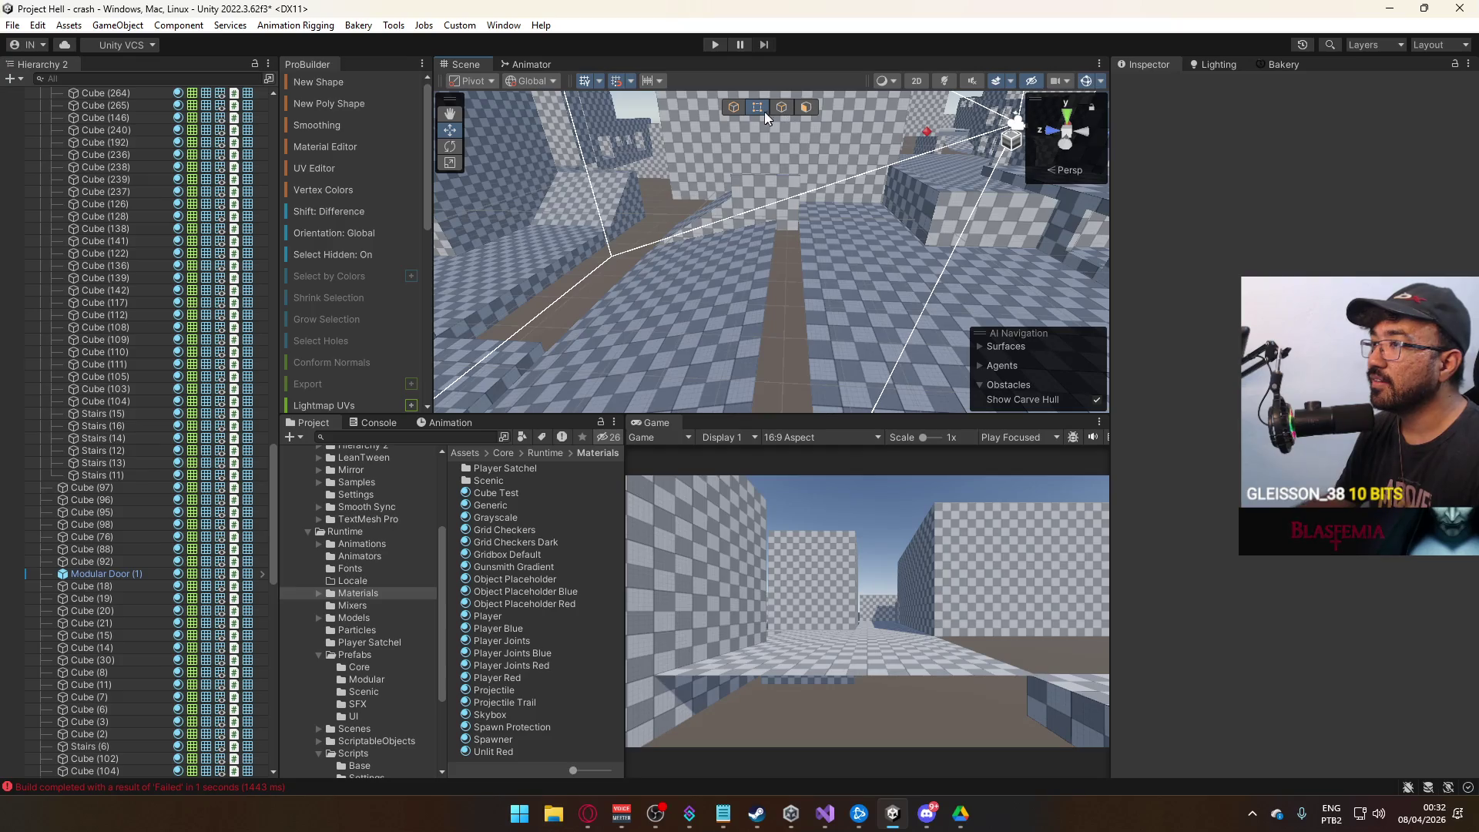
Extrude the slab's end face to lengthen Cube (56), then select one of its edges.
click(746, 275)
drag(720, 218, 695, 217)
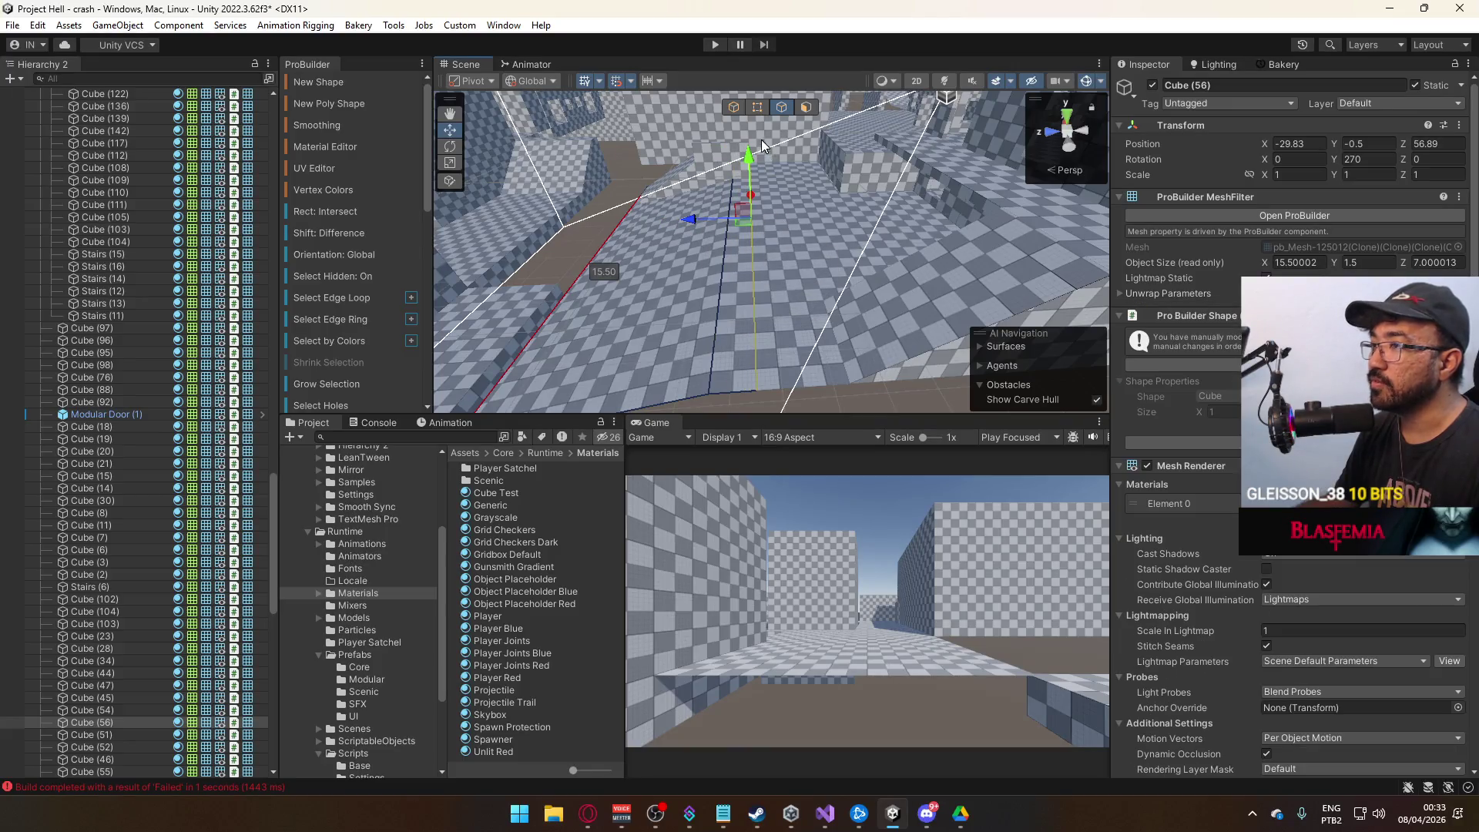
click(733, 106)
mouse_move(814, 394)
mouse_down()
mouse_move(792, 327)
mouse_move(704, 274)
mouse_move(792, 241)
mouse_move(786, 169)
mouse_up()
click(781, 107)
click(794, 252)
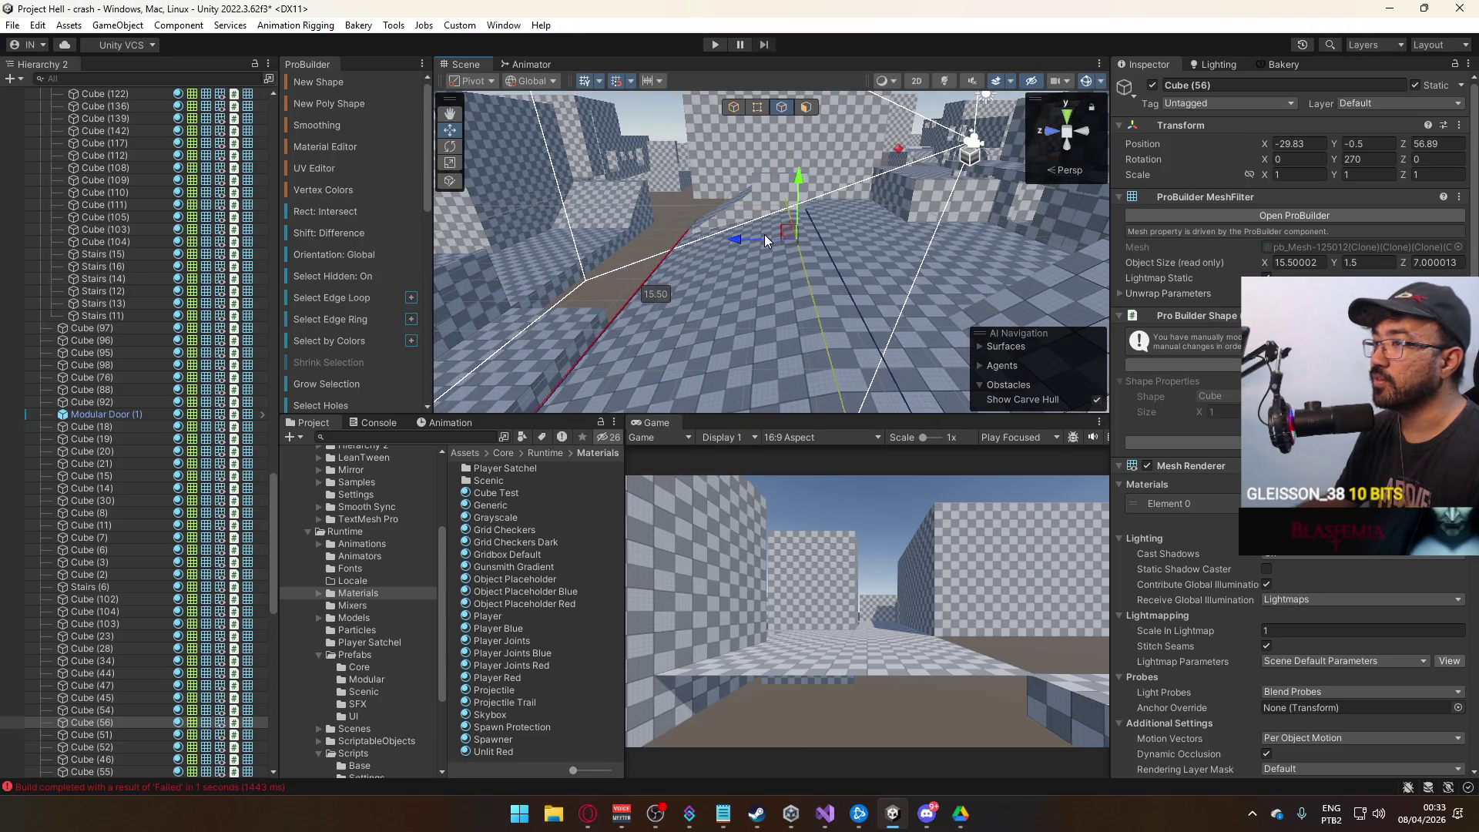
mouse_move(723, 237)
mouse_down()
mouse_move(1033, 367)
mouse_move(868, 200)
mouse_up()
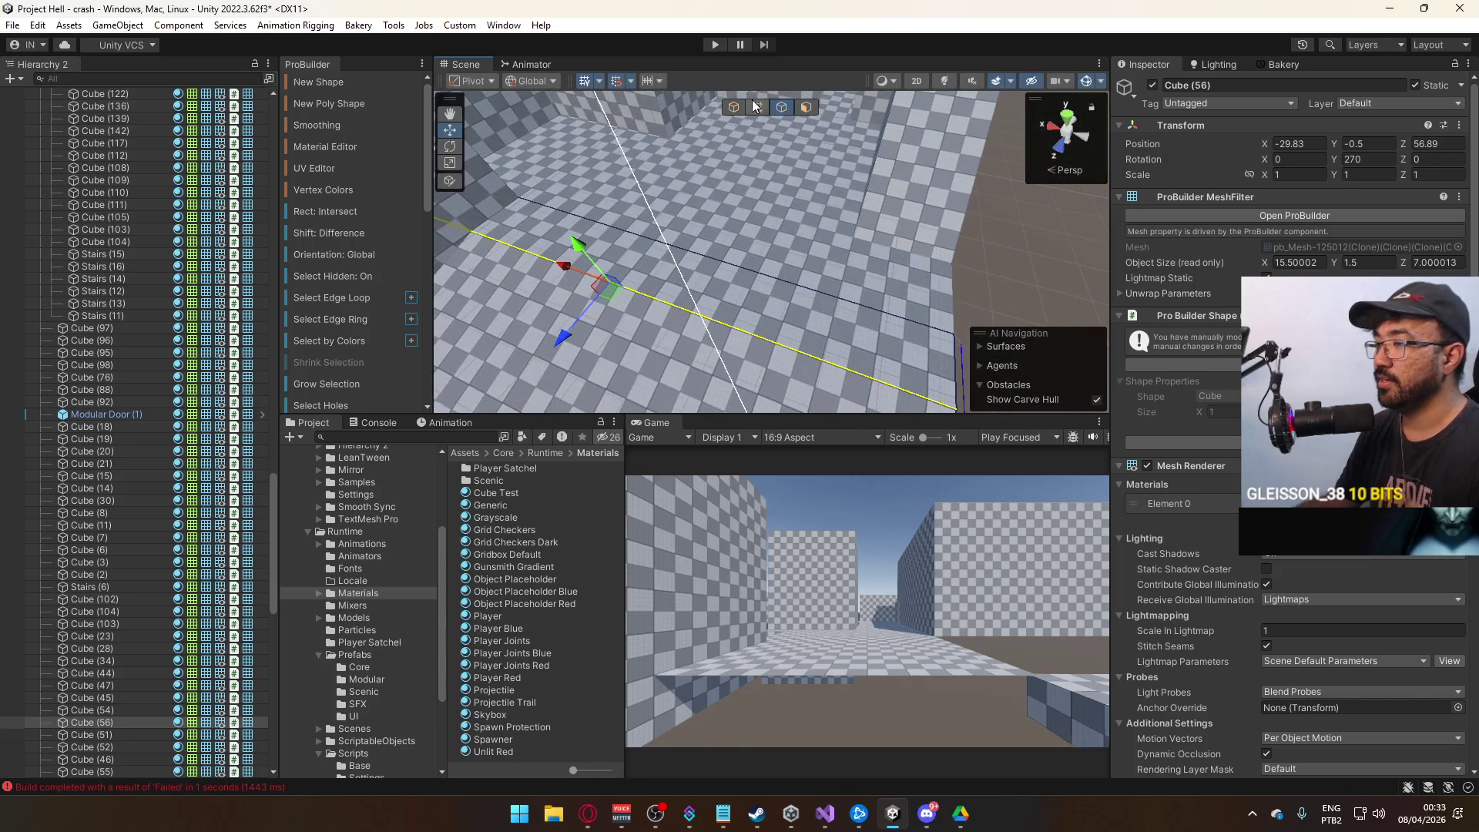
click(806, 107)
Select the slab's faces and set their UV Tiling Y to 0.5.
click(660, 225)
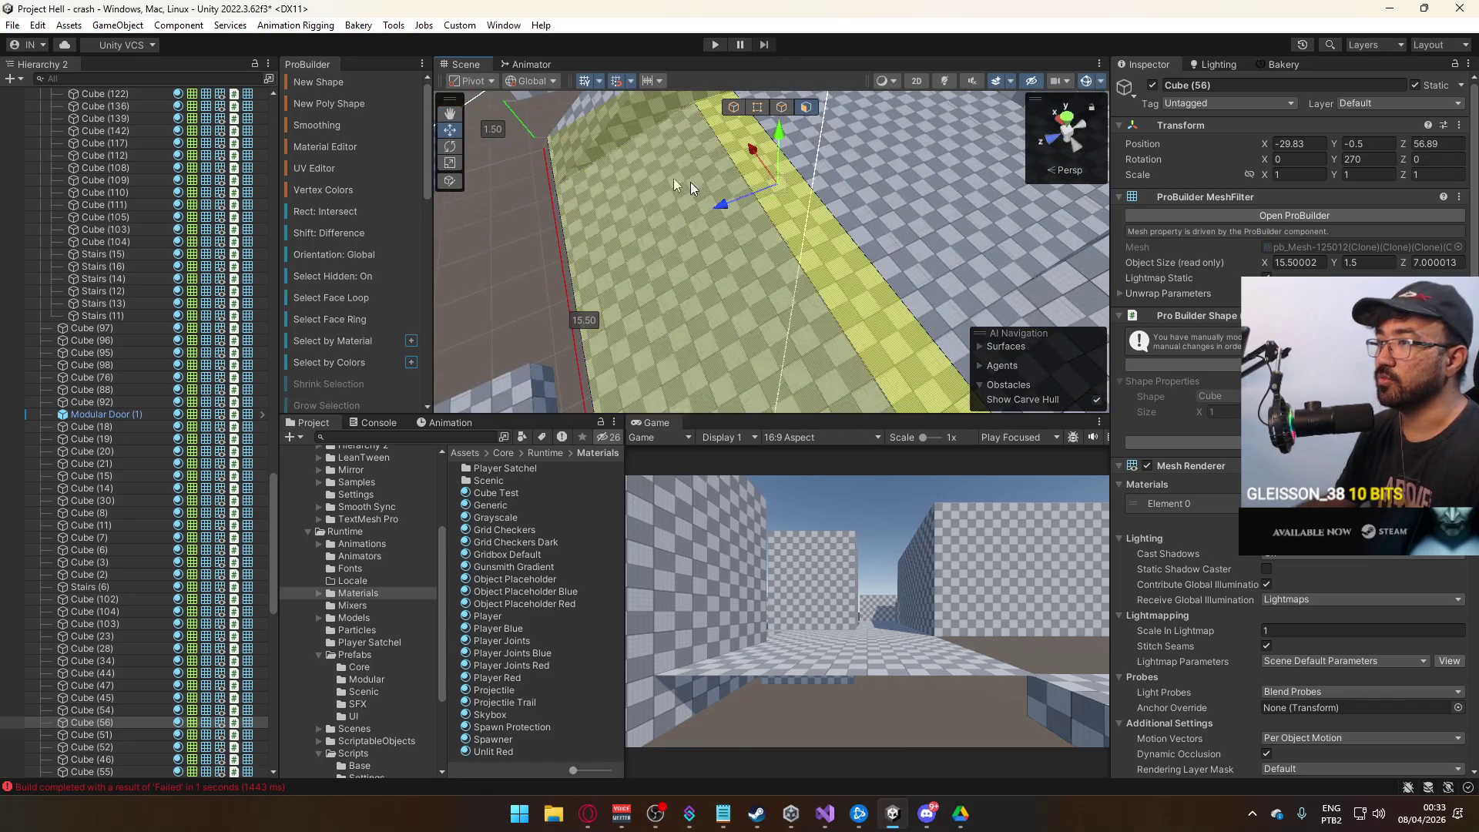
click(330, 169)
scroll(487, 336, down, 3)
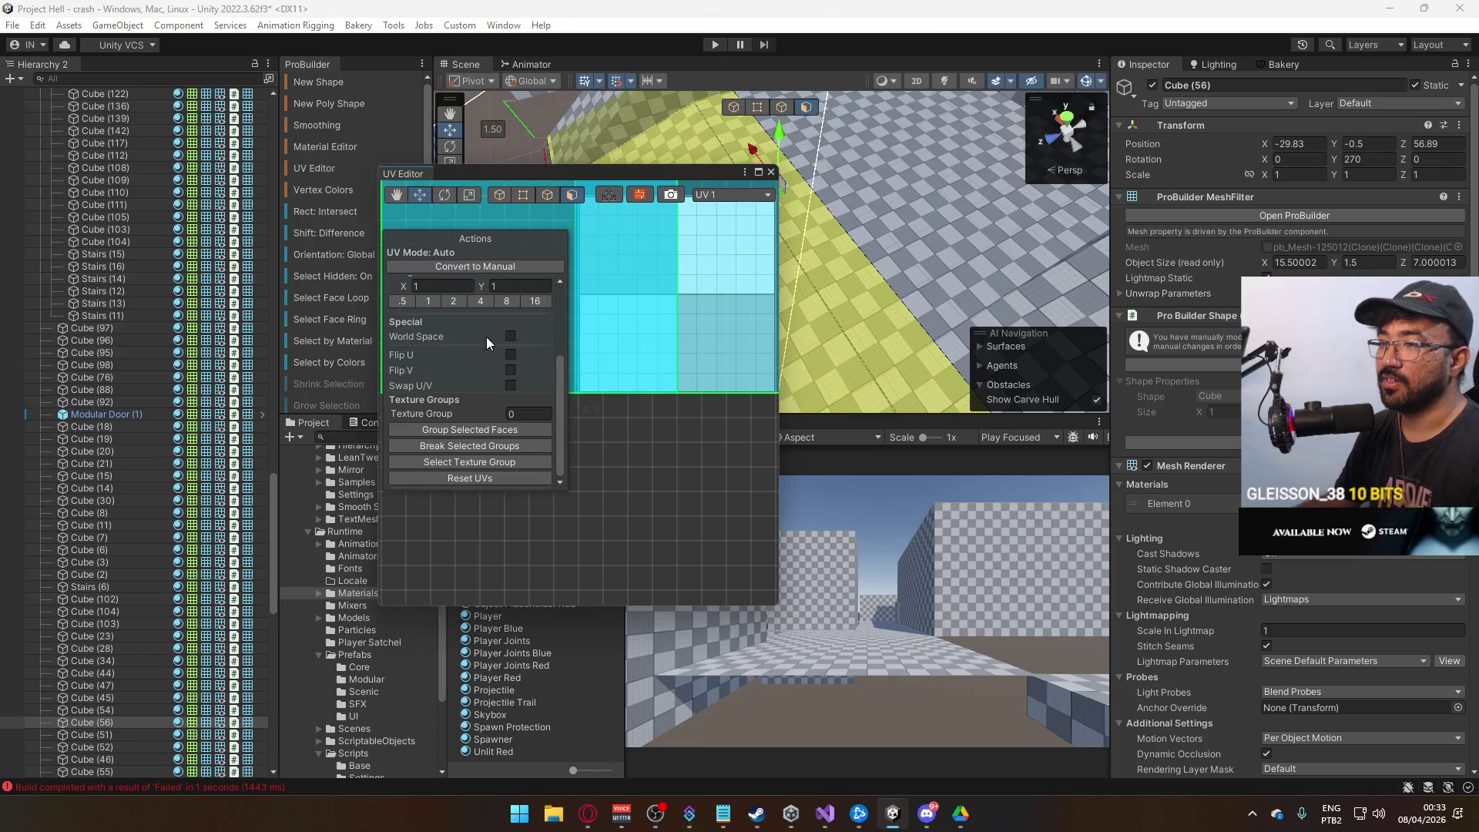
click(507, 479)
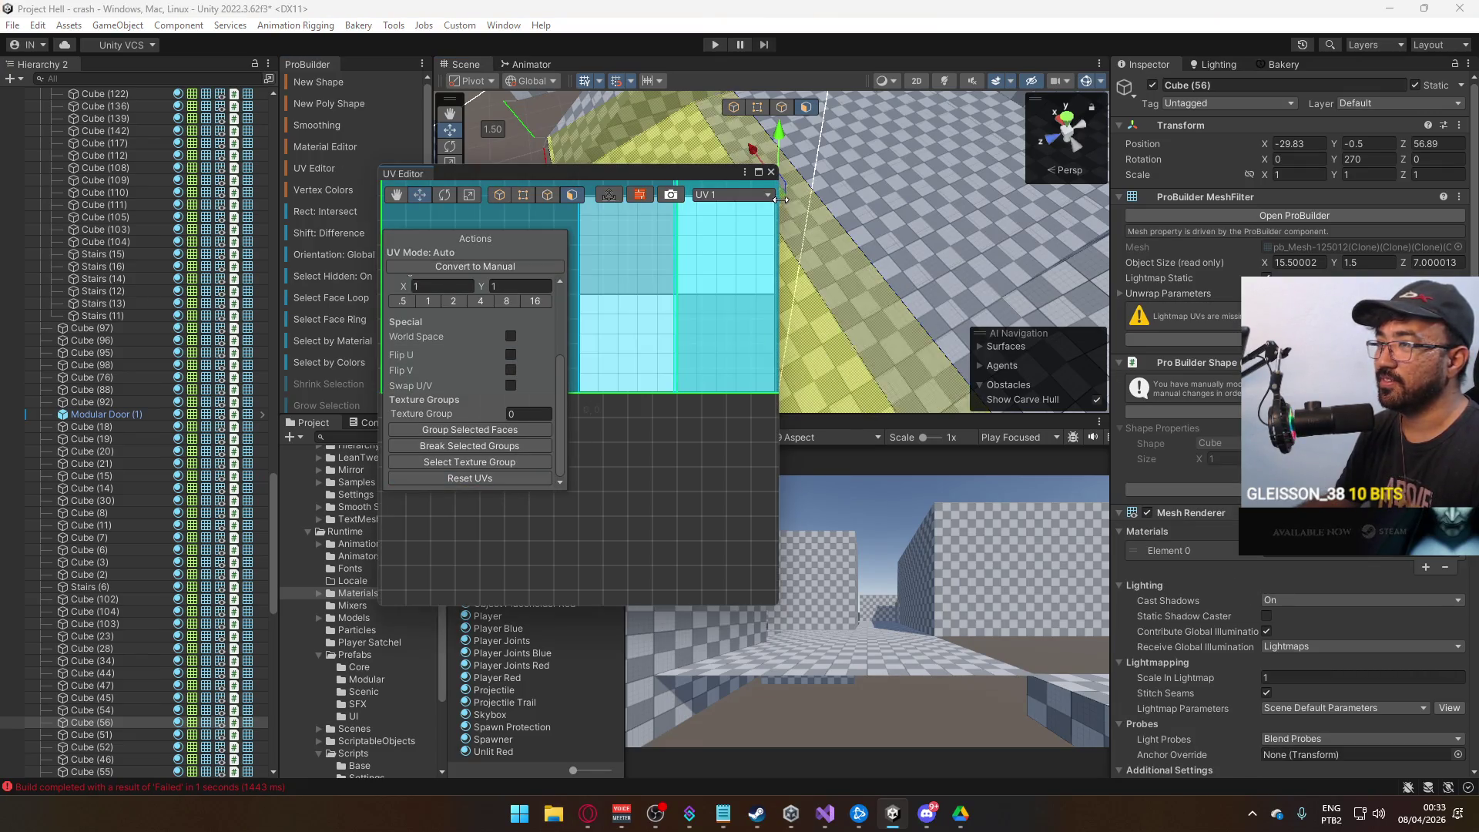
click(734, 226)
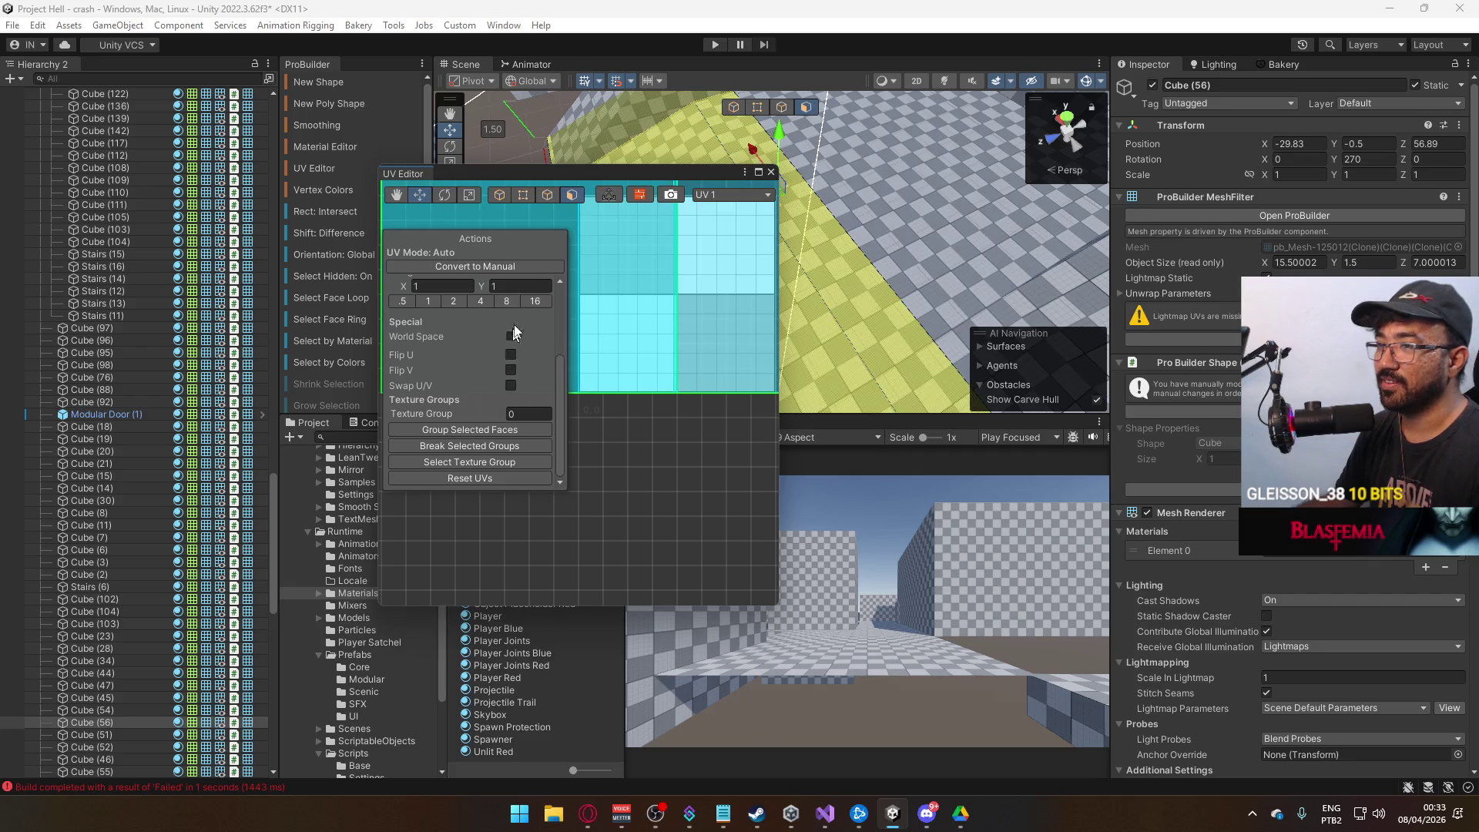
text(0.5)
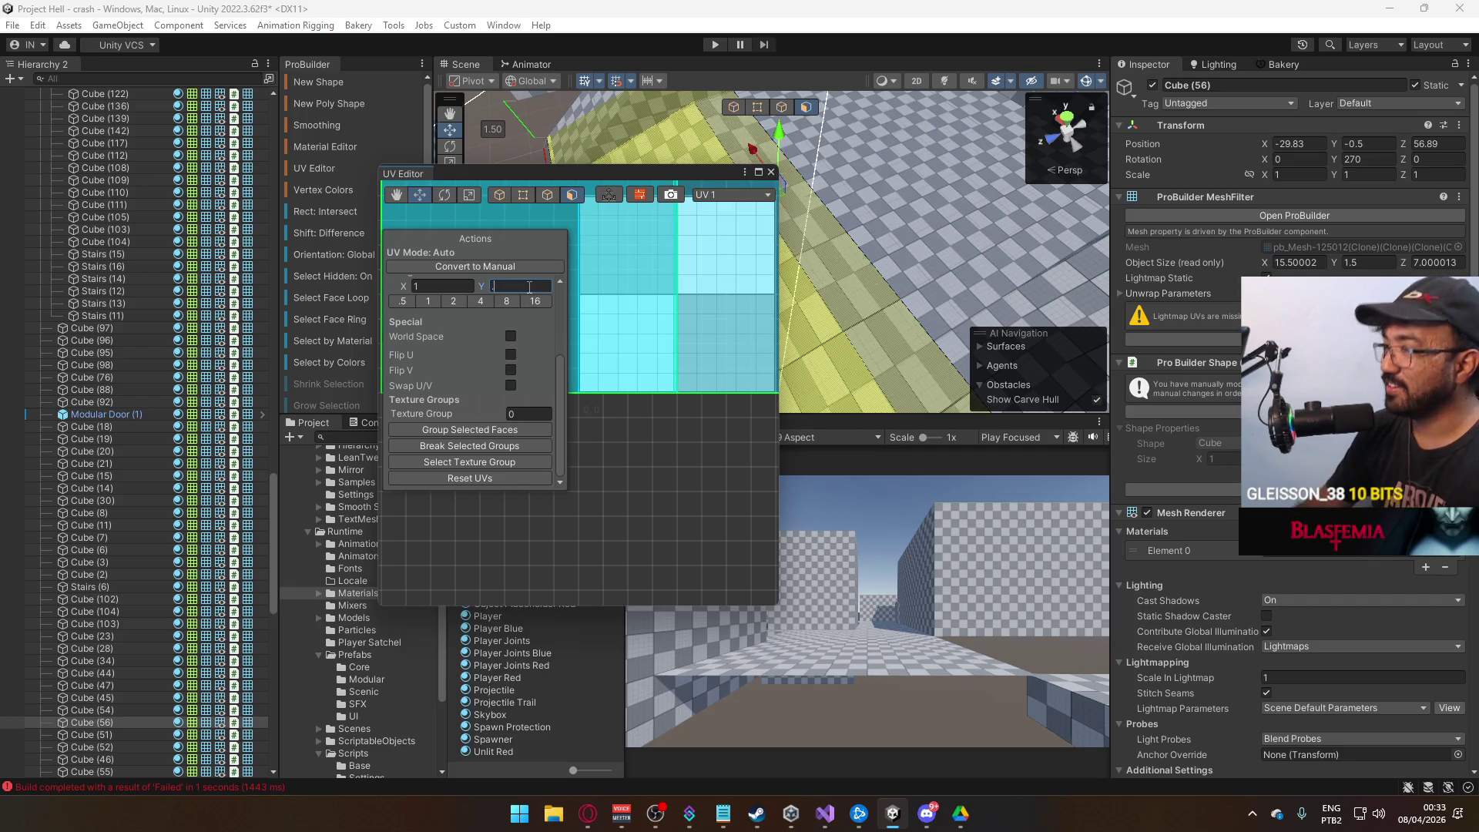
key(Return)
Set the faces' UV Offset Y to 0.5 and close the UV editor.
key(f)
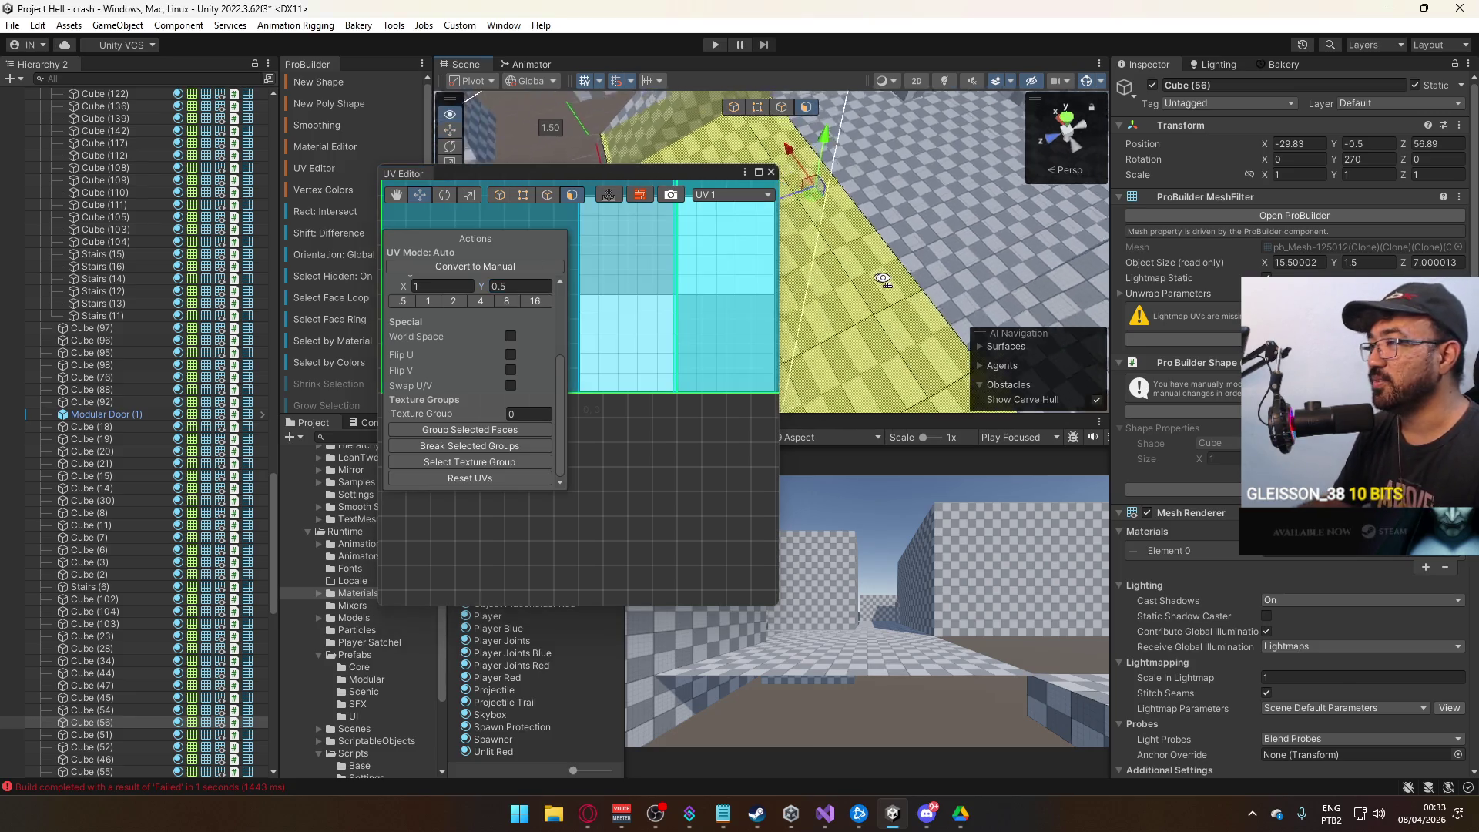
scroll(519, 331, up, 3)
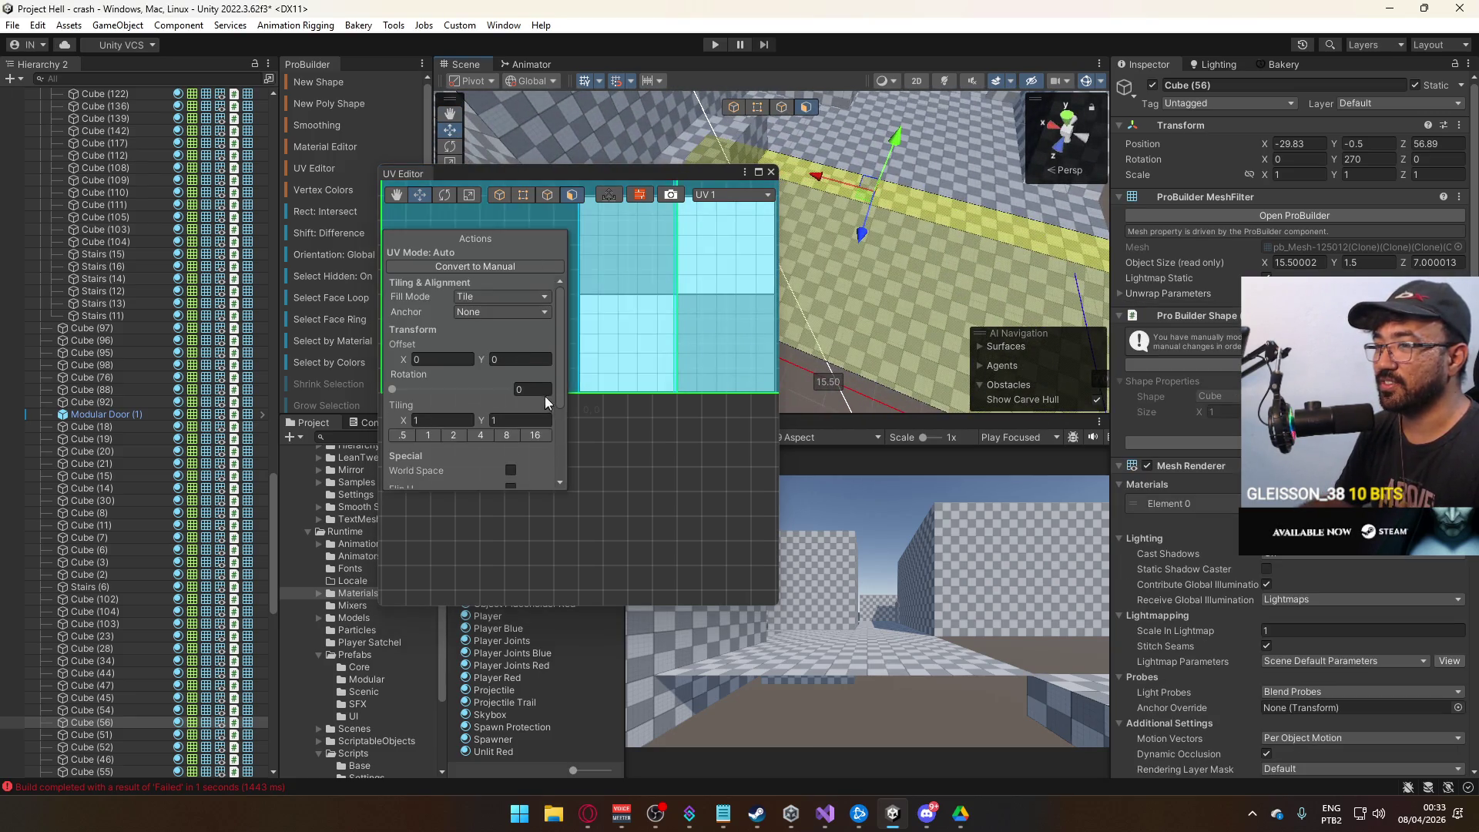
click(527, 359)
text(.5)
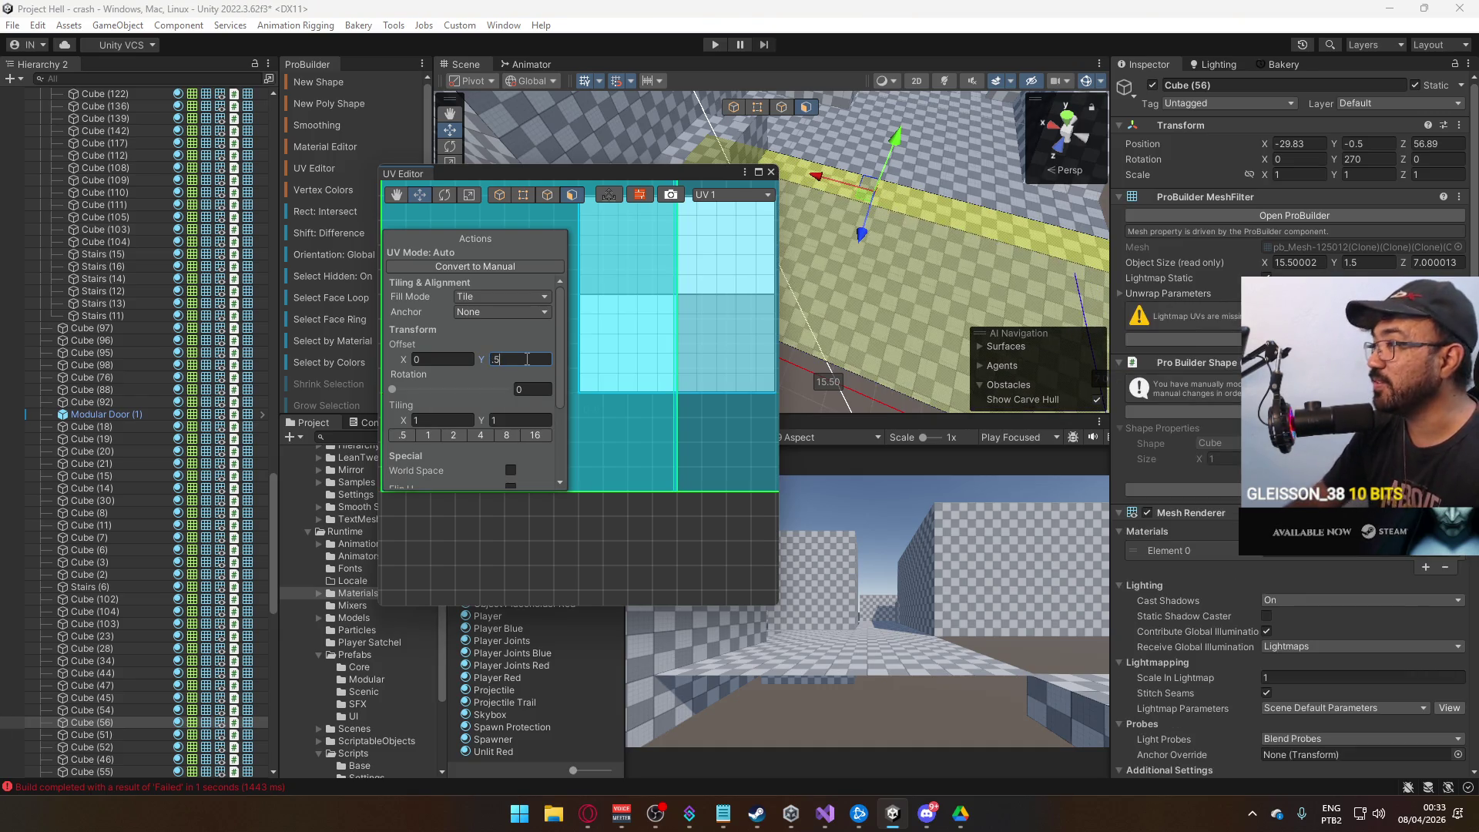
click(771, 173)
click(934, 179)
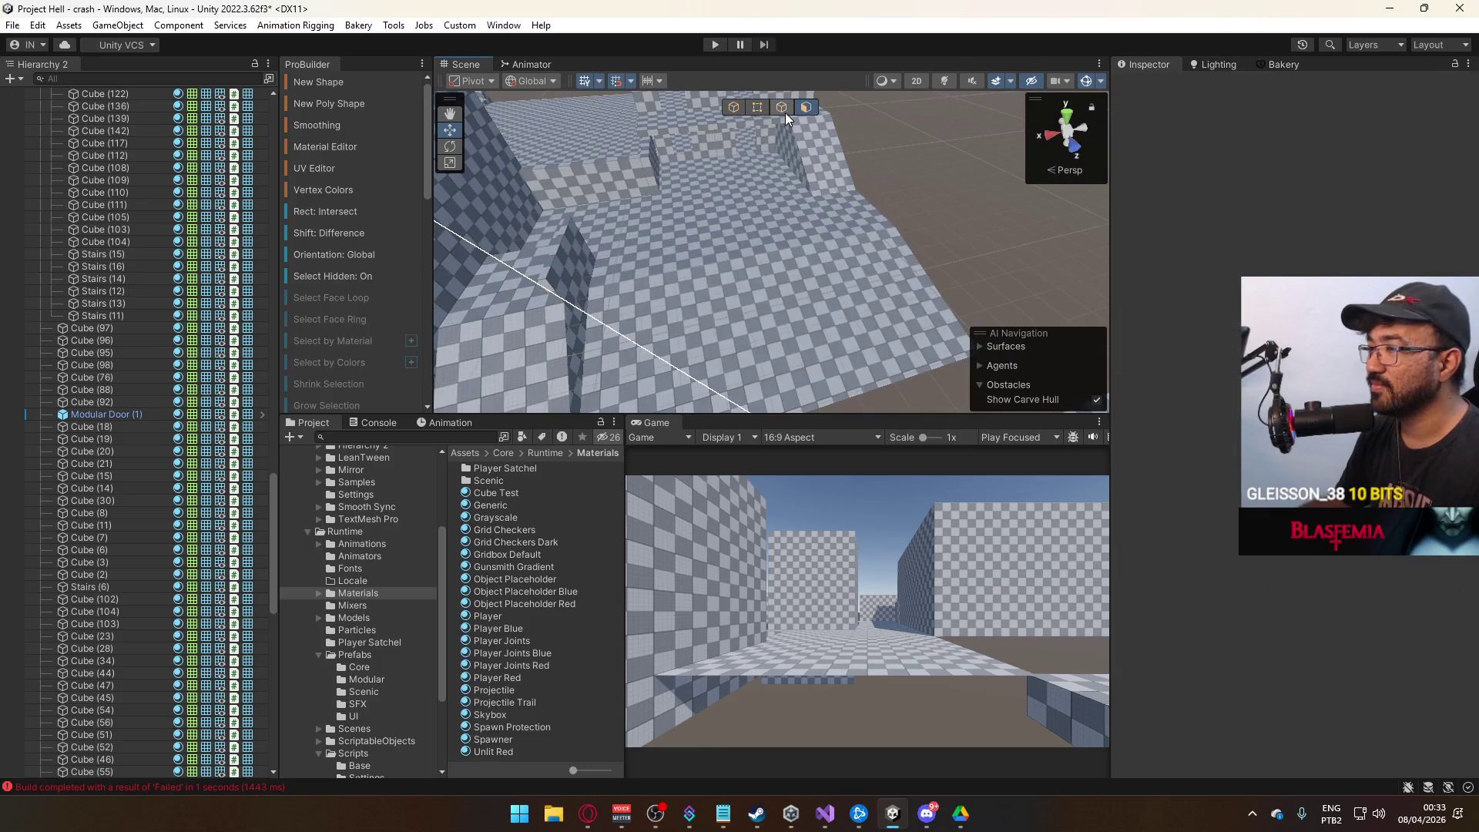
Duplicate the 5×5 floor tile and move the copy, Cube (57), to X -29.83, Y -2, Z 62.89.
click(733, 107)
mouse_move(717, 127)
mouse_down()
mouse_move(621, 208)
mouse_move(675, 143)
mouse_move(651, 146)
mouse_move(740, 166)
mouse_up()
click(826, 180)
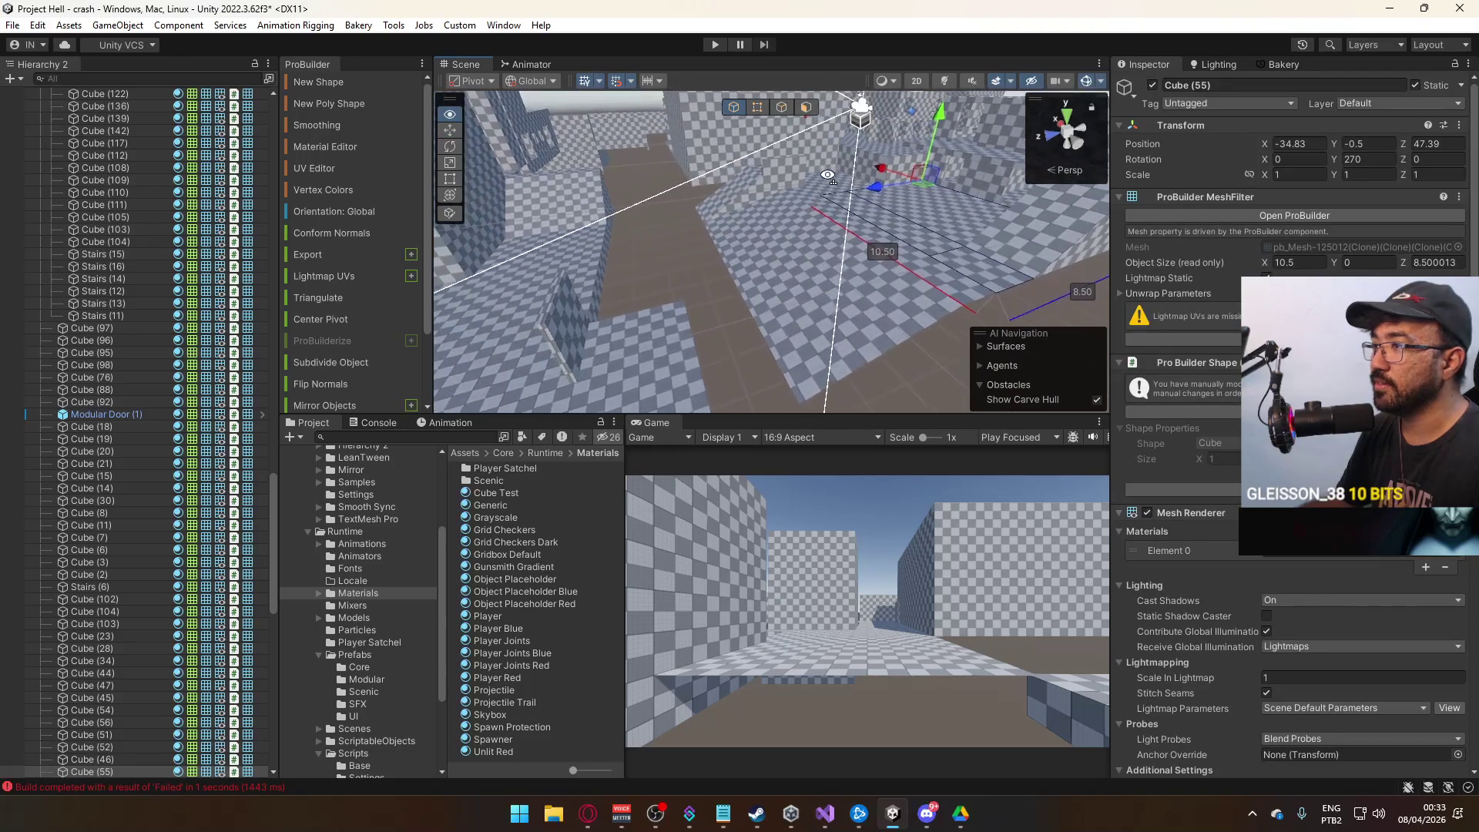
drag(826, 179, 713, 202)
key(ctrl+d)
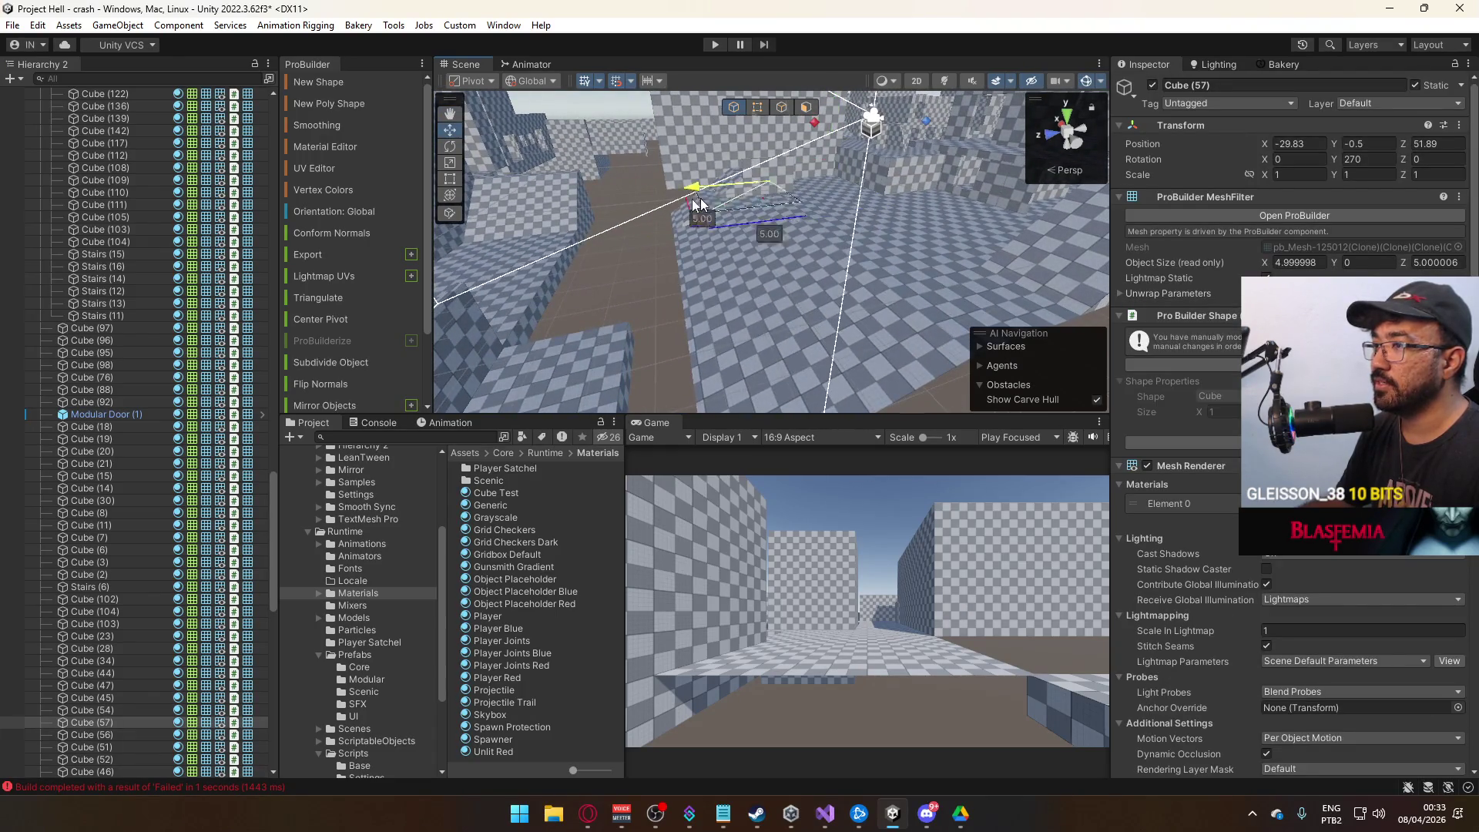
mouse_move(602, 218)
mouse_down()
mouse_move(664, 185)
mouse_move(773, 282)
mouse_up()
key(alt+Tab)
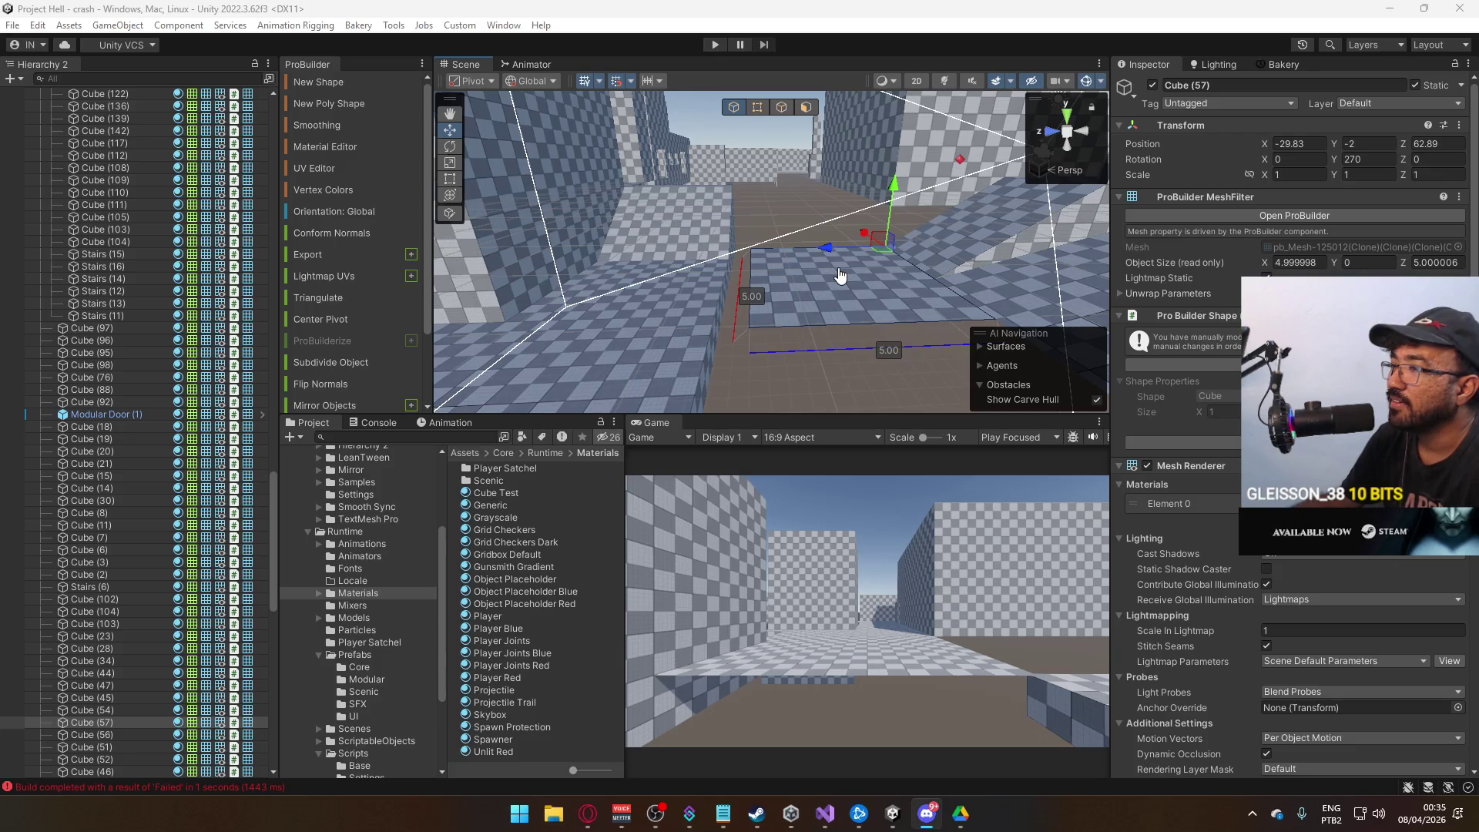
key(alt+Tab)
key(Tab)
mouse_move(840, 276)
mouse_down()
mouse_move(821, 230)
mouse_move(1245, 275)
mouse_move(1144, 296)
mouse_move(1189, 279)
mouse_move(867, 252)
mouse_move(911, 225)
mouse_up()
key(alt+Tab)
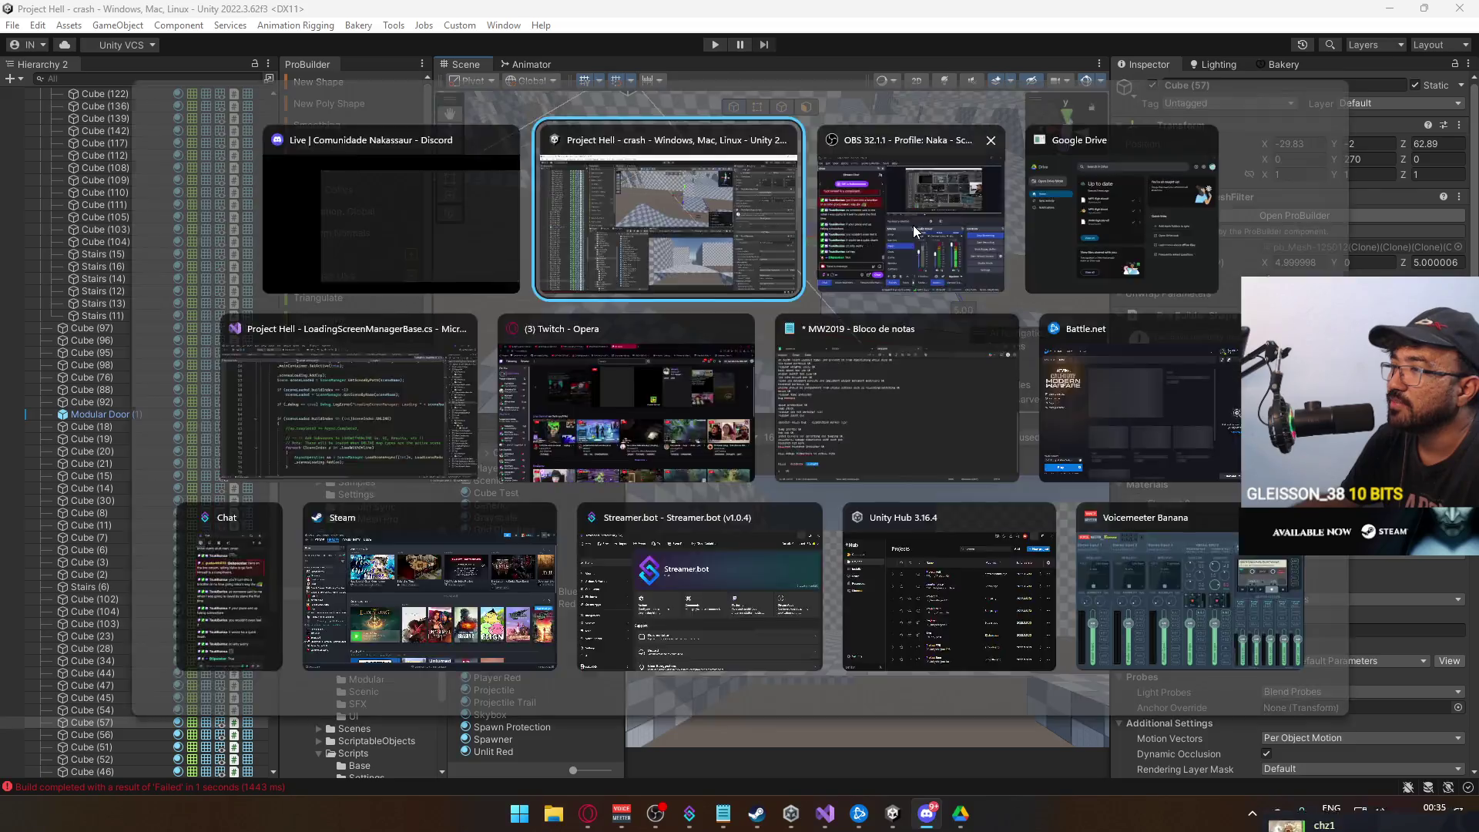
Duplicate the floor tile again, slide it beside the original and set its height to -0.4.
key(ctrl+d)
mouse_move(780, 245)
mouse_down()
mouse_move(650, 230)
mouse_move(666, 230)
mouse_up()
scroll(665, 229, up, 5)
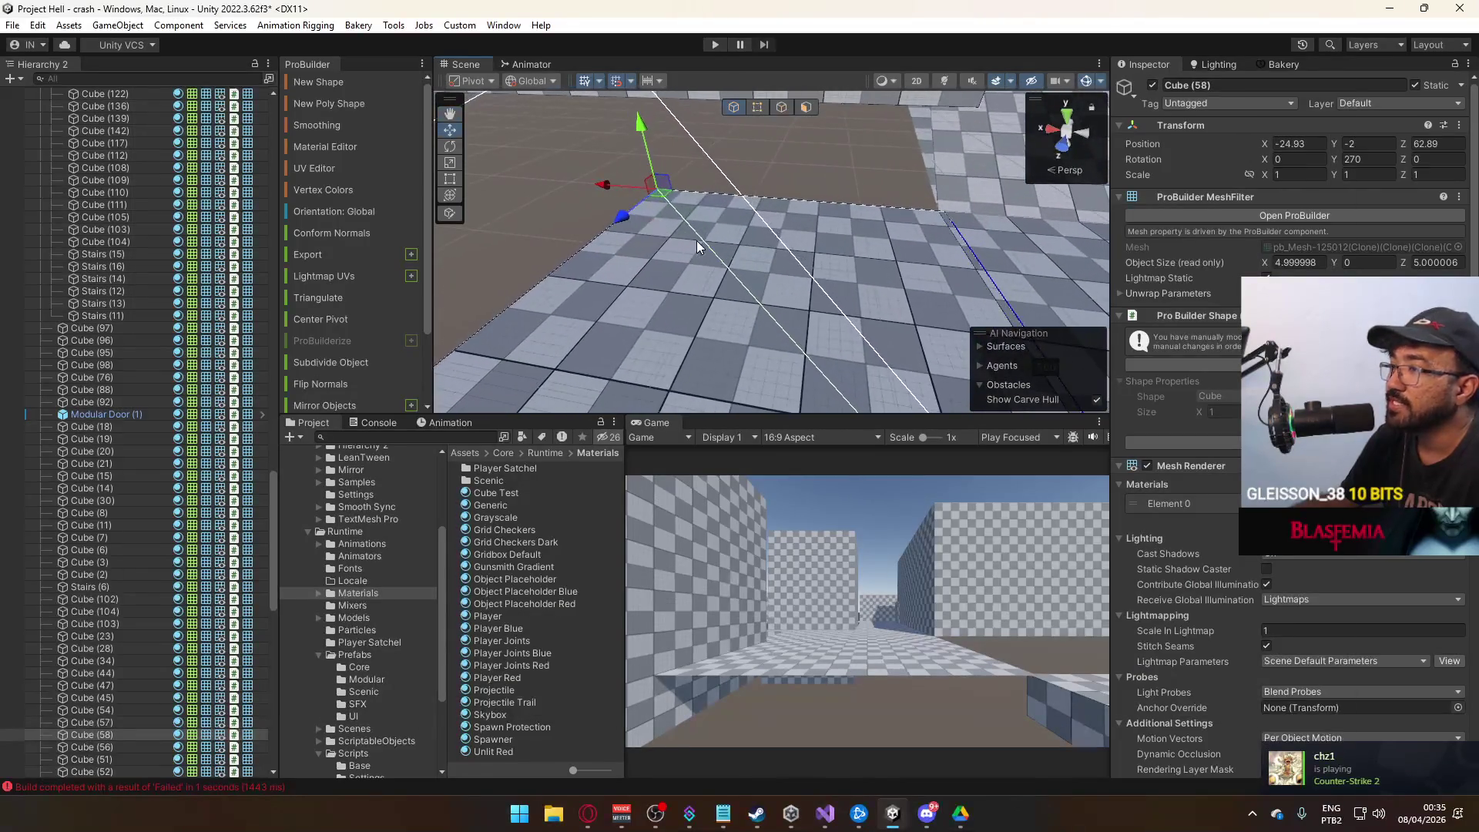
scroll(608, 185, down, 10)
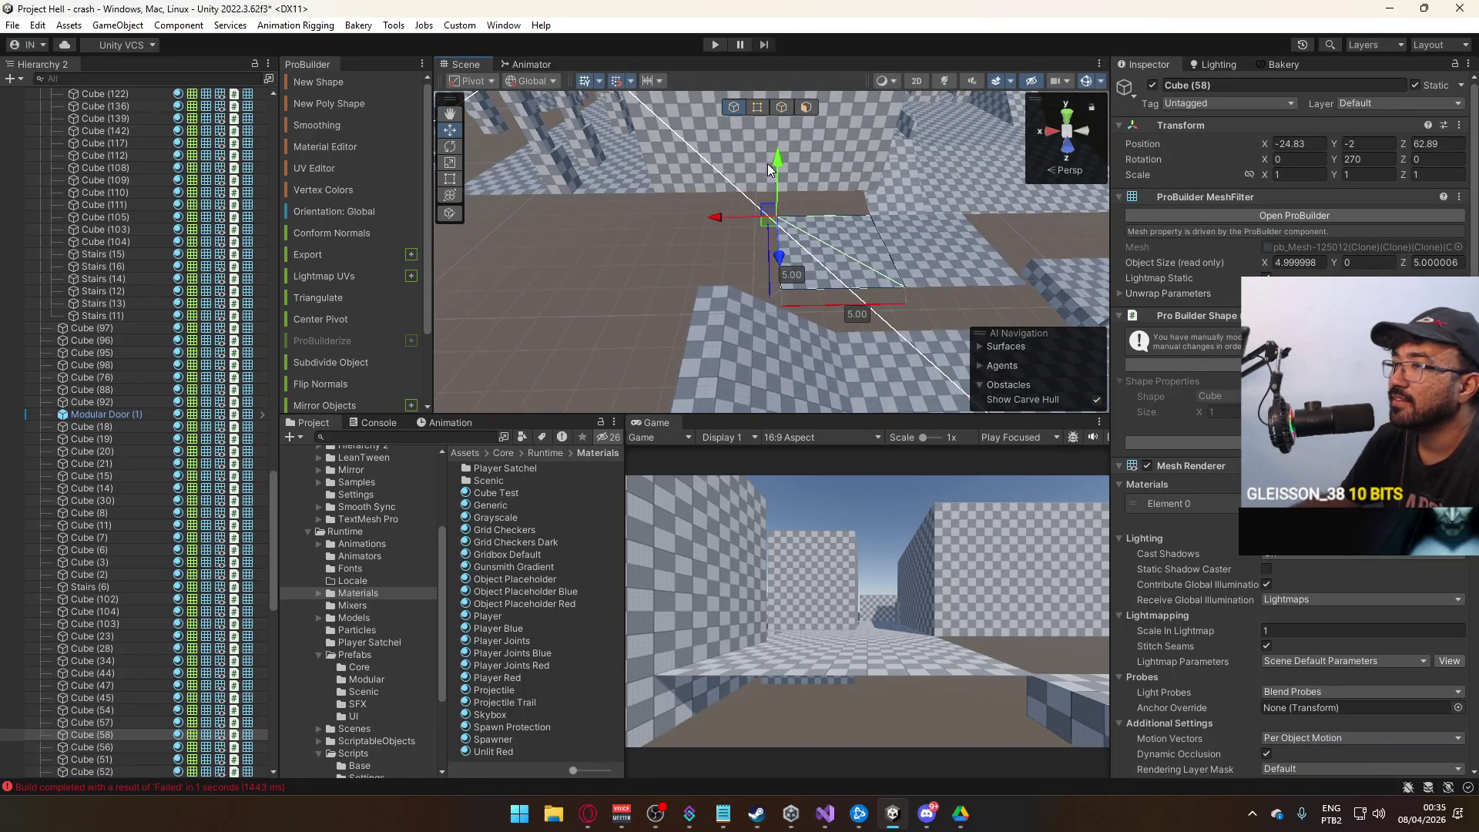
mouse_move(774, 160)
mouse_down()
mouse_move(783, 123)
mouse_move(760, 123)
mouse_move(673, 185)
mouse_move(738, 150)
mouse_up()
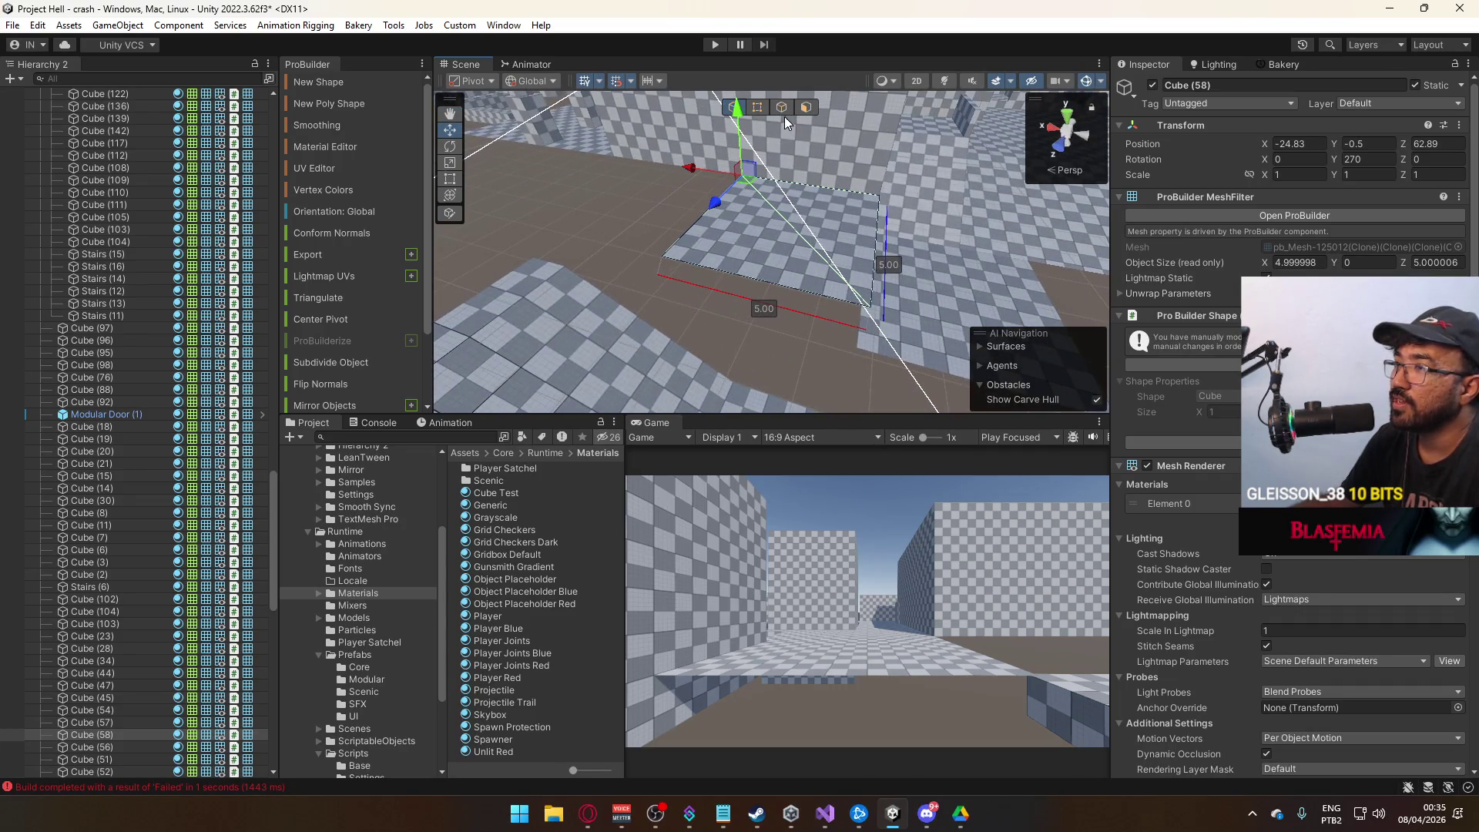
Raise the tile's far-edge vertices 1.5 units on Y to form a ramp.
click(758, 106)
drag(913, 279, 797, 396)
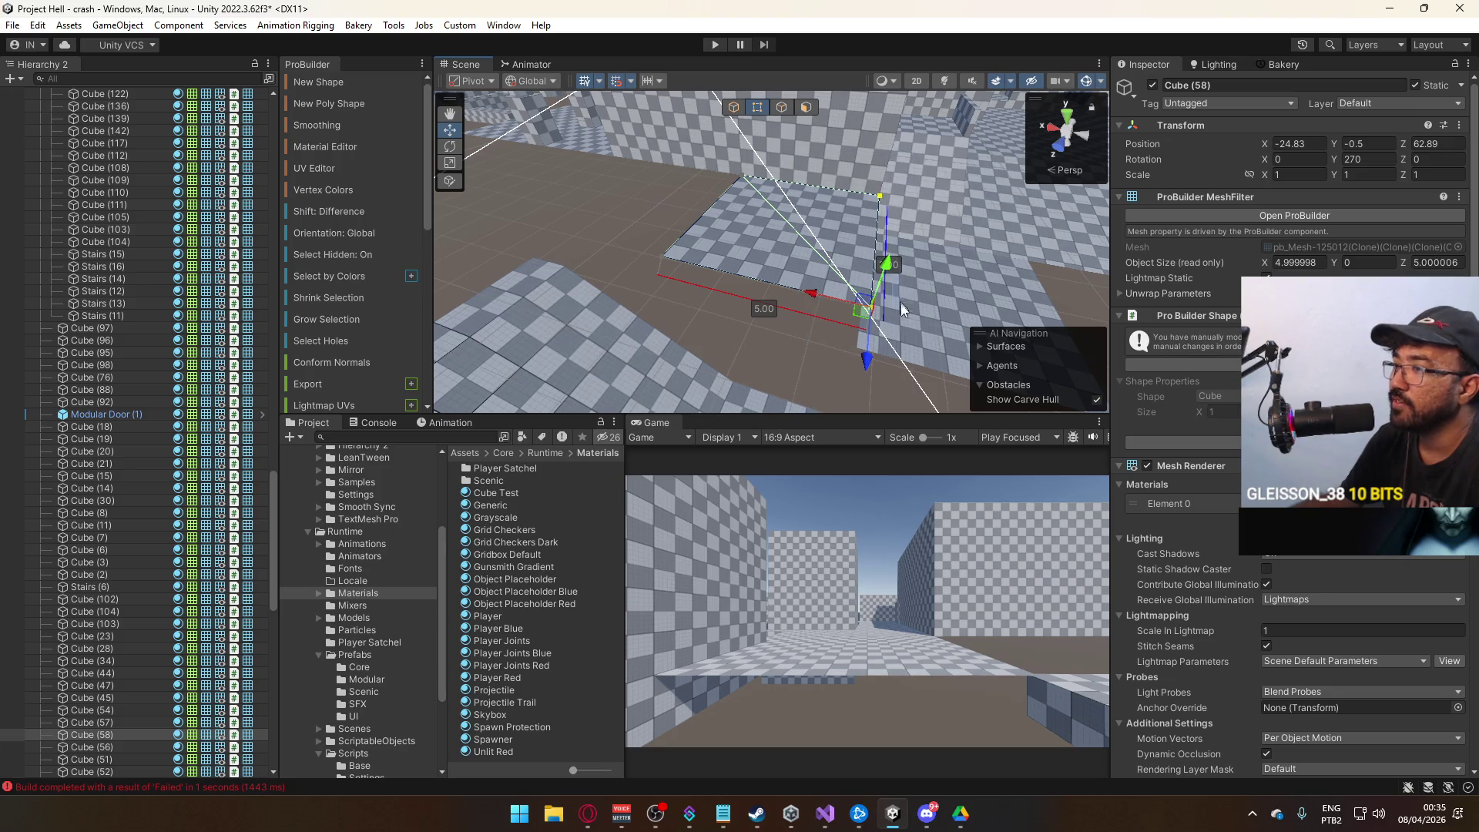
mouse_move(889, 272)
mouse_down()
mouse_move(885, 325)
mouse_move(762, 331)
mouse_move(589, 248)
mouse_move(553, 254)
mouse_move(807, 238)
mouse_up()
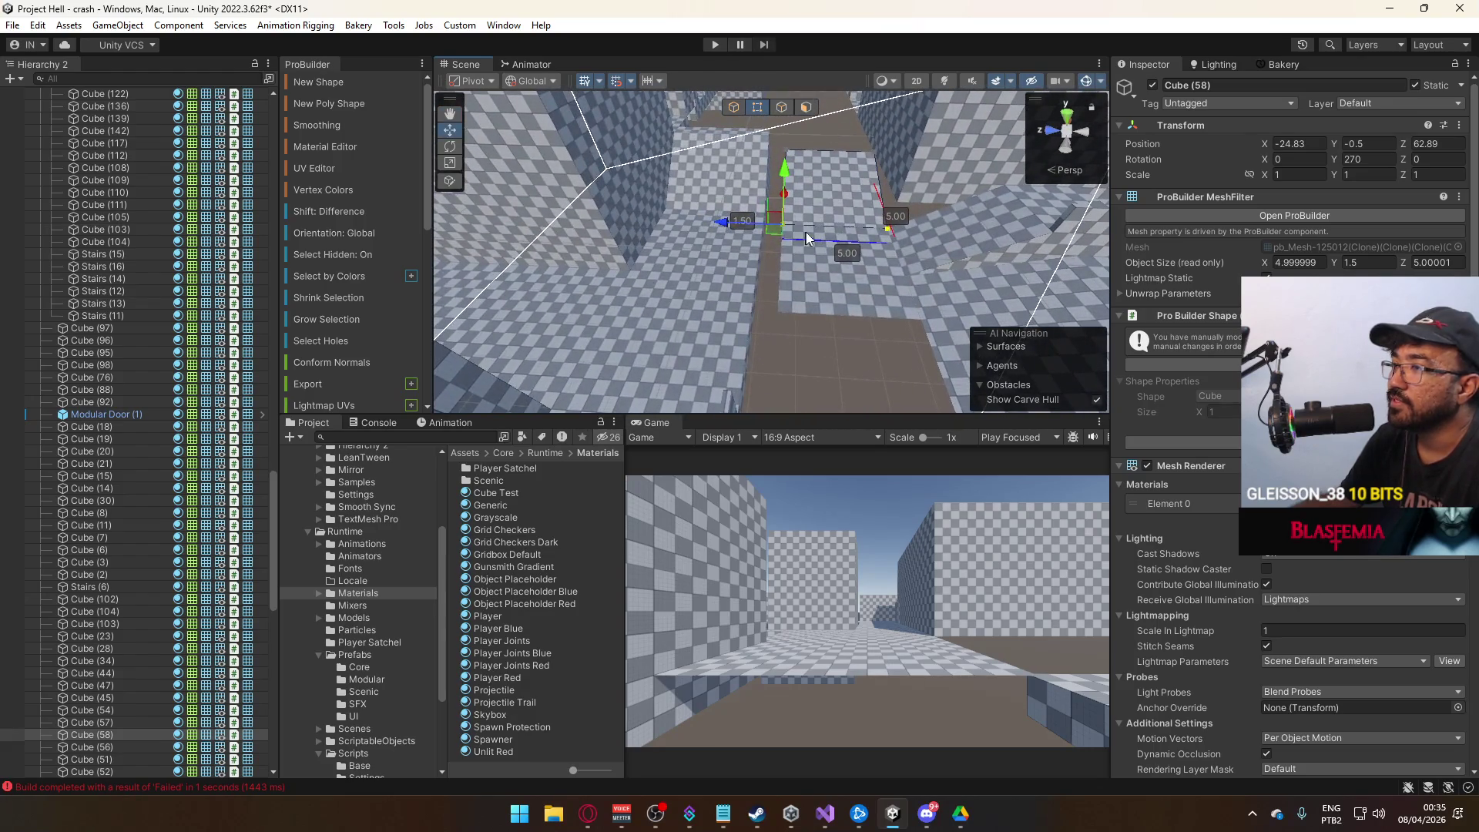
click(732, 108)
click(758, 109)
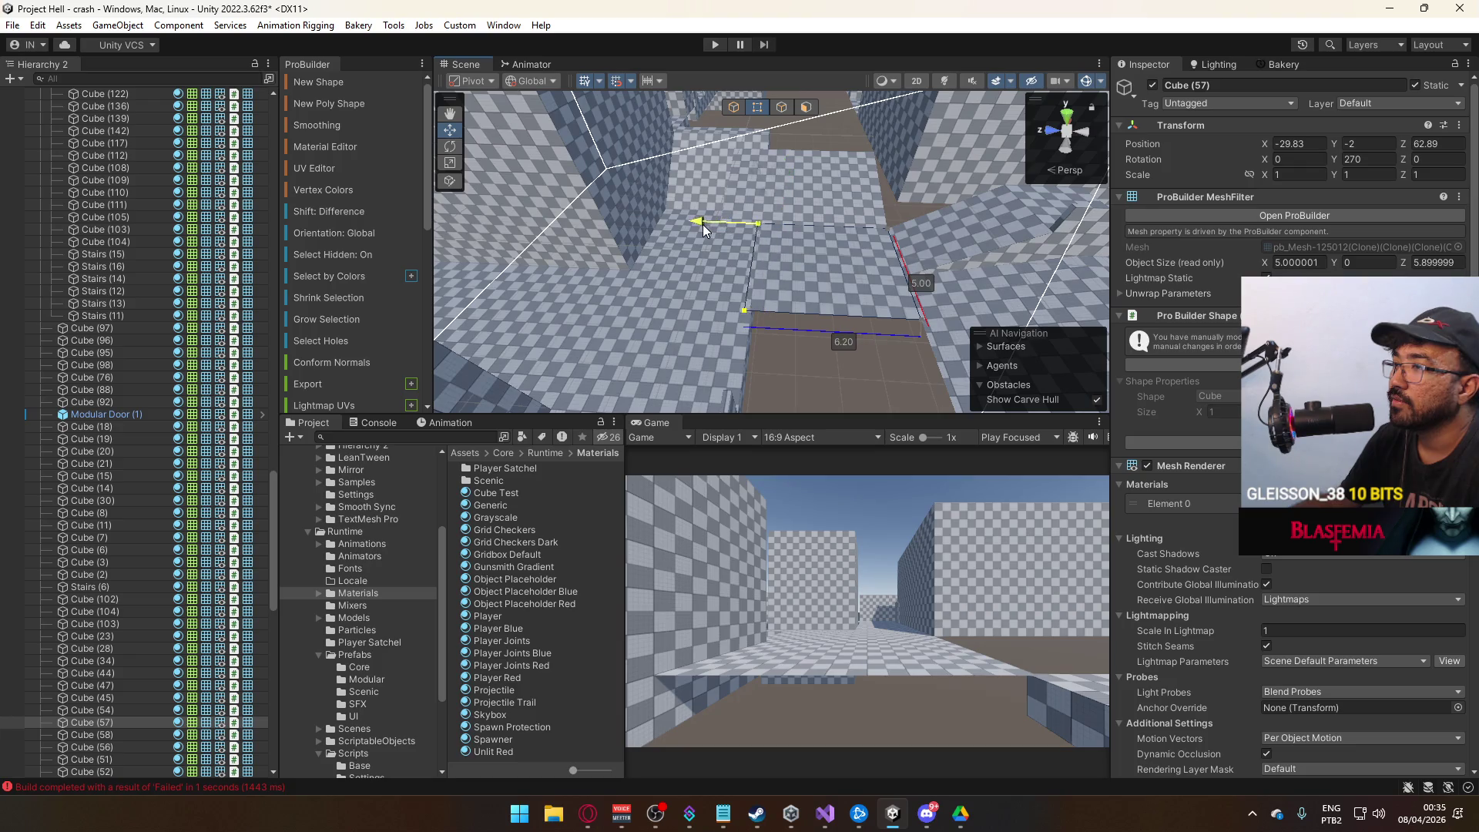
scroll(669, 233, up, 5)
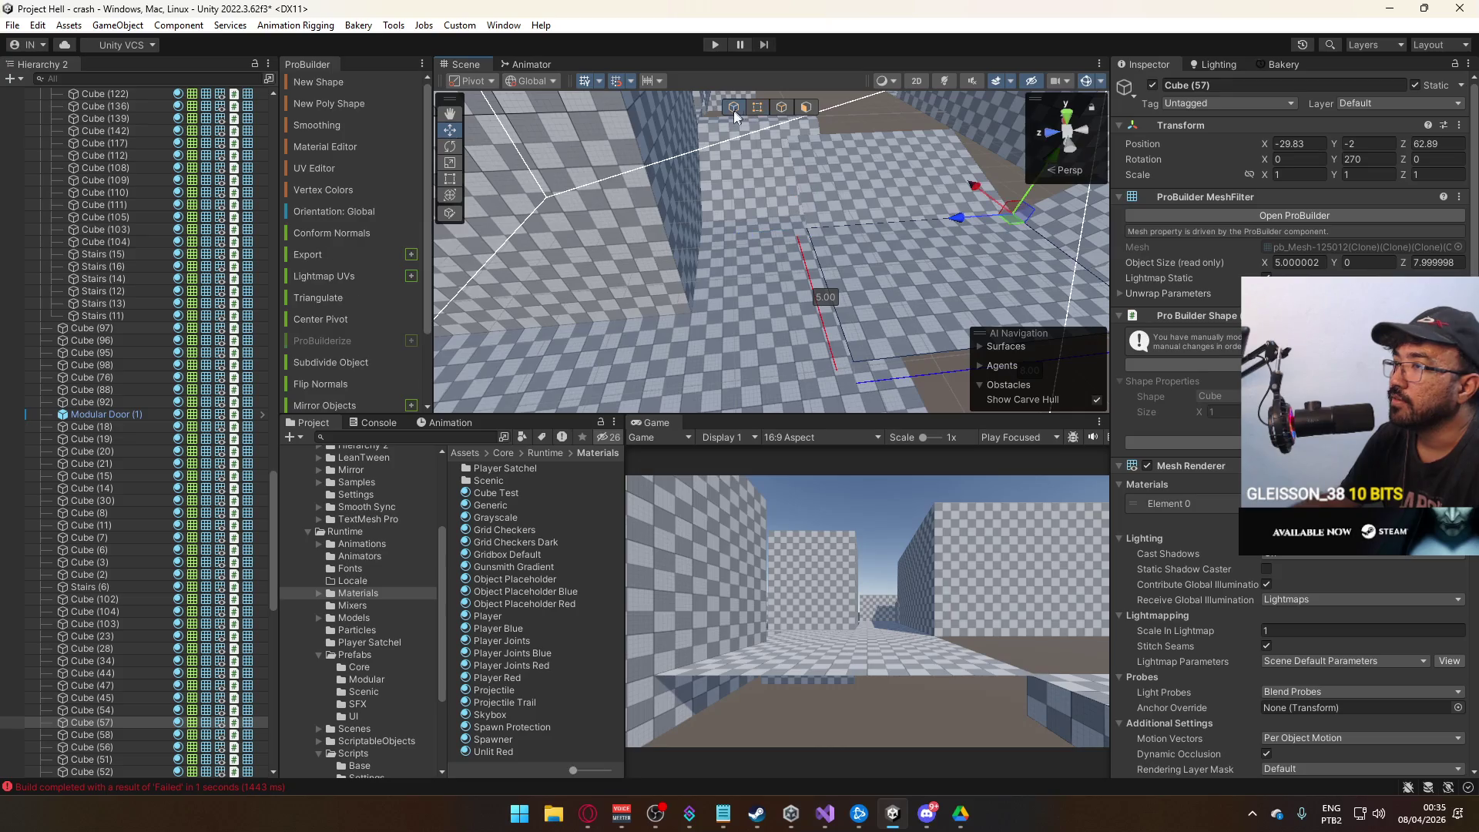
mouse_move(780, 247)
mouse_down()
mouse_move(963, 300)
mouse_move(860, 241)
mouse_move(686, 191)
mouse_move(307, 135)
mouse_up()
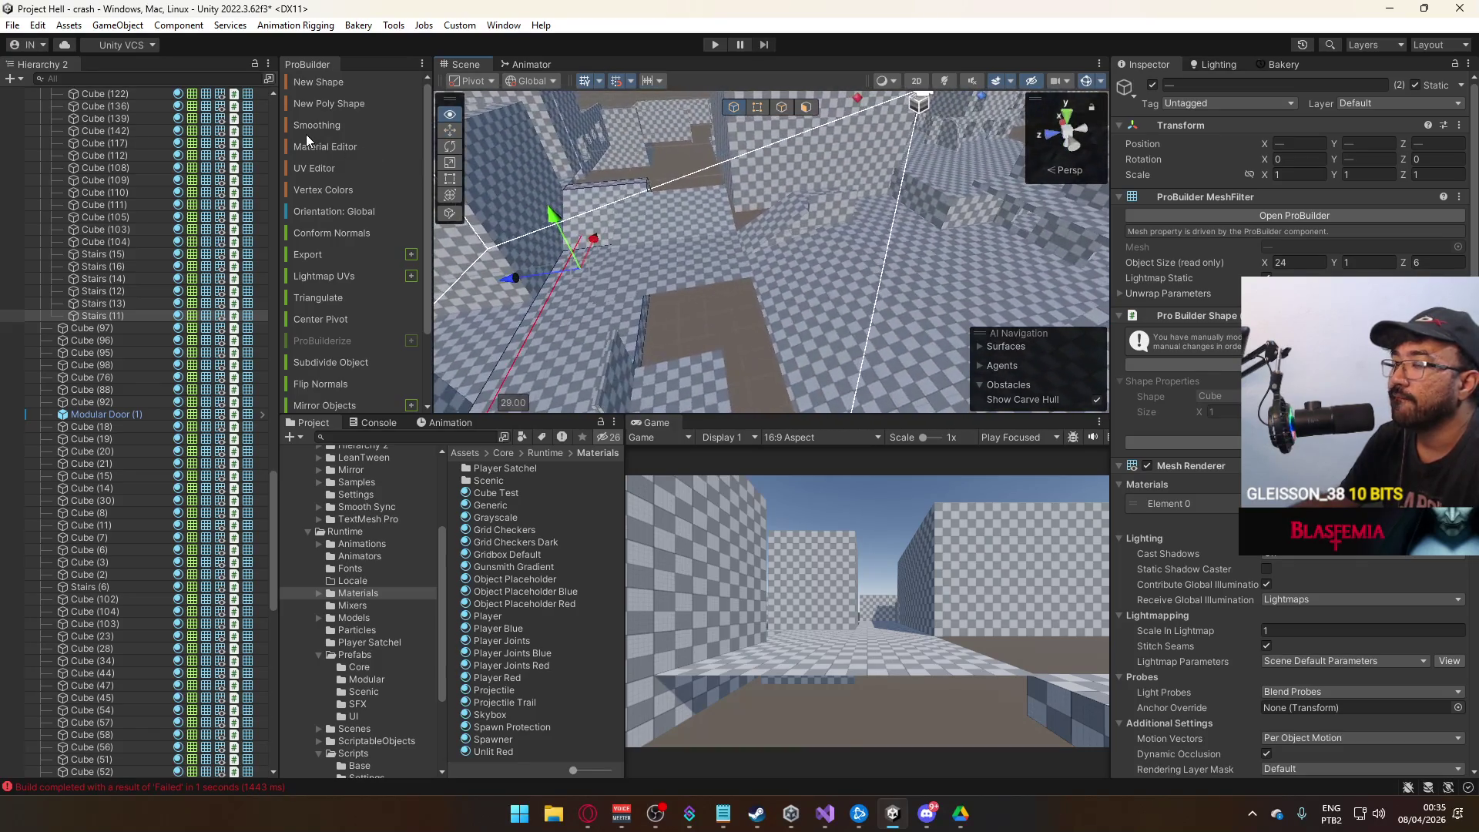
drag(621, 194, 818, 313)
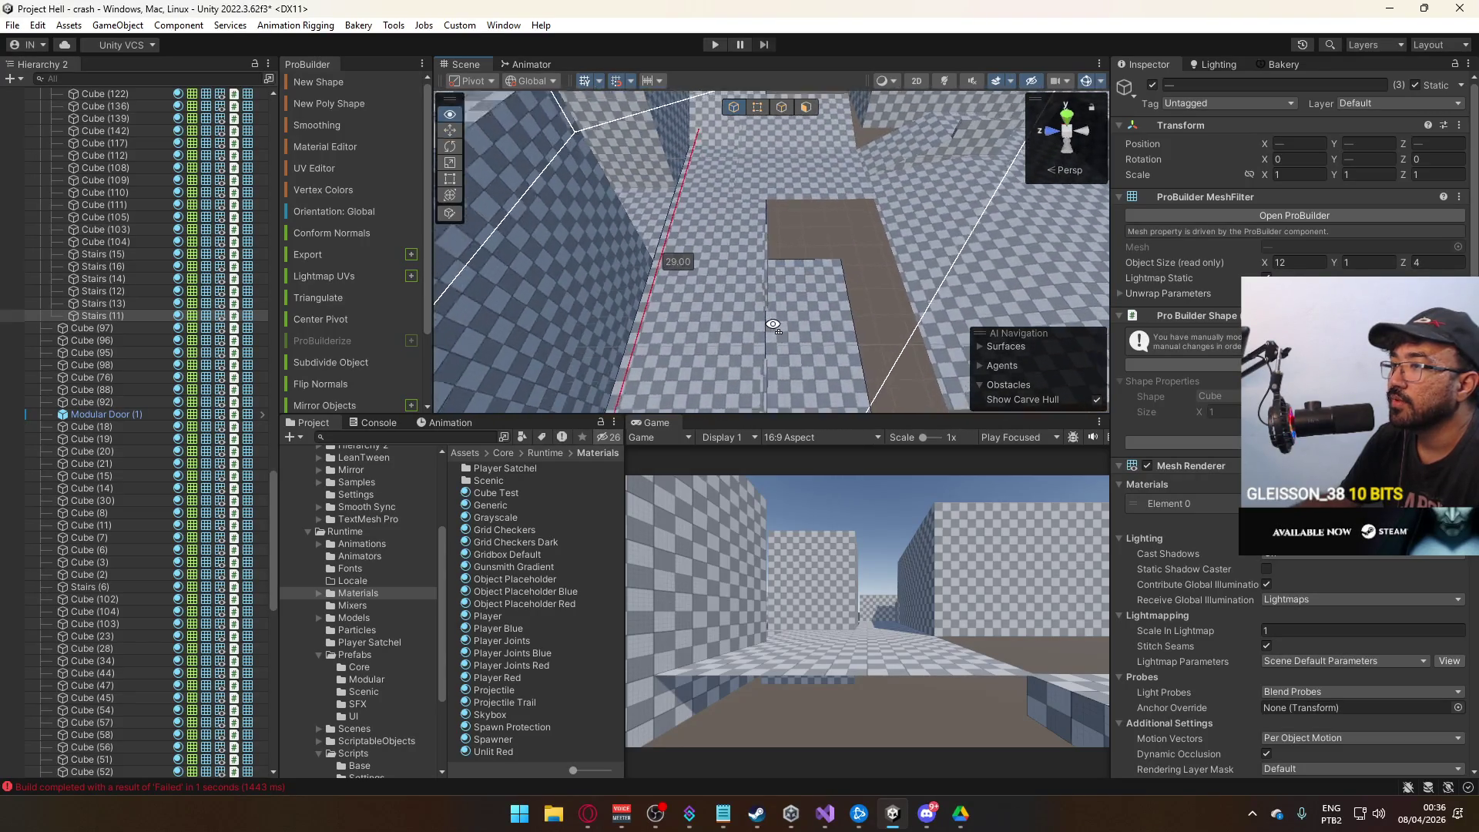
shift+click(964, 258)
click(585, 139)
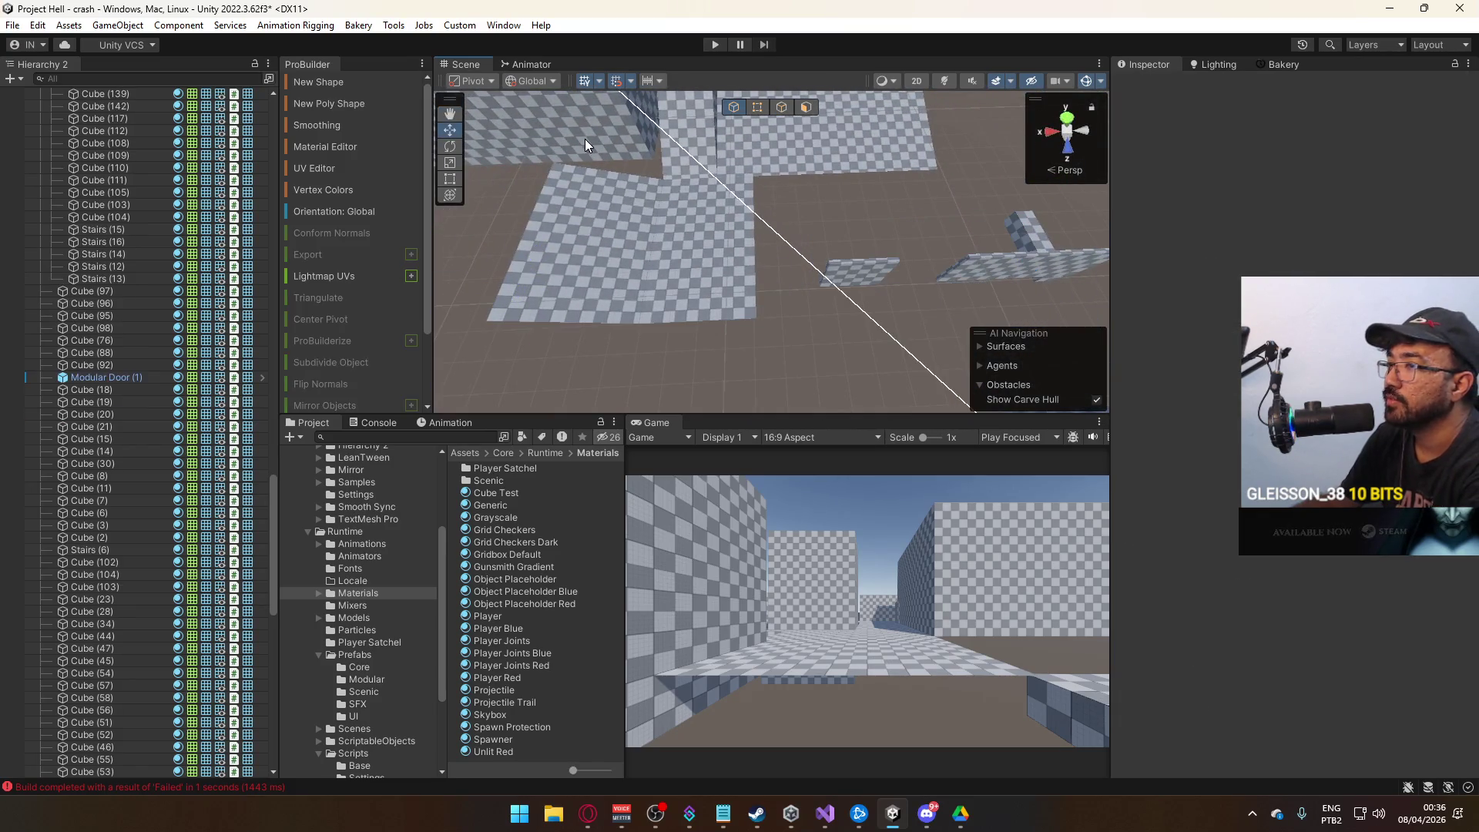
mouse_move(852, 238)
mouse_down()
mouse_move(461, 117)
mouse_move(452, 164)
mouse_move(684, 155)
mouse_move(714, 265)
mouse_up()
click(657, 213)
mouse_move(657, 213)
mouse_down()
mouse_move(704, 231)
mouse_move(700, 171)
mouse_move(710, 221)
mouse_move(769, 192)
mouse_up()
click(795, 207)
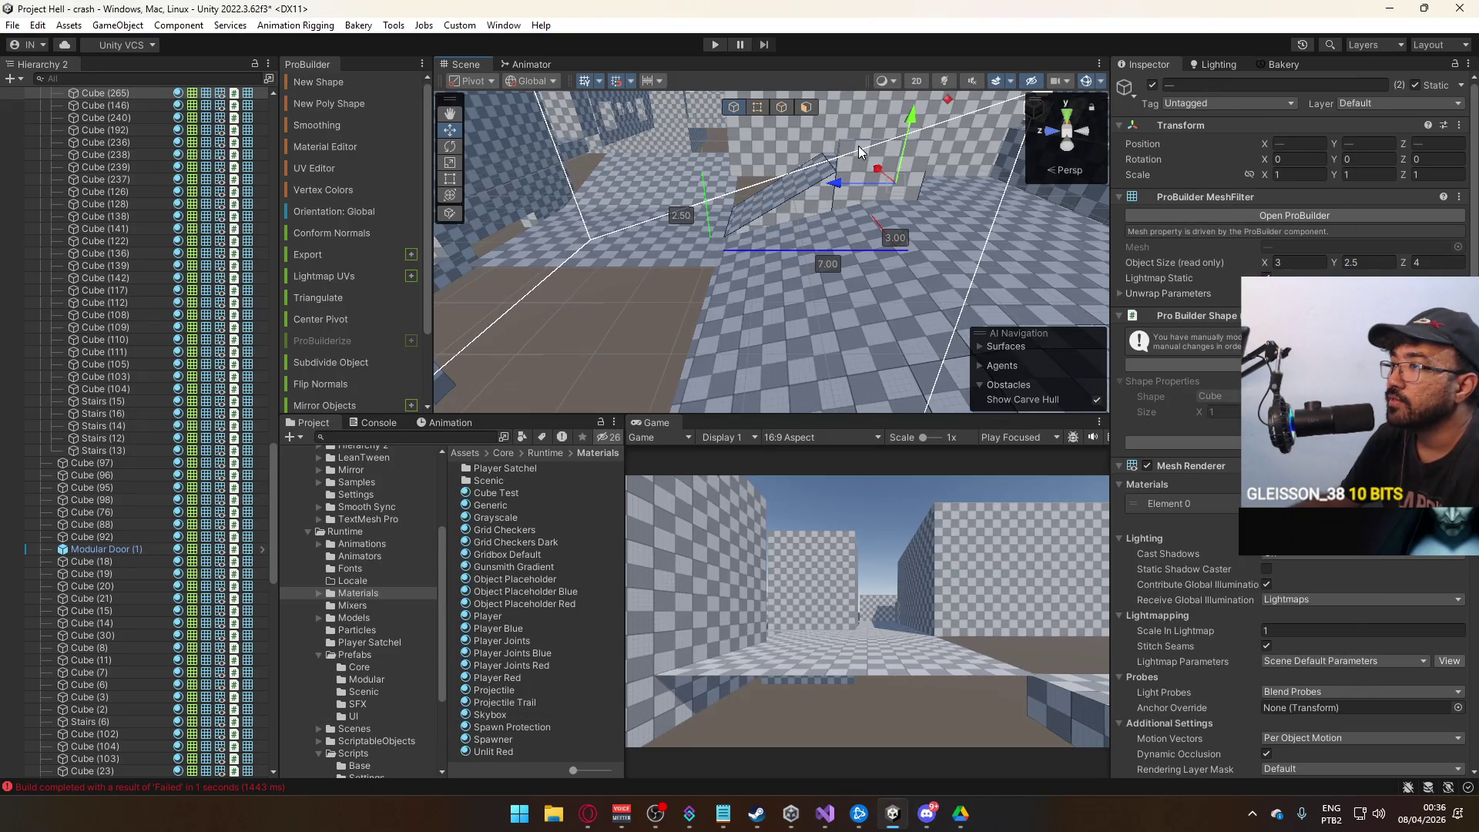
shift+click(825, 195)
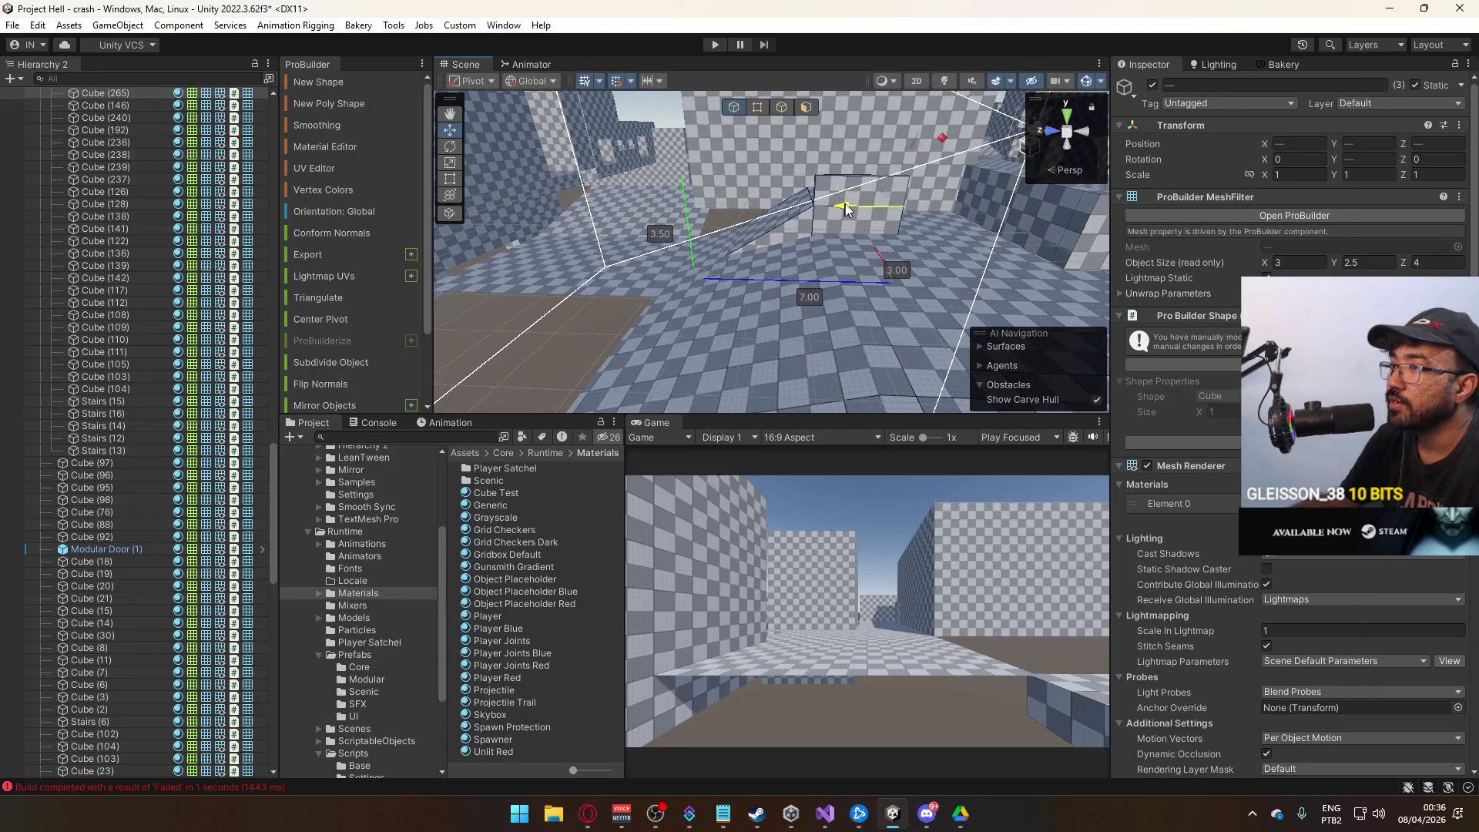
key(f)
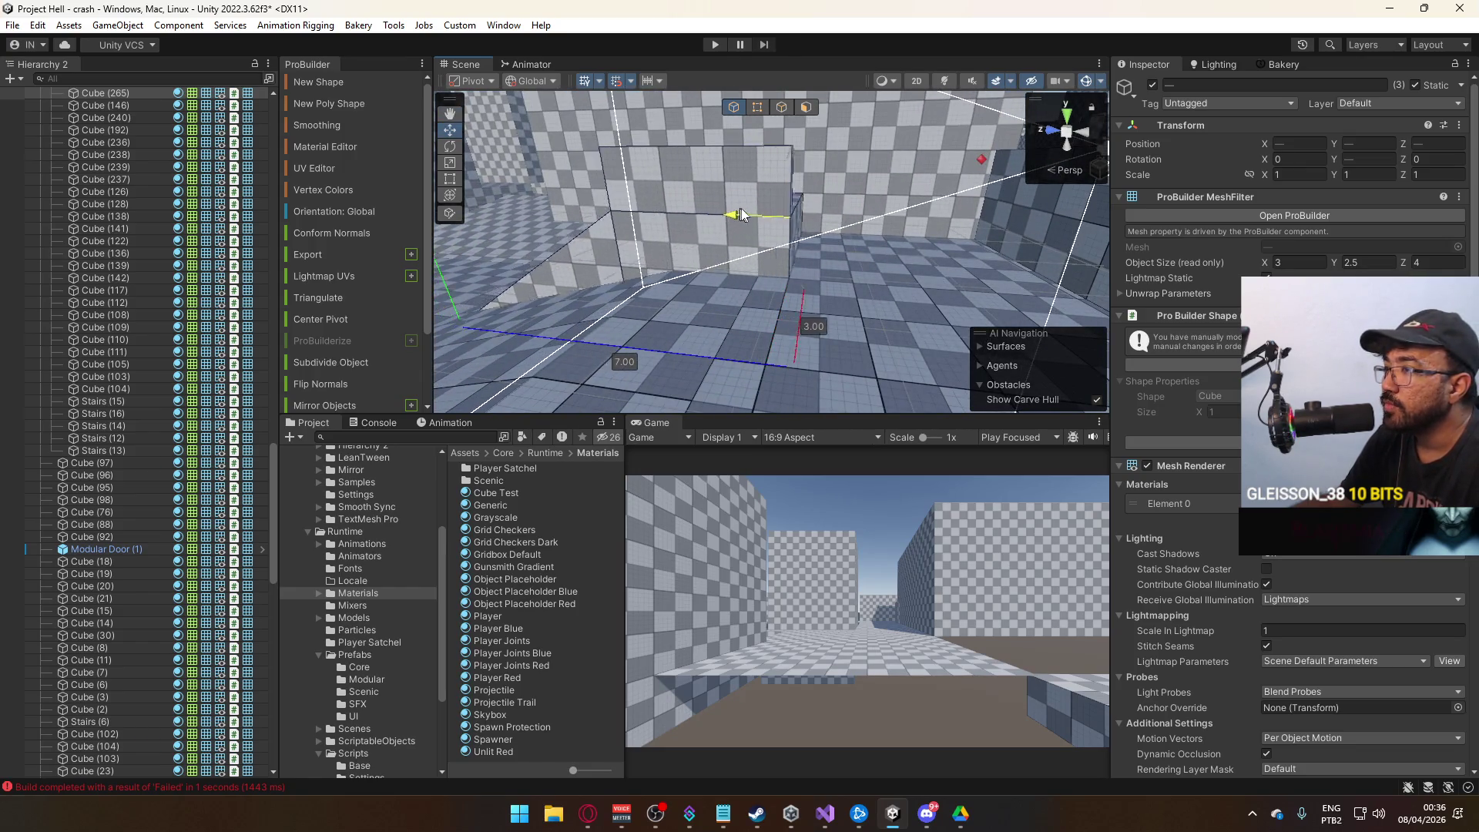
mouse_move(818, 205)
mouse_down()
mouse_move(744, 229)
mouse_move(814, 251)
mouse_move(868, 244)
mouse_up()
click(785, 279)
mouse_move(784, 278)
mouse_down()
mouse_move(747, 304)
mouse_move(790, 324)
mouse_move(757, 288)
mouse_up()
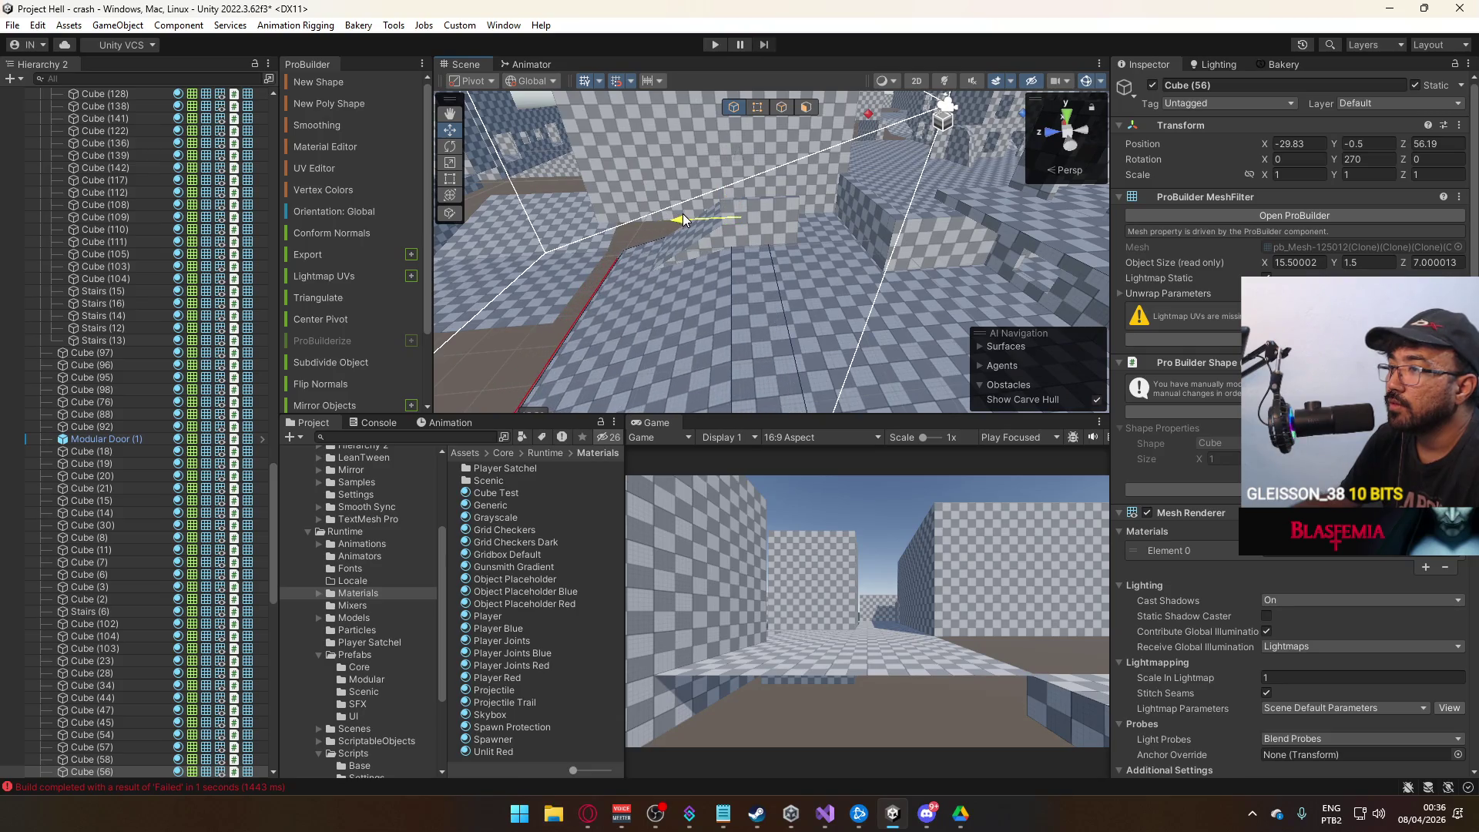
Slide platform Cube (56) along Z from 56.19 to 54.89.
mouse_move(704, 210)
mouse_down()
mouse_move(677, 155)
mouse_move(639, 127)
mouse_up()
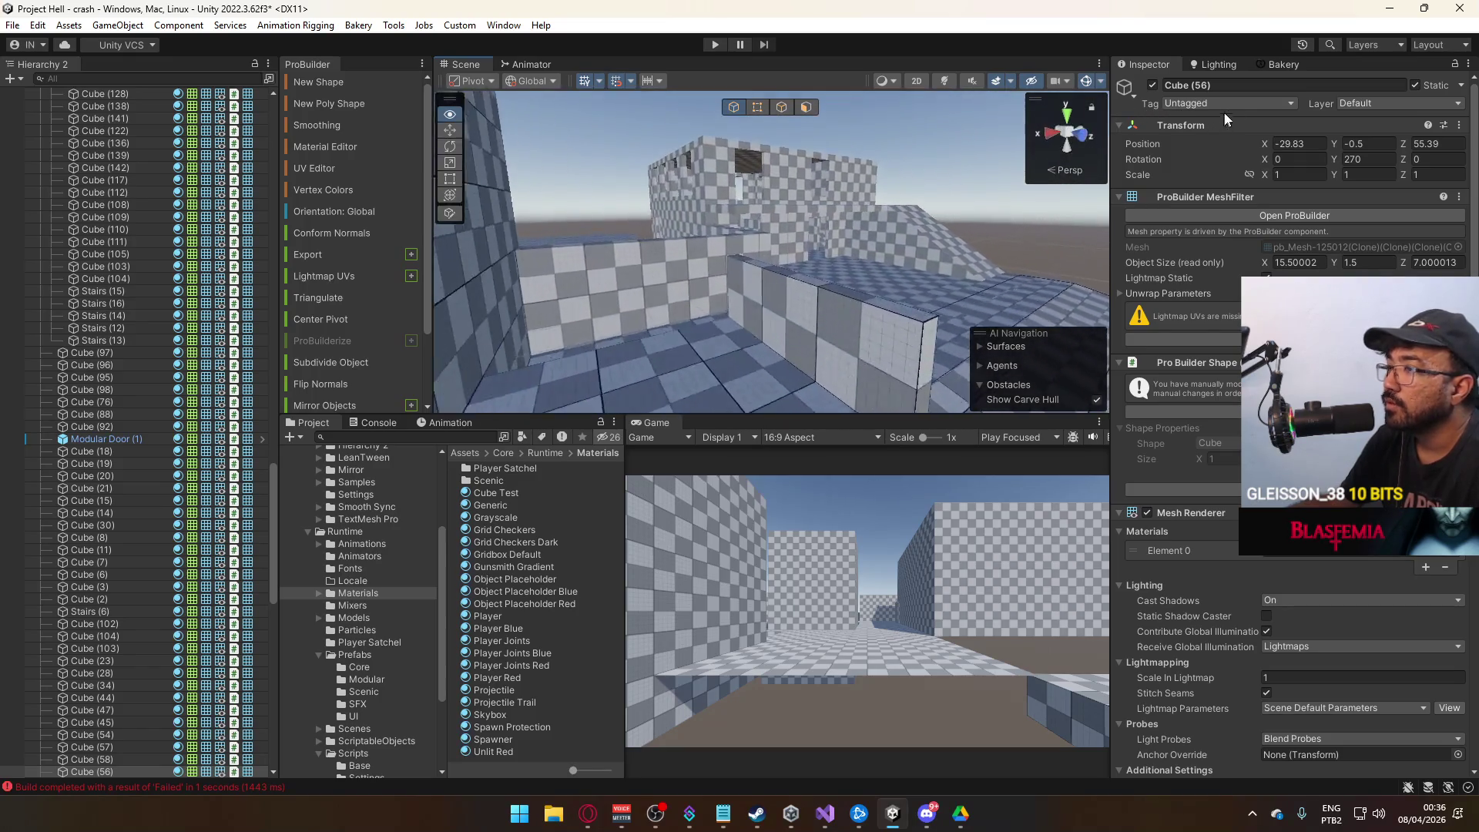
mouse_move(655, 193)
mouse_down()
mouse_move(604, 132)
mouse_move(707, 242)
mouse_move(680, 244)
mouse_move(747, 250)
mouse_move(717, 182)
mouse_move(725, 226)
mouse_up()
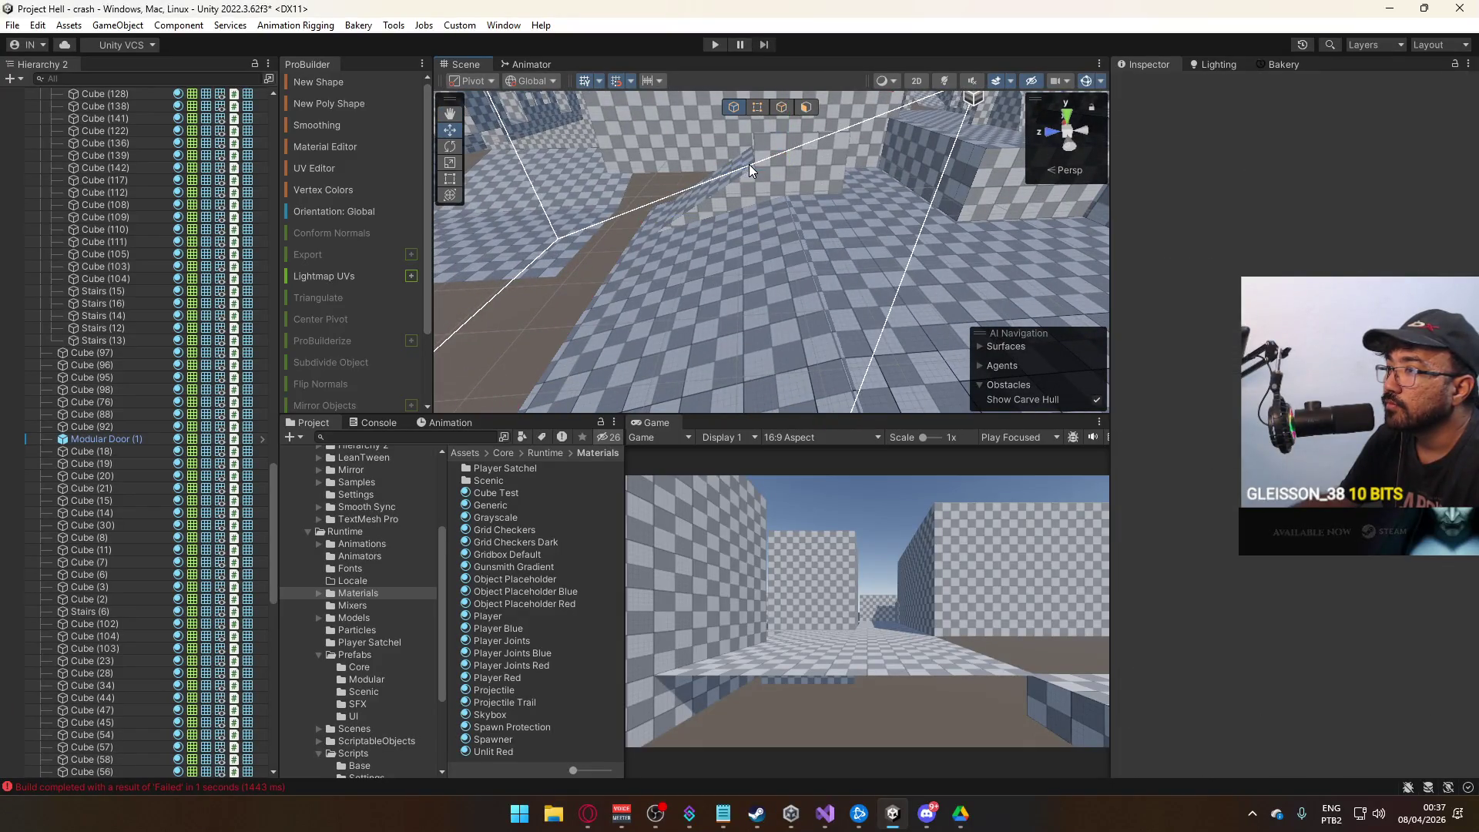
mouse_move(724, 185)
mouse_down()
mouse_move(688, 175)
mouse_move(786, 191)
mouse_up()
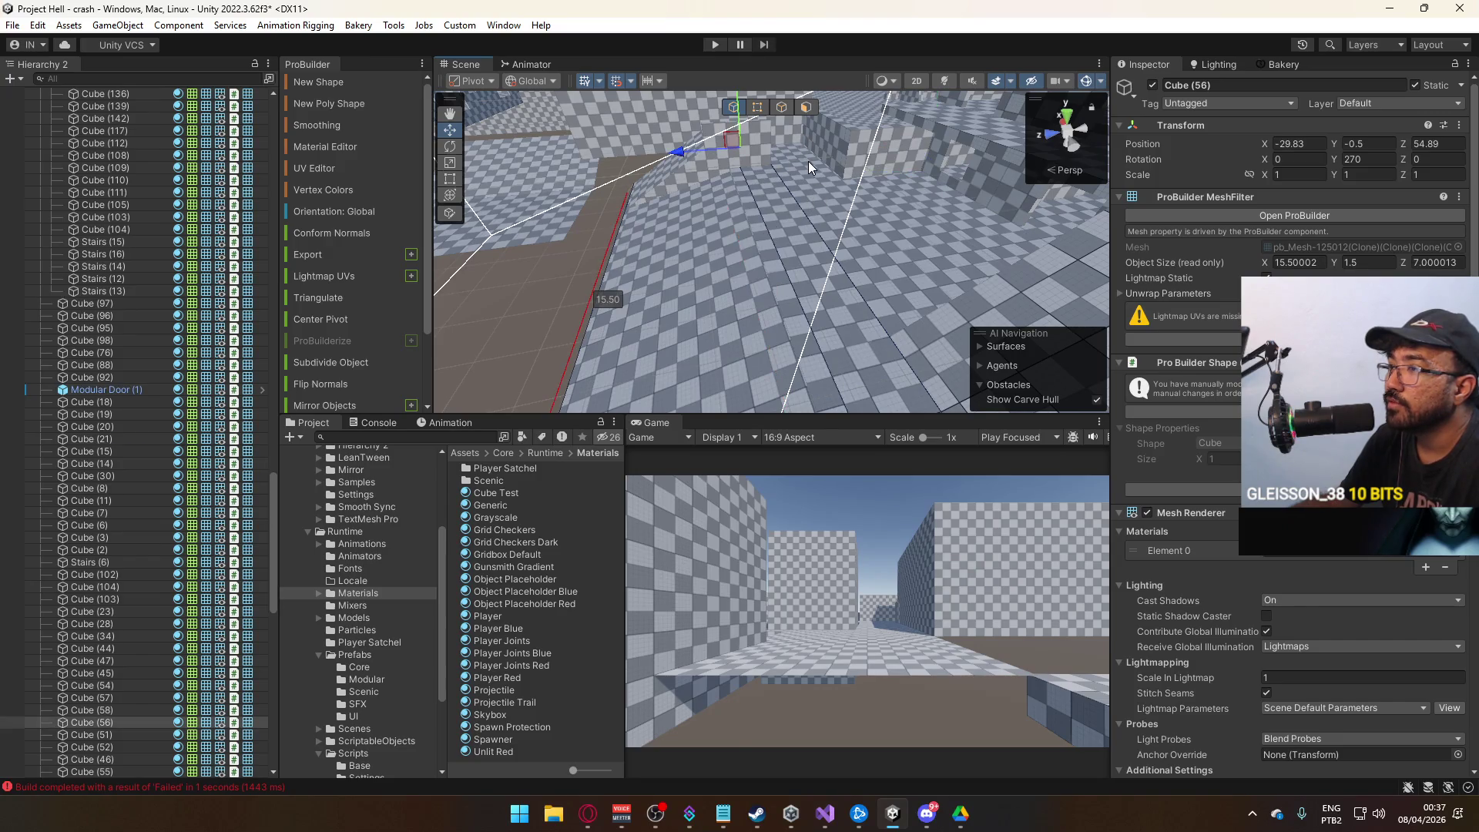
shift+click(851, 233)
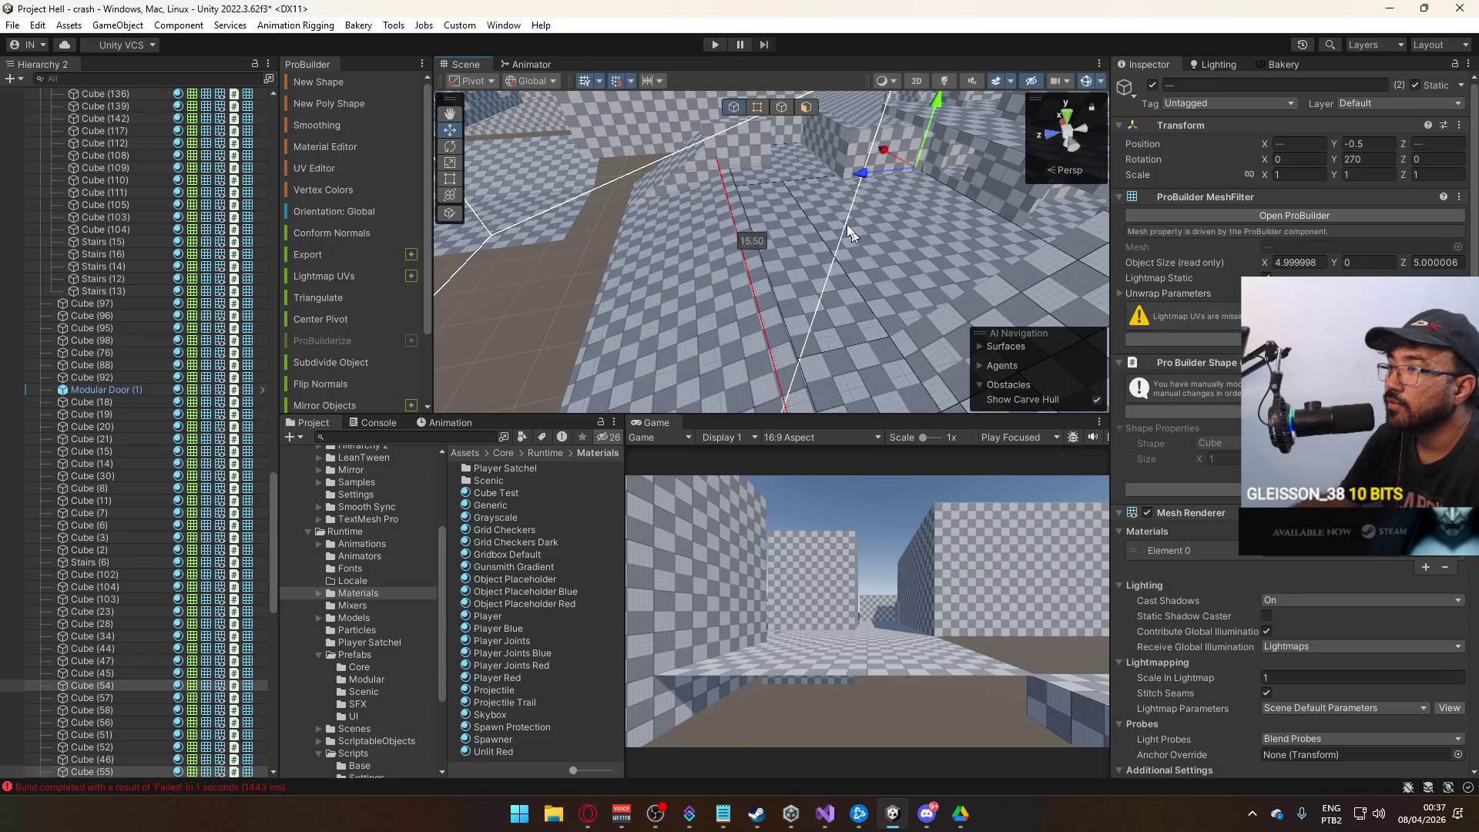
Delete the unneeded face and shorten floor tile Cube (54) to 3 units deep.
click(806, 107)
key(Delete)
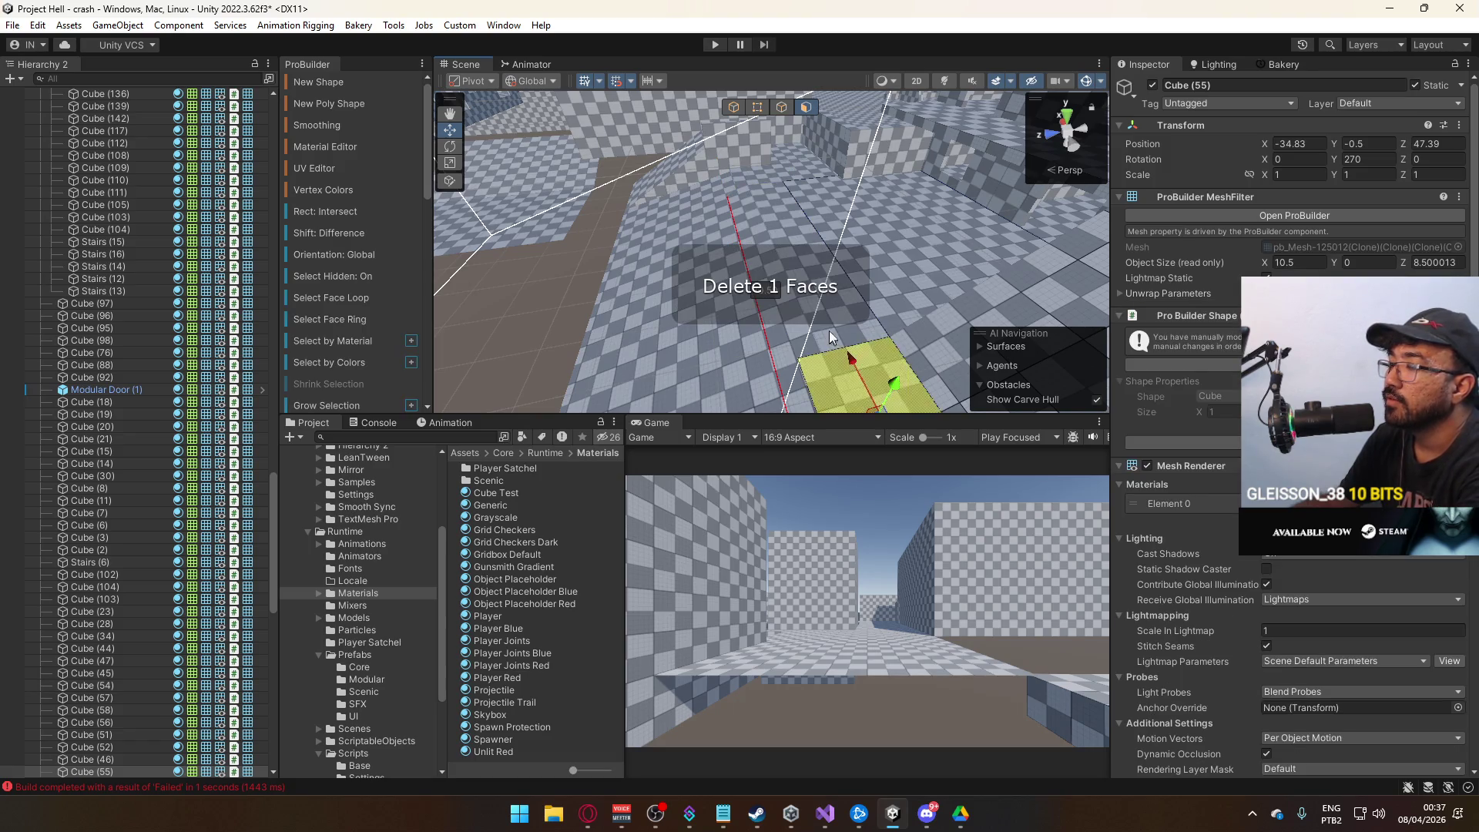
mouse_move(872, 251)
mouse_down()
mouse_move(788, 276)
mouse_move(821, 264)
mouse_move(796, 242)
mouse_up()
click(809, 297)
click(782, 213)
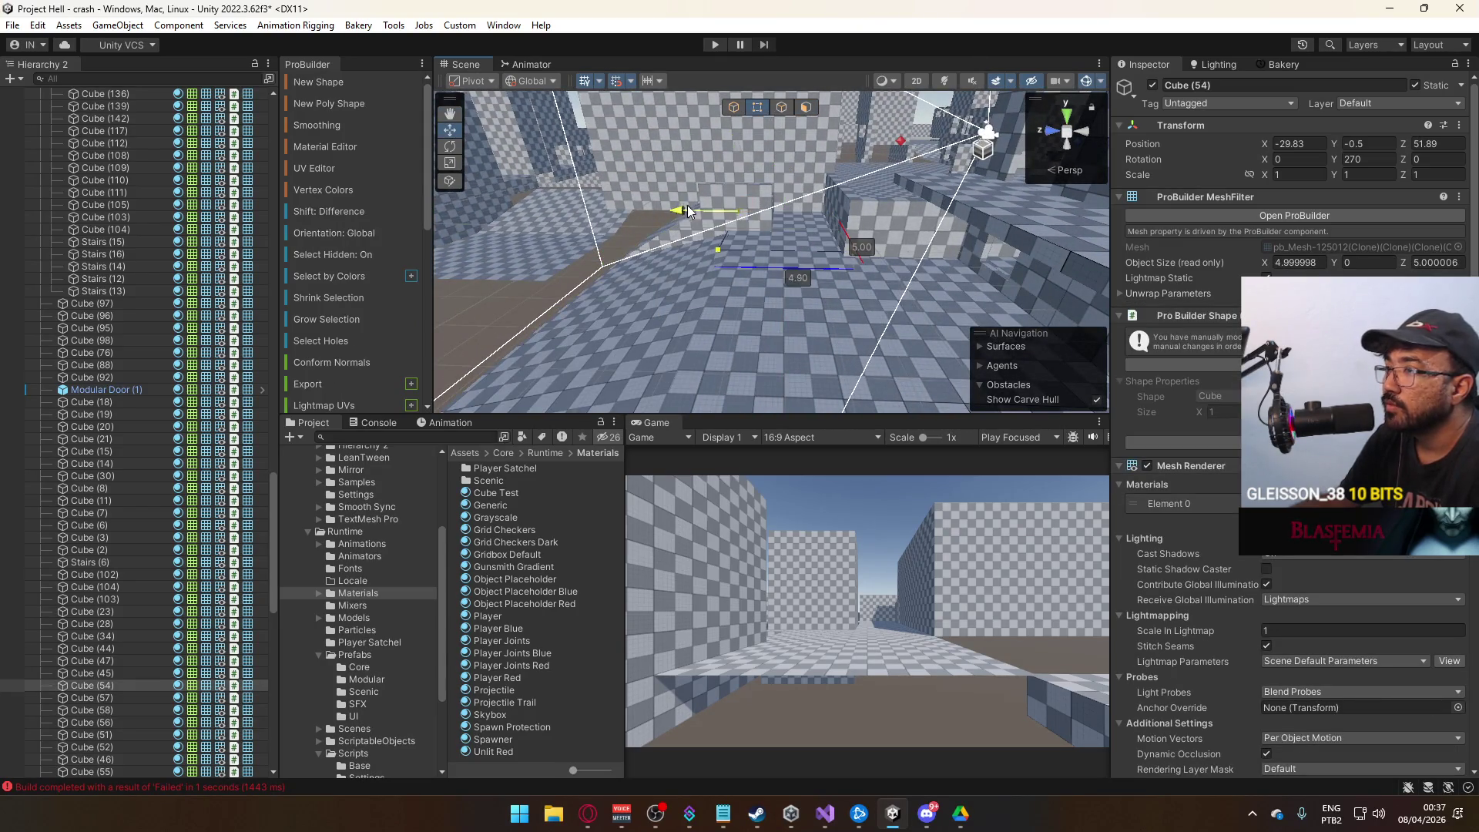
drag(721, 210, 743, 175)
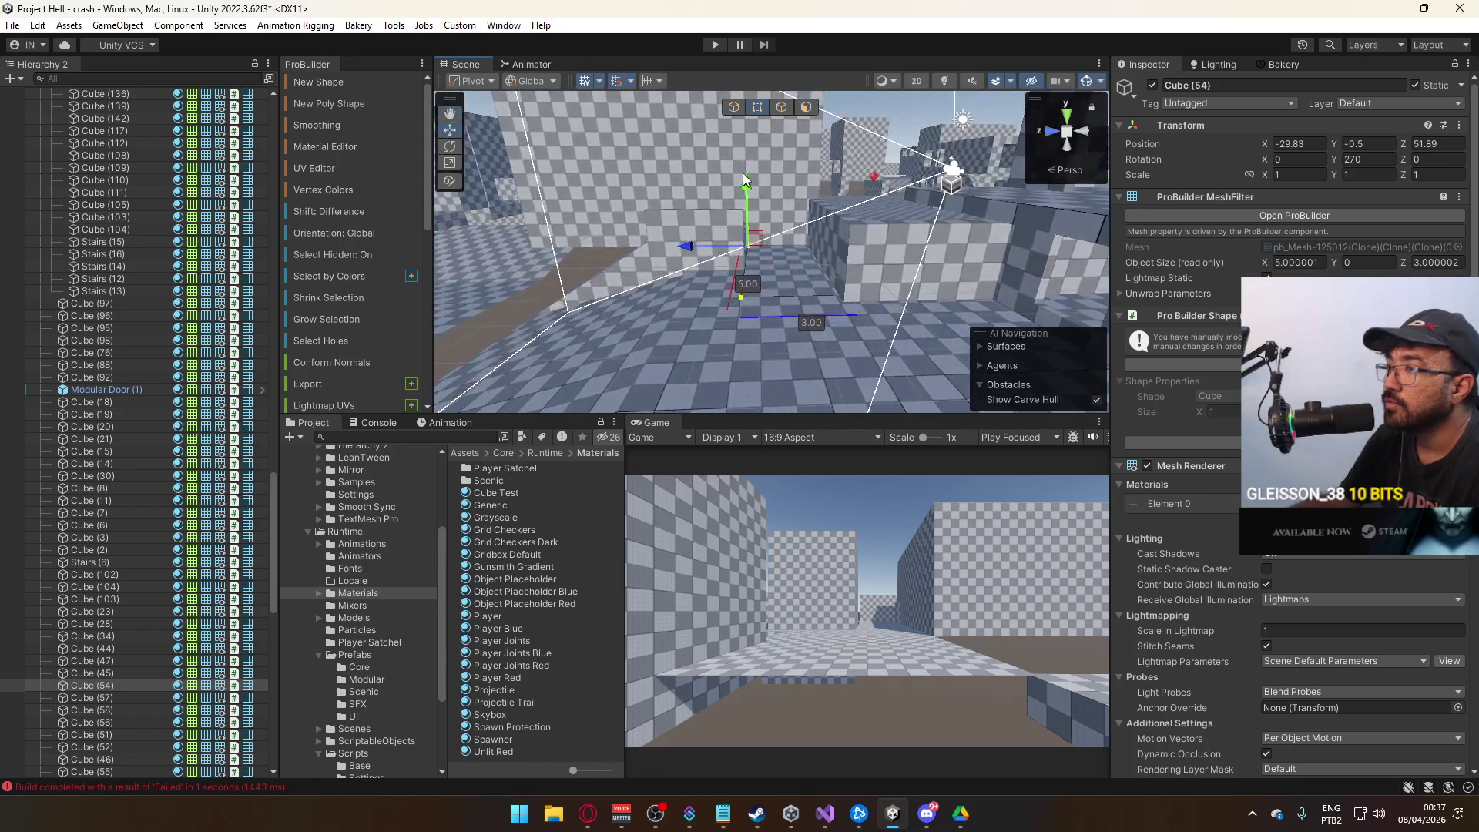
click(734, 108)
mouse_move(740, 231)
mouse_down()
mouse_move(767, 299)
mouse_move(726, 238)
mouse_move(630, 255)
mouse_move(640, 125)
mouse_move(624, 123)
mouse_move(955, 230)
mouse_move(909, 317)
mouse_move(852, 331)
mouse_move(866, 340)
mouse_move(897, 308)
mouse_move(887, 347)
mouse_move(853, 247)
mouse_move(392, 348)
mouse_move(593, 304)
mouse_move(832, 316)
mouse_move(816, 343)
mouse_move(524, 346)
mouse_move(763, 349)
mouse_move(718, 308)
mouse_move(707, 212)
mouse_move(745, 216)
mouse_up()
Resize corridor slab Cube (59) to 15.4 units long by 2 deep.
click(725, 349)
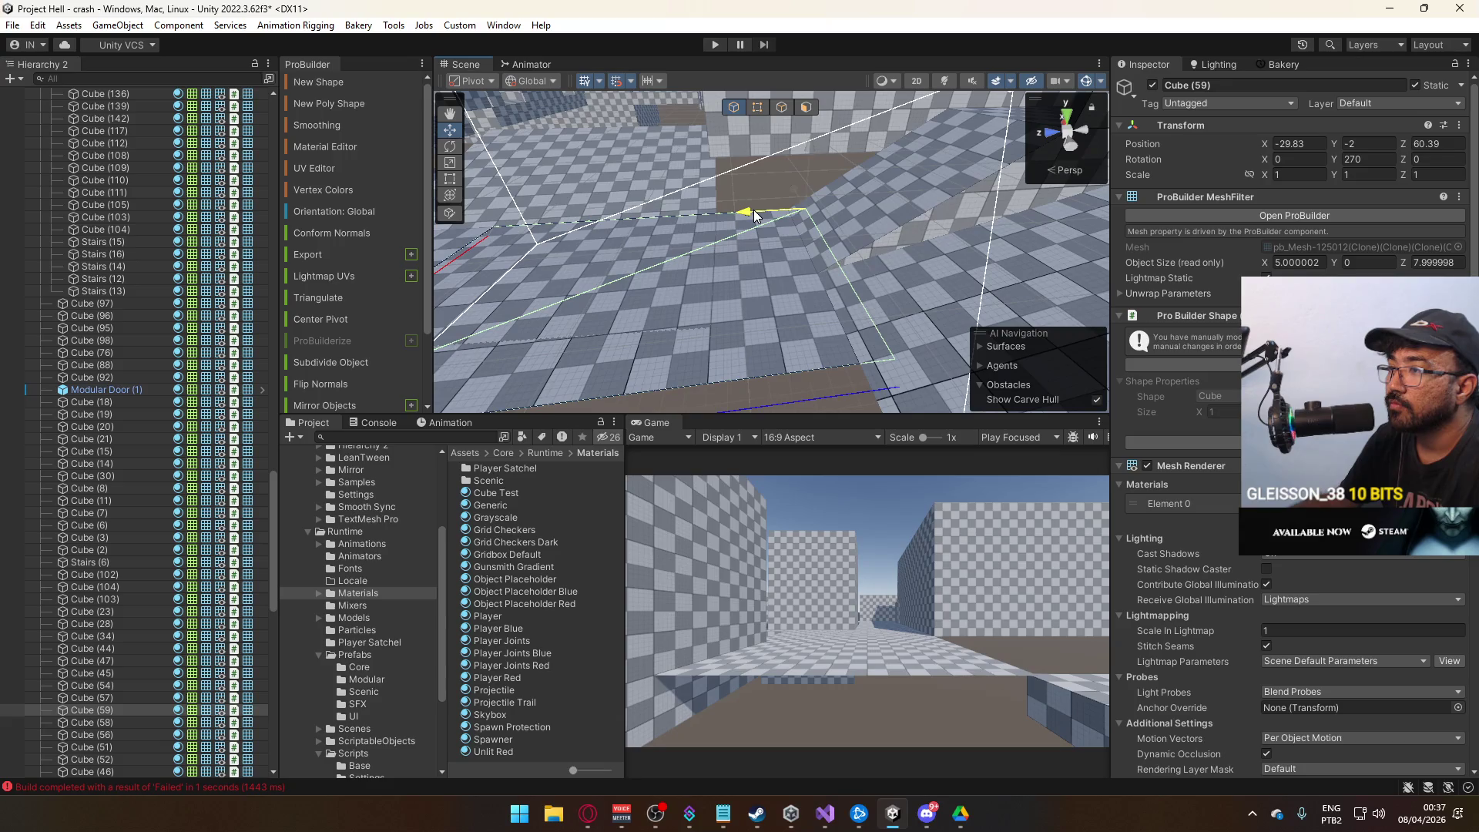
drag(749, 215, 735, 218)
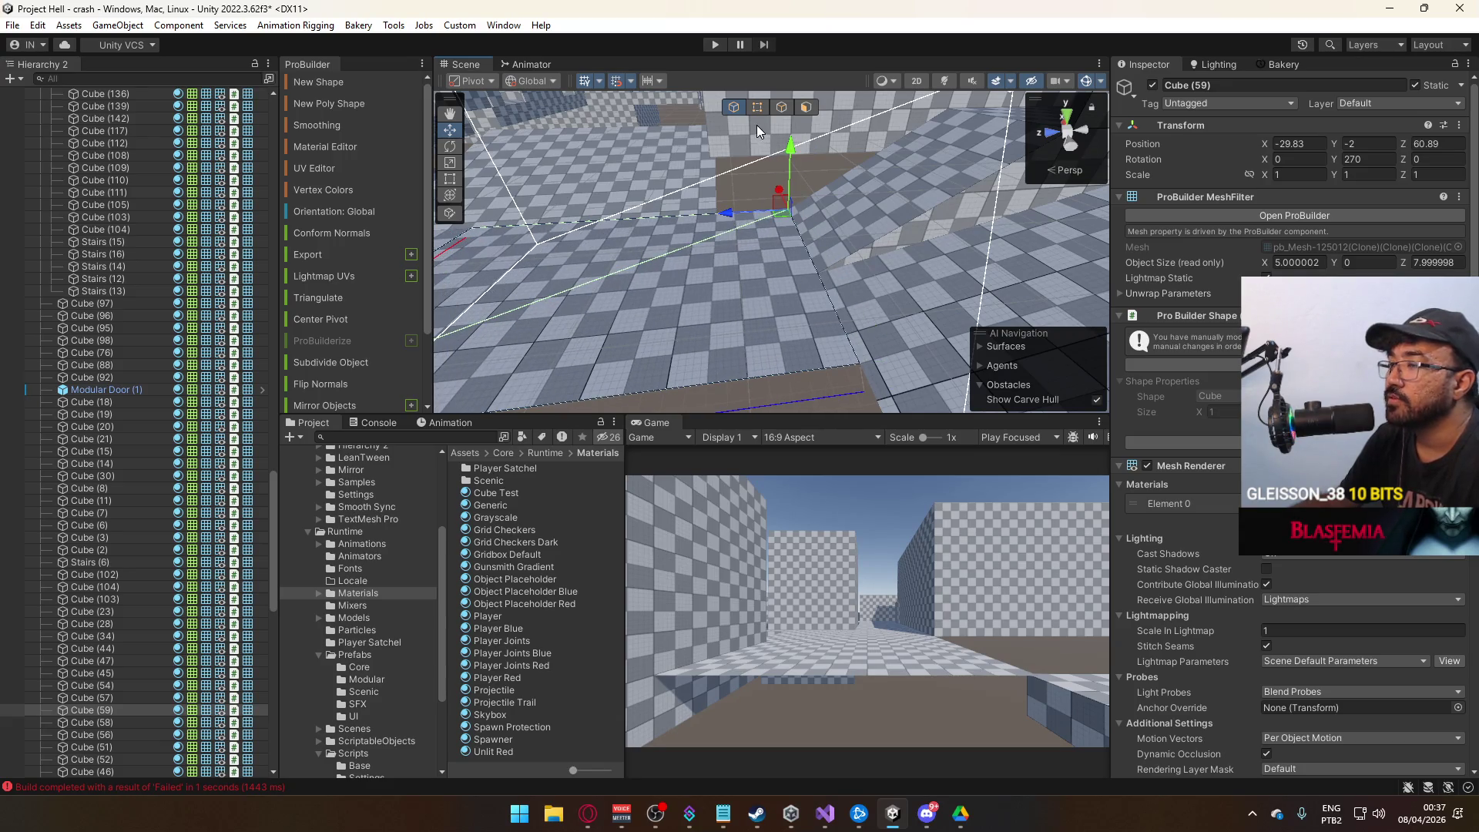
drag(752, 213, 648, 139)
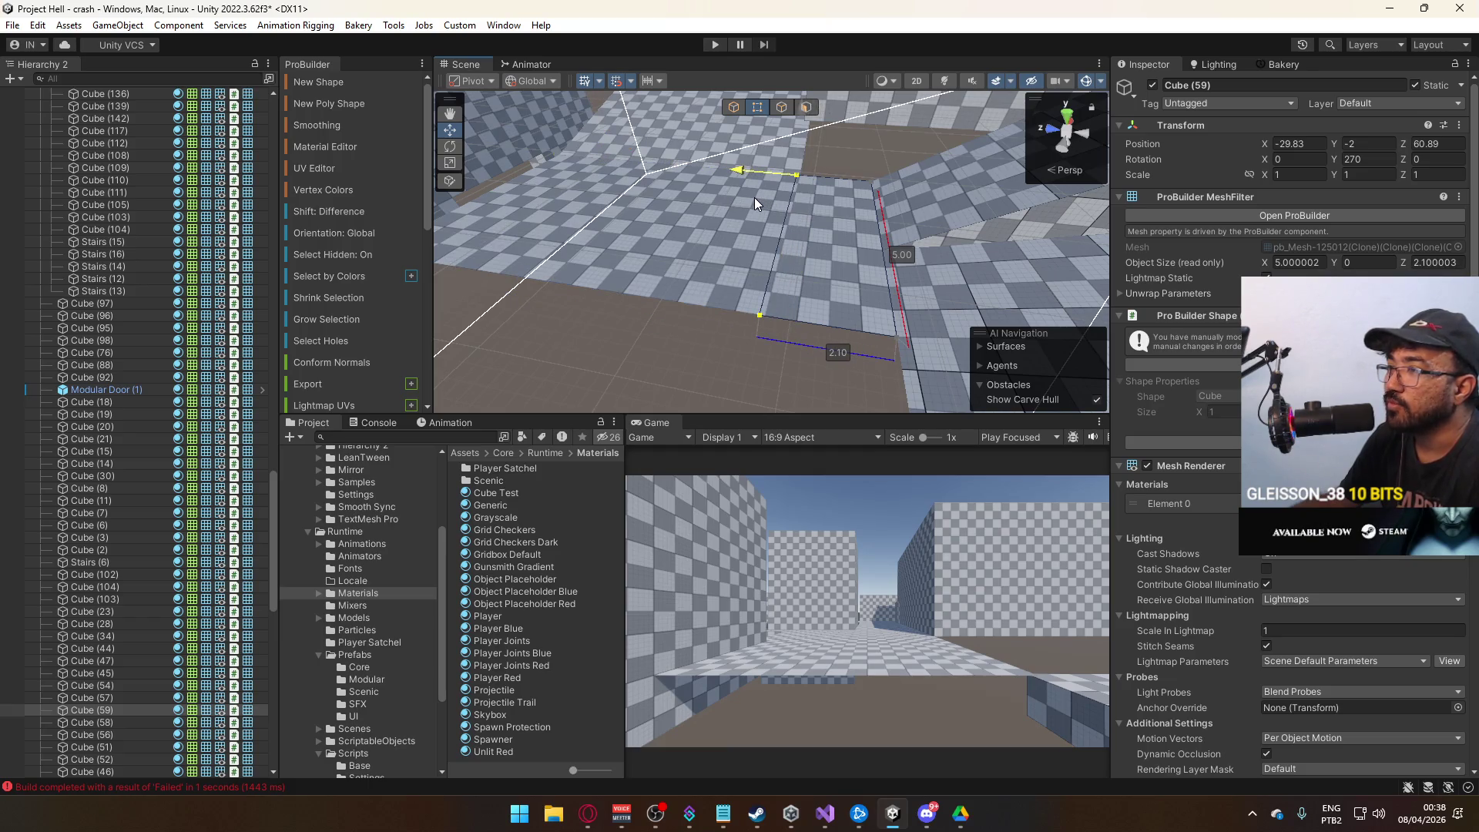
mouse_move(757, 197)
mouse_down()
mouse_move(845, 256)
mouse_move(872, 241)
mouse_move(906, 267)
mouse_up()
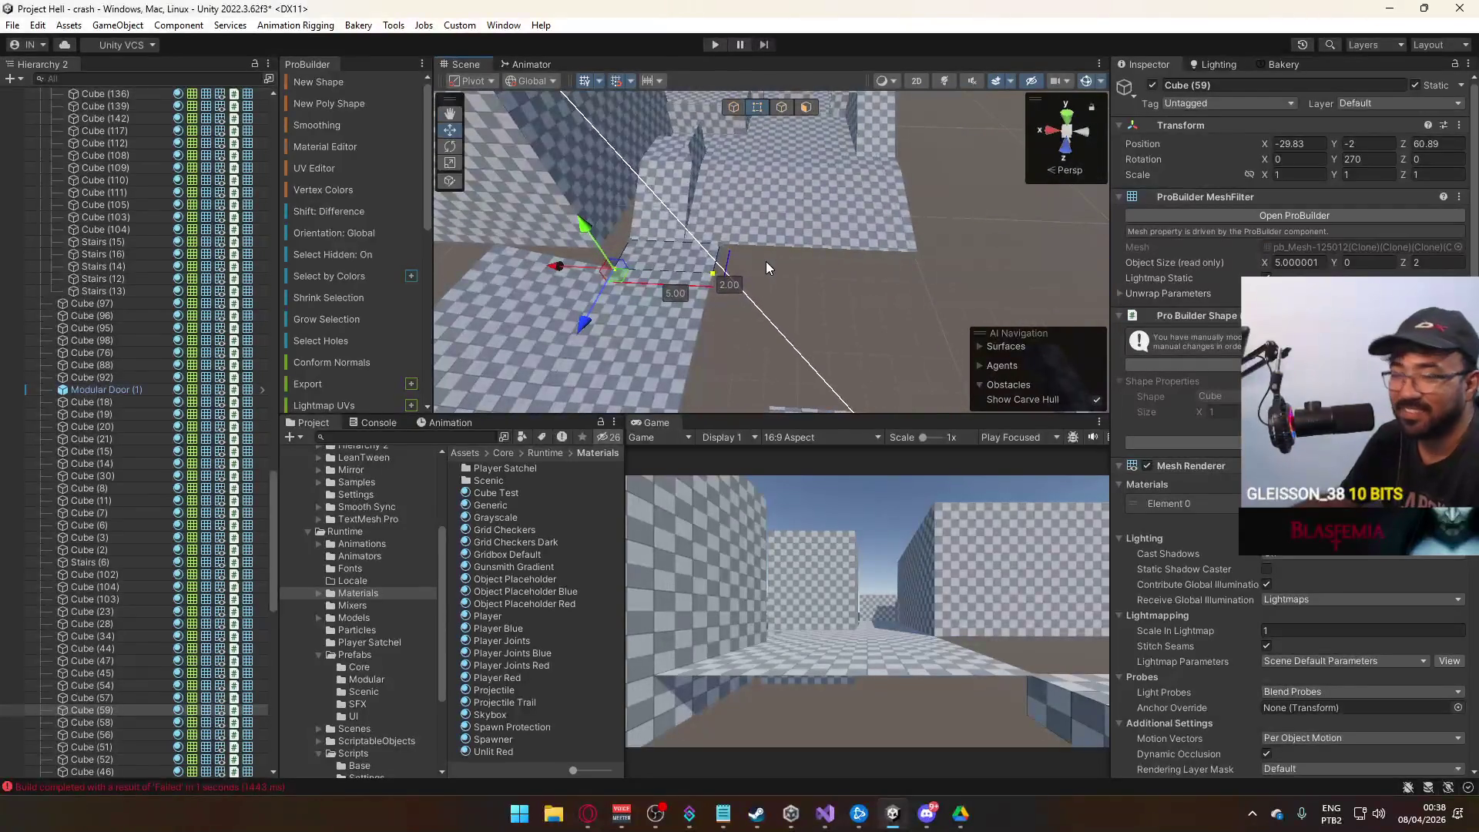
click(706, 277)
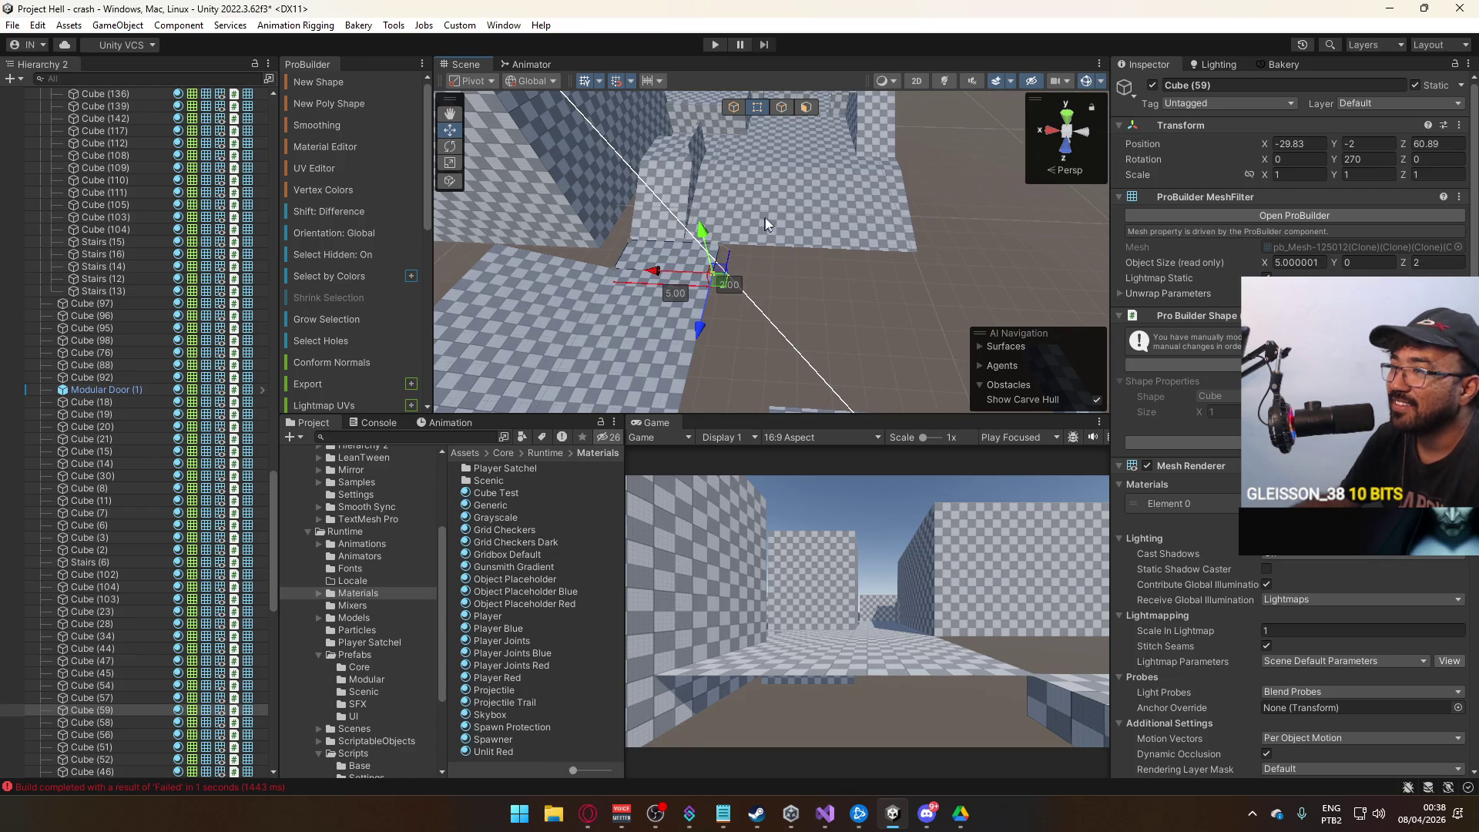
mouse_move(871, 277)
mouse_down()
mouse_move(687, 307)
mouse_move(832, 255)
mouse_move(758, 204)
mouse_up()
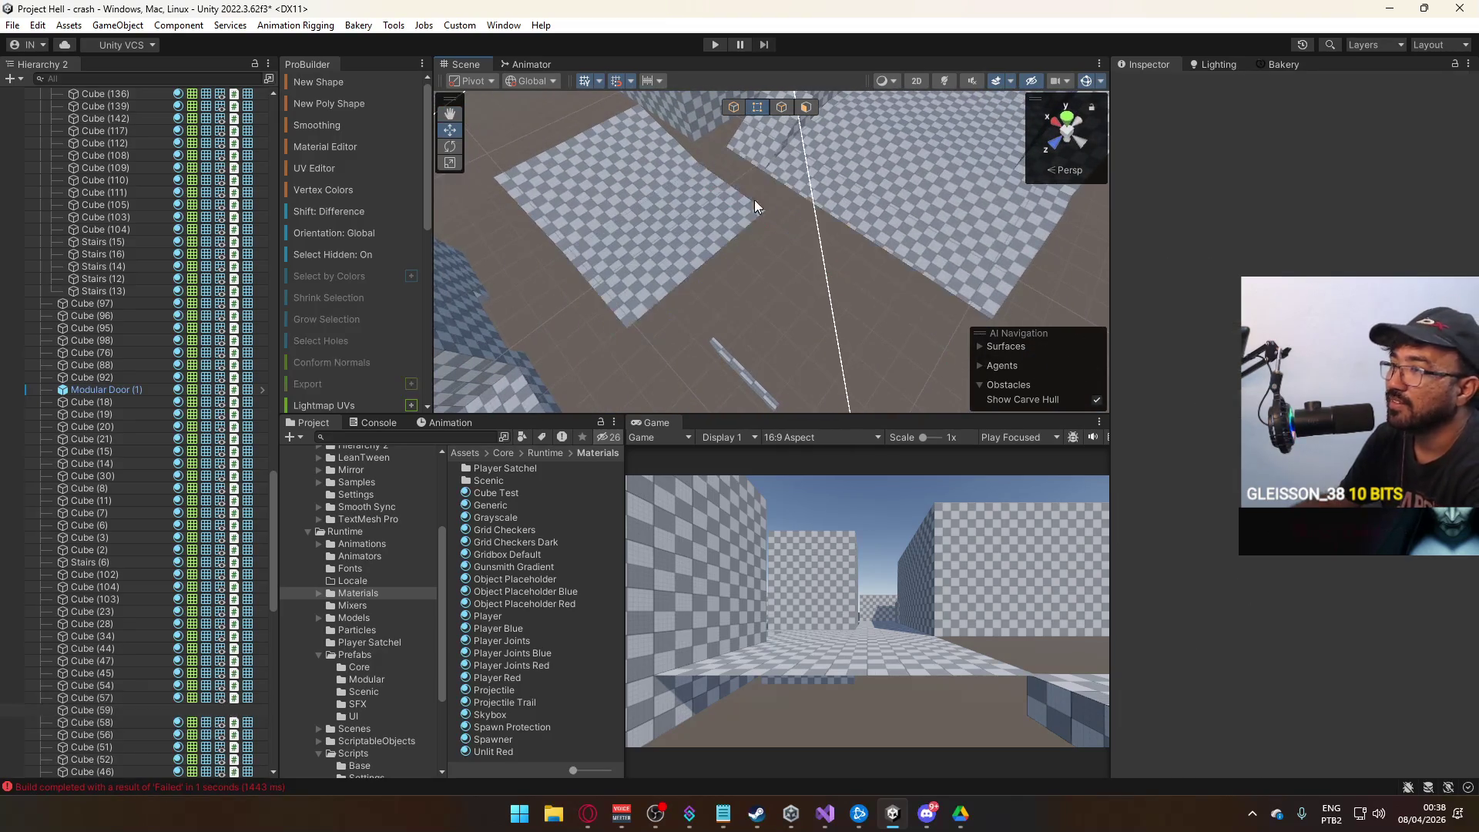
Stretch floor piece Cube (57) along Z from 8 to 10 units.
click(797, 212)
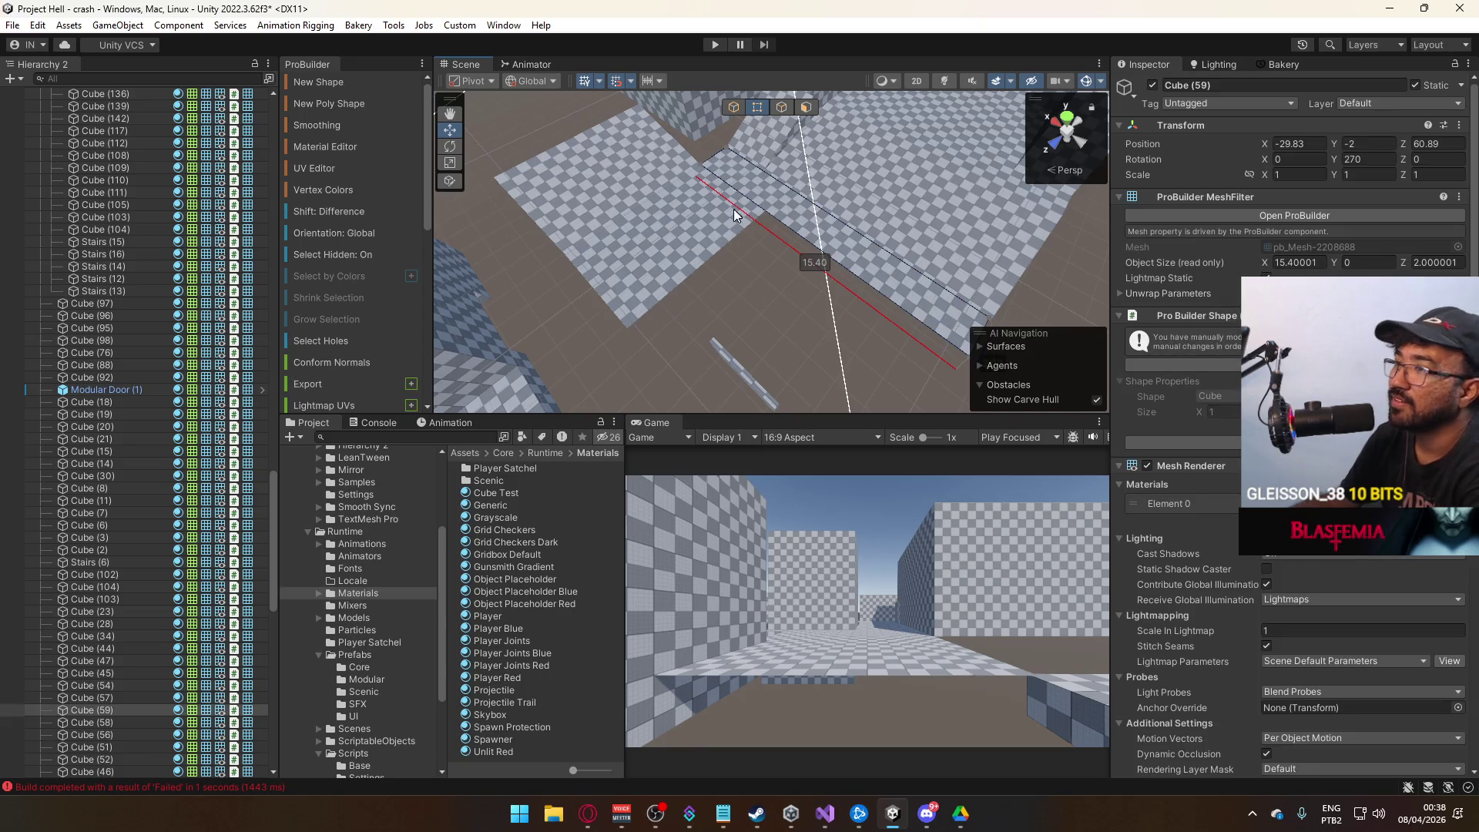
click(692, 236)
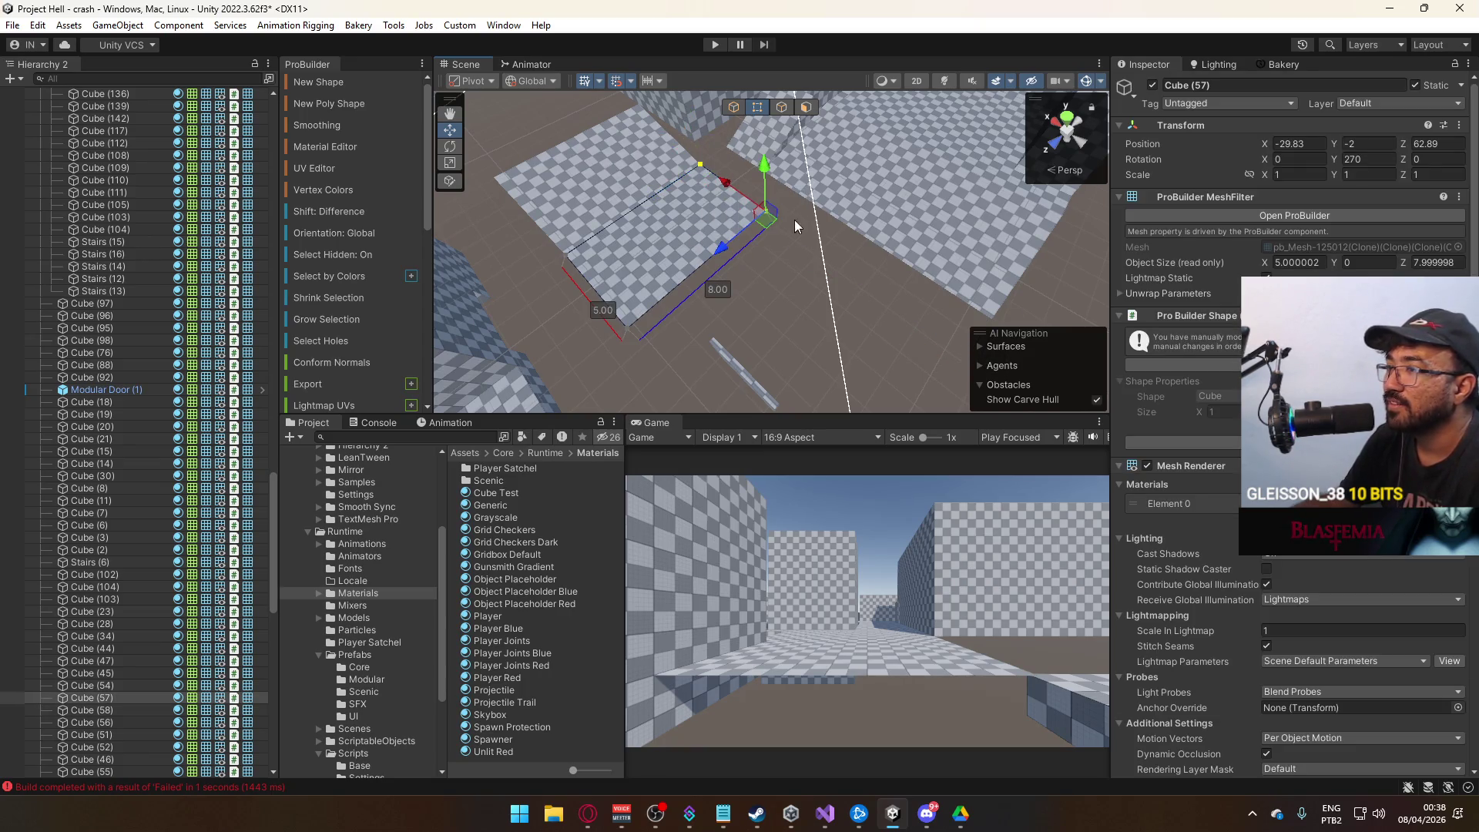
mouse_move(729, 247)
mouse_down()
mouse_move(770, 228)
mouse_move(675, 187)
mouse_move(713, 233)
mouse_move(921, 141)
mouse_up()
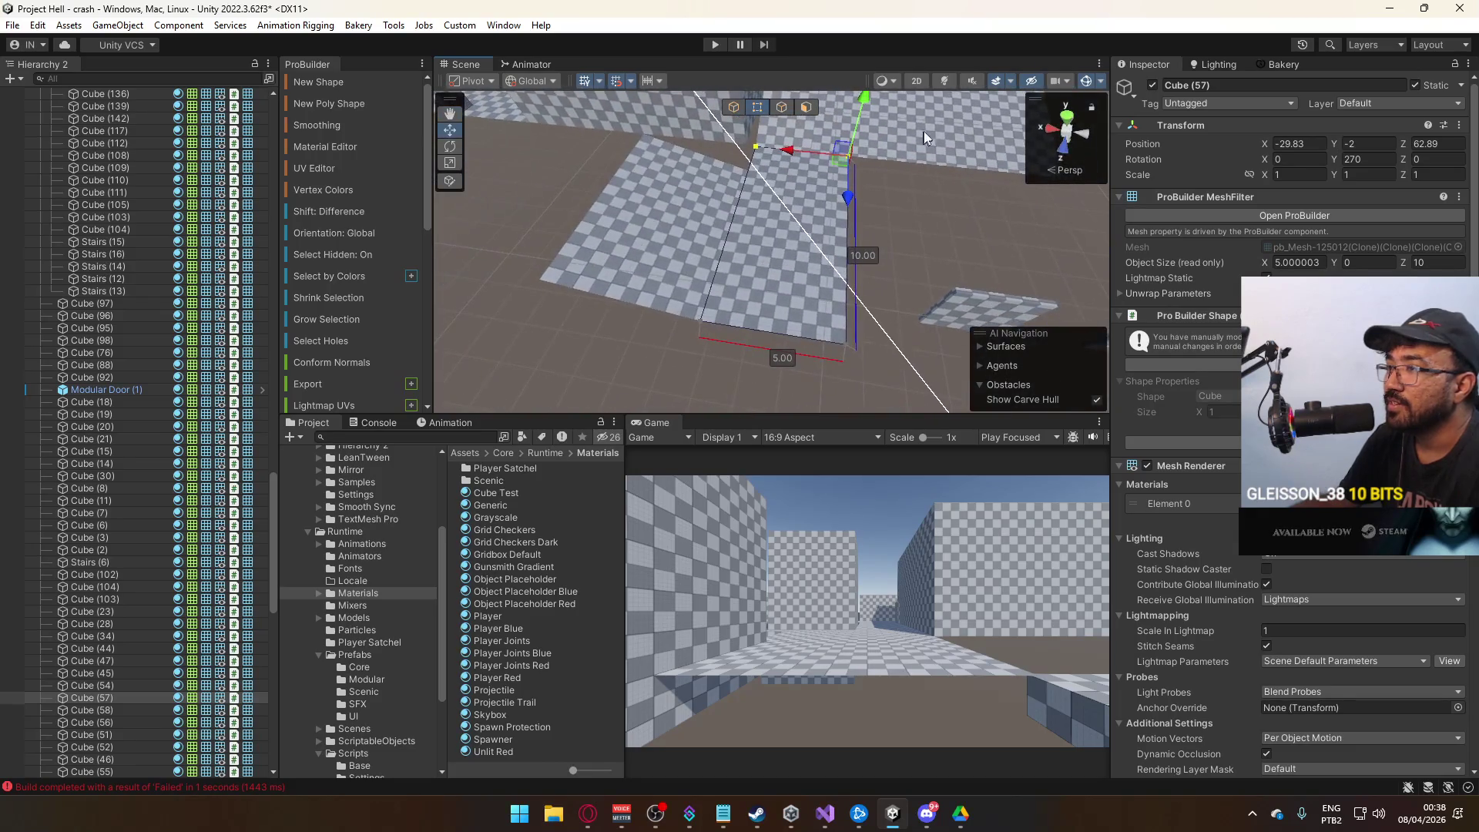
mouse_move(797, 377)
mouse_down()
mouse_move(683, 339)
mouse_move(897, 347)
mouse_move(967, 333)
mouse_move(876, 211)
mouse_move(809, 231)
mouse_move(590, 196)
mouse_move(574, 212)
mouse_move(715, 298)
mouse_up()
click(715, 297)
mouse_move(770, 217)
mouse_down()
mouse_move(698, 210)
mouse_move(729, 167)
mouse_up()
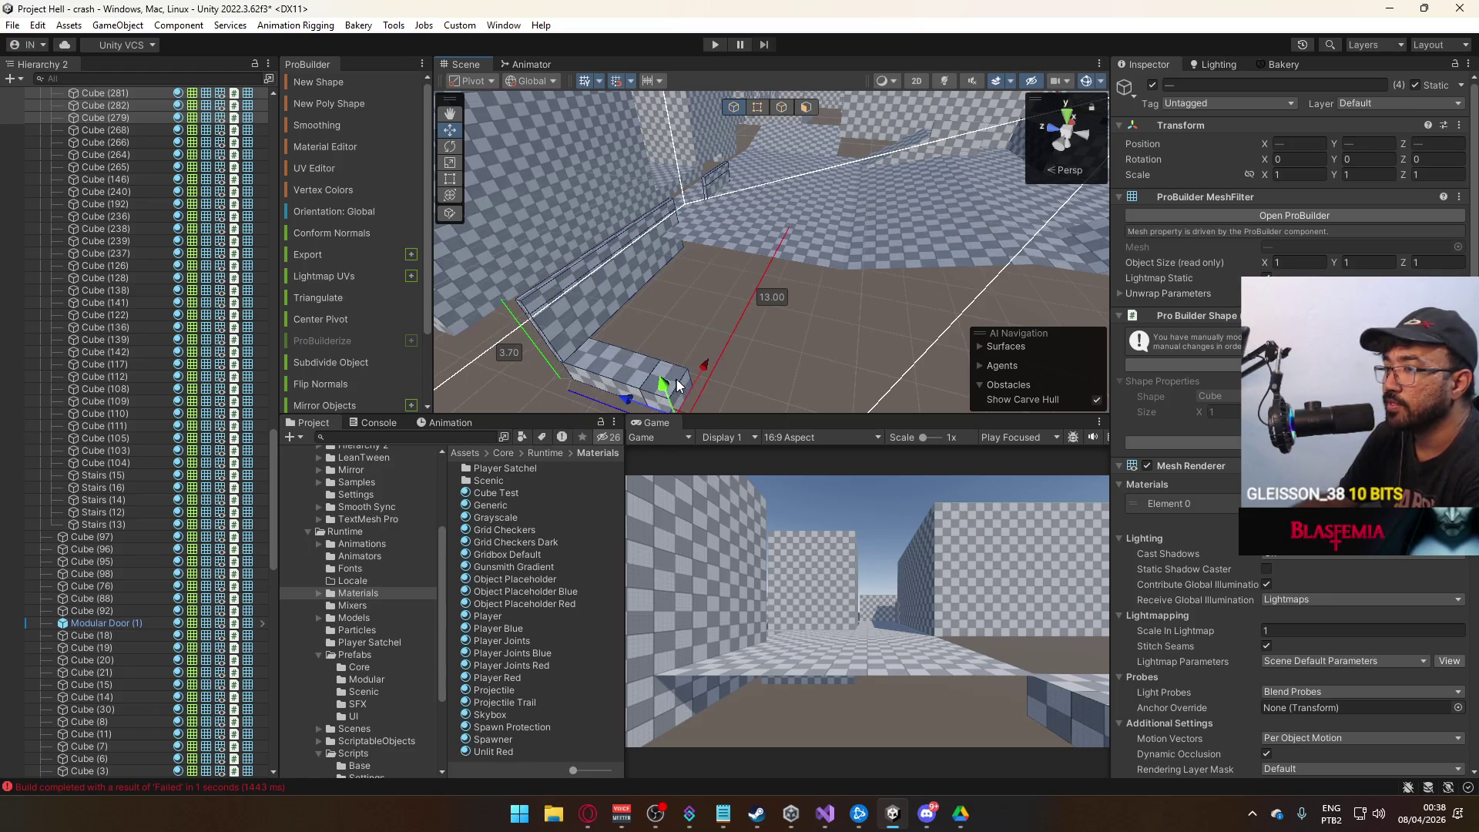
click(676, 385)
mouse_move(802, 327)
mouse_down()
mouse_move(803, 202)
mouse_move(898, 205)
mouse_move(842, 215)
mouse_move(731, 346)
mouse_move(808, 123)
mouse_move(766, 111)
mouse_move(765, 194)
mouse_move(757, 178)
mouse_move(816, 219)
mouse_move(800, 187)
mouse_move(809, 197)
mouse_up()
click(770, 232)
click(806, 107)
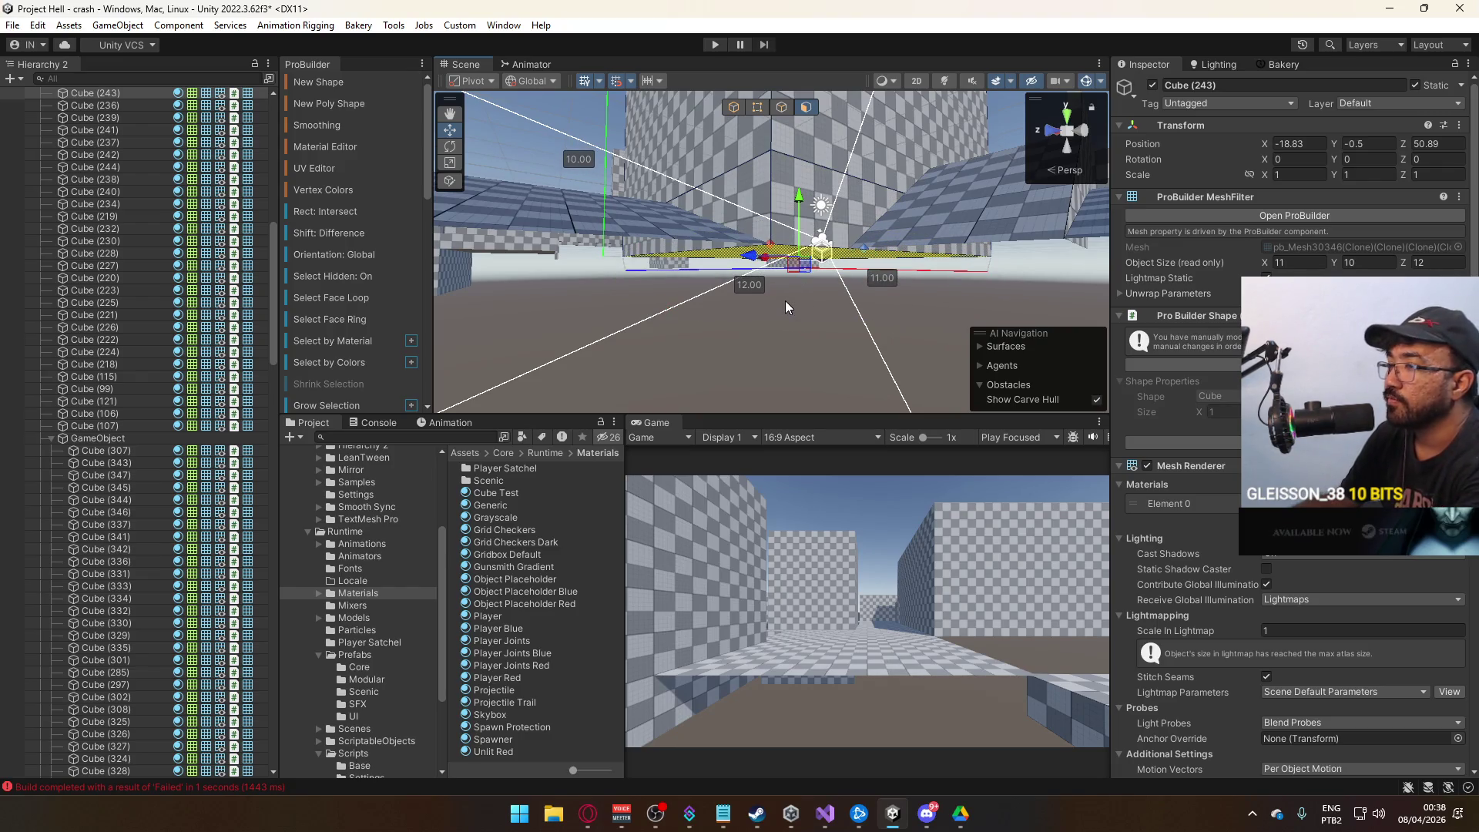
key(Delete)
mouse_move(745, 156)
mouse_down()
mouse_move(932, 179)
mouse_move(857, 293)
mouse_move(985, 311)
mouse_move(845, 346)
mouse_move(921, 256)
mouse_up()
scroll(937, 242, up, 3)
drag(736, 235, 1070, 235)
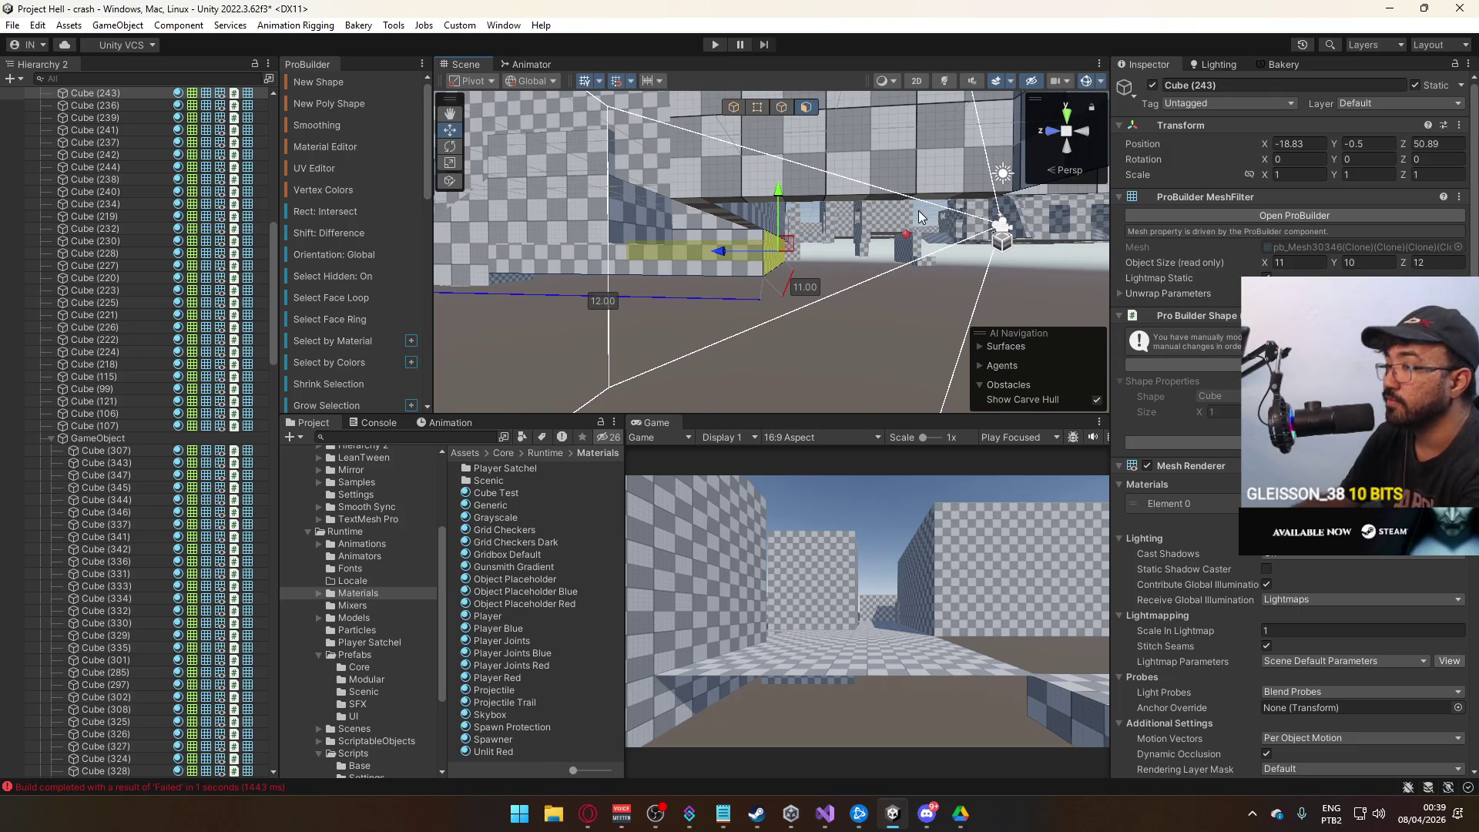
click(734, 107)
mouse_move(770, 231)
mouse_down()
mouse_move(710, 275)
mouse_move(900, 314)
mouse_move(1109, 385)
mouse_move(793, 264)
mouse_move(793, 247)
mouse_up()
click(936, 238)
mouse_move(935, 245)
mouse_down()
mouse_move(725, 207)
mouse_move(947, 248)
mouse_up()
click(724, 207)
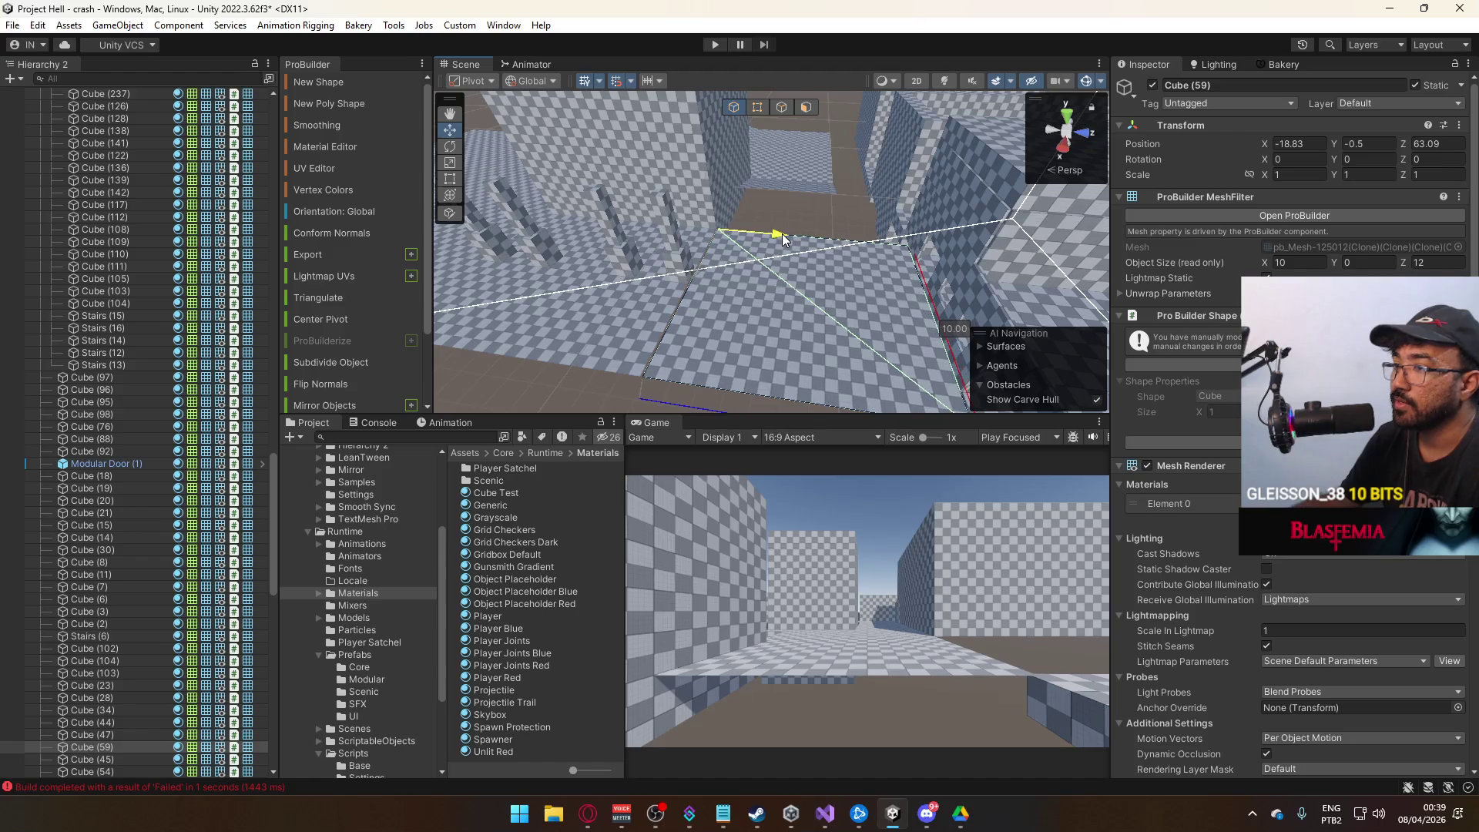
Slide the duplicated floor panel along X and narrow it to 6 units wide.
mouse_move(781, 233)
mouse_down()
mouse_move(689, 231)
mouse_move(644, 198)
mouse_move(614, 241)
mouse_move(601, 231)
mouse_move(570, 254)
mouse_up()
mouse_move(406, 306)
mouse_down()
mouse_move(779, 287)
mouse_move(779, 316)
mouse_move(822, 88)
mouse_up()
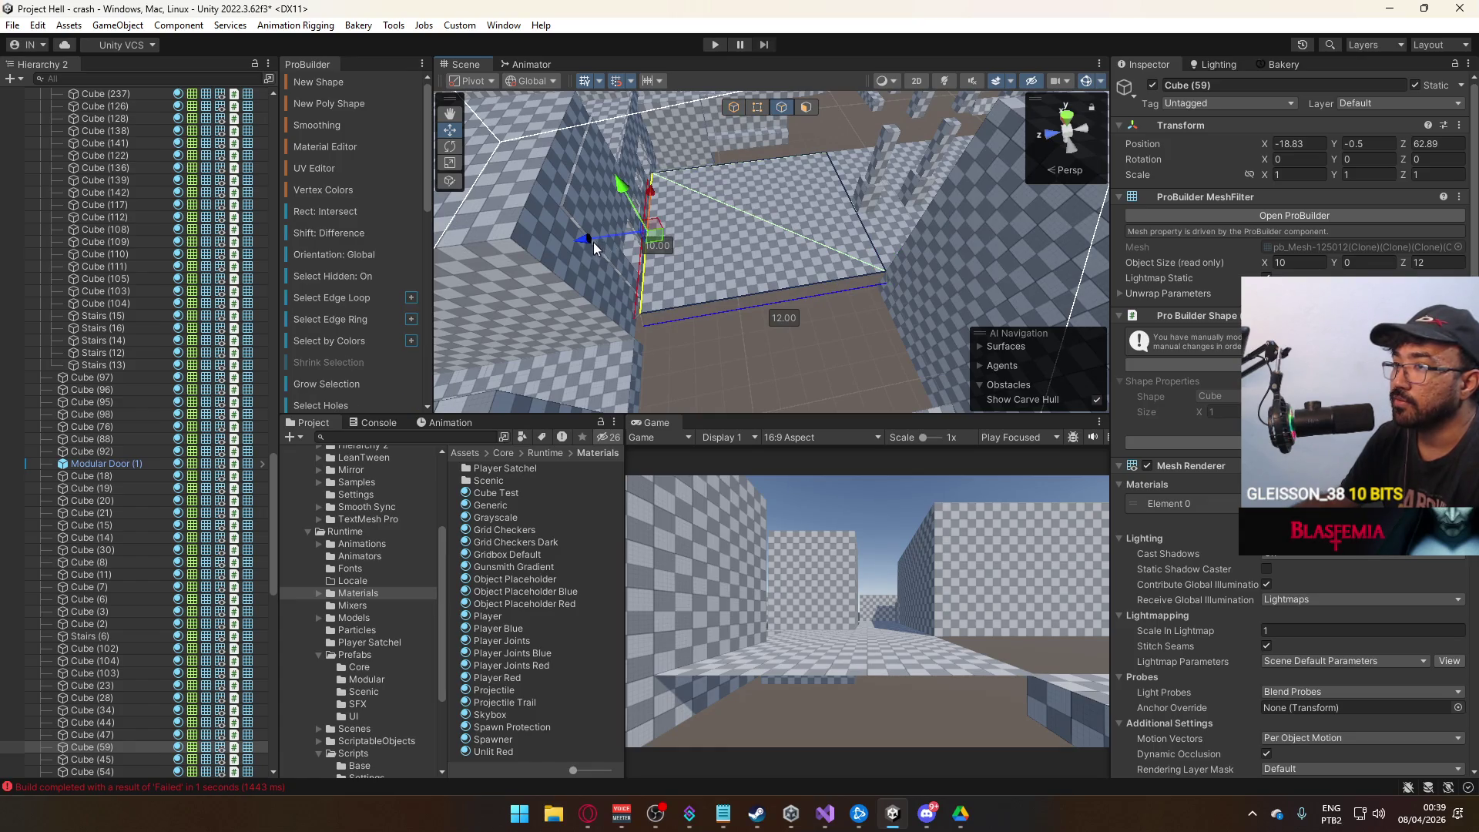
mouse_move(687, 234)
mouse_down()
mouse_move(718, 175)
mouse_move(648, 159)
mouse_move(673, 155)
mouse_move(830, 223)
mouse_move(747, 106)
mouse_move(712, 231)
mouse_up()
click(742, 108)
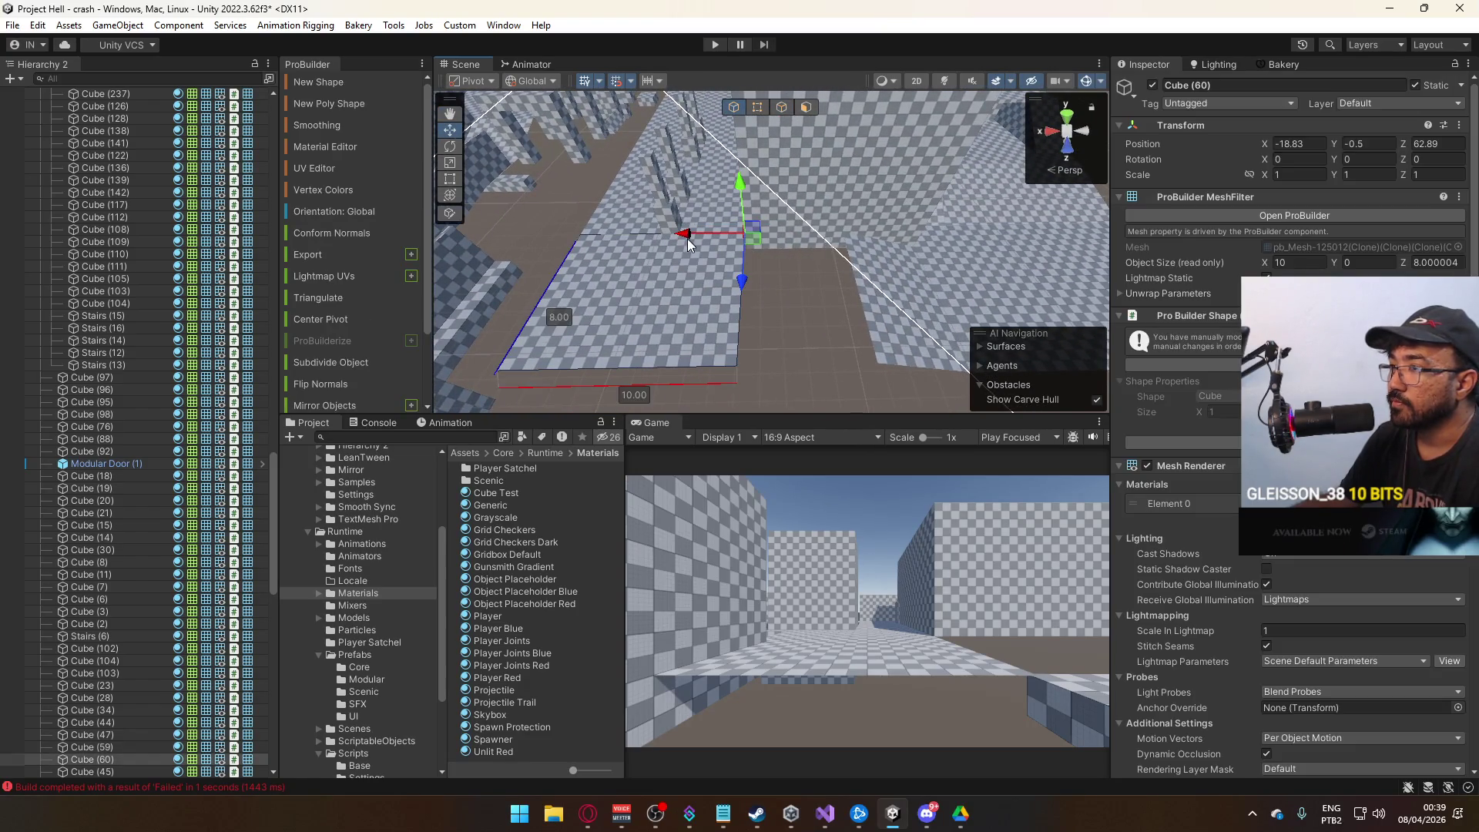
drag(791, 239, 789, 234)
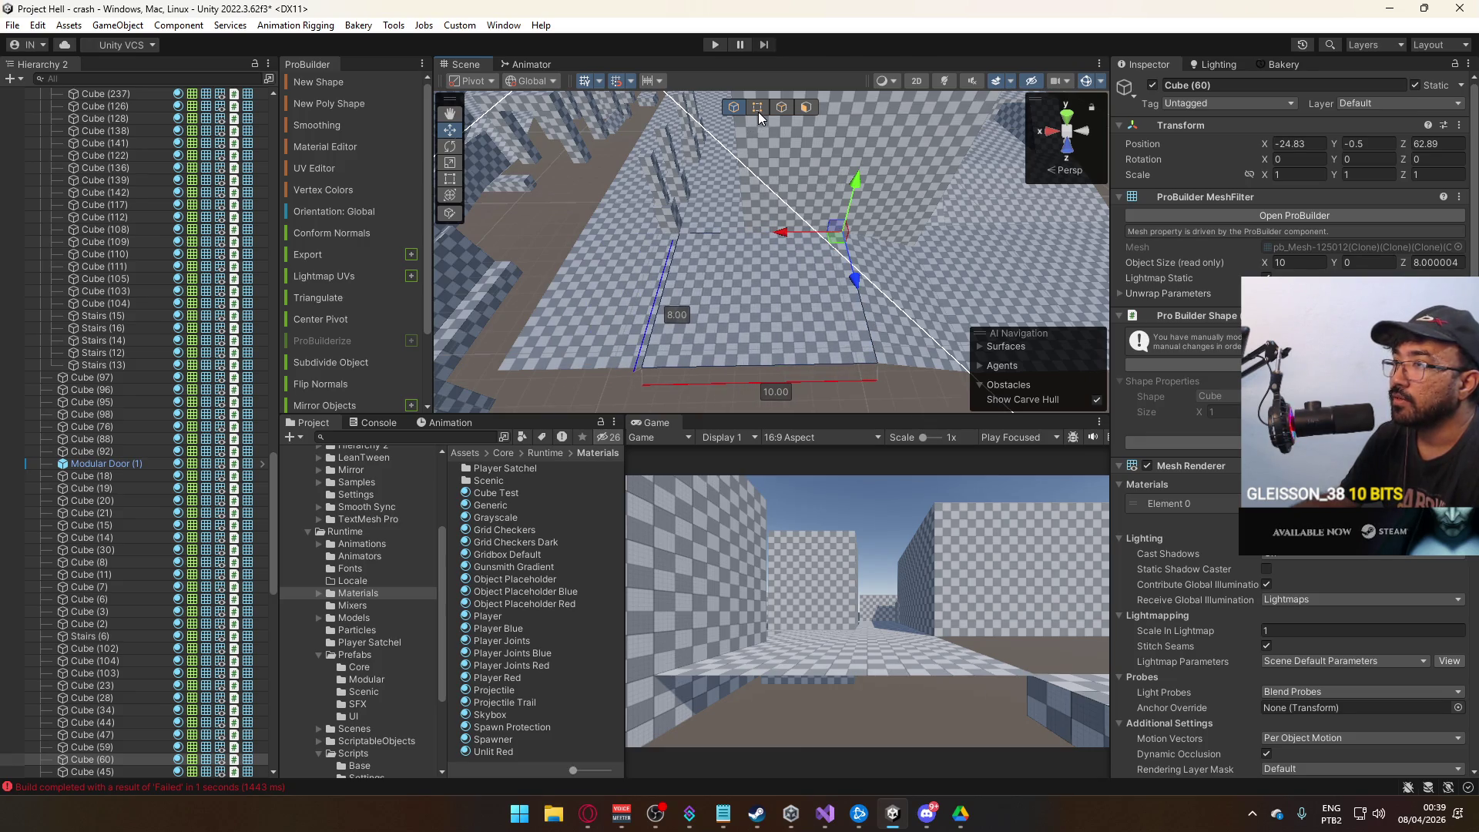
drag(718, 244, 686, 248)
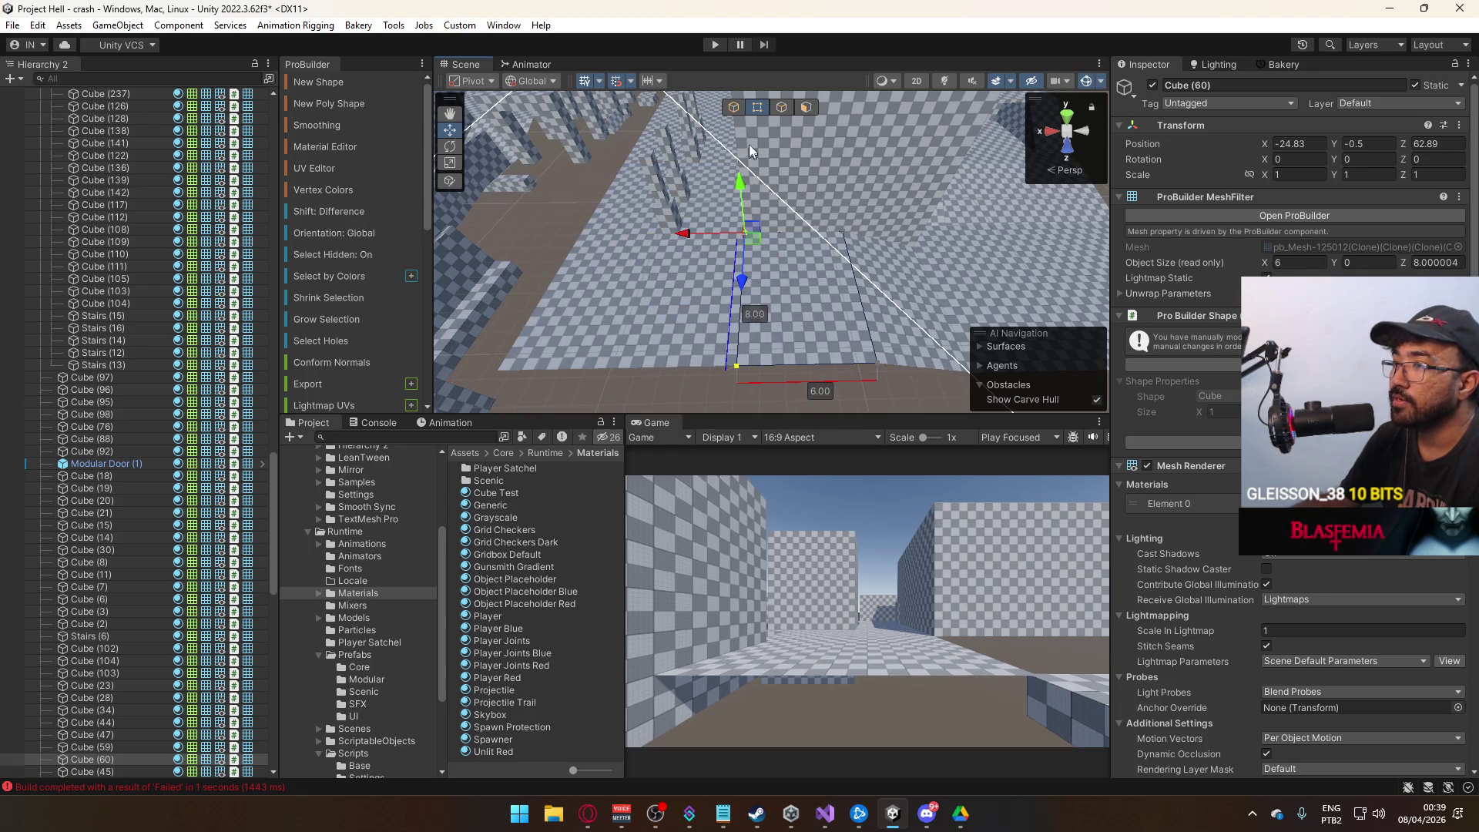
mouse_move(769, 390)
mouse_down()
mouse_move(843, 367)
mouse_move(834, 326)
mouse_move(740, 331)
mouse_move(632, 368)
mouse_move(478, 290)
mouse_move(808, 261)
mouse_move(801, 196)
mouse_move(775, 208)
mouse_move(780, 129)
mouse_up()
click(809, 311)
click(633, 374)
click(808, 260)
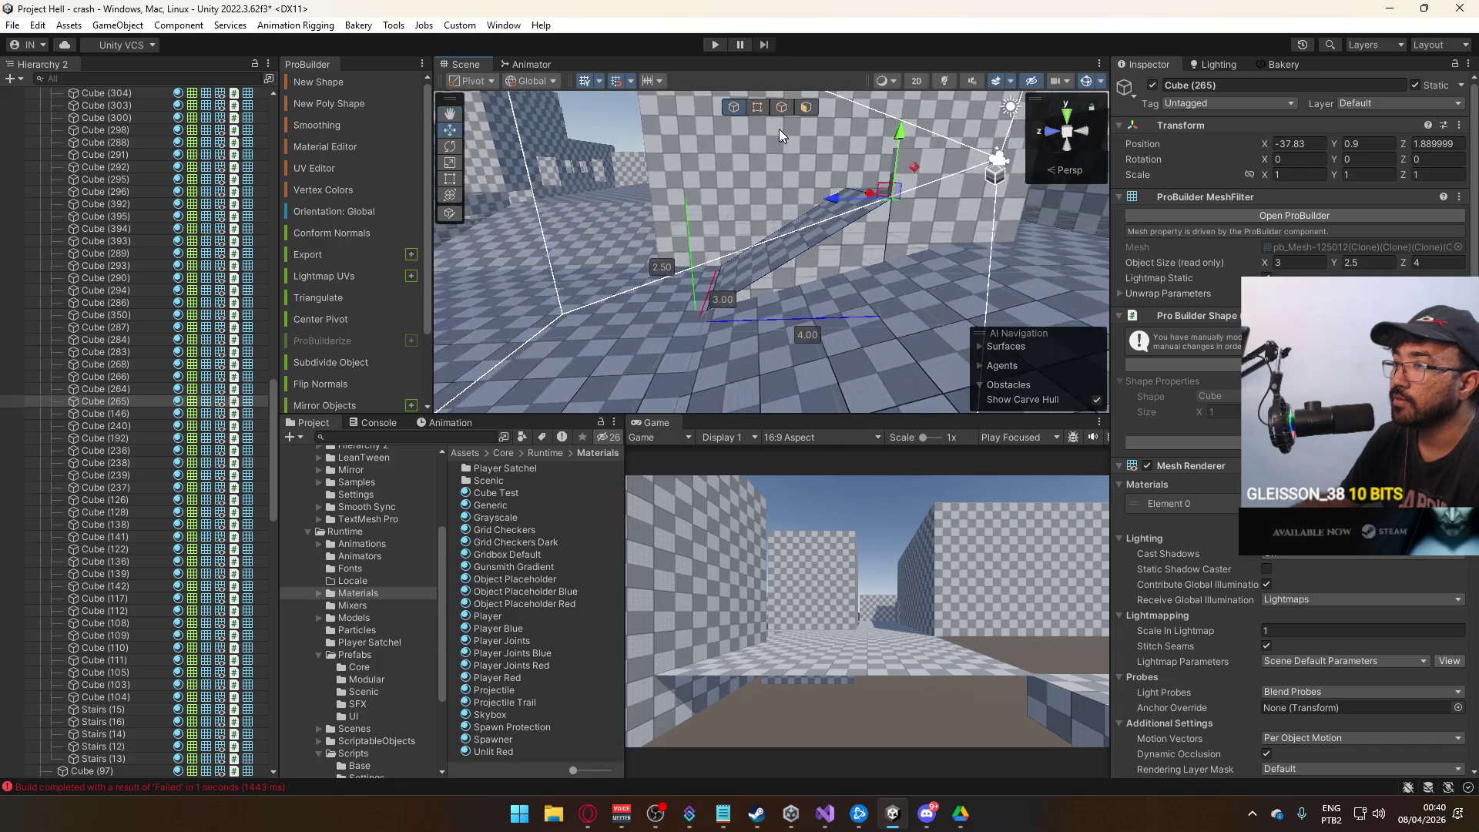
Shorten the small ramp to 3 units deep and select the long low block beside it.
drag(656, 312, 696, 310)
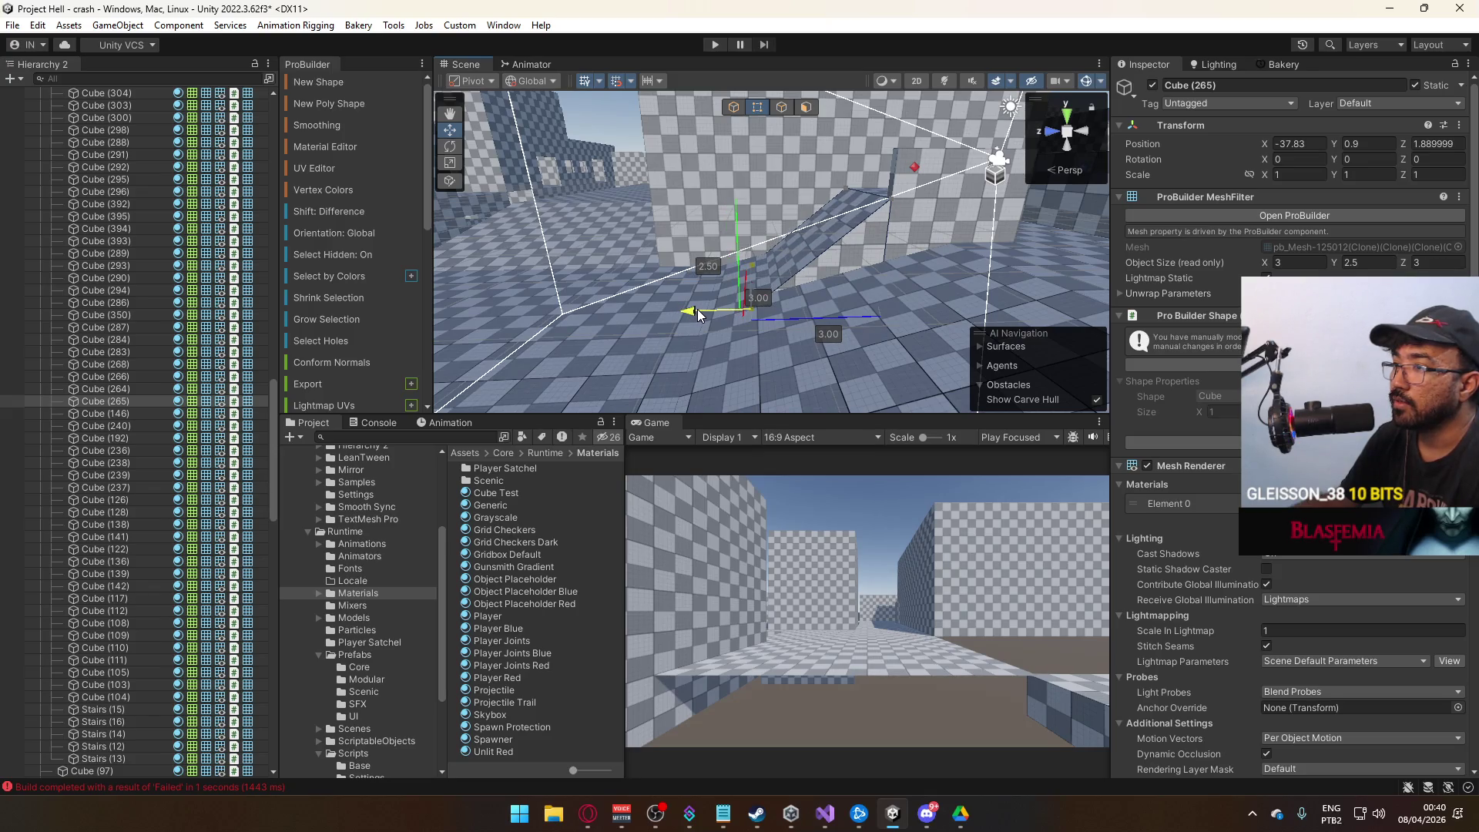
click(829, 332)
key(f)
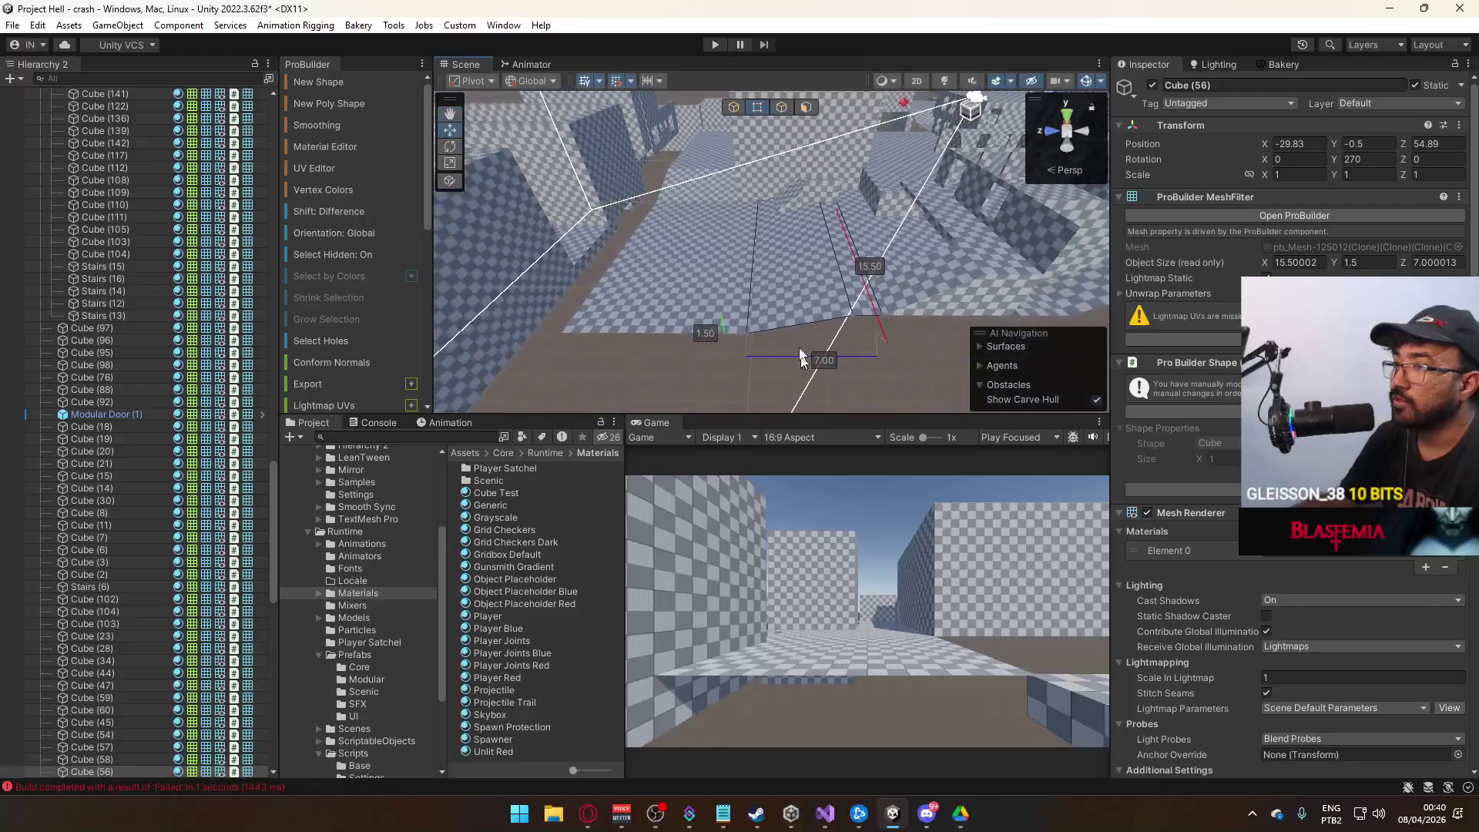
scroll(725, 293, up, 6)
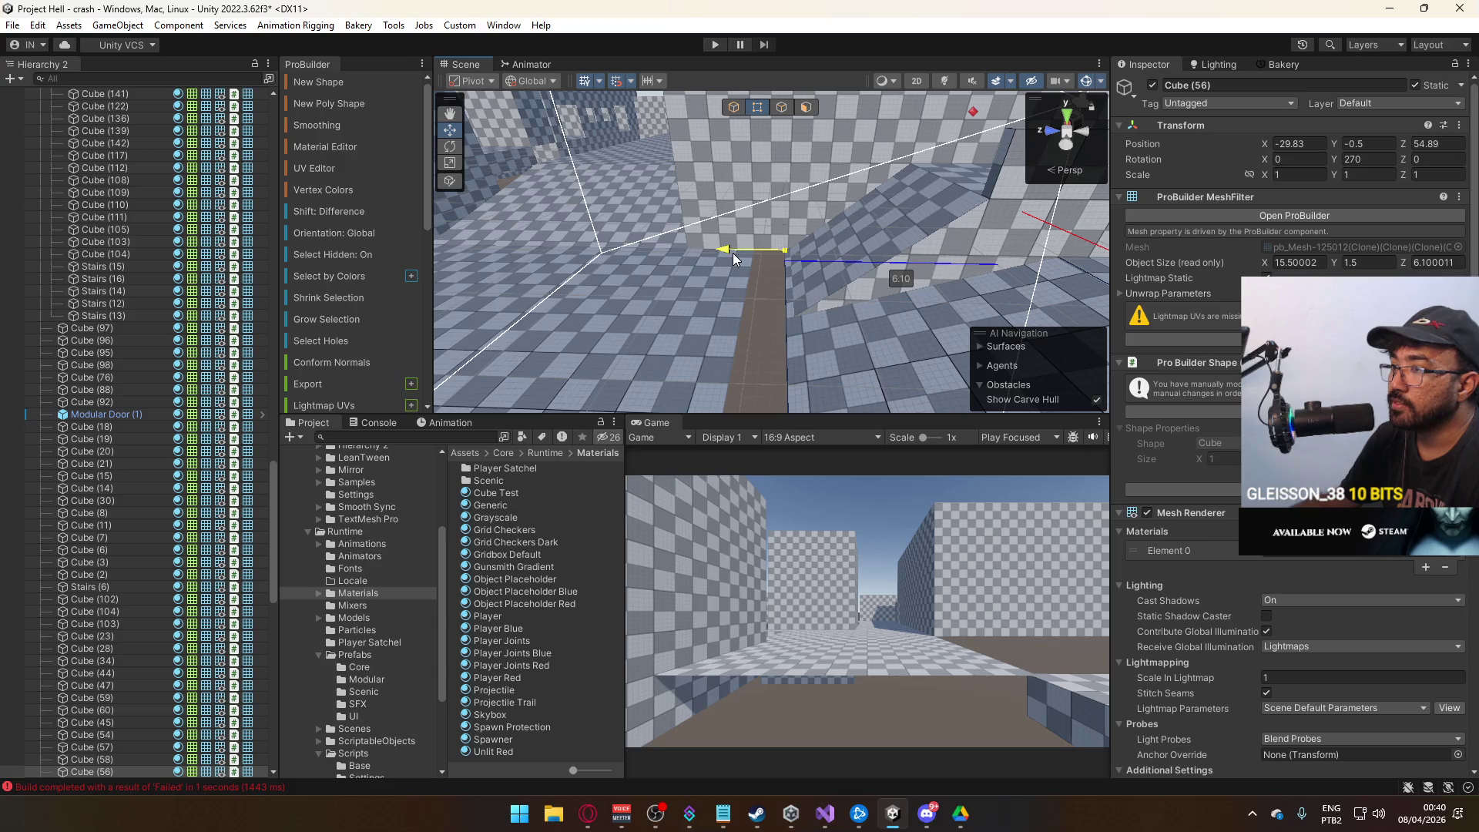
Recentre floor slab Cube (57)'s pivot with Set Pivot, then inspect the tall room block.
click(716, 265)
mouse_move(738, 328)
mouse_down()
mouse_move(726, 368)
mouse_move(798, 407)
mouse_up()
mouse_move(791, 194)
mouse_down()
mouse_move(868, 151)
mouse_move(710, 251)
mouse_move(789, 266)
mouse_up()
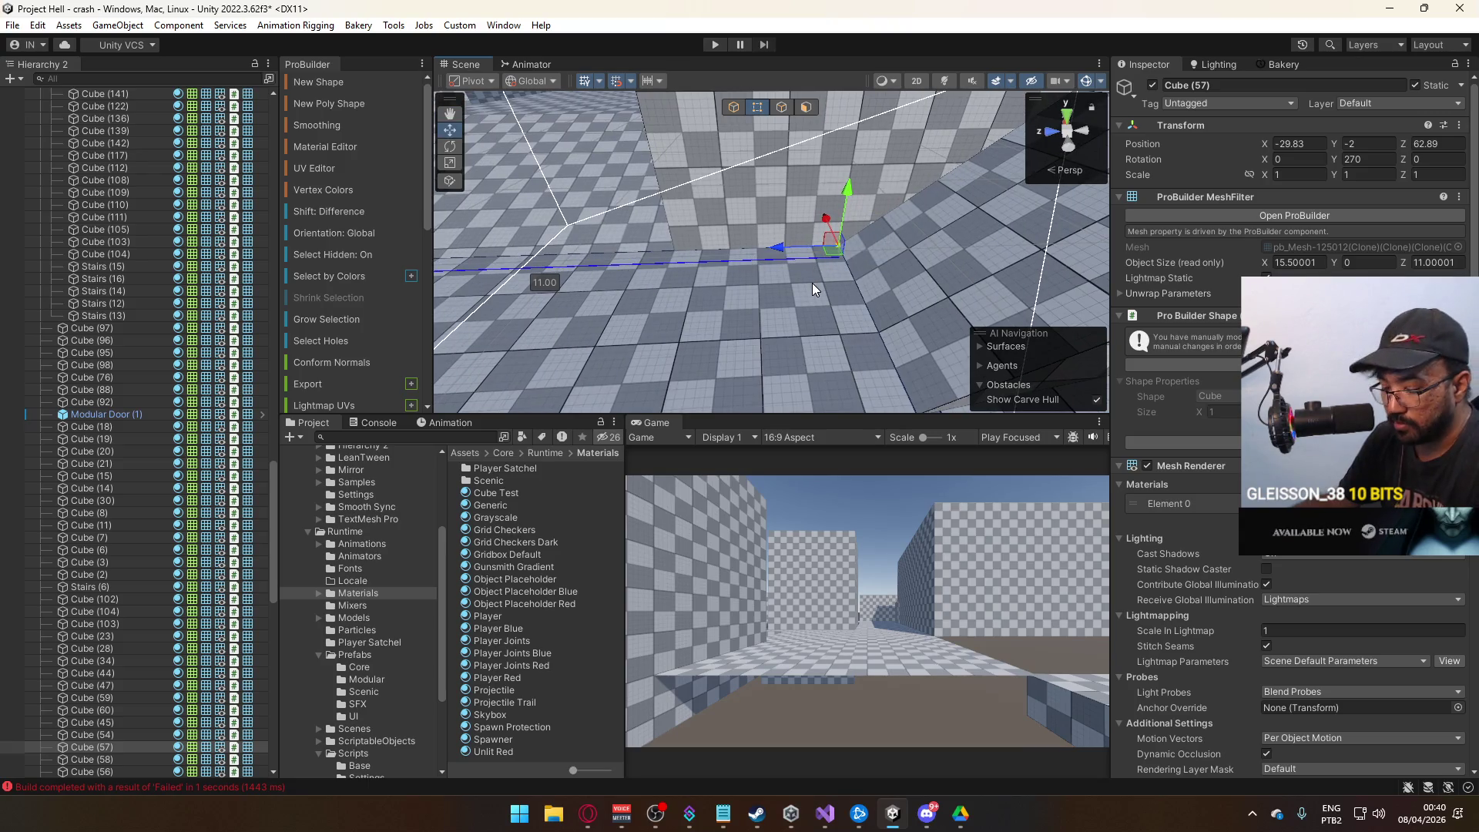
key(ctrl+j)
mouse_move(775, 191)
mouse_down()
mouse_move(750, 199)
mouse_move(802, 207)
mouse_move(820, 228)
mouse_move(852, 215)
mouse_move(820, 228)
mouse_up()
click(844, 211)
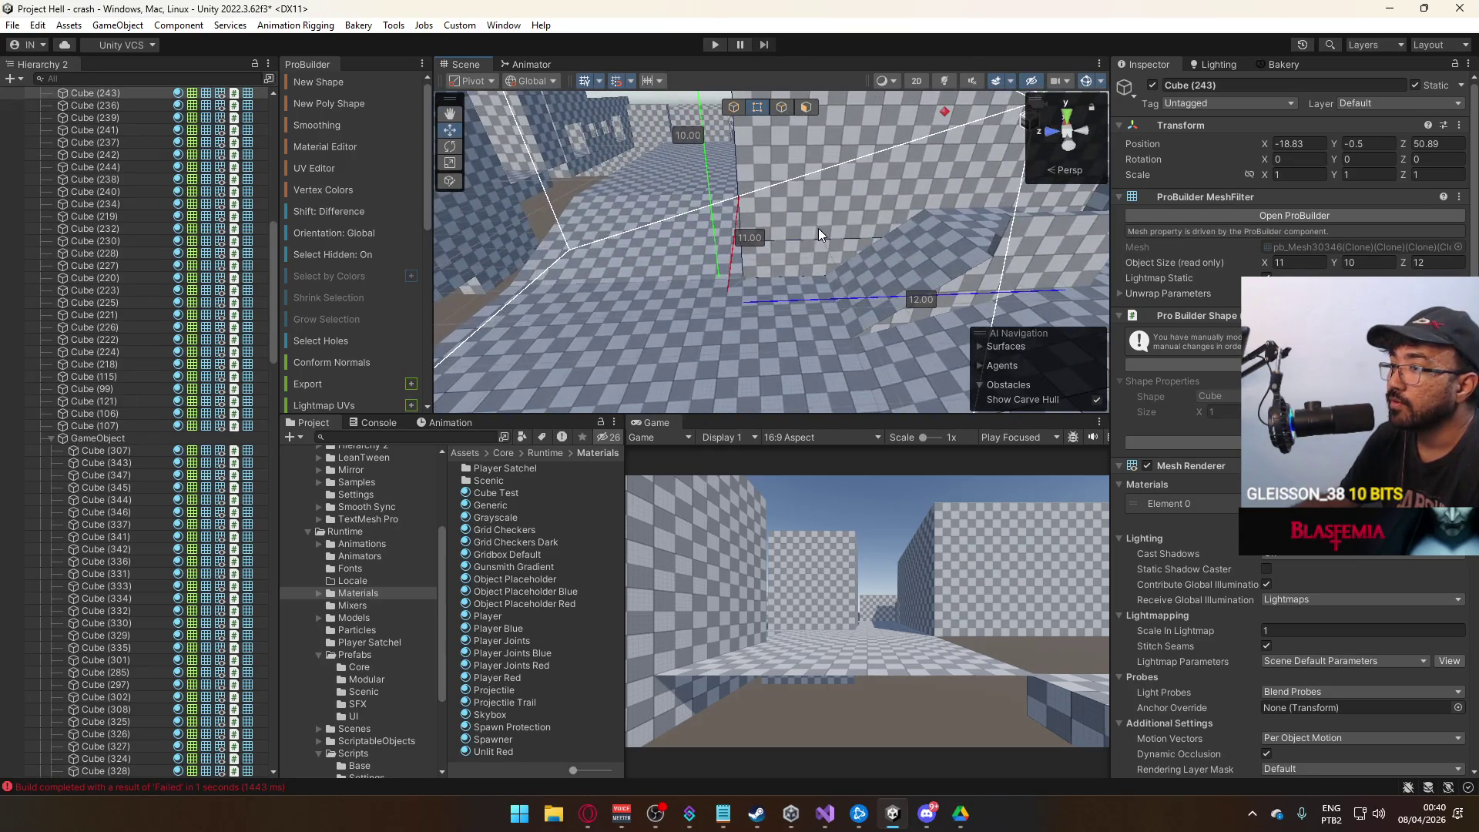
key(f)
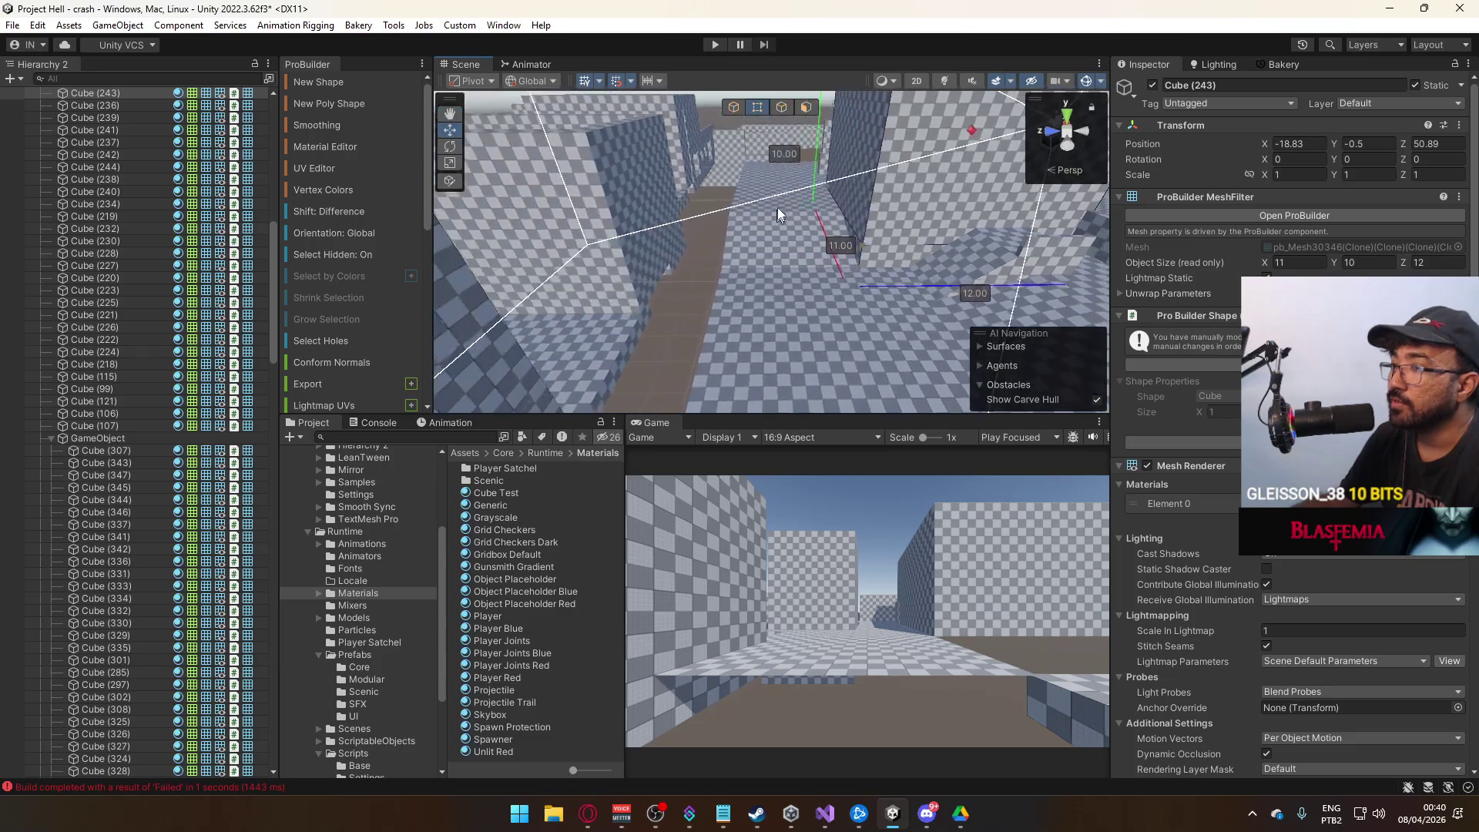
click(692, 276)
mouse_move(692, 276)
mouse_down()
mouse_move(1031, 252)
mouse_move(789, 237)
mouse_move(843, 253)
mouse_up()
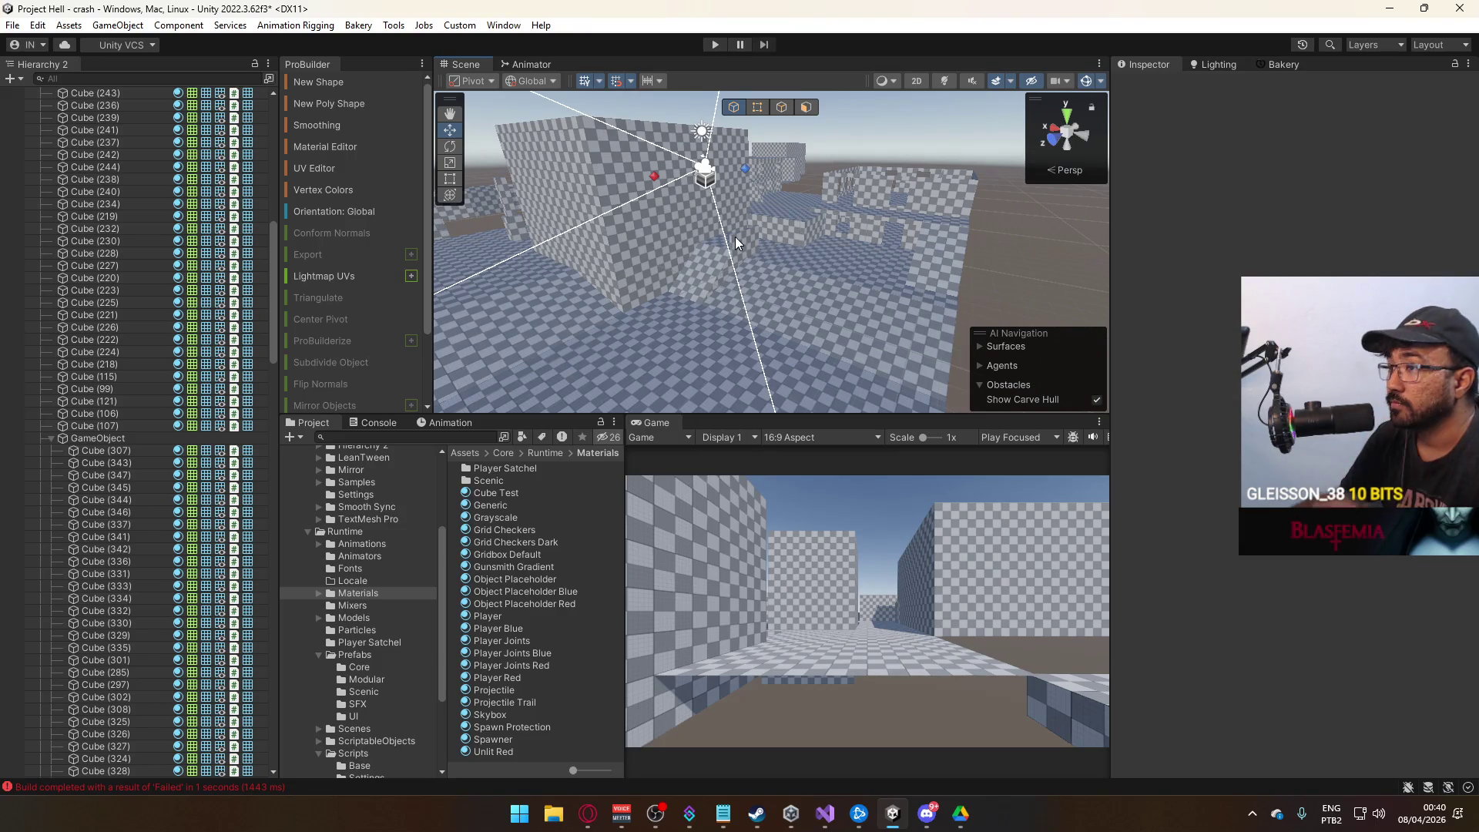
Stretch thin wall Cube (268) to 6 units long and about 2.9 units tall.
click(735, 237)
drag(735, 237, 765, 158)
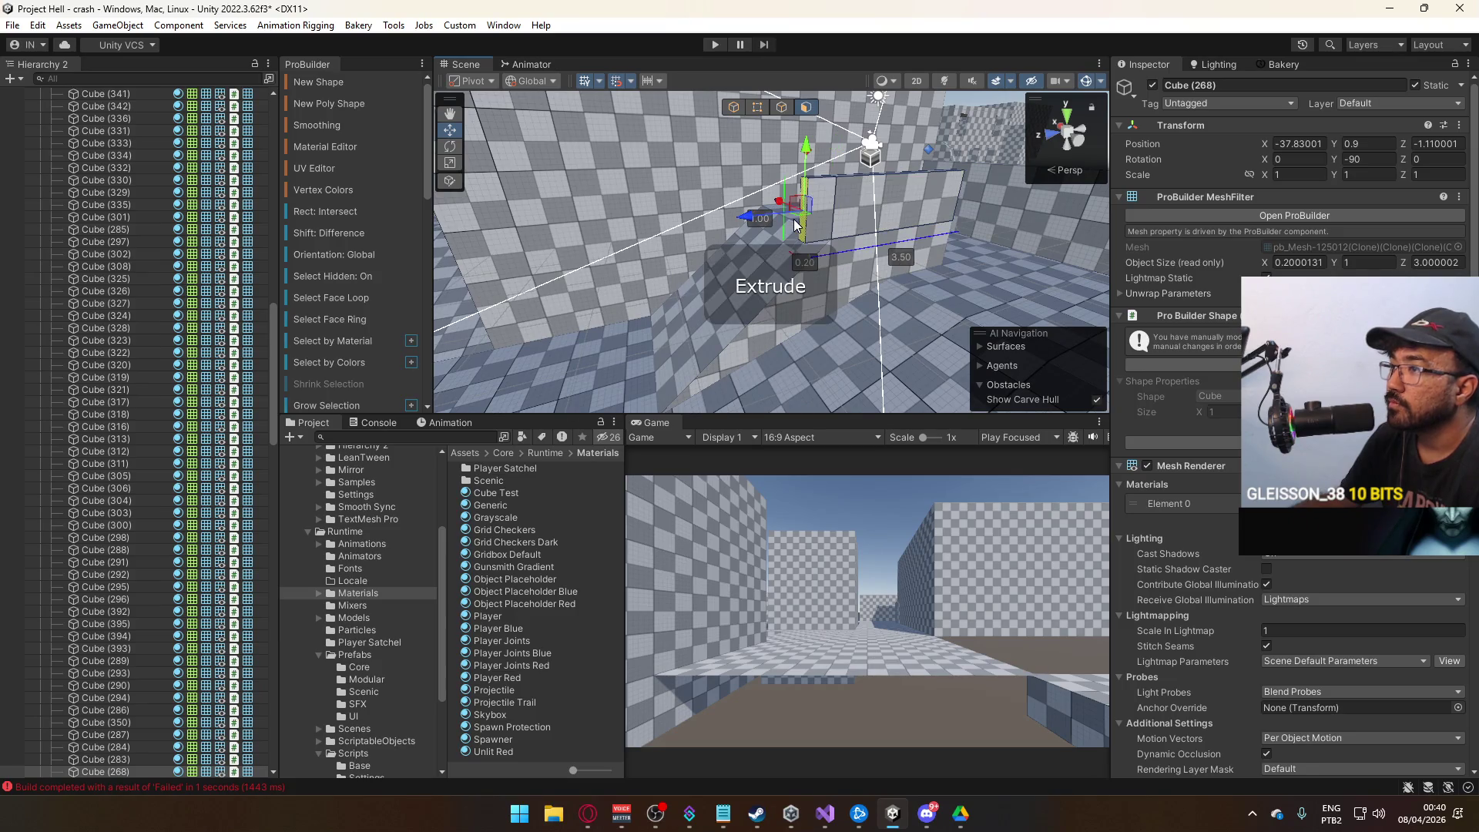
drag(600, 267, 770, 231)
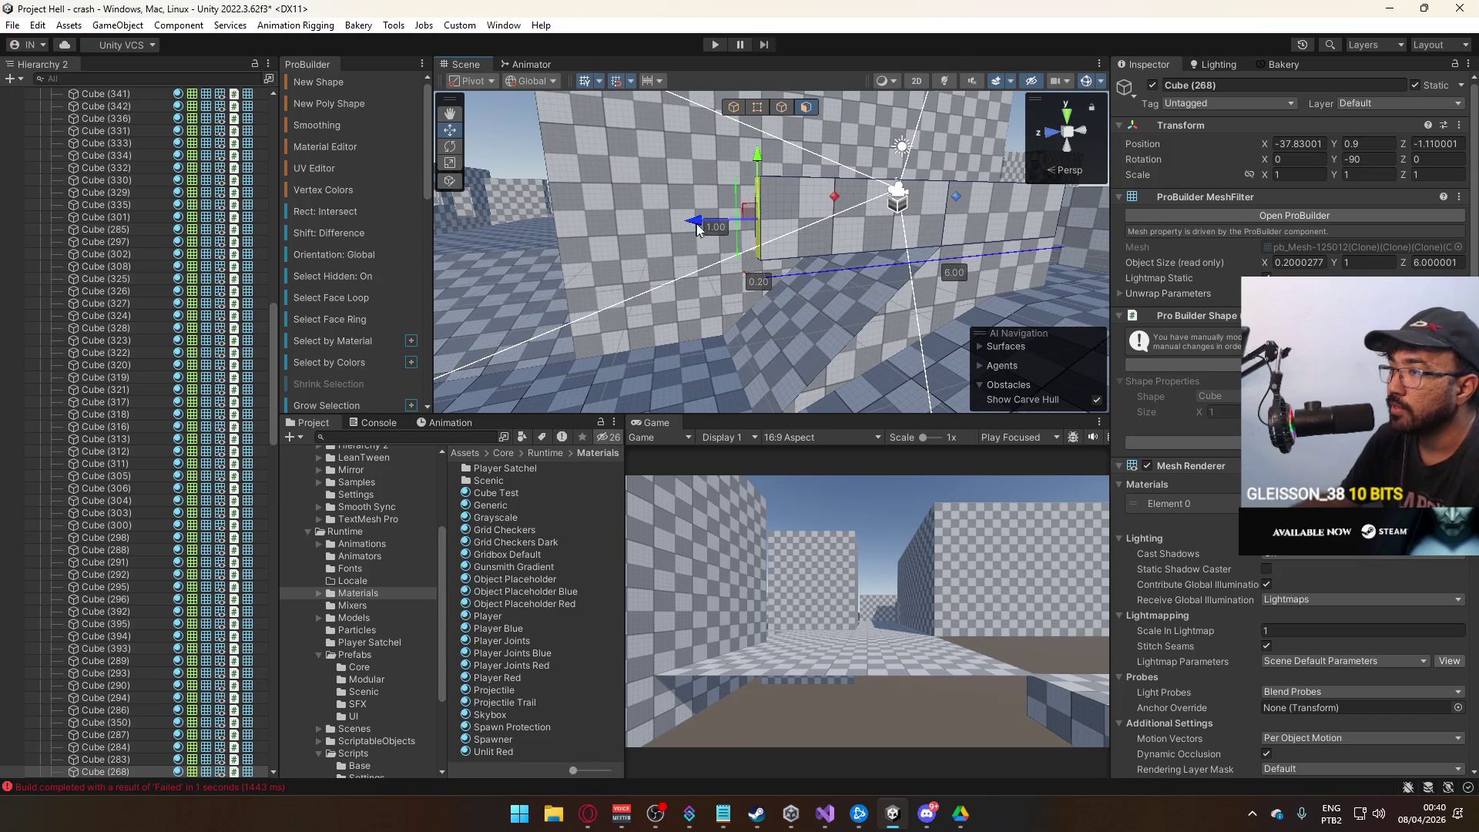
mouse_move(760, 152)
mouse_down()
mouse_move(719, 303)
mouse_move(728, 331)
mouse_move(775, 136)
mouse_move(736, 150)
mouse_move(740, 273)
mouse_move(766, 314)
mouse_move(505, 342)
mouse_move(877, 304)
mouse_move(872, 202)
mouse_move(495, 346)
mouse_move(605, 308)
mouse_up()
mouse_move(957, 282)
mouse_down()
mouse_move(693, 344)
mouse_move(861, 276)
mouse_up()
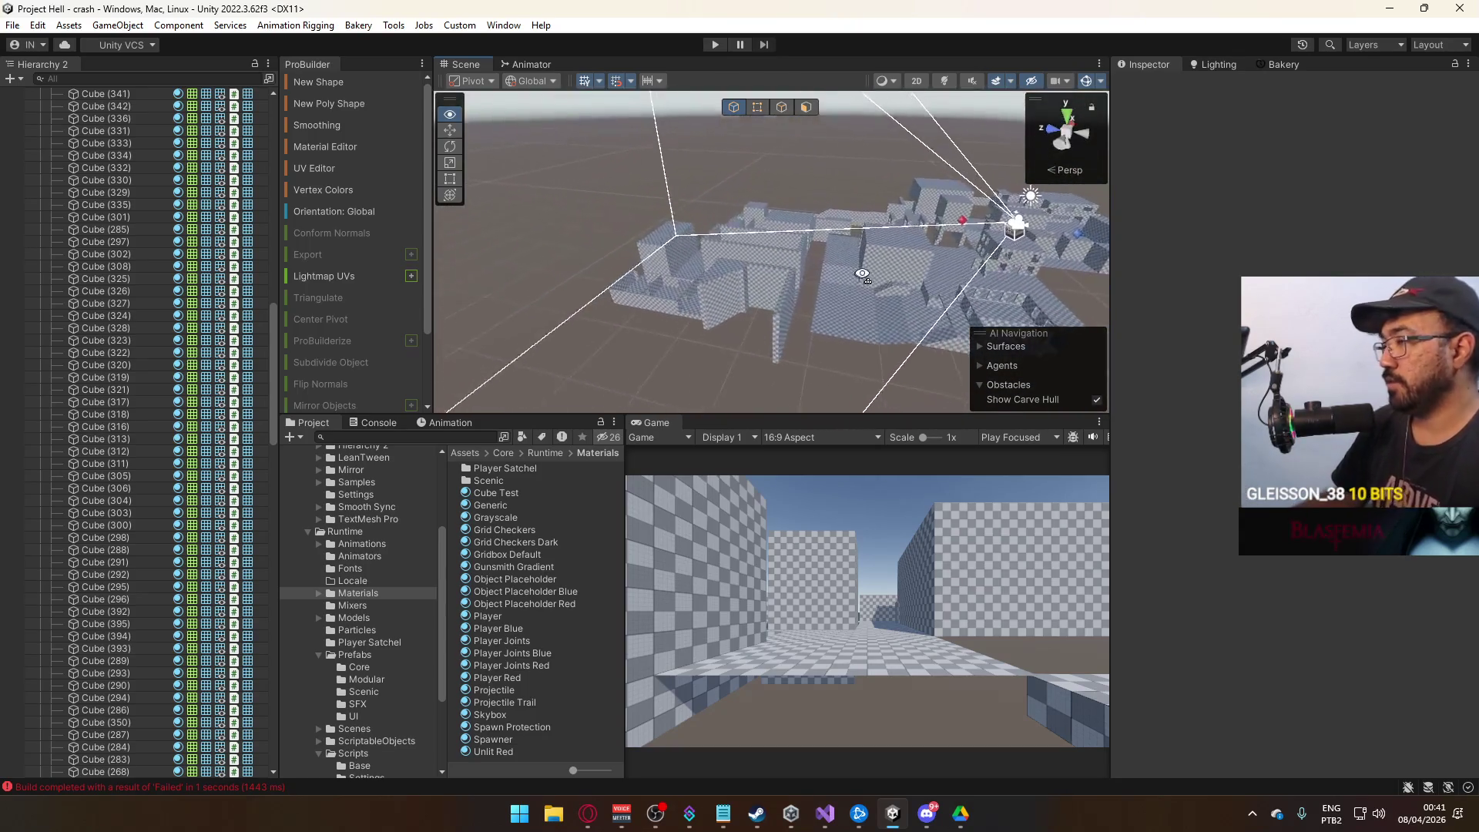
scroll(751, 351, up, 5)
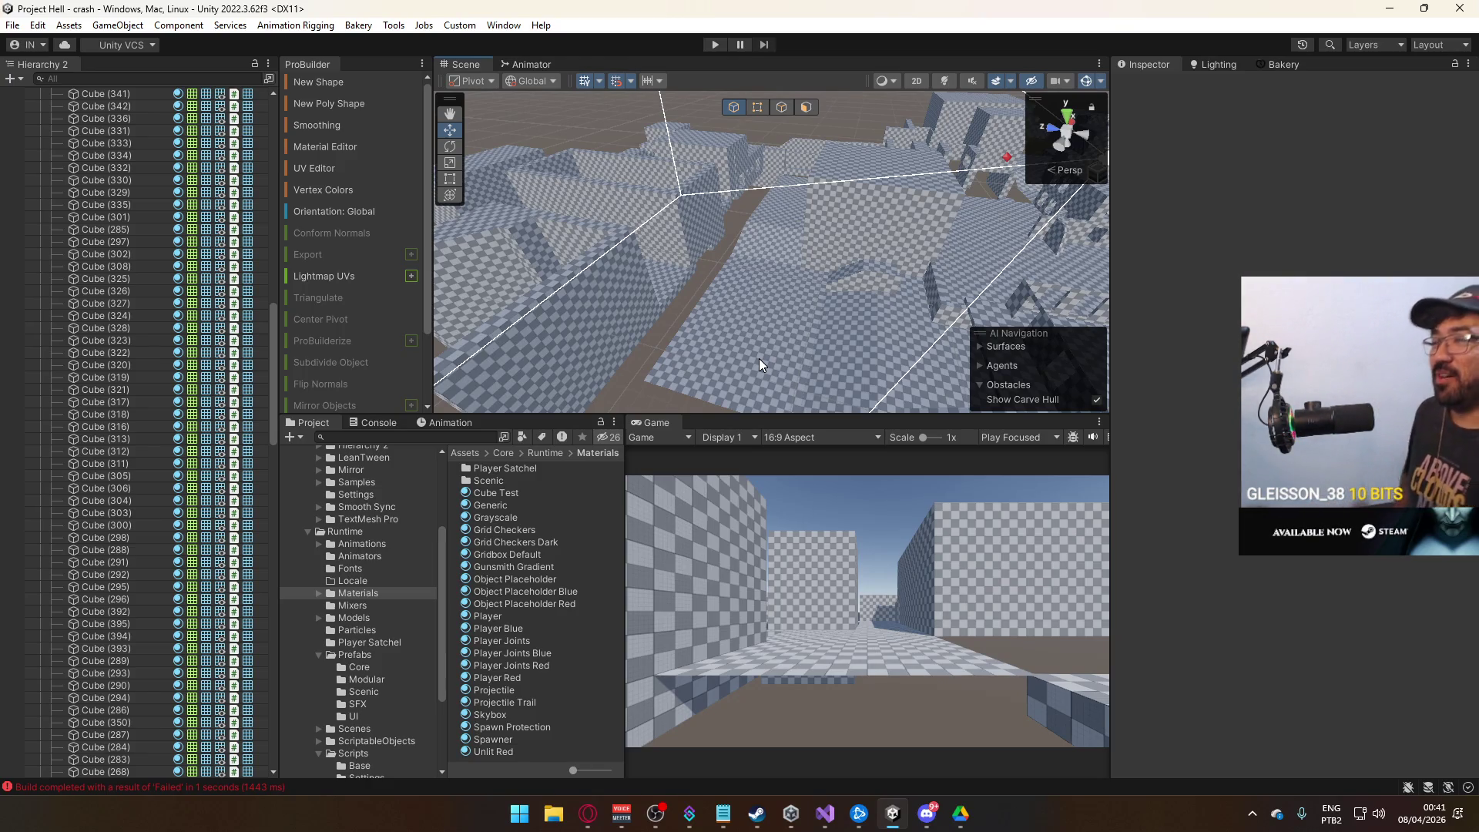
mouse_move(909, 306)
mouse_down()
mouse_move(1056, 264)
mouse_move(1316, 260)
mouse_move(898, 168)
mouse_move(988, 162)
mouse_up()
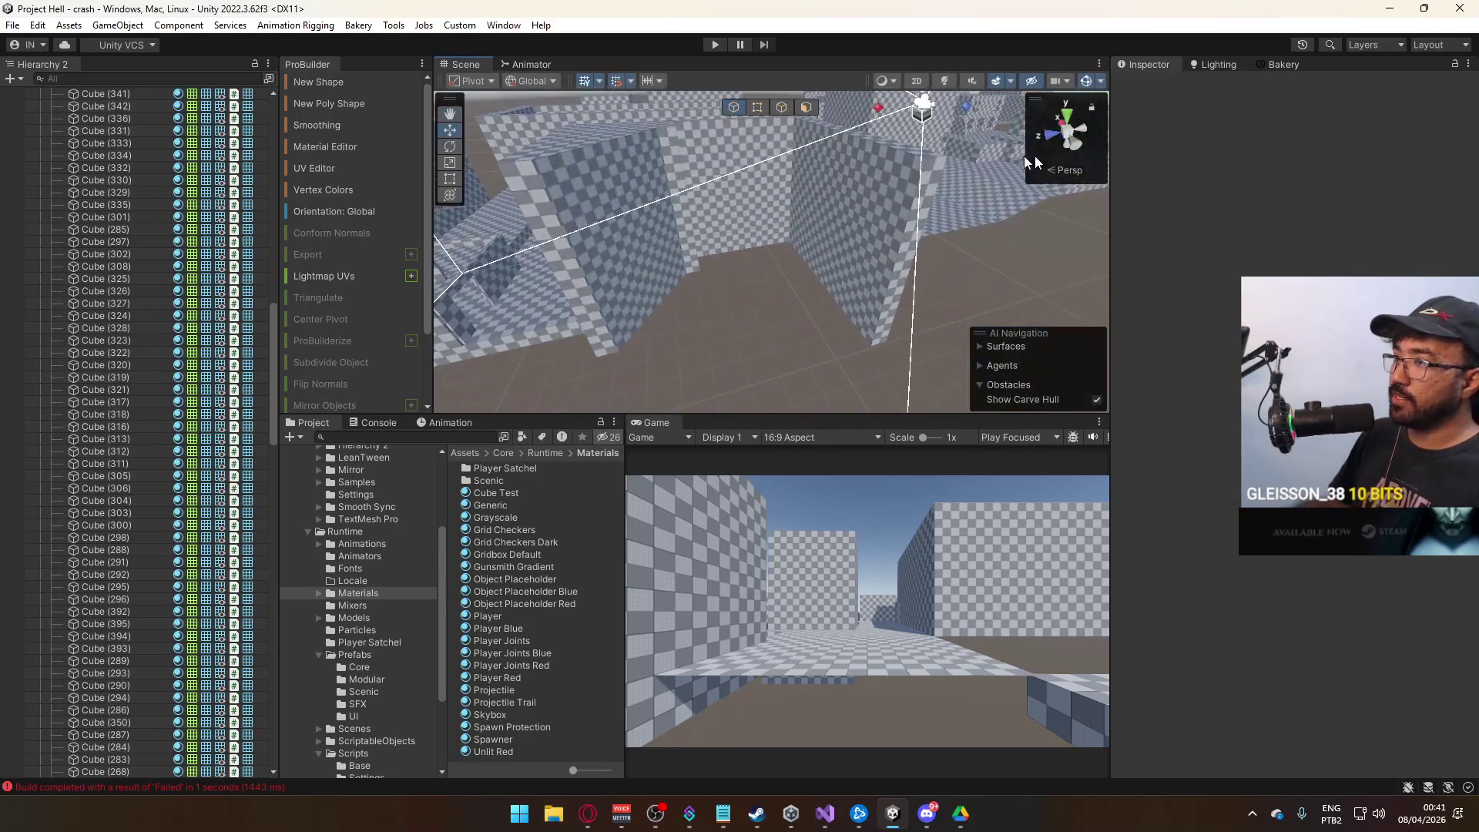
mouse_move(878, 217)
mouse_down()
mouse_move(568, 281)
mouse_move(896, 282)
mouse_move(705, 242)
mouse_move(763, 168)
mouse_move(1015, 204)
mouse_move(846, 228)
mouse_move(718, 214)
mouse_up()
click(786, 232)
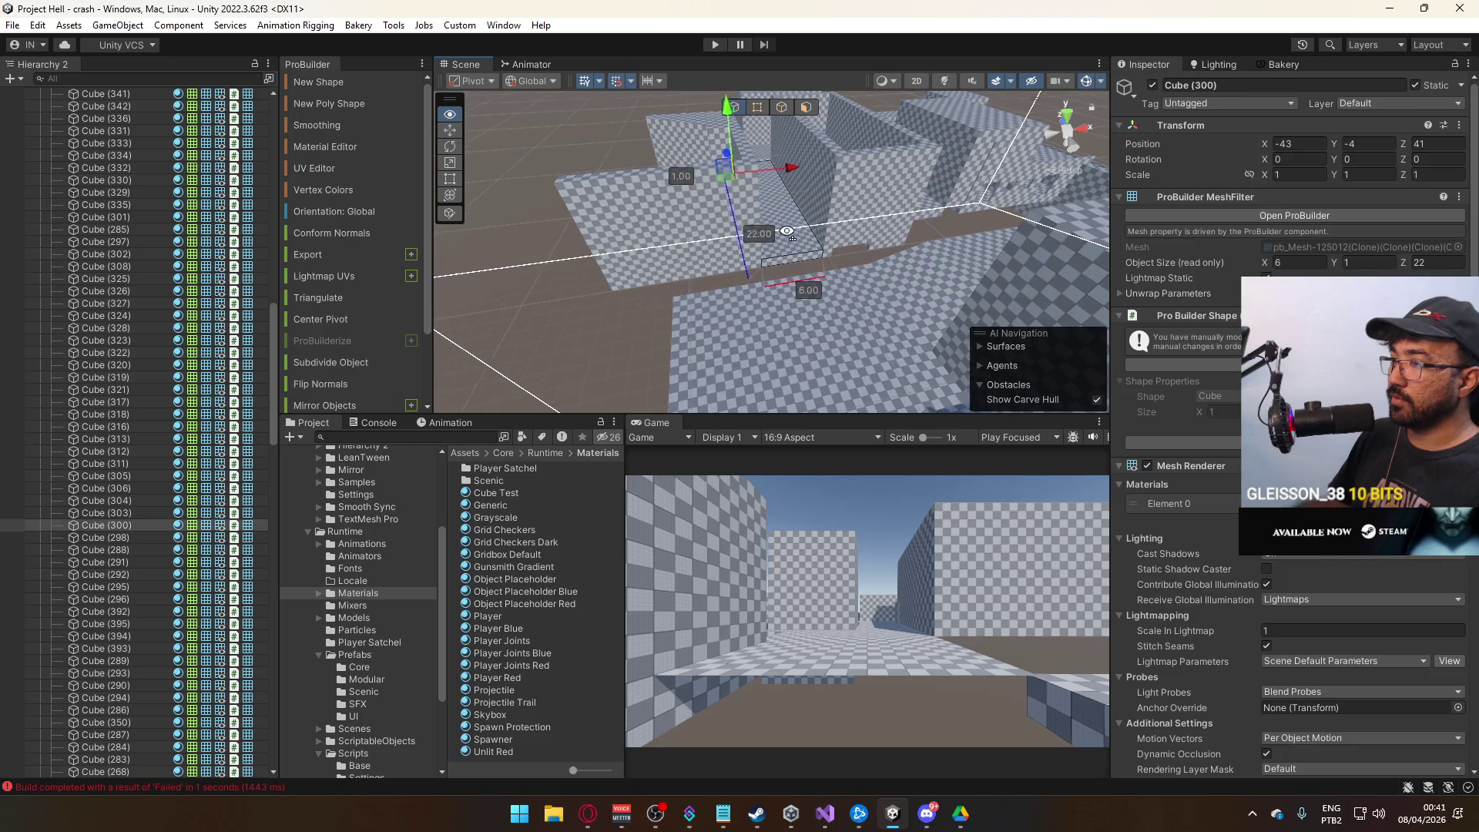
key(f)
mouse_move(732, 219)
mouse_down()
mouse_move(783, 245)
mouse_move(710, 298)
mouse_move(809, 265)
mouse_move(790, 271)
mouse_move(853, 340)
mouse_move(805, 309)
mouse_move(828, 270)
mouse_up()
click(853, 339)
drag(751, 160, 935, 251)
drag(827, 238, 621, 212)
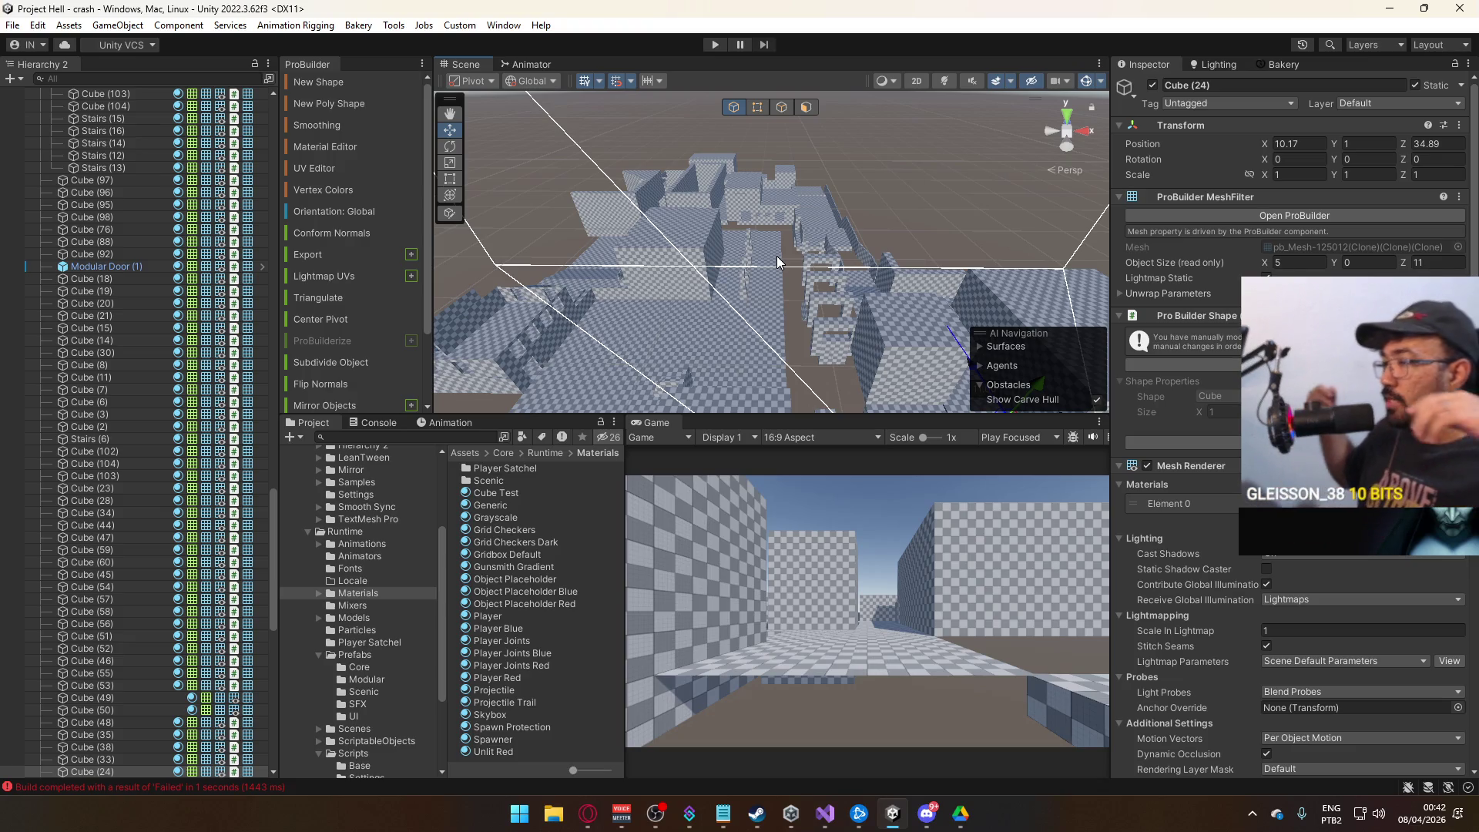
Duplicate Cube (24) as Cube (25) and place it in the corridor at X -31.83, Y -2, Z 70.89.
mouse_move(777, 256)
alt+mouse_down()
mouse_move(629, 252)
mouse_move(852, 188)
alt+mouse_up()
mouse_move(889, 214)
mouse_down()
mouse_move(1029, 216)
mouse_move(1054, 180)
mouse_move(826, 307)
mouse_move(766, 256)
mouse_up()
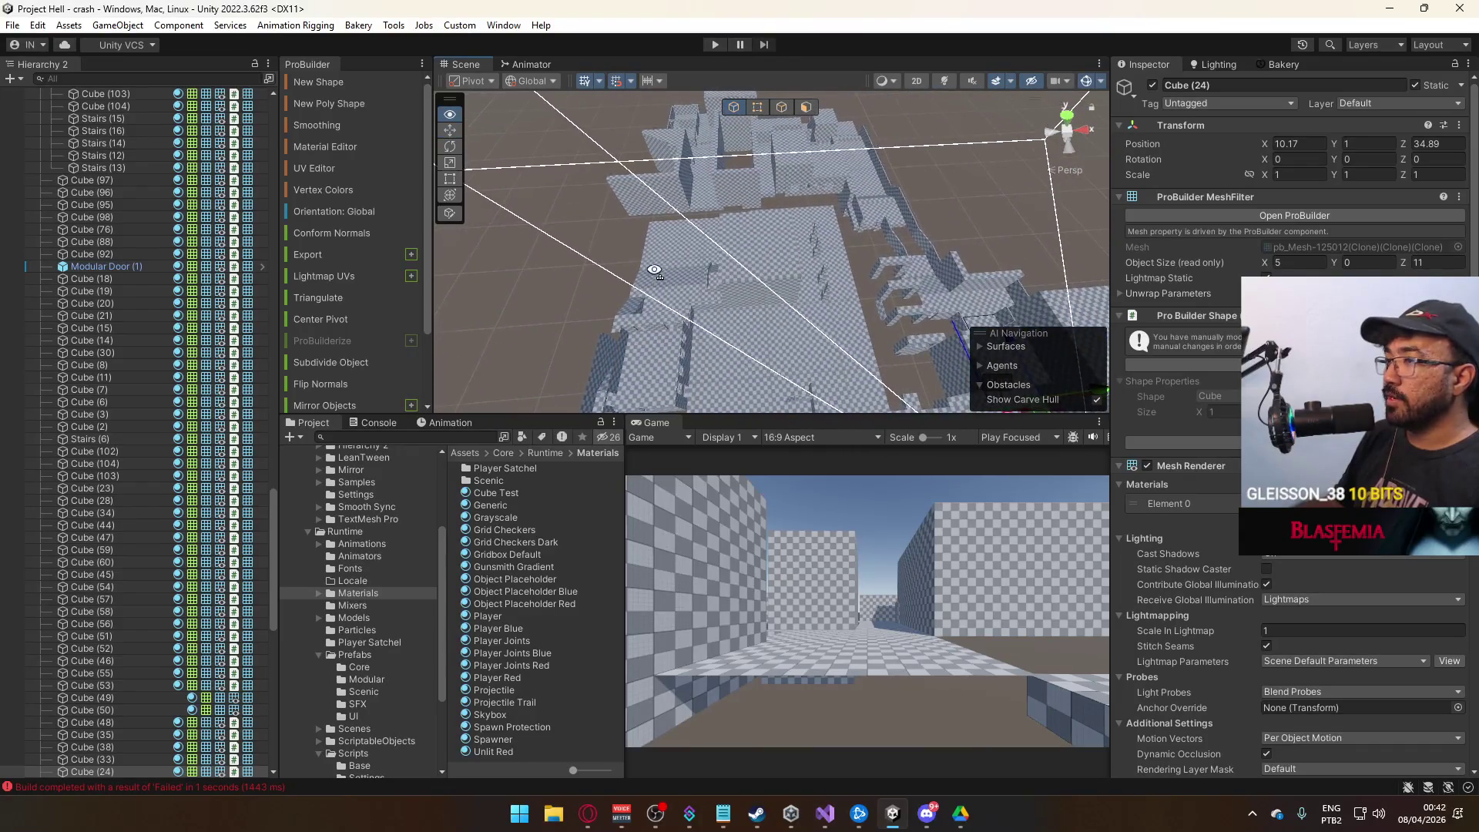
scroll(644, 289, down, 3)
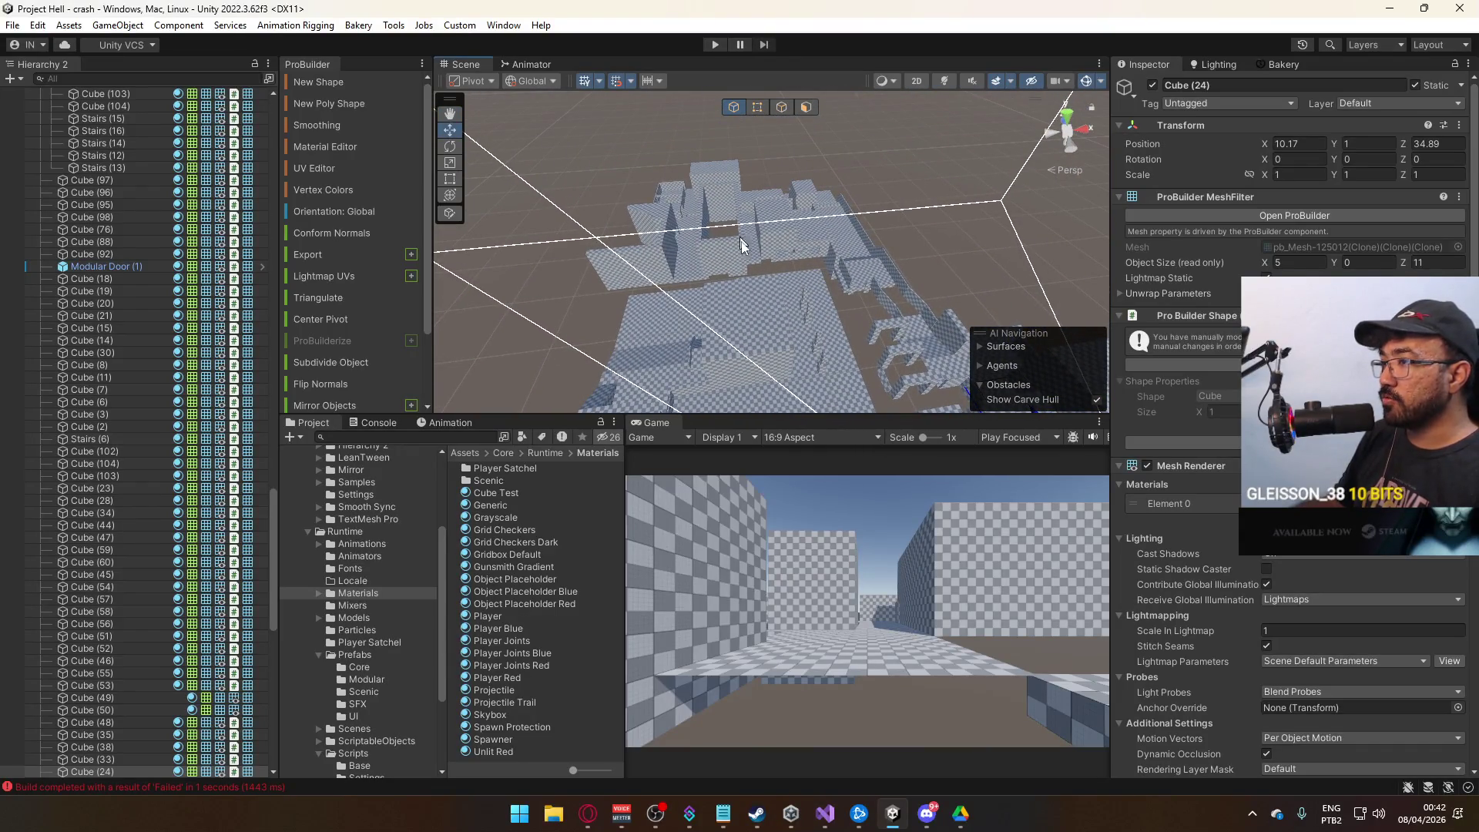
scroll(729, 222, up, 3)
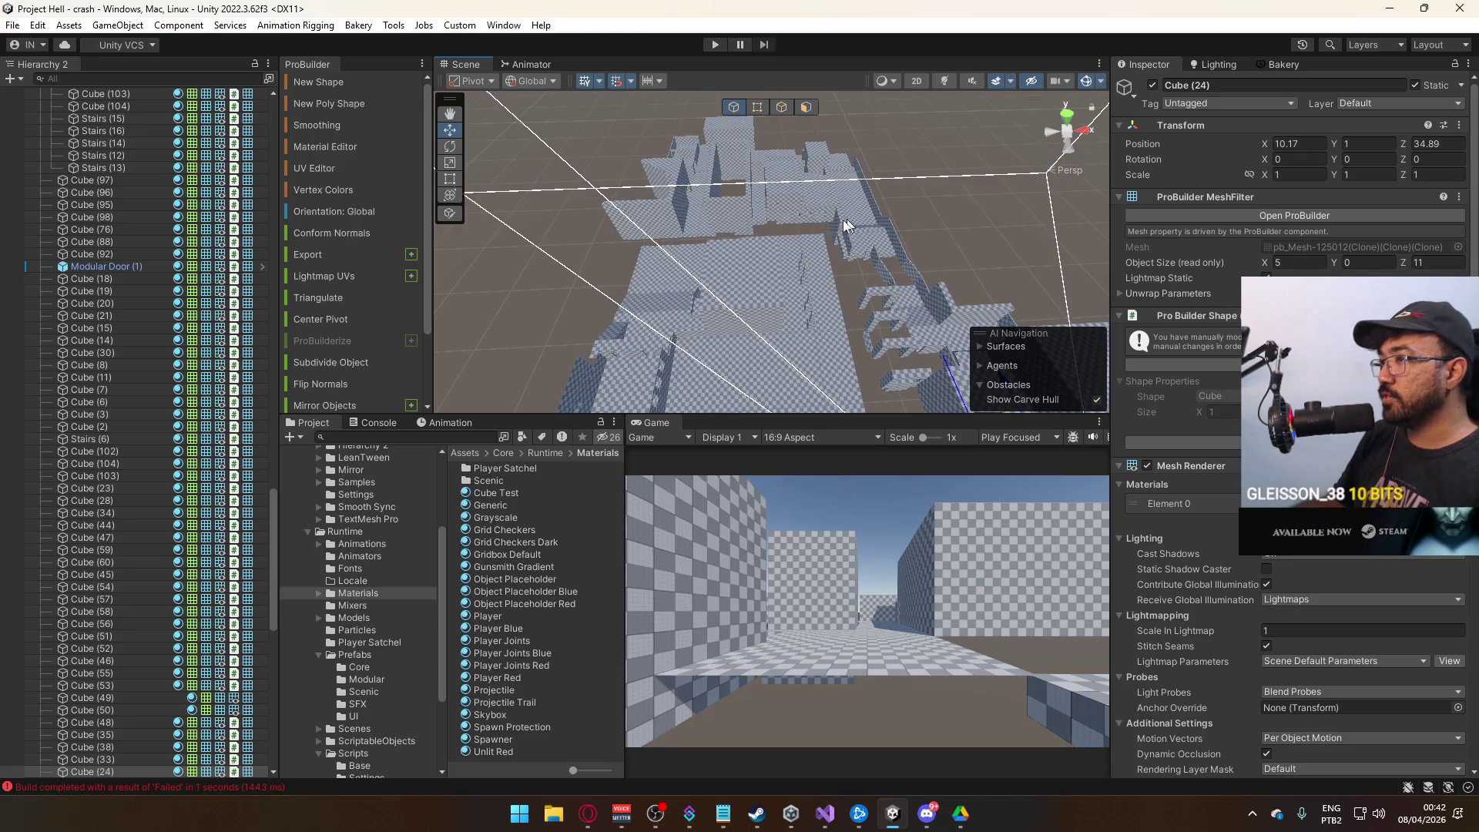
scroll(860, 242, up, 3)
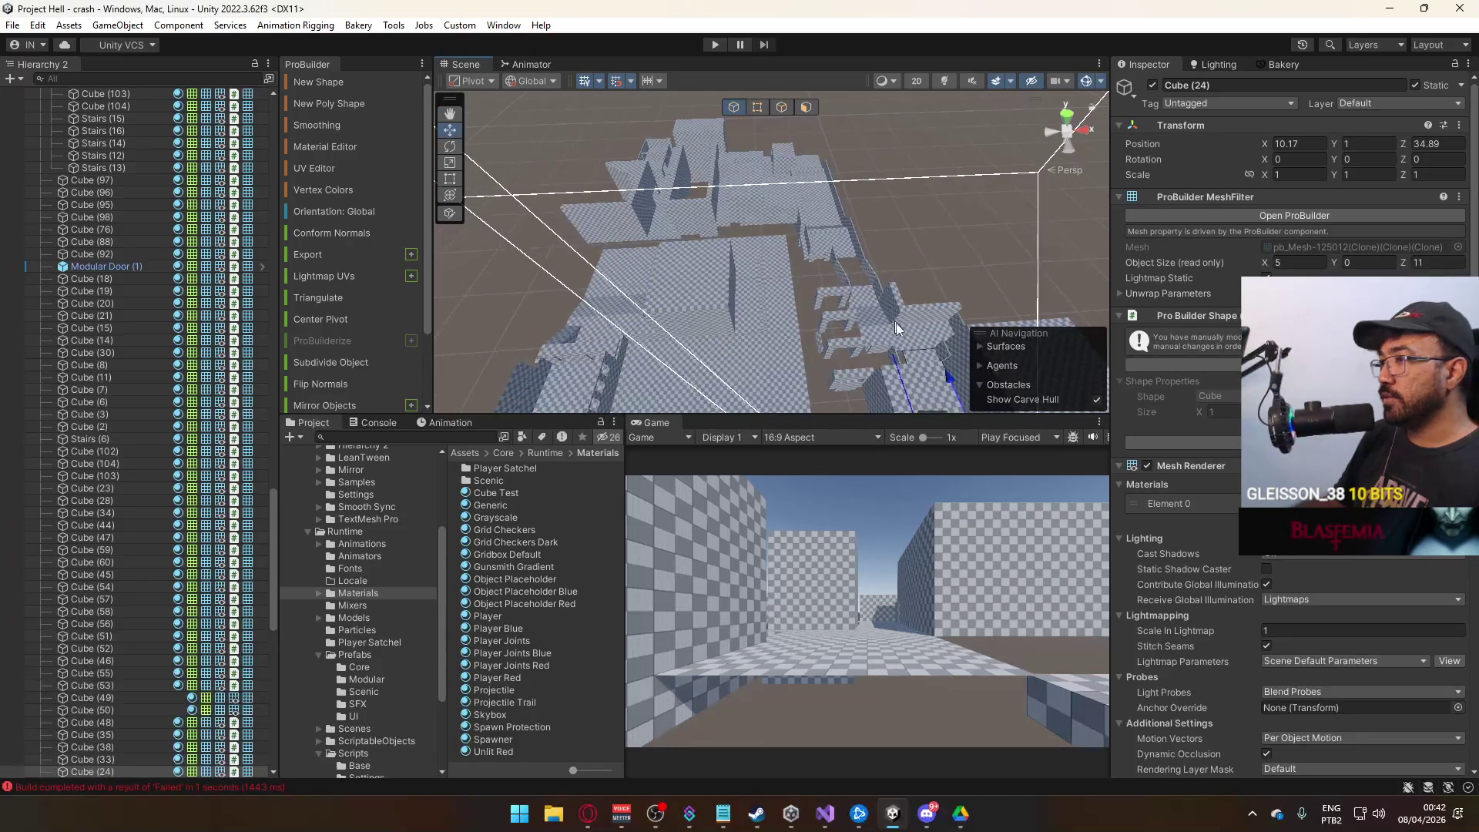
scroll(838, 235, up, 3)
mouse_move(844, 314)
mouse_down()
mouse_move(677, 317)
mouse_move(1046, 262)
mouse_move(817, 238)
mouse_move(1019, 224)
mouse_up()
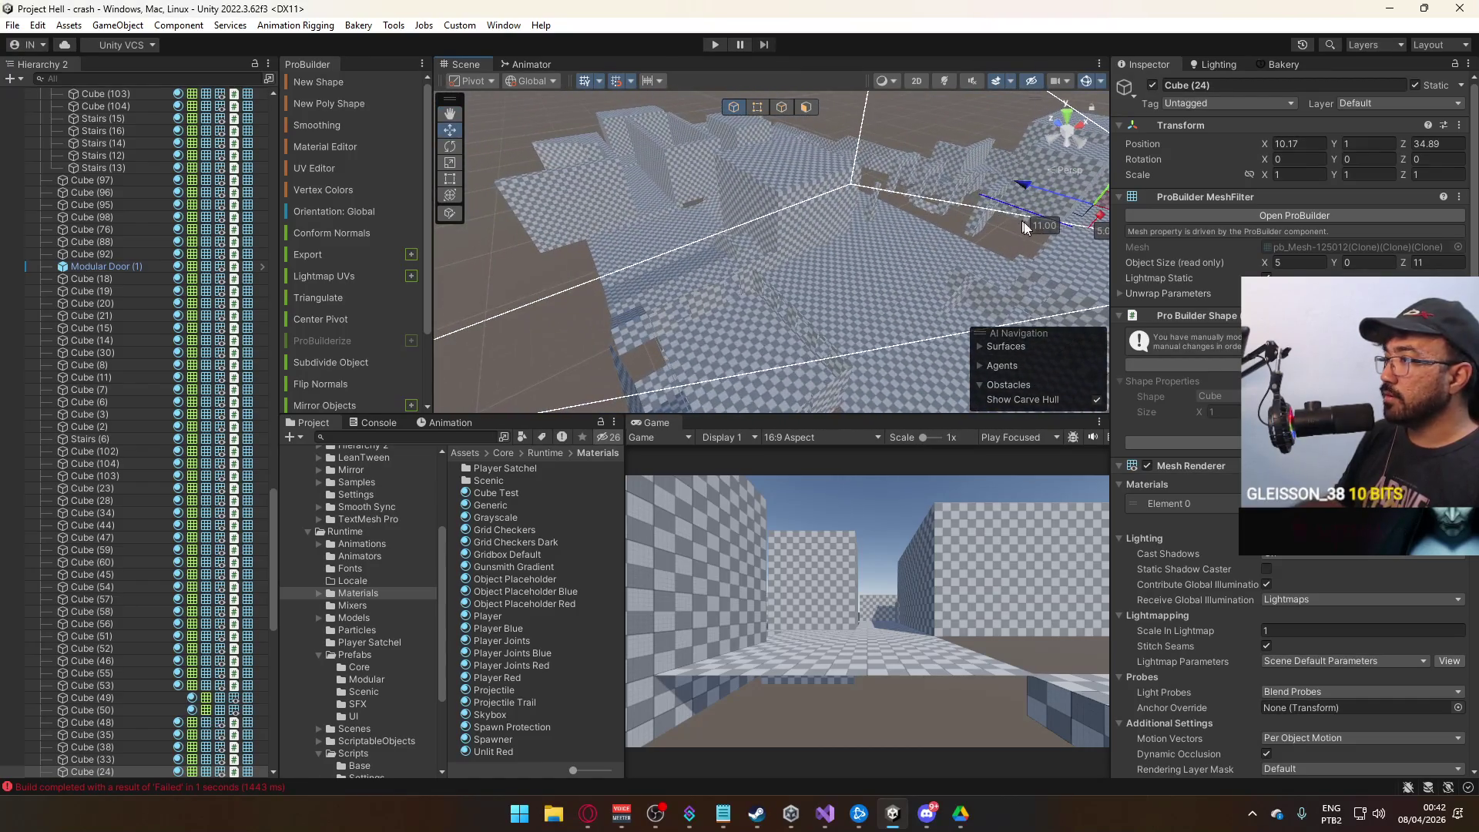
scroll(1006, 220, down, 6)
key(ctrl+d)
mouse_move(993, 215)
mouse_down()
mouse_move(884, 295)
mouse_move(705, 267)
mouse_move(842, 86)
mouse_move(871, 142)
mouse_move(977, 164)
mouse_move(887, 212)
mouse_move(544, 228)
mouse_move(739, 208)
mouse_up()
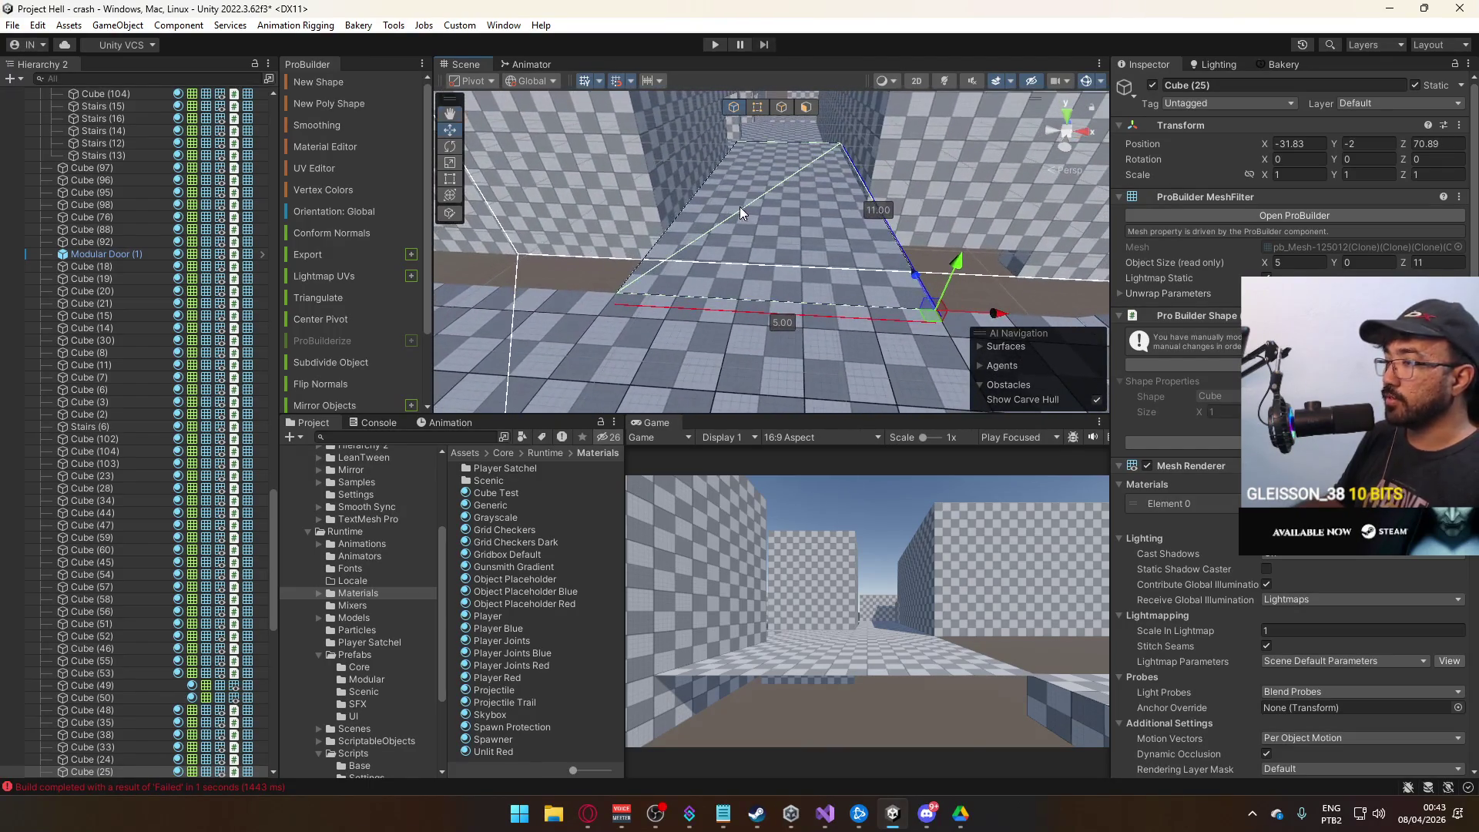
Deselect the new slab and orbit the view to review the level.
mouse_move(810, 262)
mouse_down()
mouse_move(847, 253)
mouse_move(843, 229)
mouse_move(855, 271)
mouse_move(763, 307)
mouse_move(779, 324)
mouse_move(897, 302)
mouse_move(832, 291)
mouse_move(1110, 362)
mouse_move(1224, 362)
mouse_up()
click(843, 228)
scroll(733, 228, down, 5)
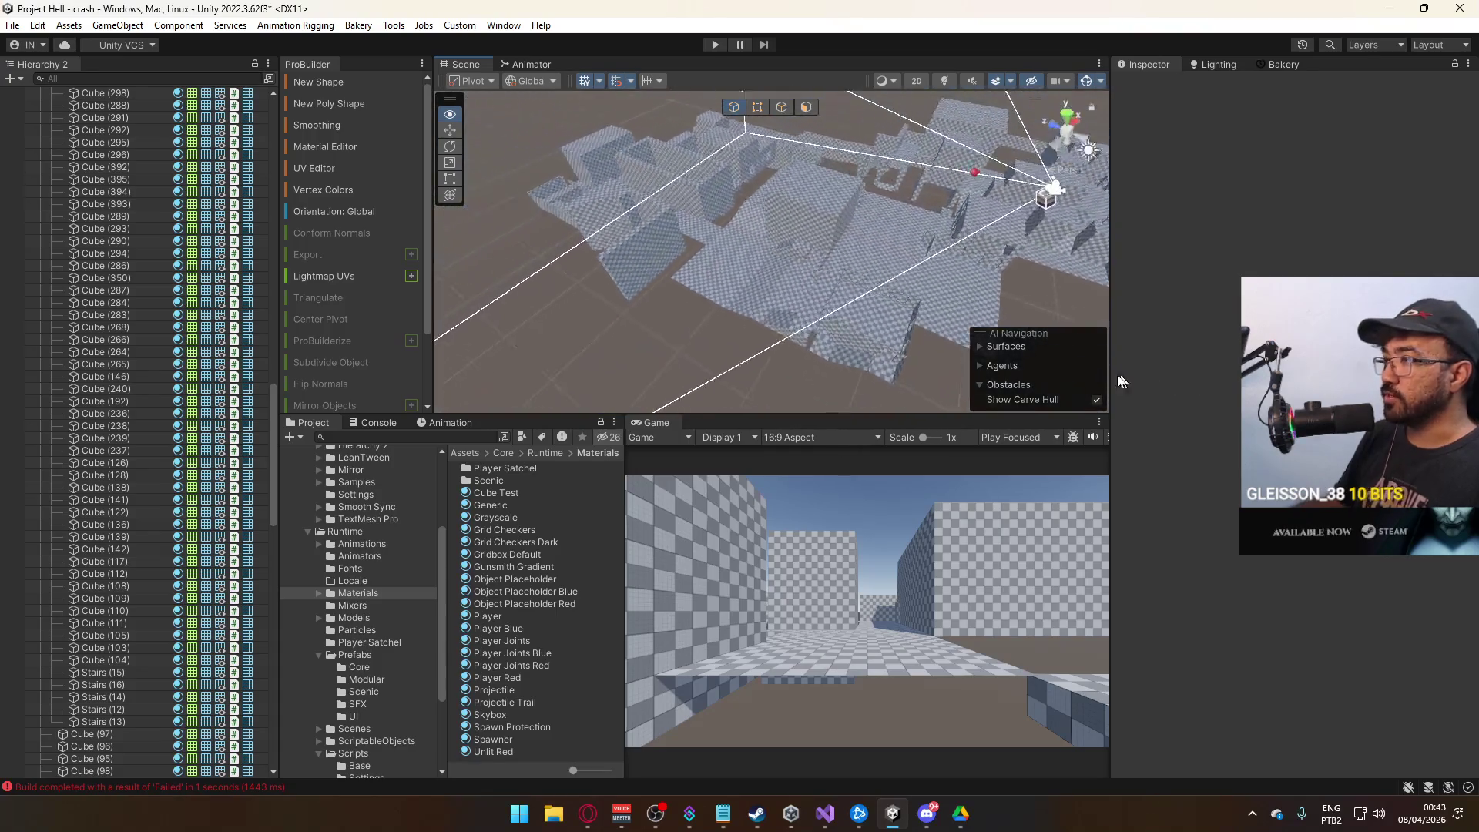
mouse_move(821, 205)
mouse_down()
mouse_move(769, 191)
mouse_move(719, 251)
mouse_move(1047, 281)
mouse_move(951, 247)
mouse_move(994, 270)
mouse_up()
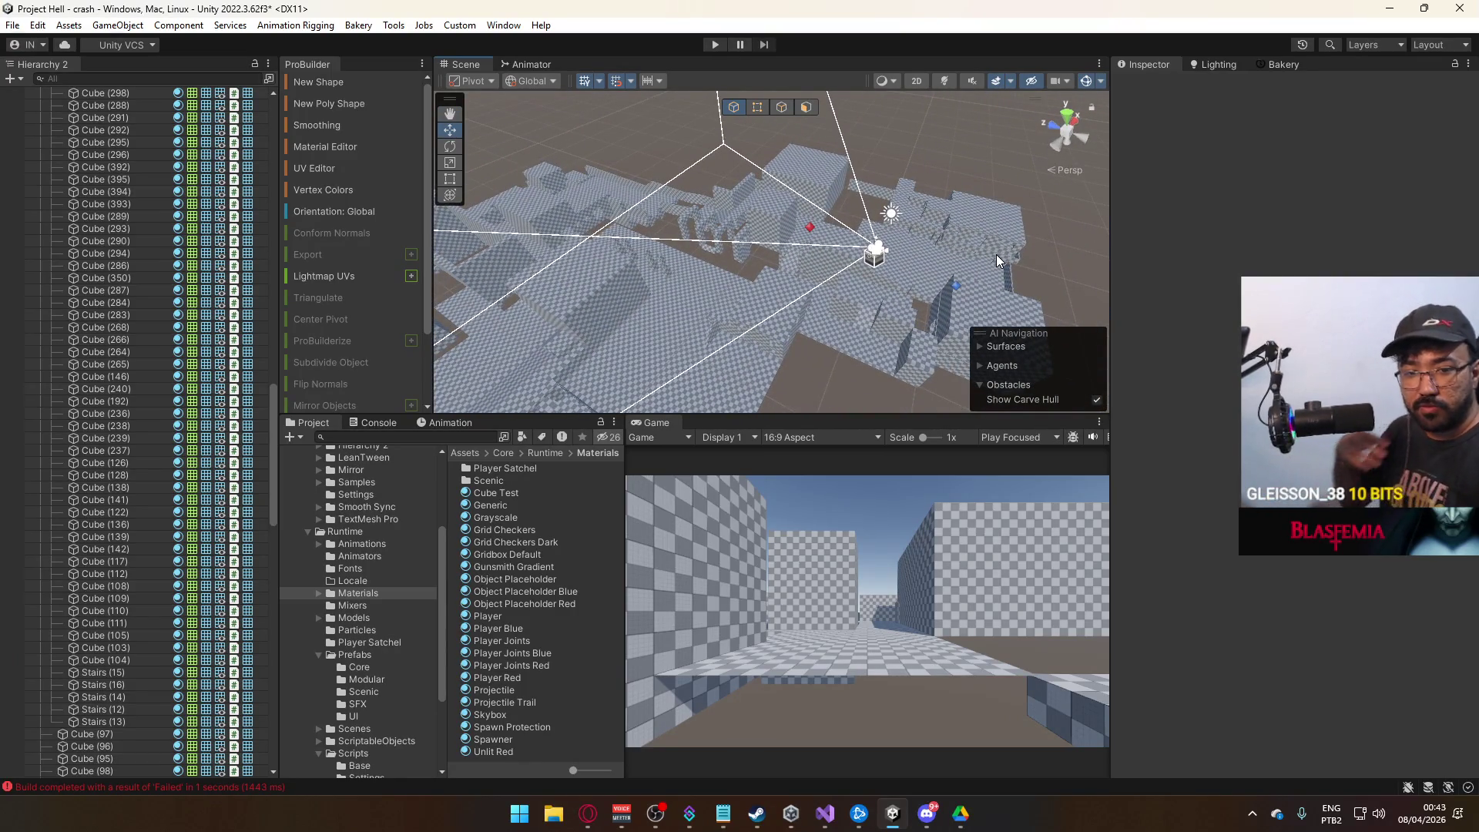
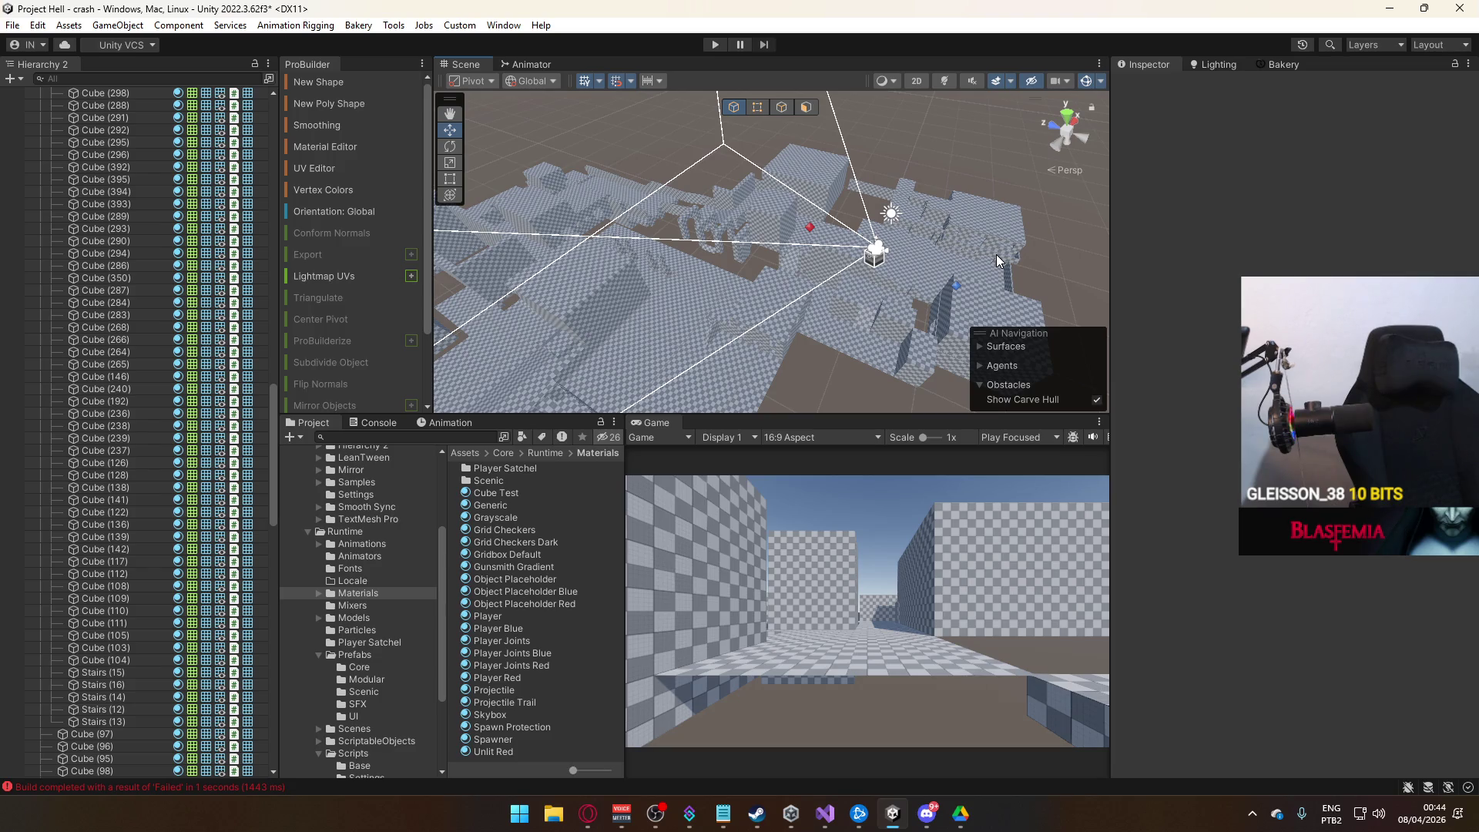
Select the house's doors and windows and frame the whole house in view.
double_click(996, 255)
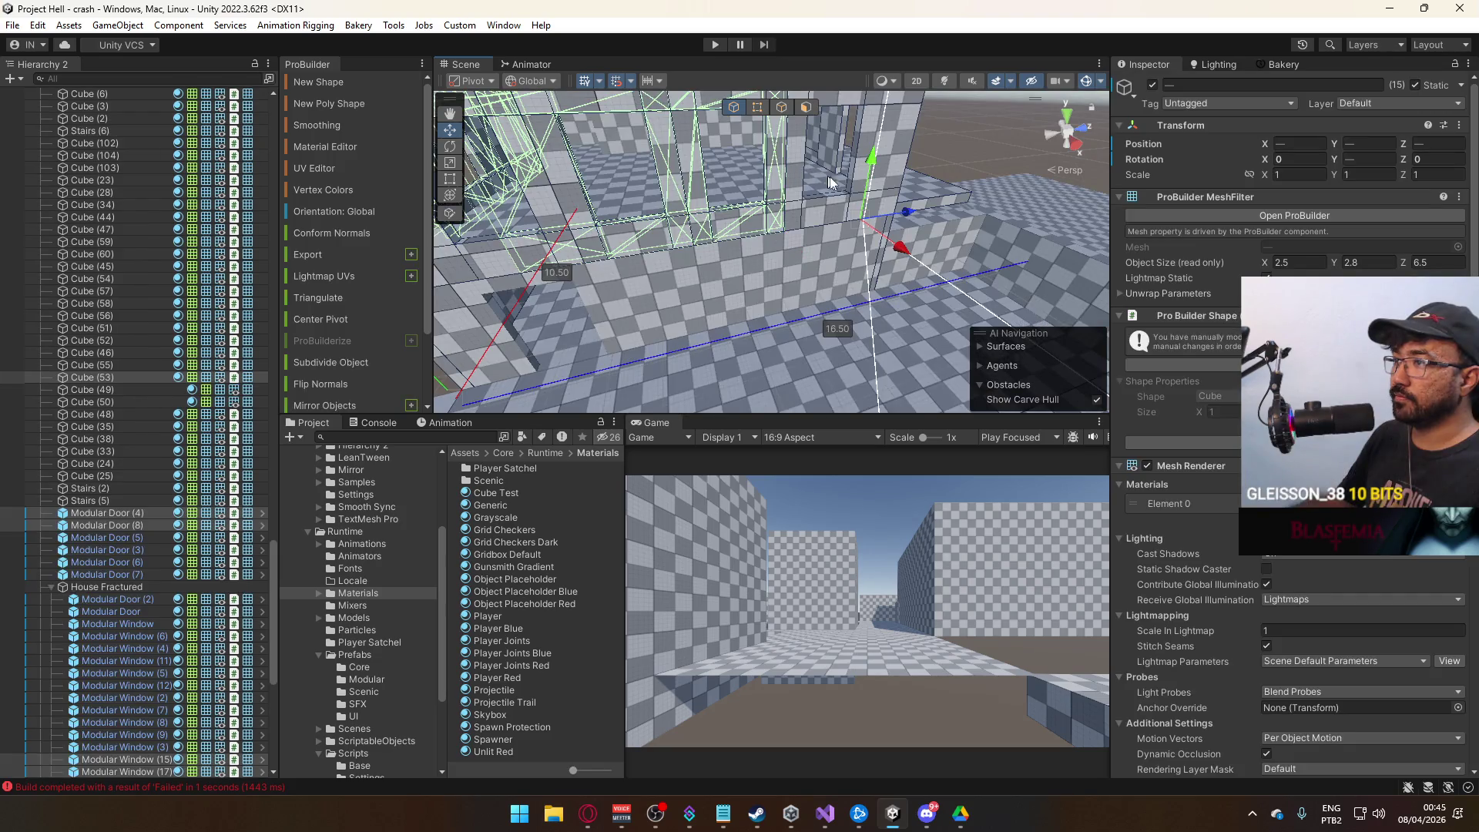
mouse_move(873, 181)
mouse_down()
mouse_move(854, 281)
mouse_move(732, 235)
mouse_move(814, 276)
mouse_move(846, 201)
mouse_move(925, 208)
mouse_move(796, 250)
mouse_move(824, 242)
mouse_move(765, 223)
mouse_up()
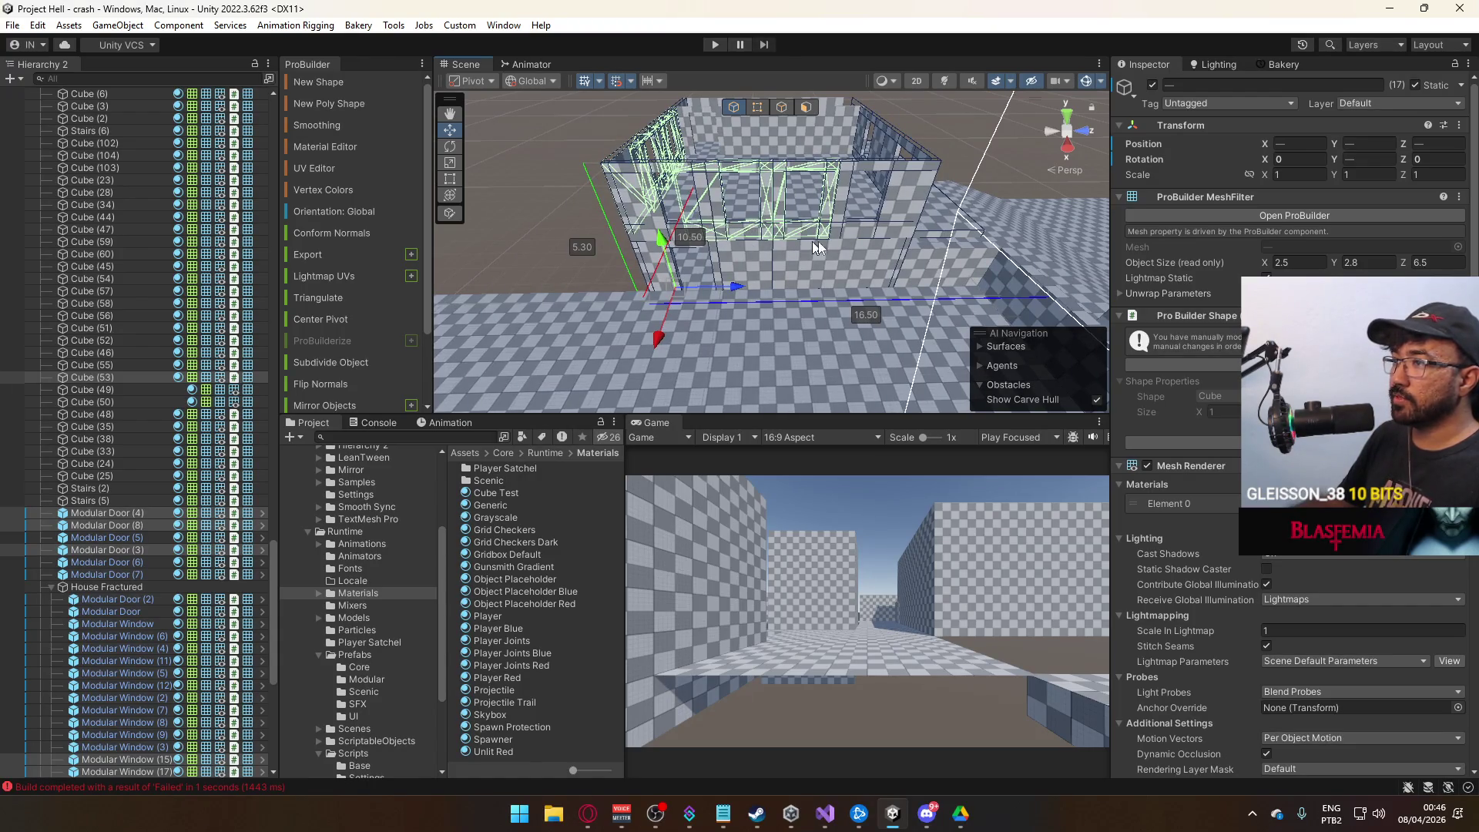
mouse_move(802, 246)
mouse_down()
mouse_move(807, 276)
mouse_move(654, 300)
mouse_move(871, 253)
mouse_move(699, 296)
mouse_move(775, 331)
mouse_move(788, 317)
mouse_move(1085, 295)
mouse_move(701, 307)
mouse_move(830, 199)
mouse_move(938, 202)
mouse_move(827, 275)
mouse_move(785, 256)
mouse_move(868, 245)
mouse_up()
mouse_move(778, 247)
mouse_down()
mouse_move(766, 256)
mouse_move(859, 257)
mouse_move(666, 321)
mouse_move(744, 227)
mouse_move(750, 144)
mouse_up()
Add another wall piece, drop a stray piece, and check the selection by toggling it off and on.
shift+click(744, 227)
shift+click(750, 145)
key(f)
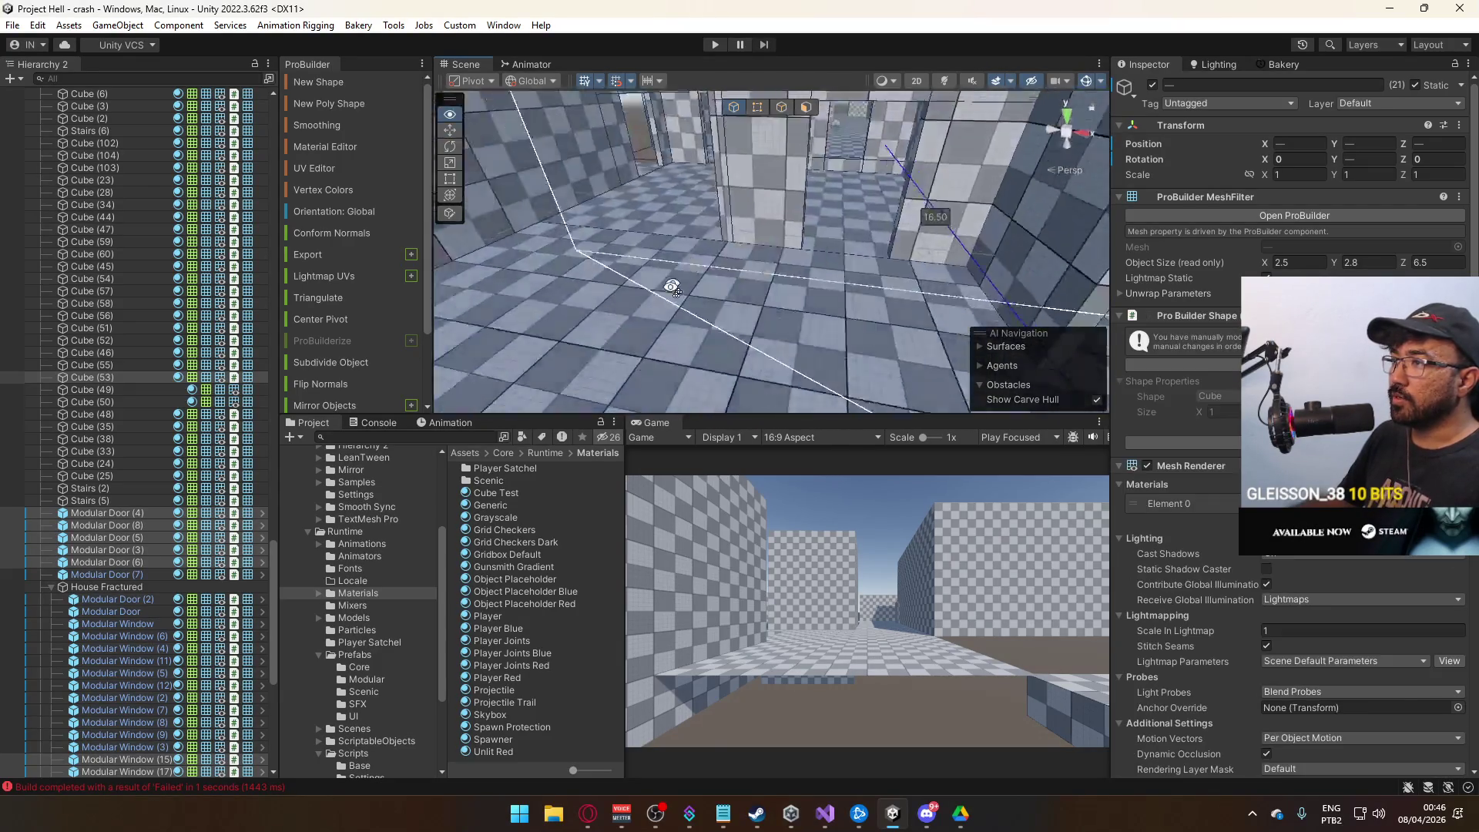
click(1152, 85)
click(1153, 85)
Add the floor-level wall pieces near the corner to the selection.
mouse_move(770, 208)
mouse_down()
mouse_move(789, 185)
mouse_move(705, 345)
mouse_move(667, 209)
mouse_up()
shift+click(704, 345)
shift+click(667, 209)
mouse_move(800, 140)
mouse_down()
mouse_move(740, 258)
mouse_move(809, 232)
mouse_up()
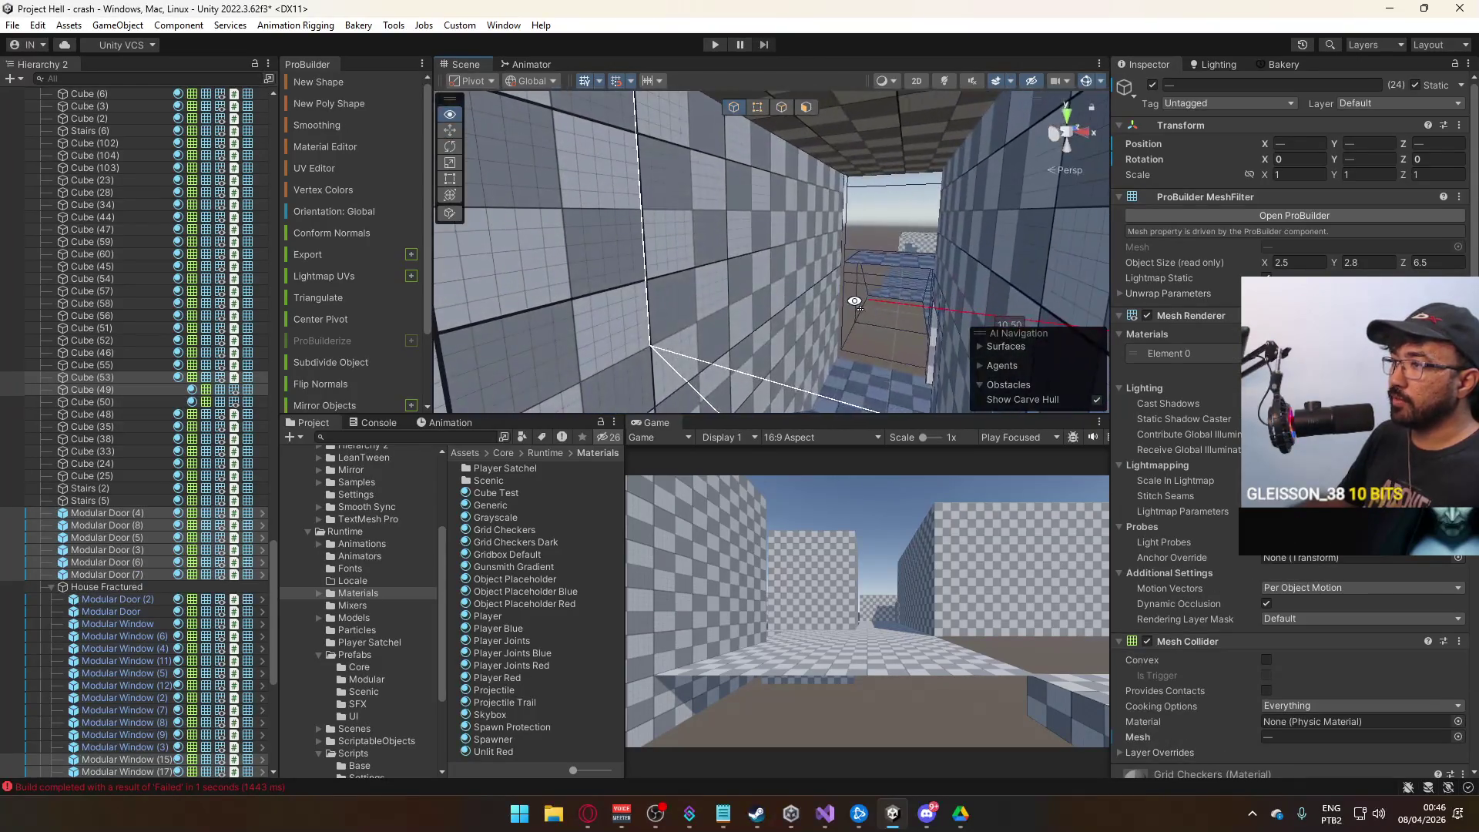
scroll(998, 188, down, 10)
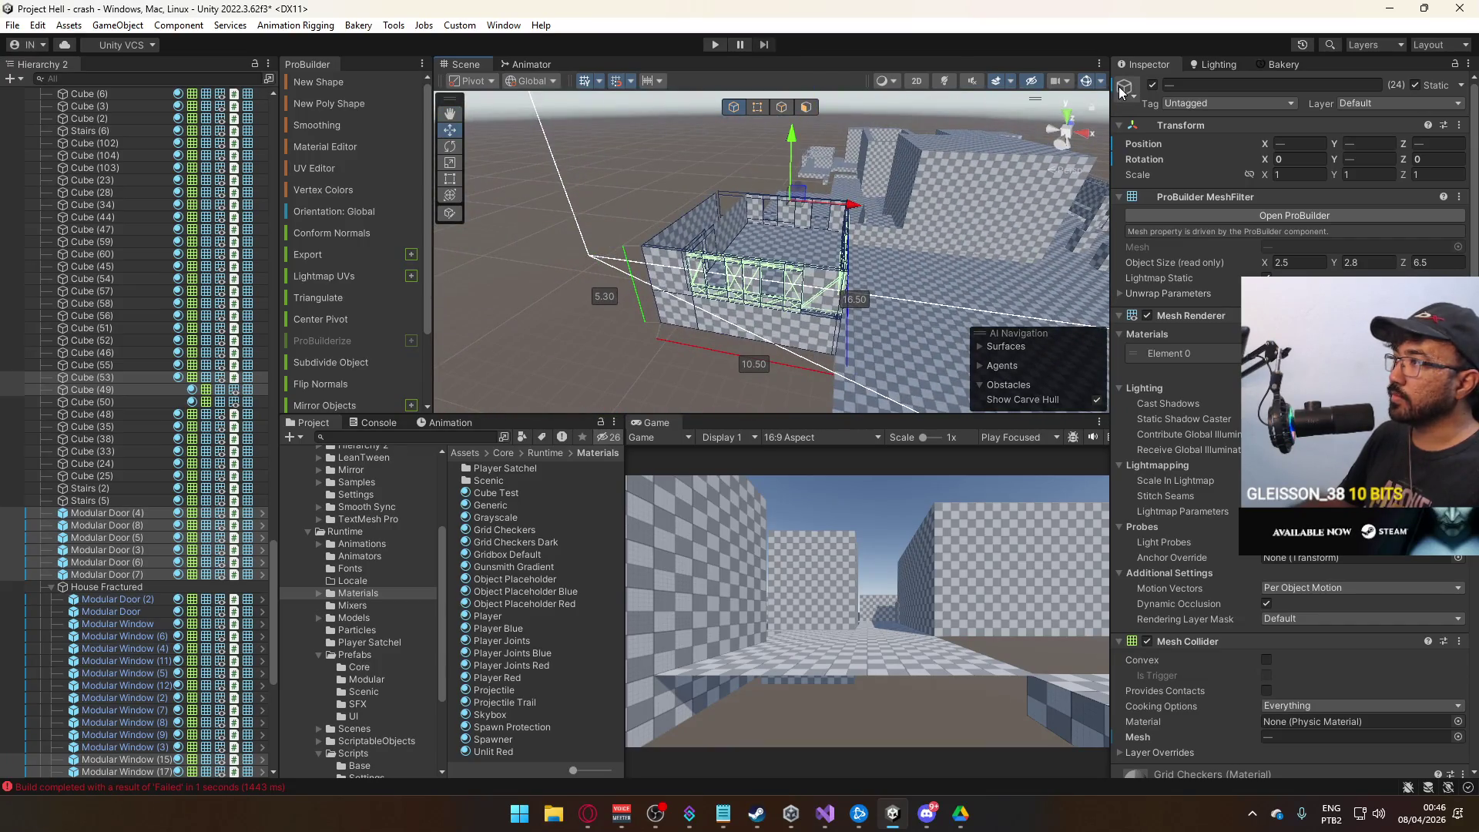
Add Cube (51) and another wall piece to the house selection.
click(1154, 85)
click(1154, 86)
scroll(765, 197, up, 5)
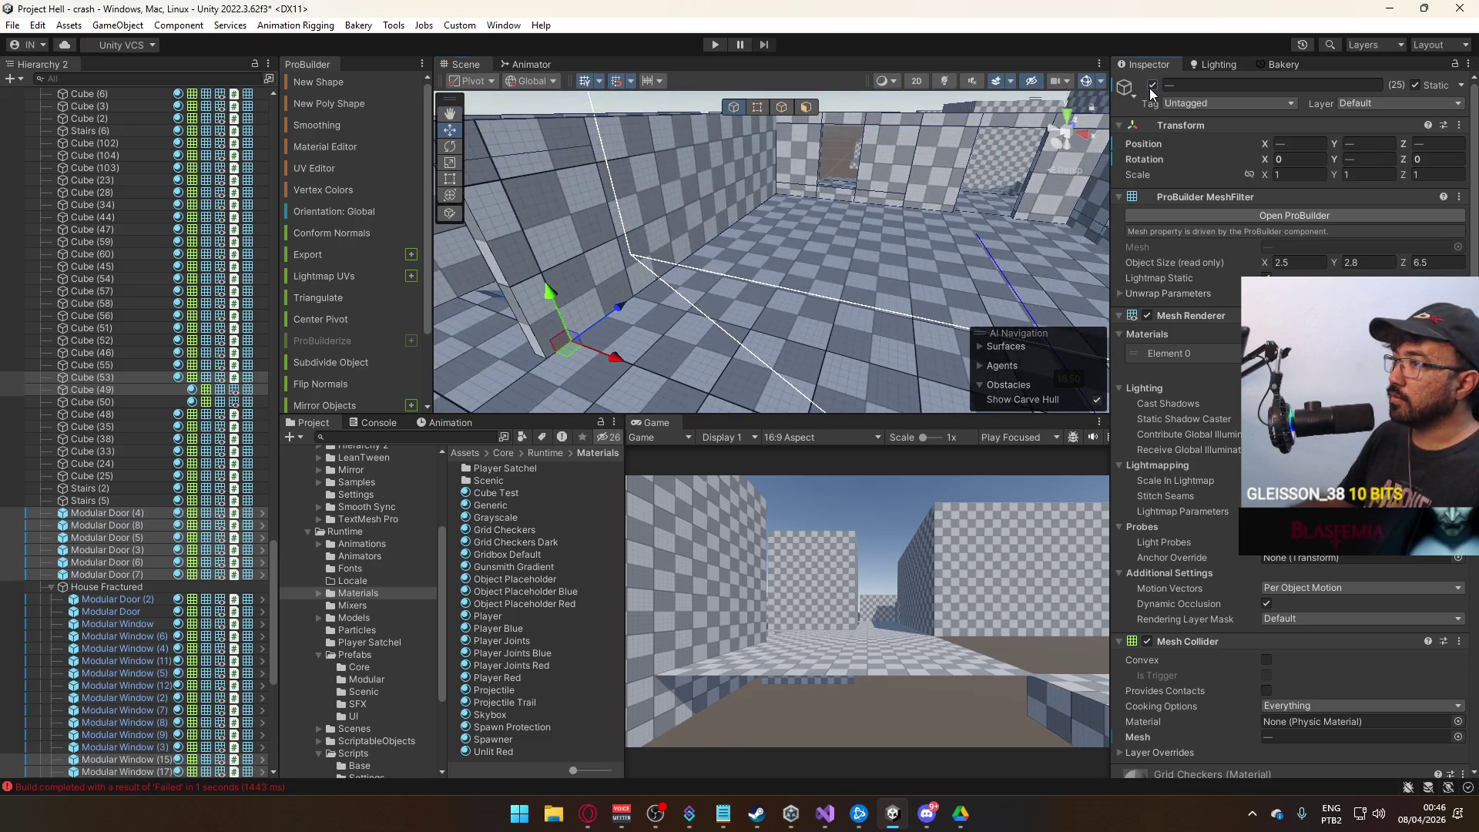
shift+click(659, 350)
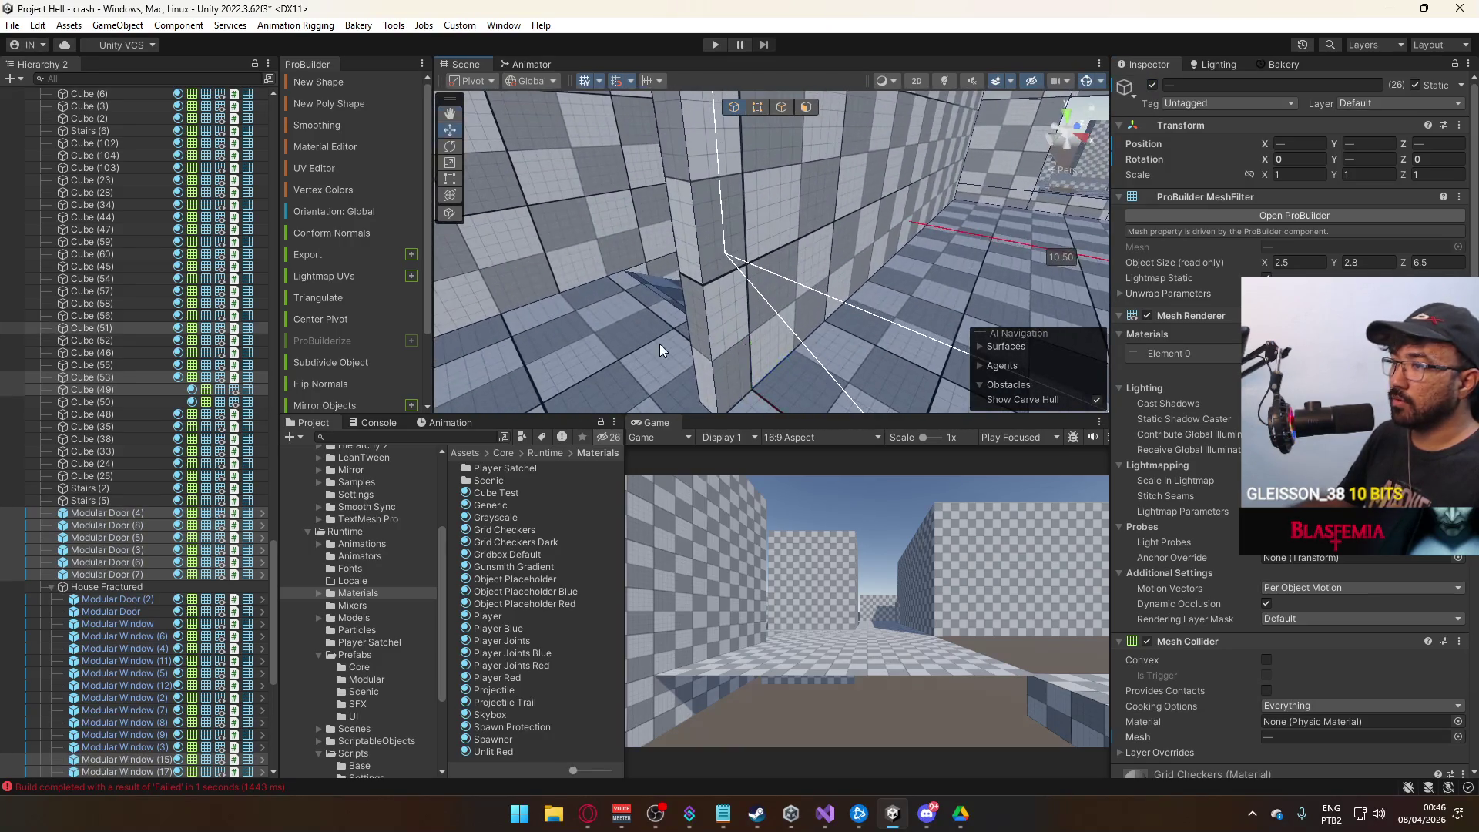
shift+click(803, 274)
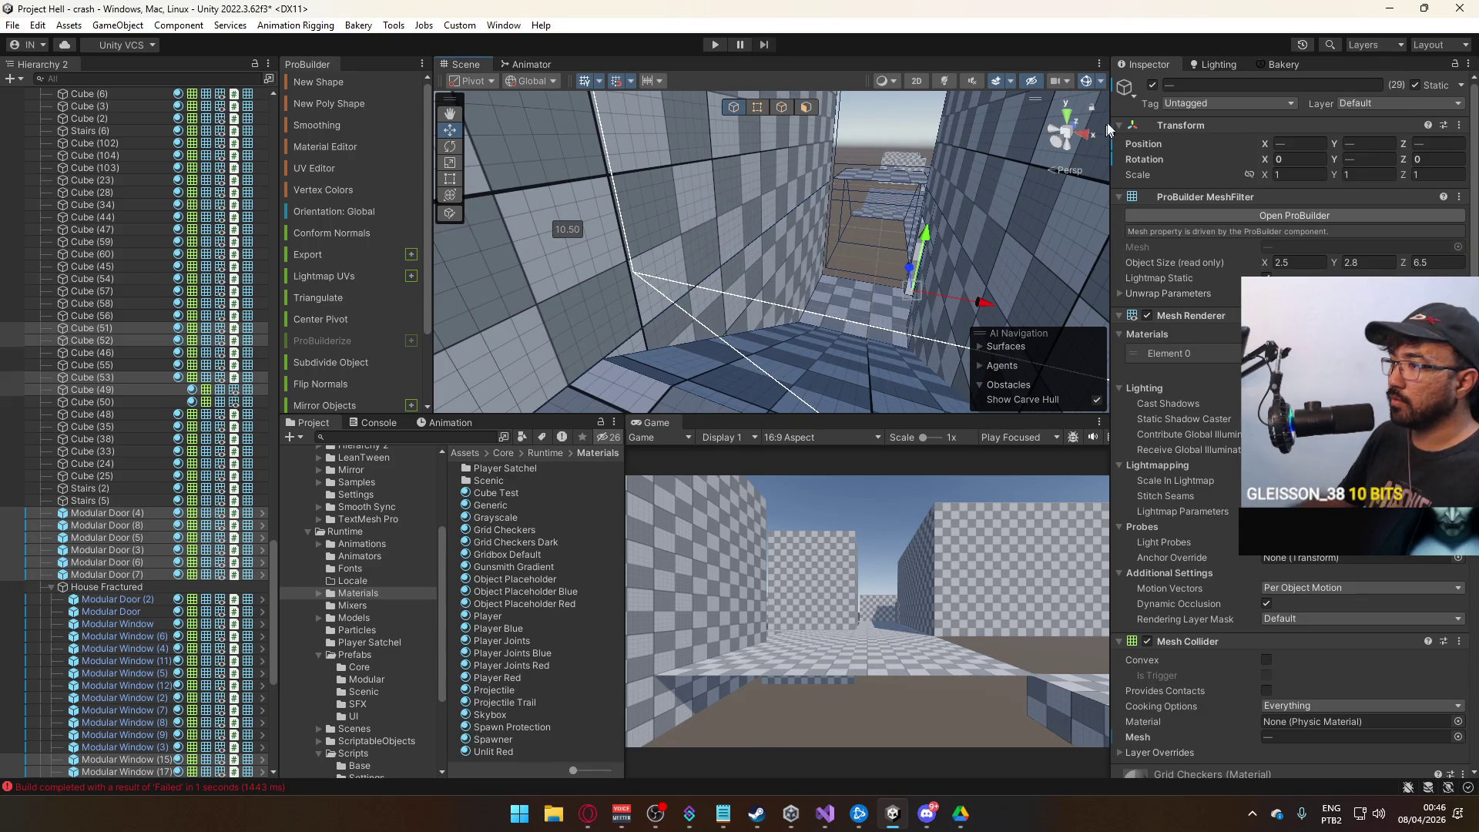
Check coverage by toggling the selection's Active checkbox, leaving all pieces switched off.
click(1153, 85)
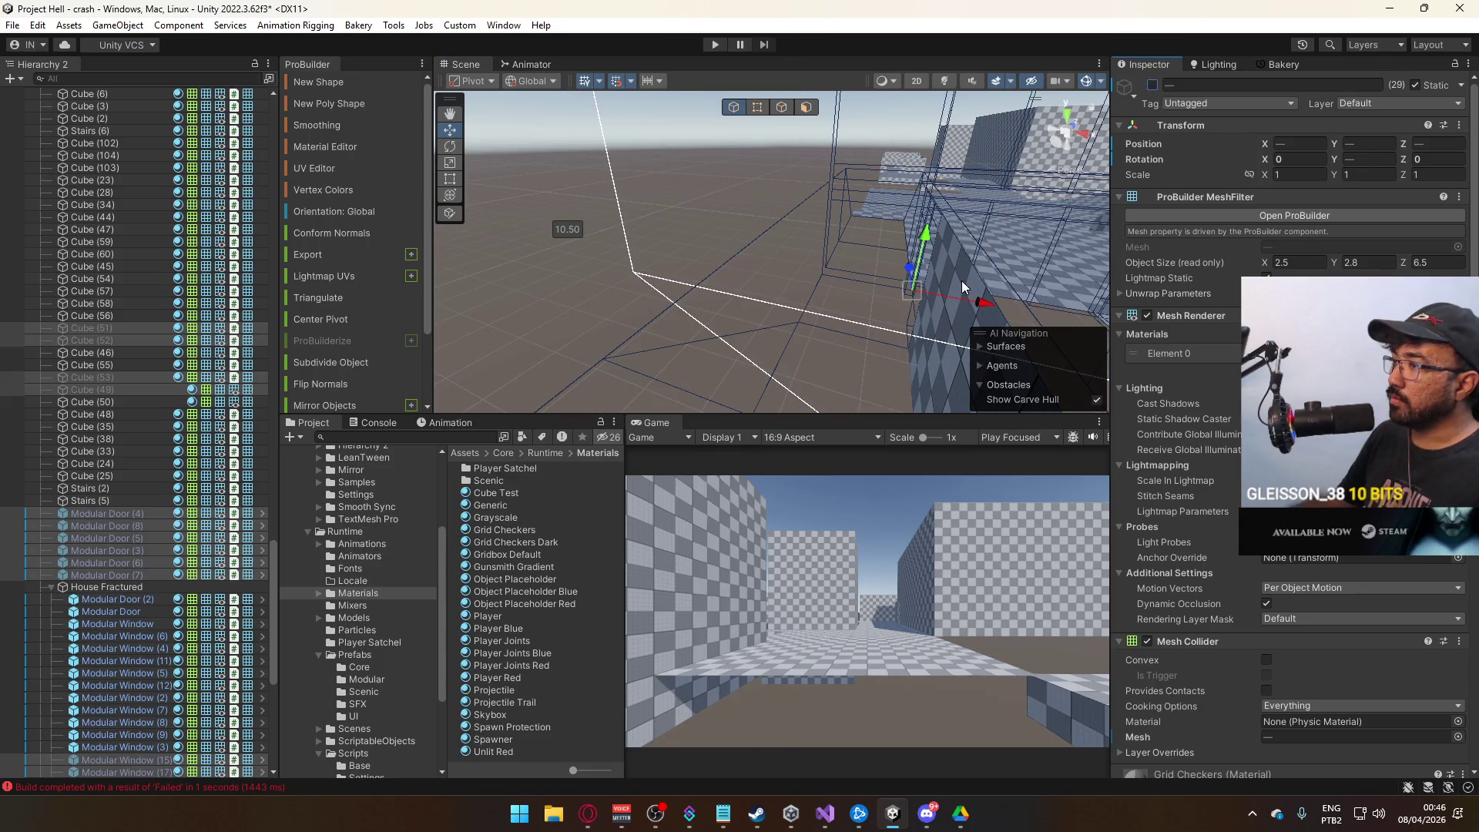
click(1153, 85)
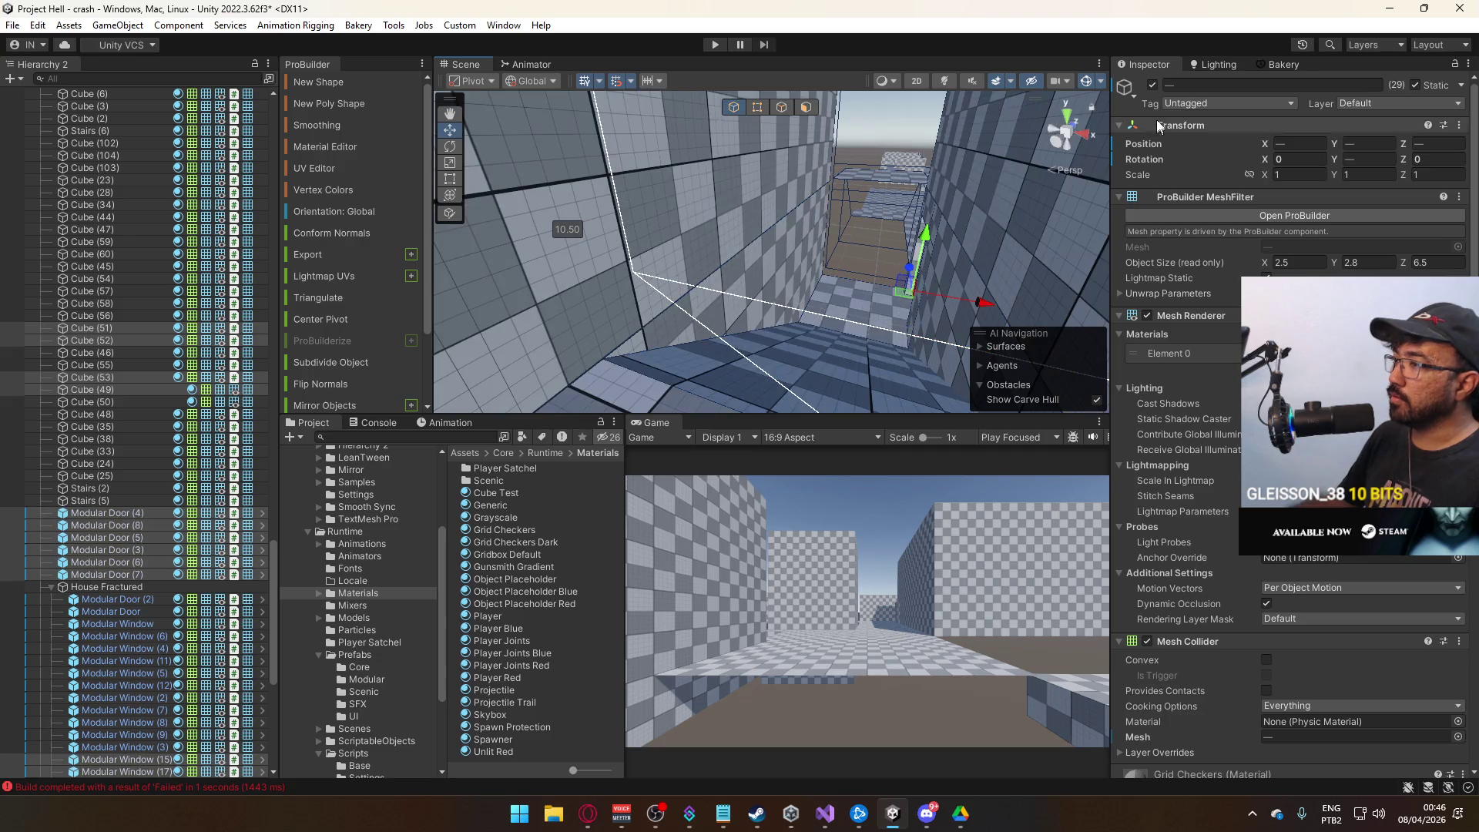
click(1152, 85)
mouse_move(857, 203)
mouse_down()
mouse_move(771, 306)
mouse_move(903, 207)
mouse_up()
key(ctrl+z)
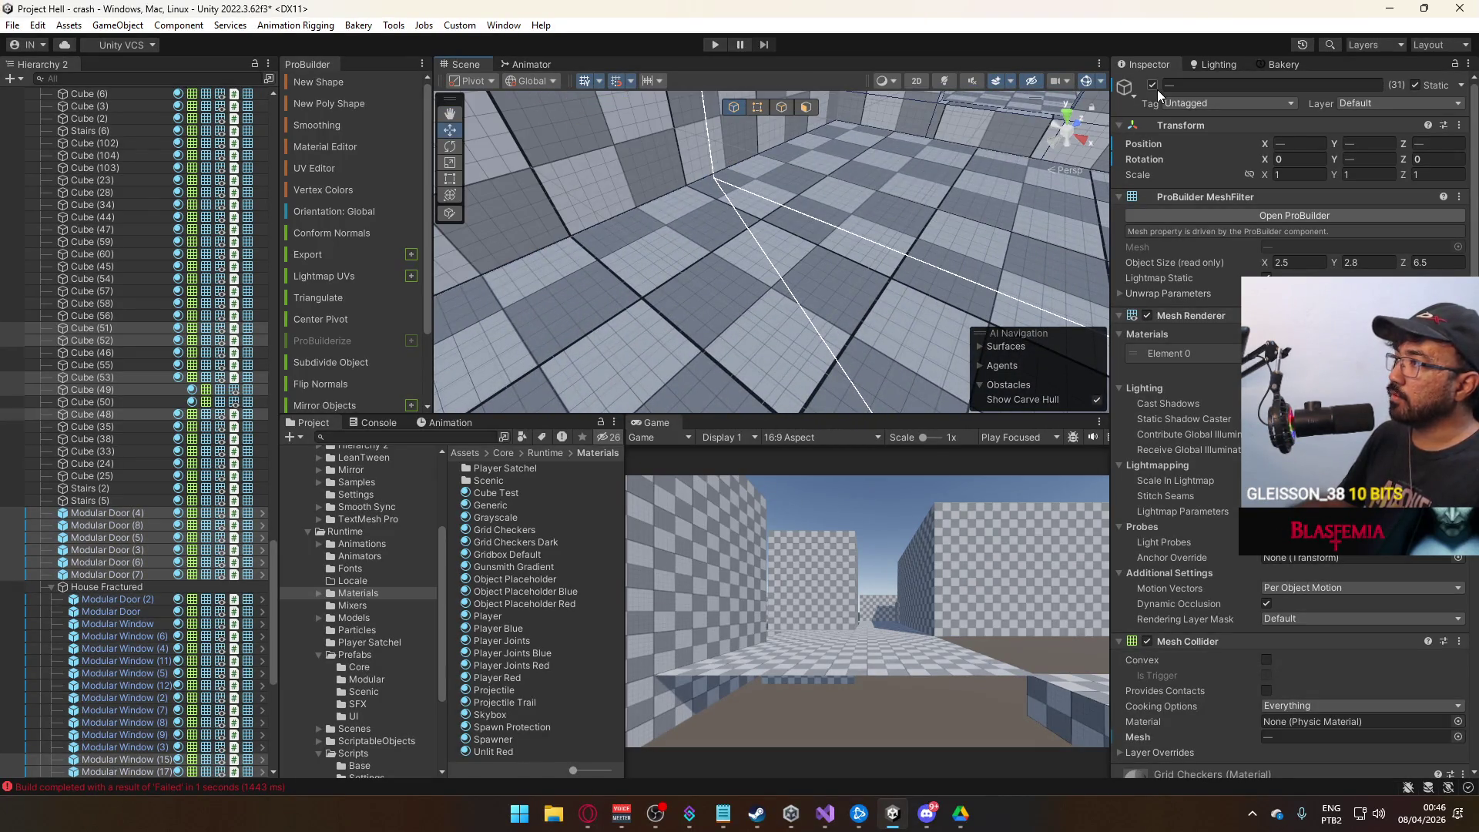
click(1154, 85)
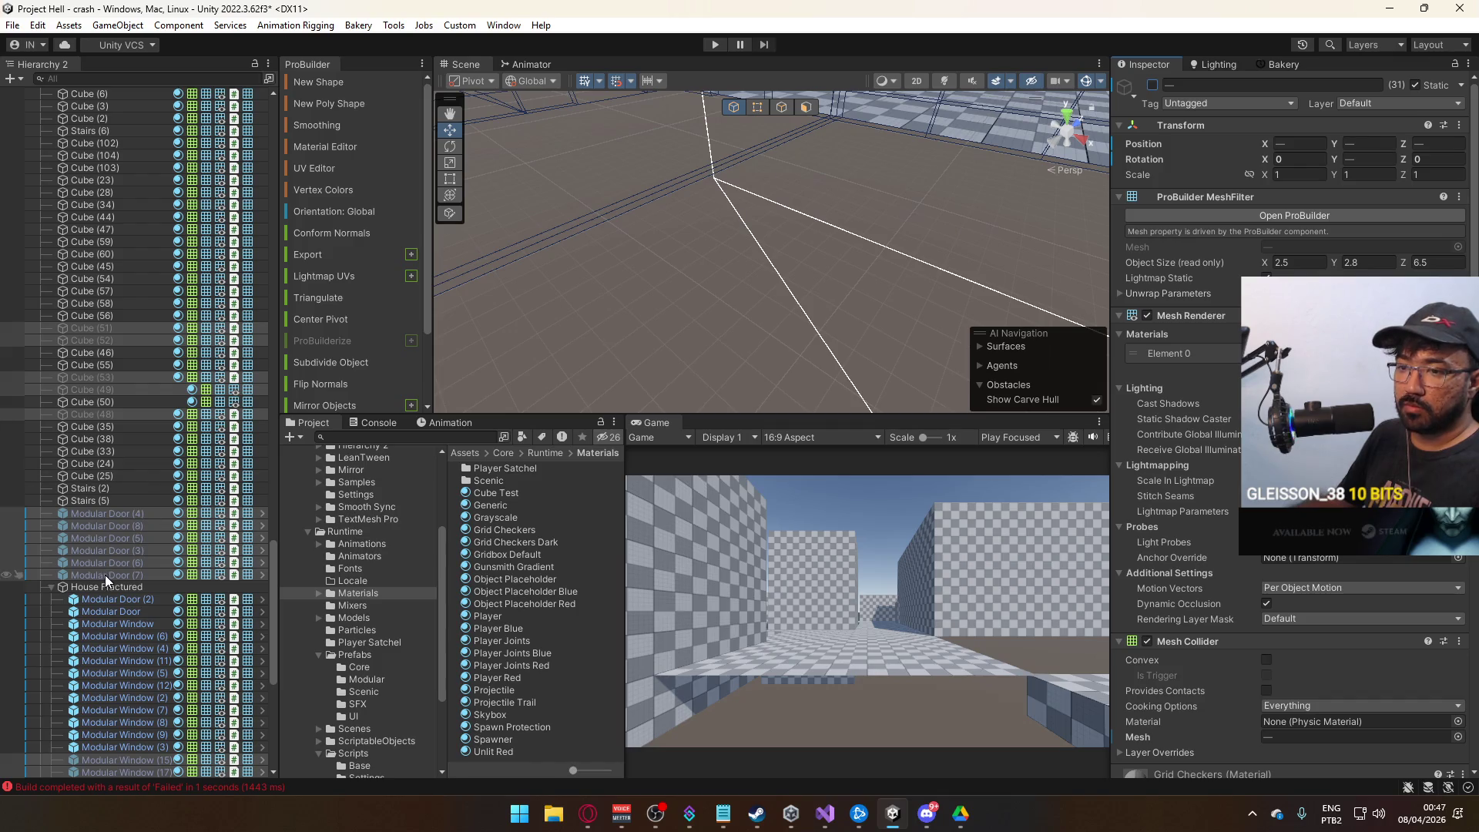
Gather the selected pieces below Modular Door (7) and group them under a new empty parent, House A.
drag(105, 575, 94, 581)
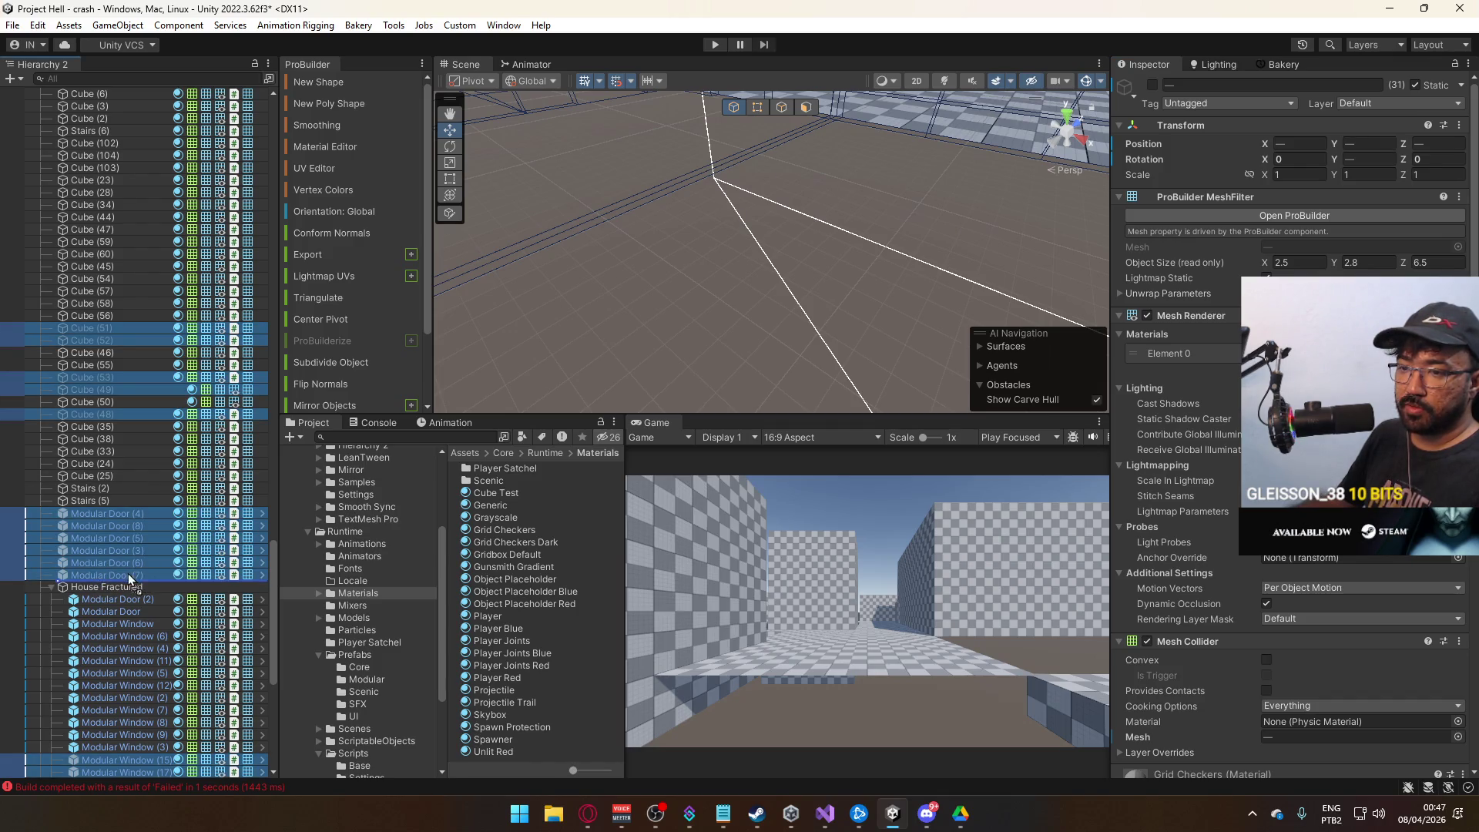
drag(113, 580, 112, 579)
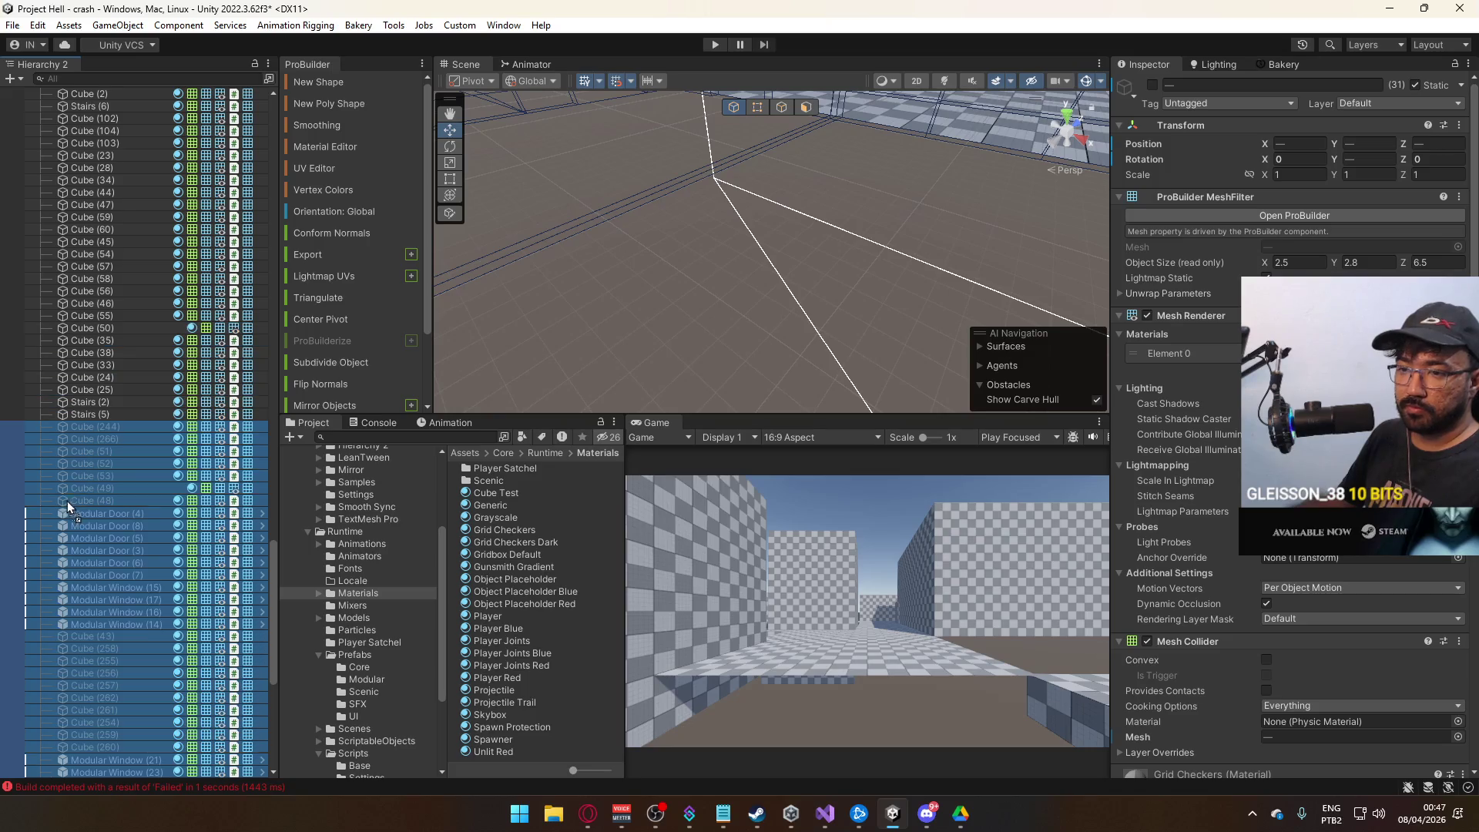
scroll(100, 512, down, 3)
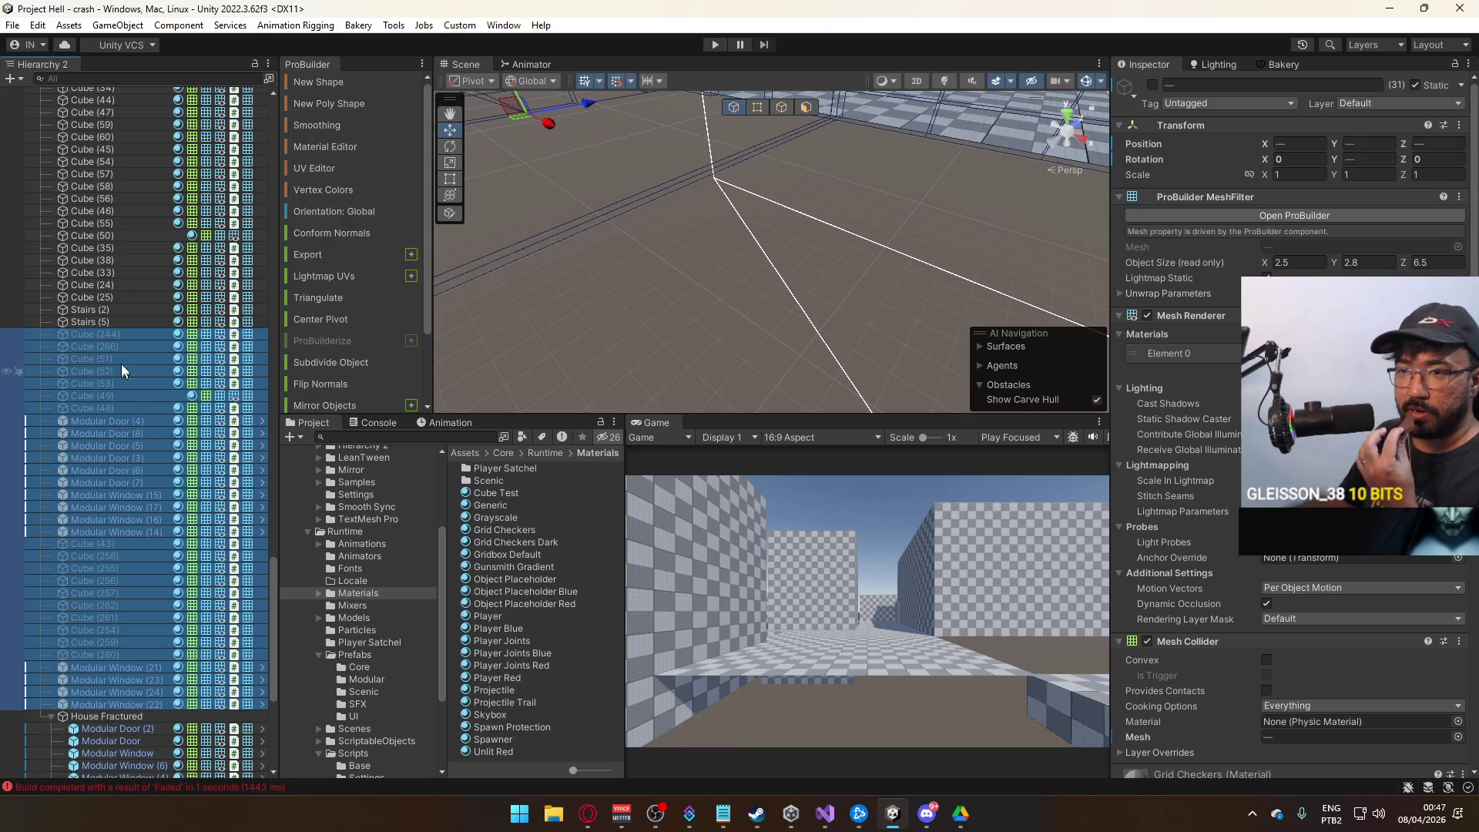
right_click(97, 367)
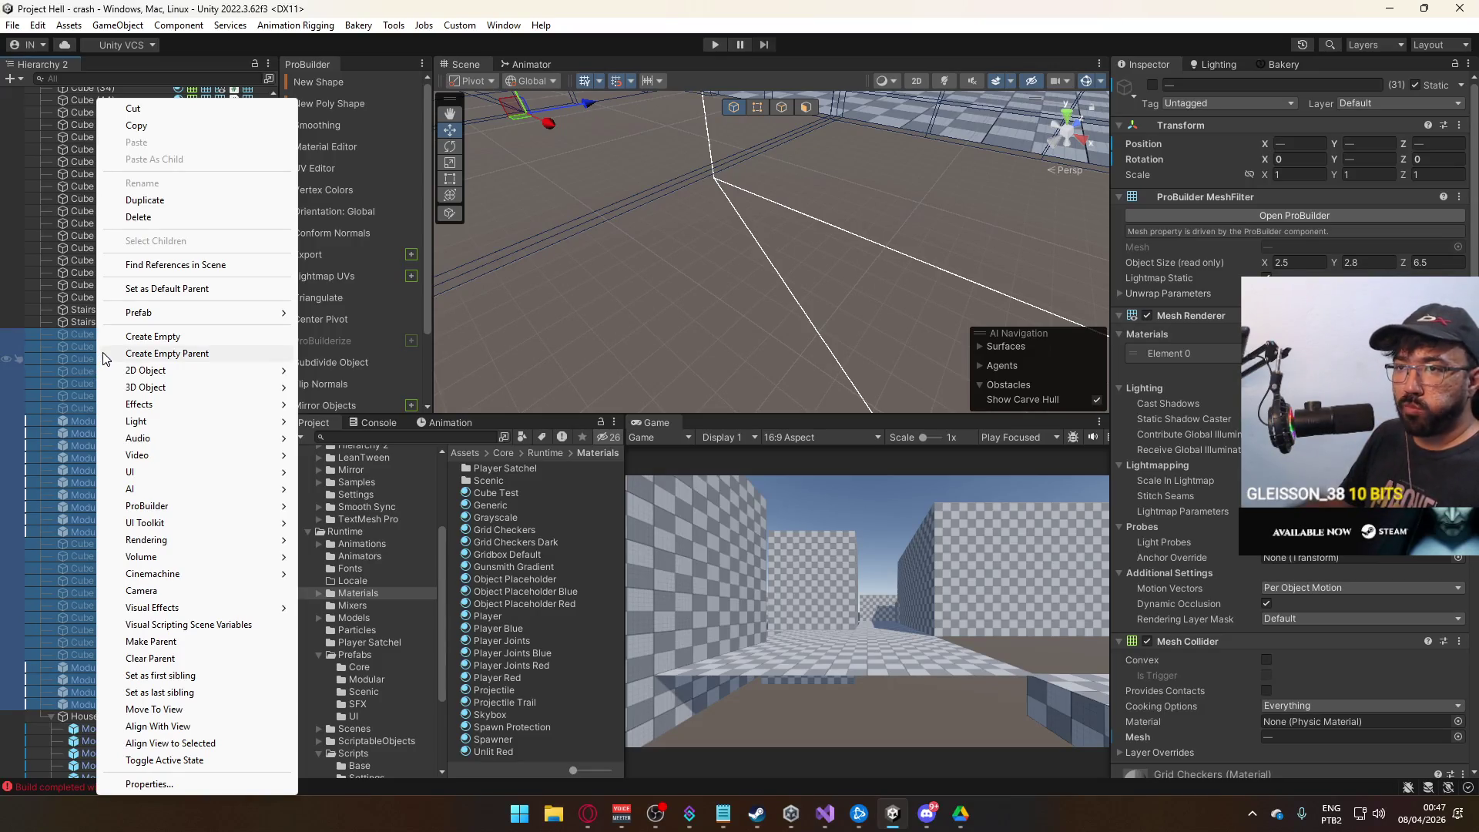
click(162, 355)
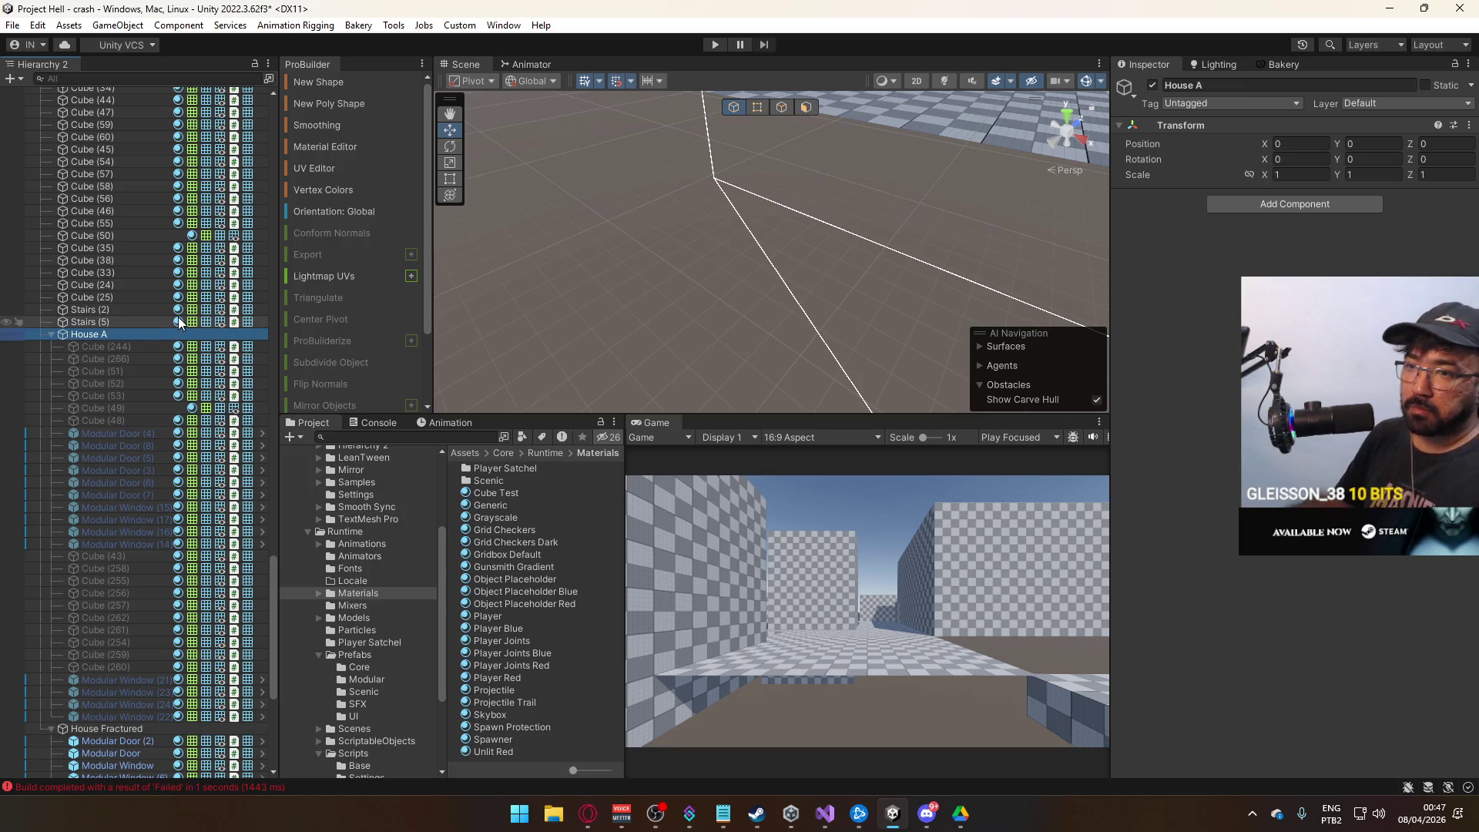
text(House A)
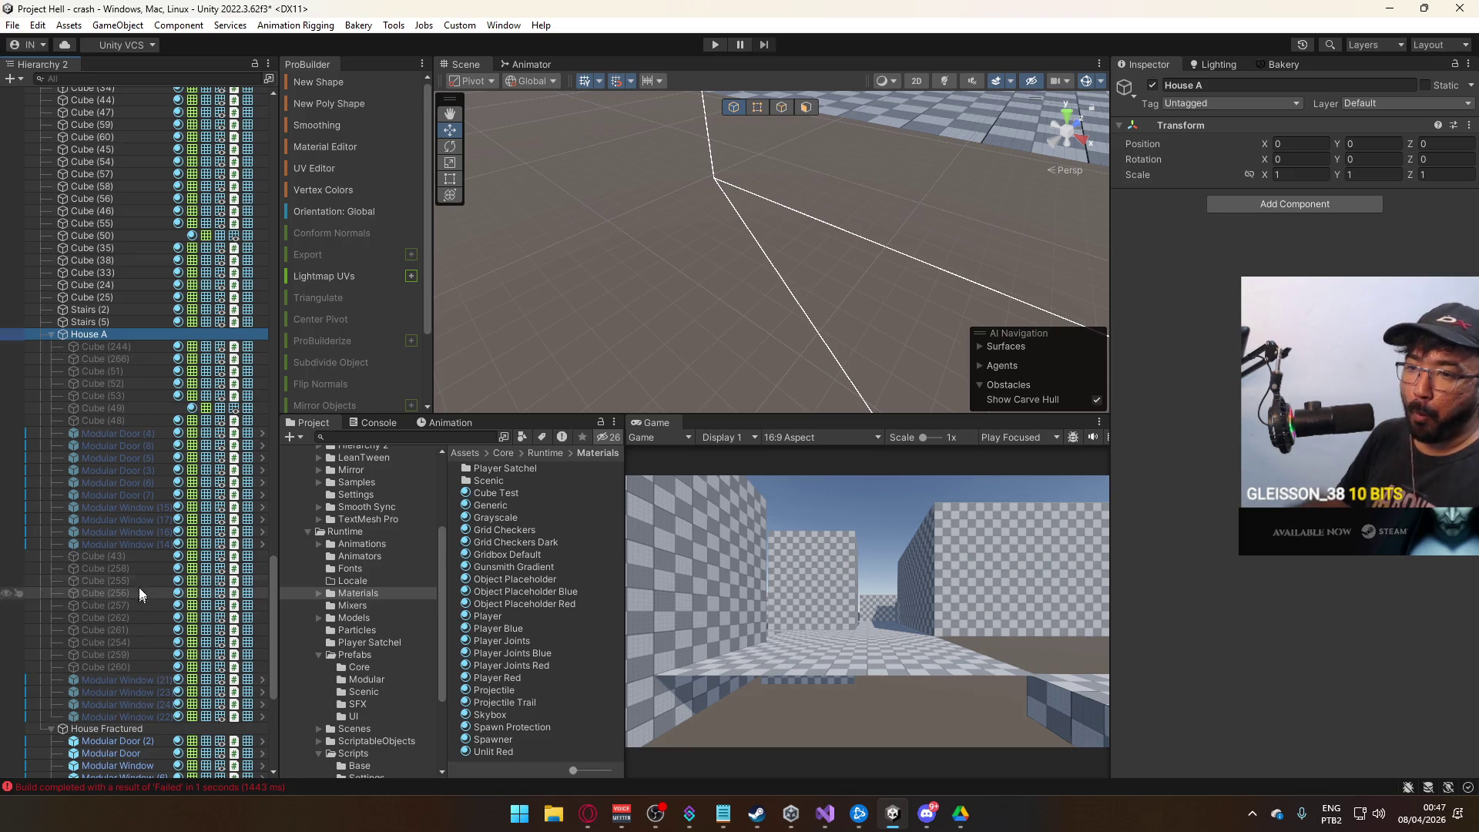
click(144, 545)
Move House A's doors and windows after Cube (260) and collapse House A and House Fractured.
shift+click(135, 435)
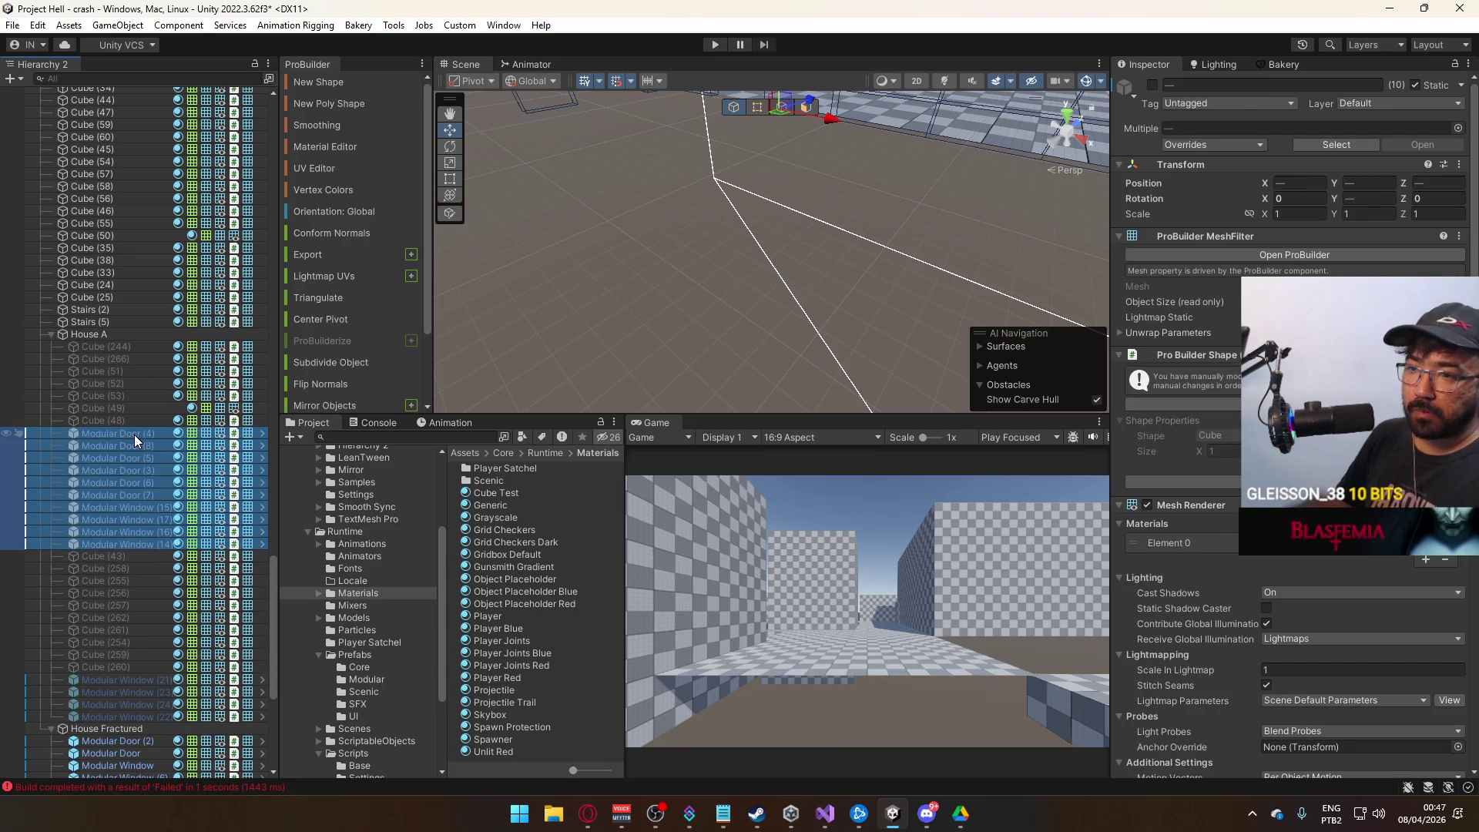
drag(133, 667, 134, 674)
drag(142, 478, 153, 478)
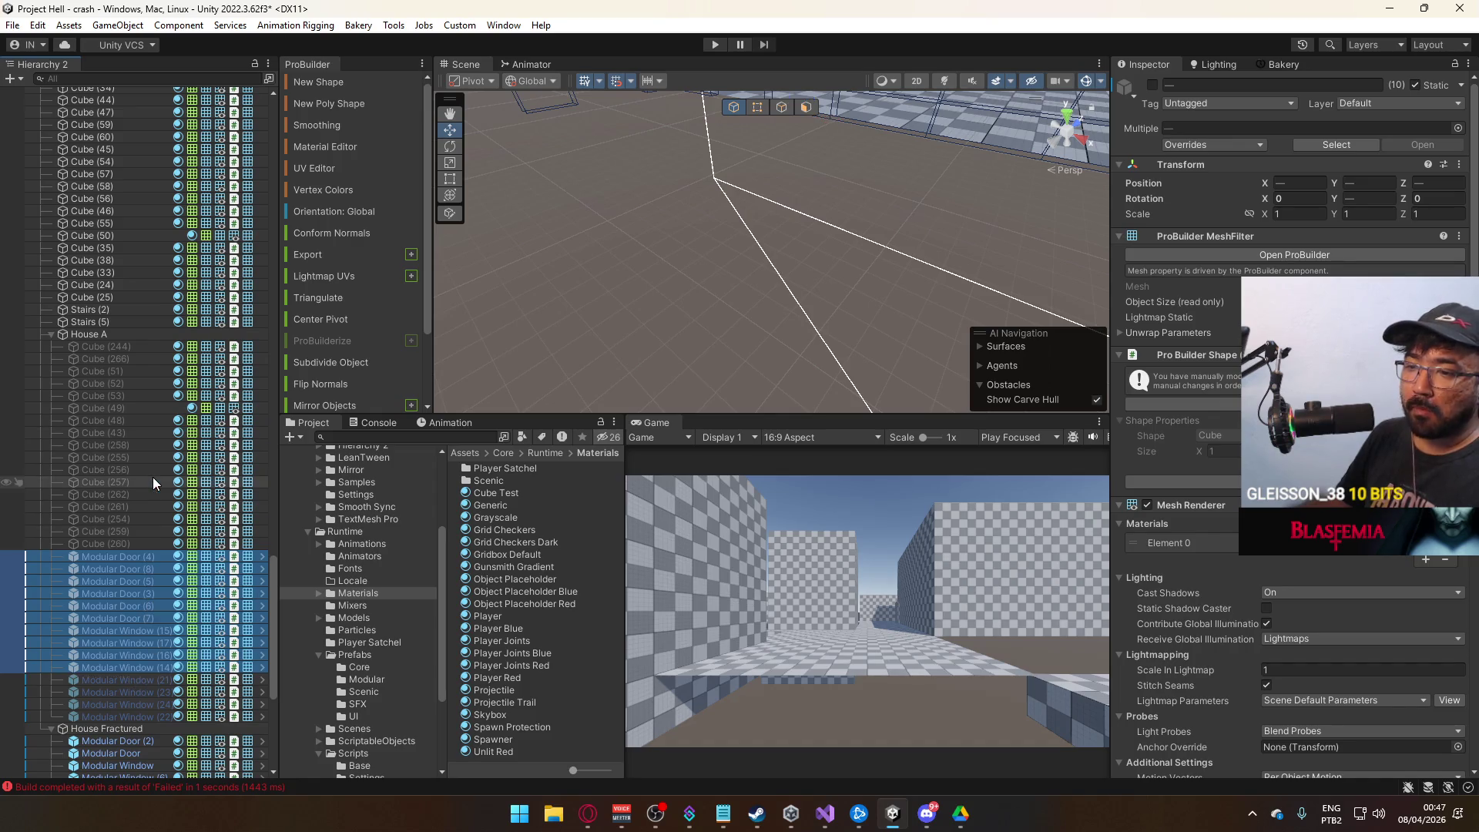
click(105, 333)
click(52, 334)
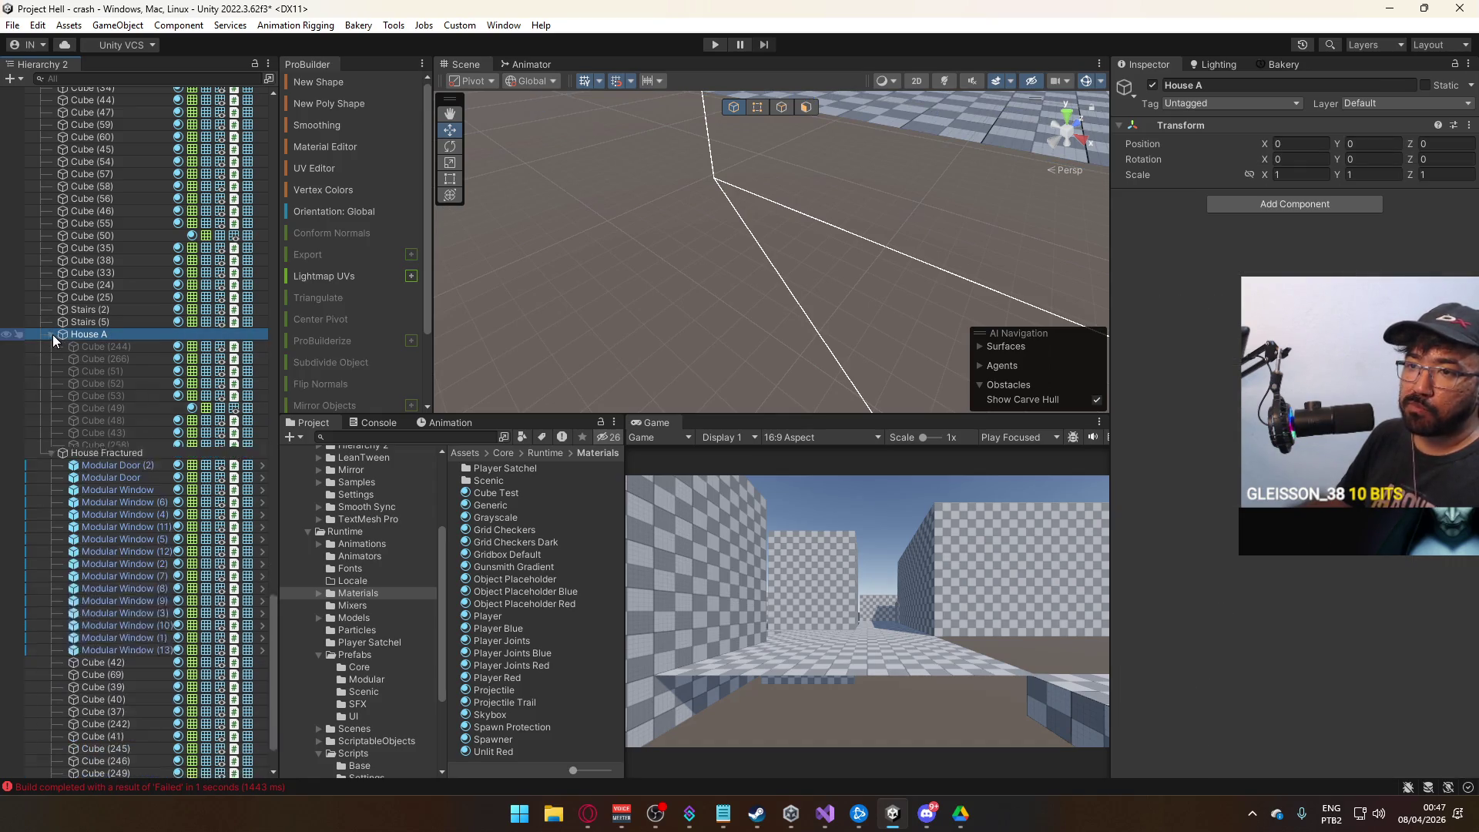
click(52, 378)
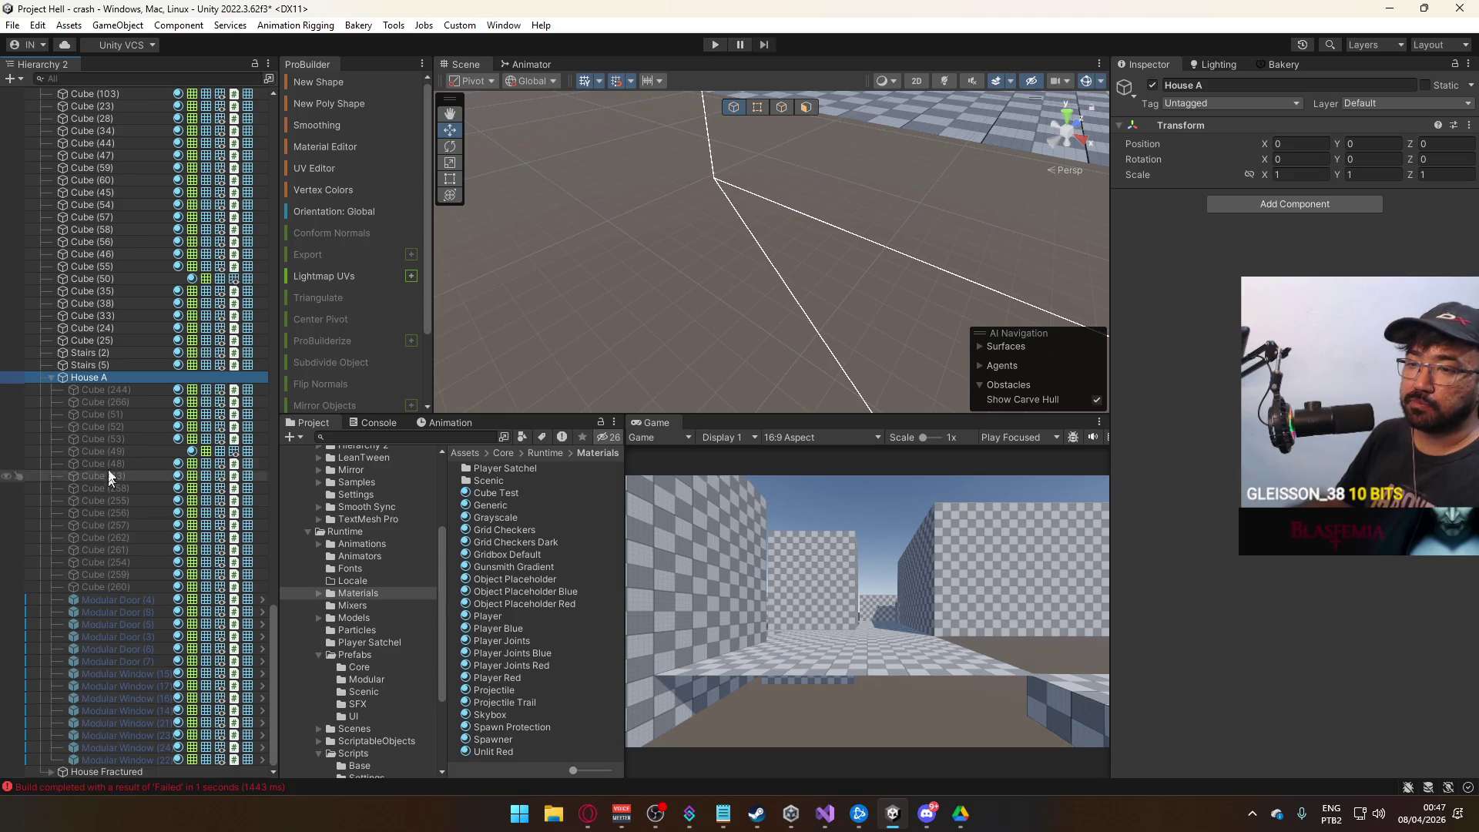
Select all House A pieces from Cube (244) down and switch them back on.
click(114, 394)
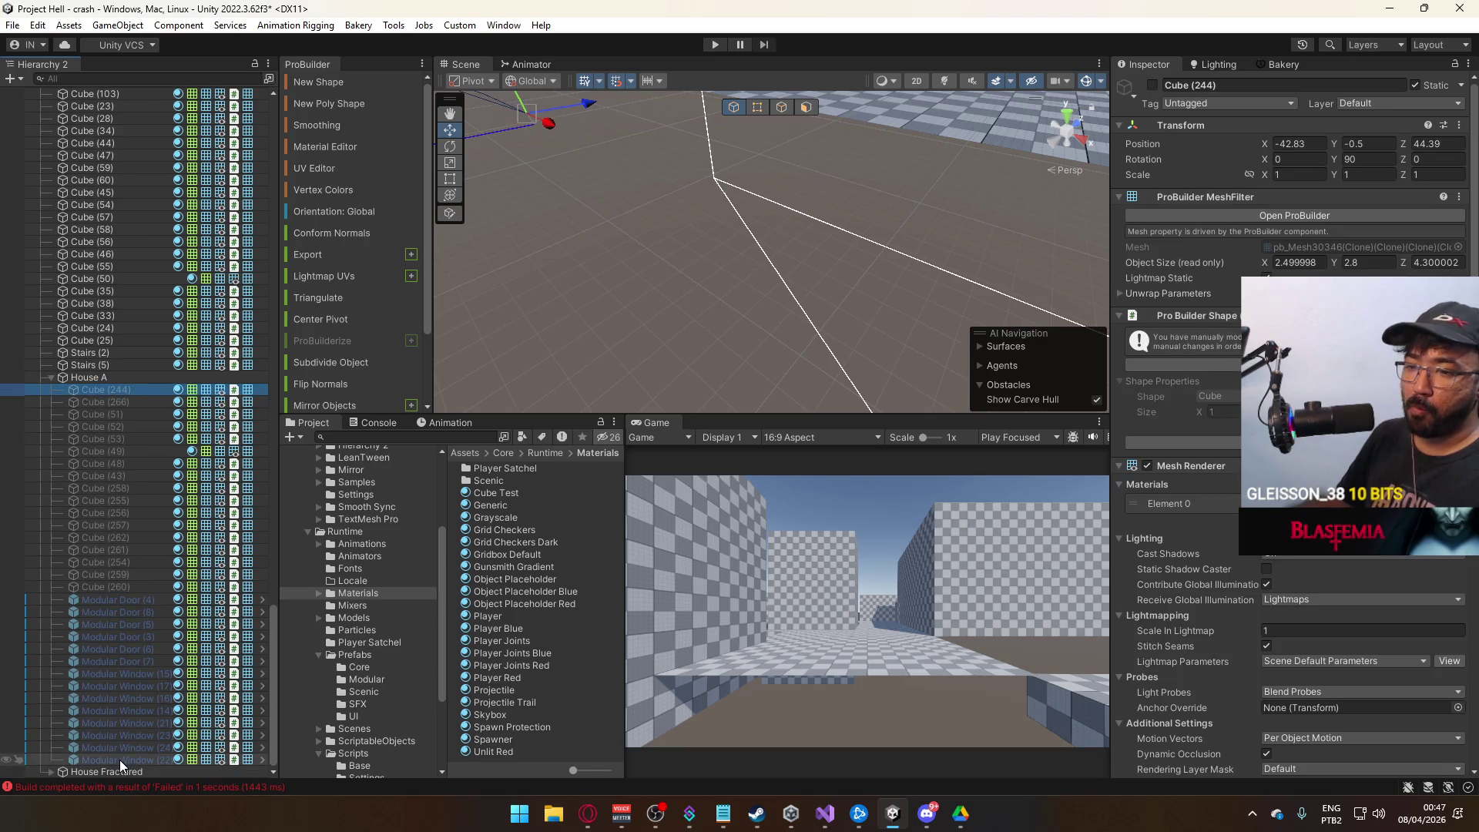
shift+click(119, 759)
click(1153, 85)
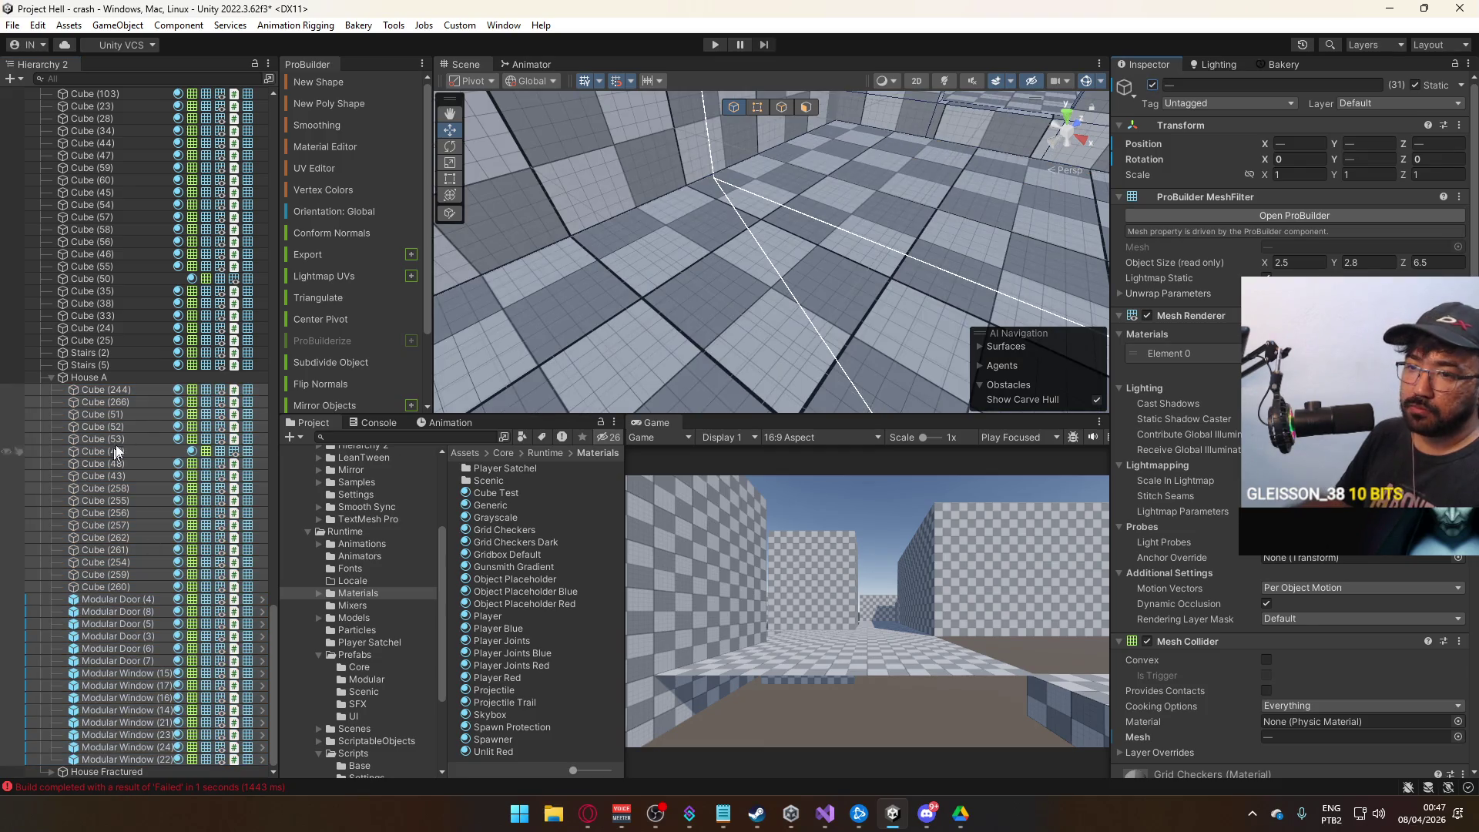
click(92, 415)
click(51, 377)
click(116, 439)
Move Modular Door (1) into the House Fractured group.
drag(722, 239, 617, 262)
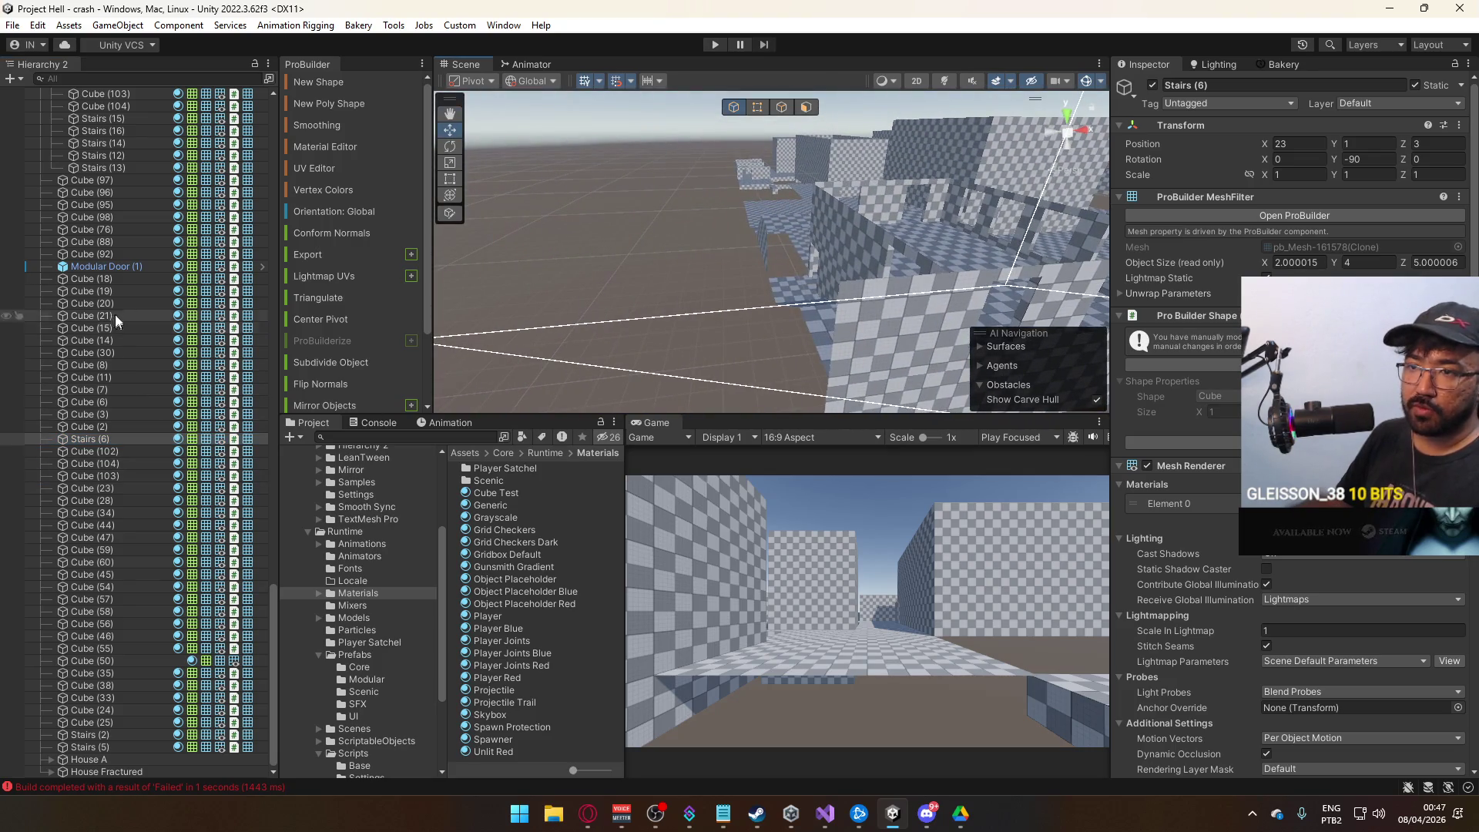
double_click(123, 267)
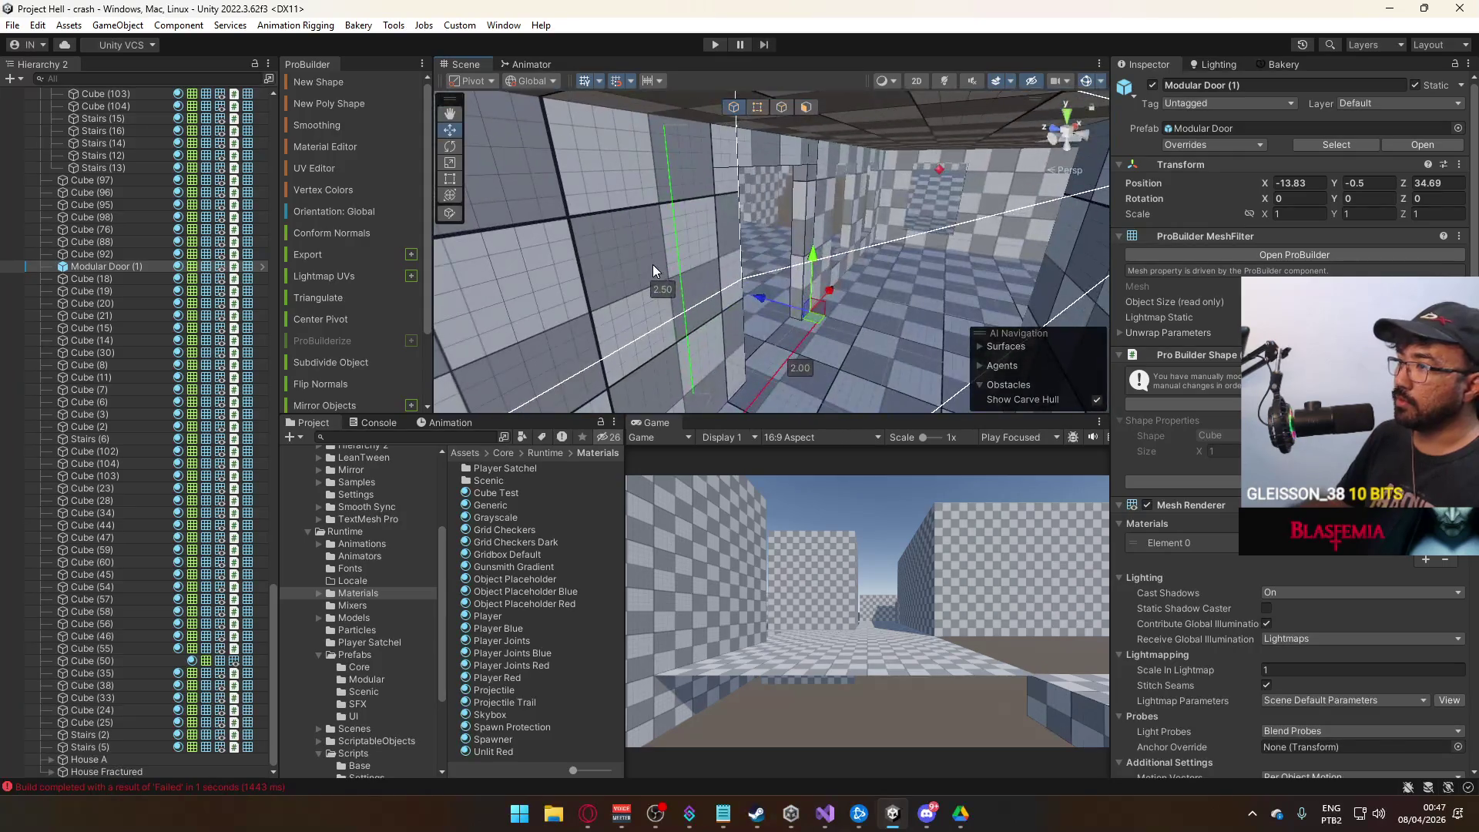
click(113, 266)
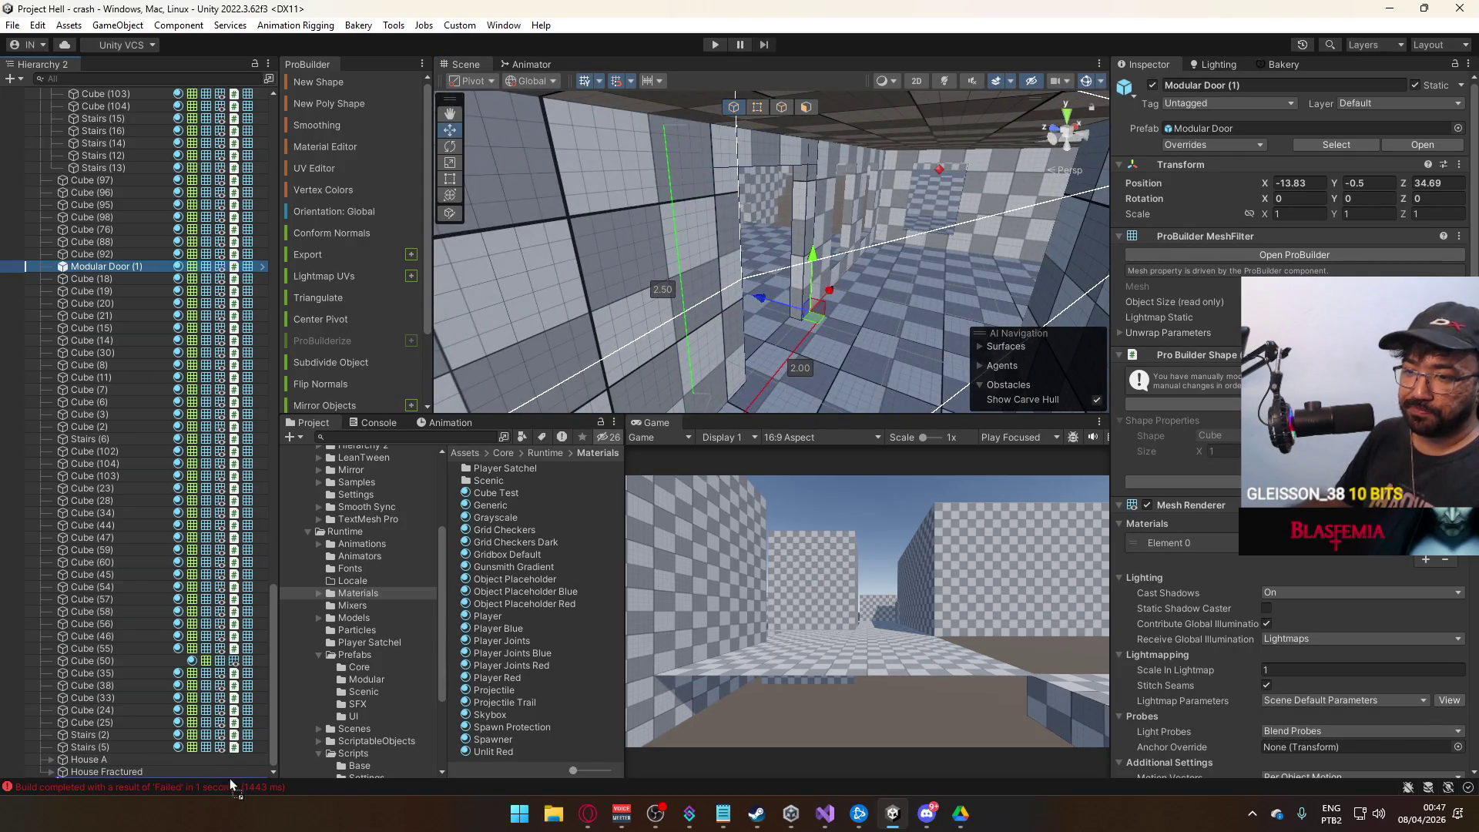
drag(129, 769, 126, 772)
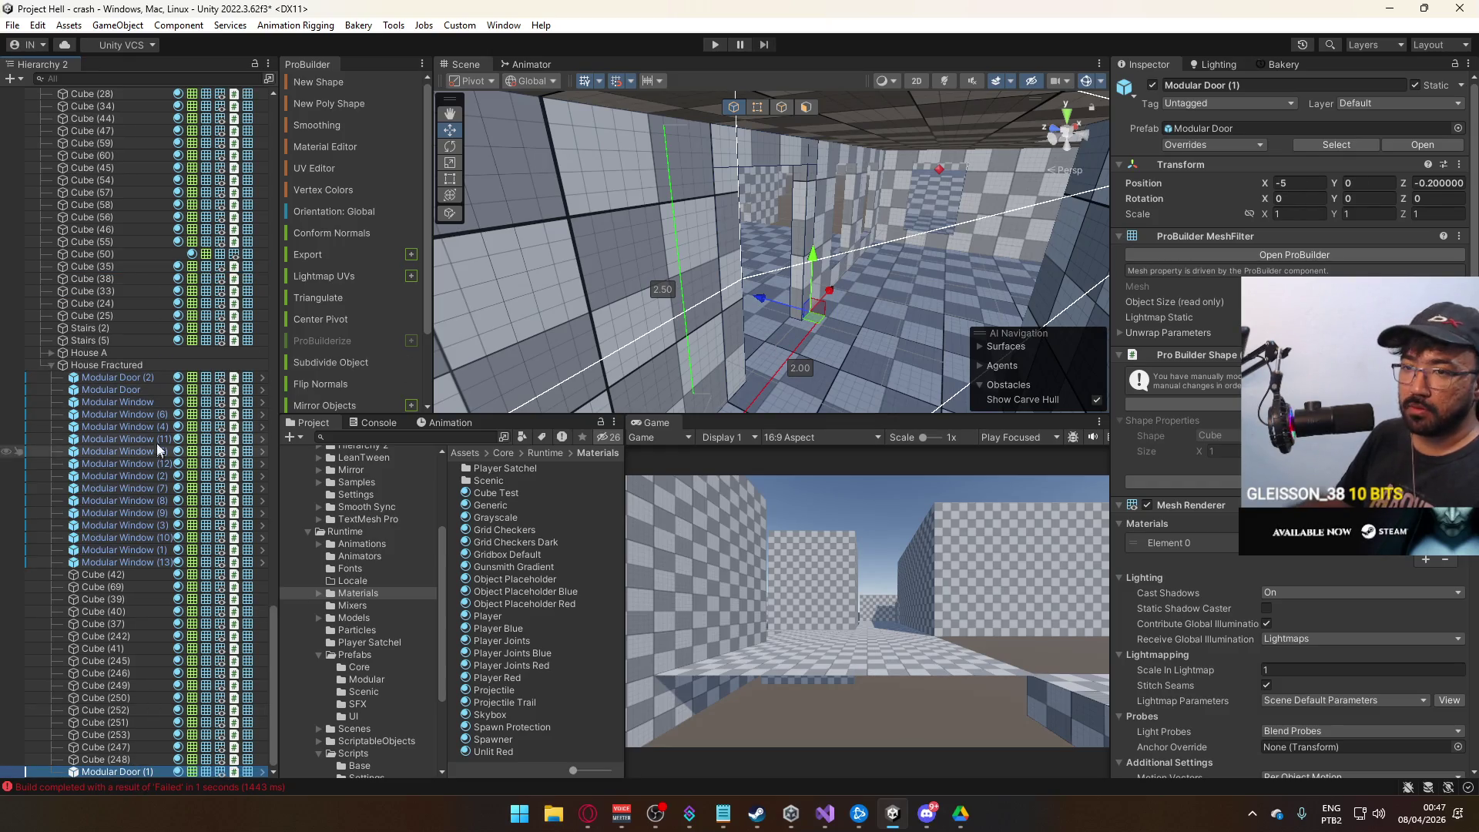
click(94, 368)
click(52, 365)
mouse_move(771, 331)
mouse_down()
mouse_move(816, 332)
mouse_move(1227, 127)
mouse_up()
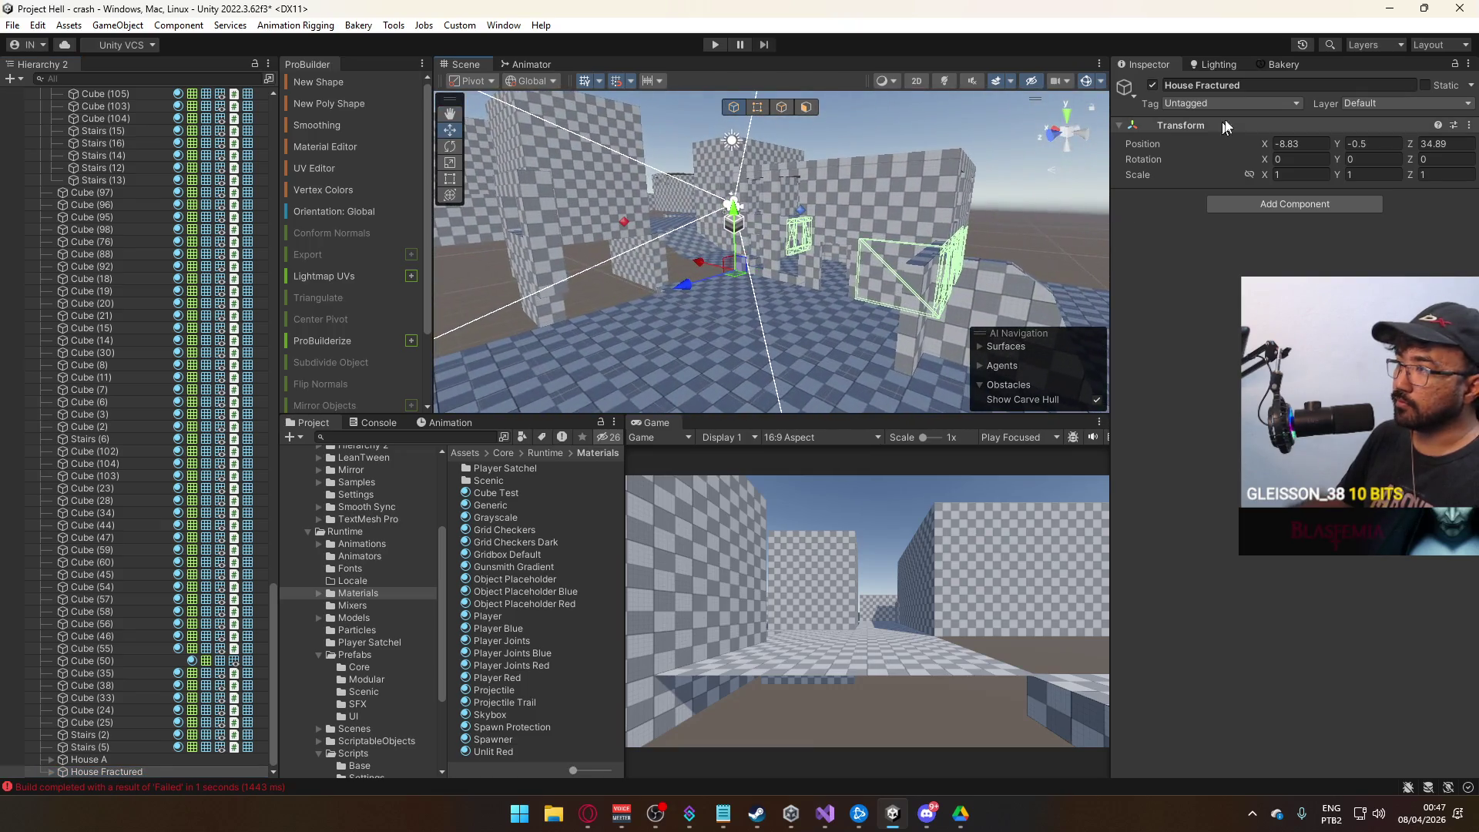
Switch off House Fractured, select Cube (242), and move it just above GameObject.
click(1153, 85)
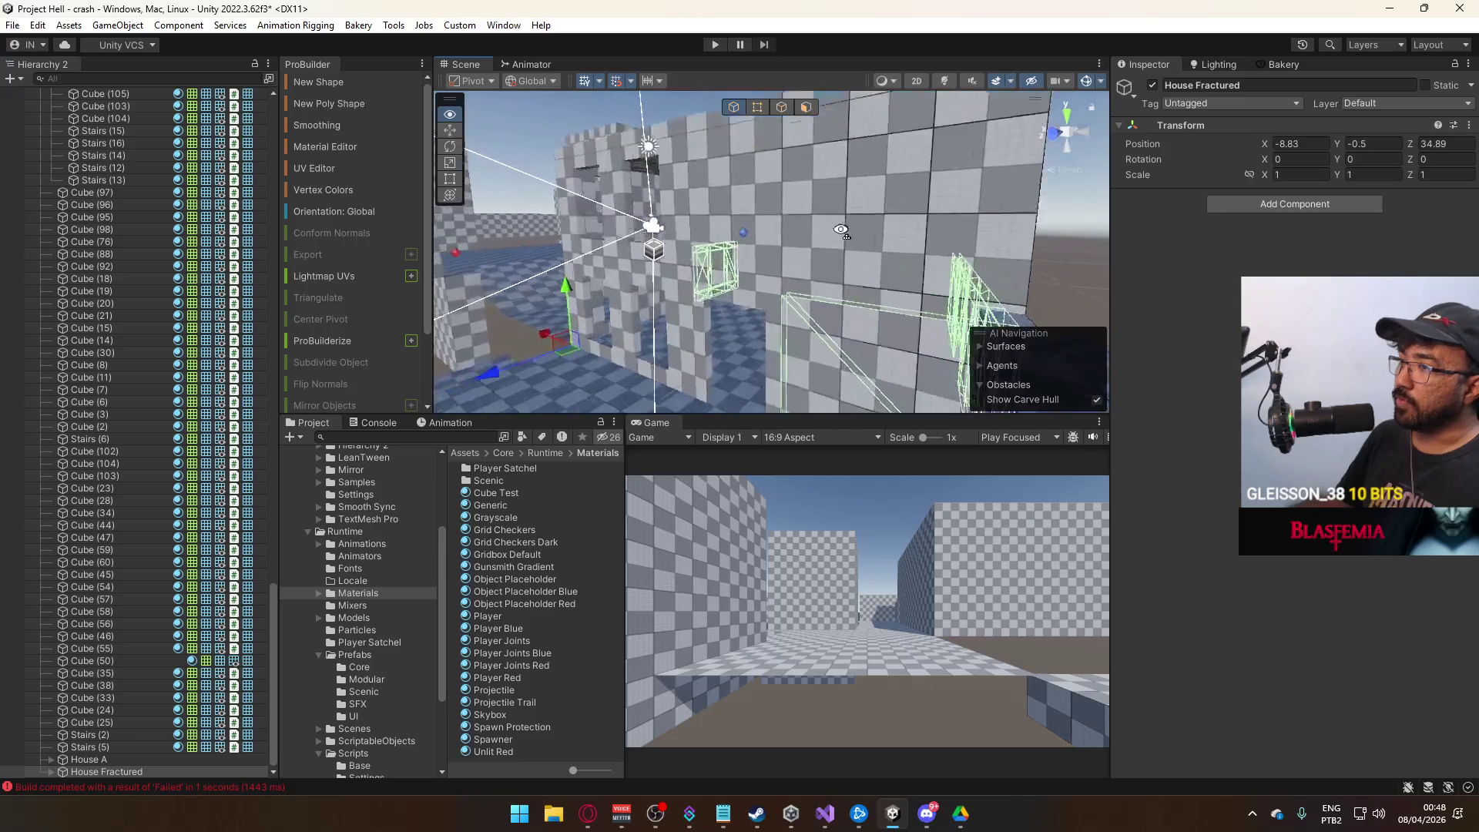
click(693, 308)
scroll(99, 231, up, 2)
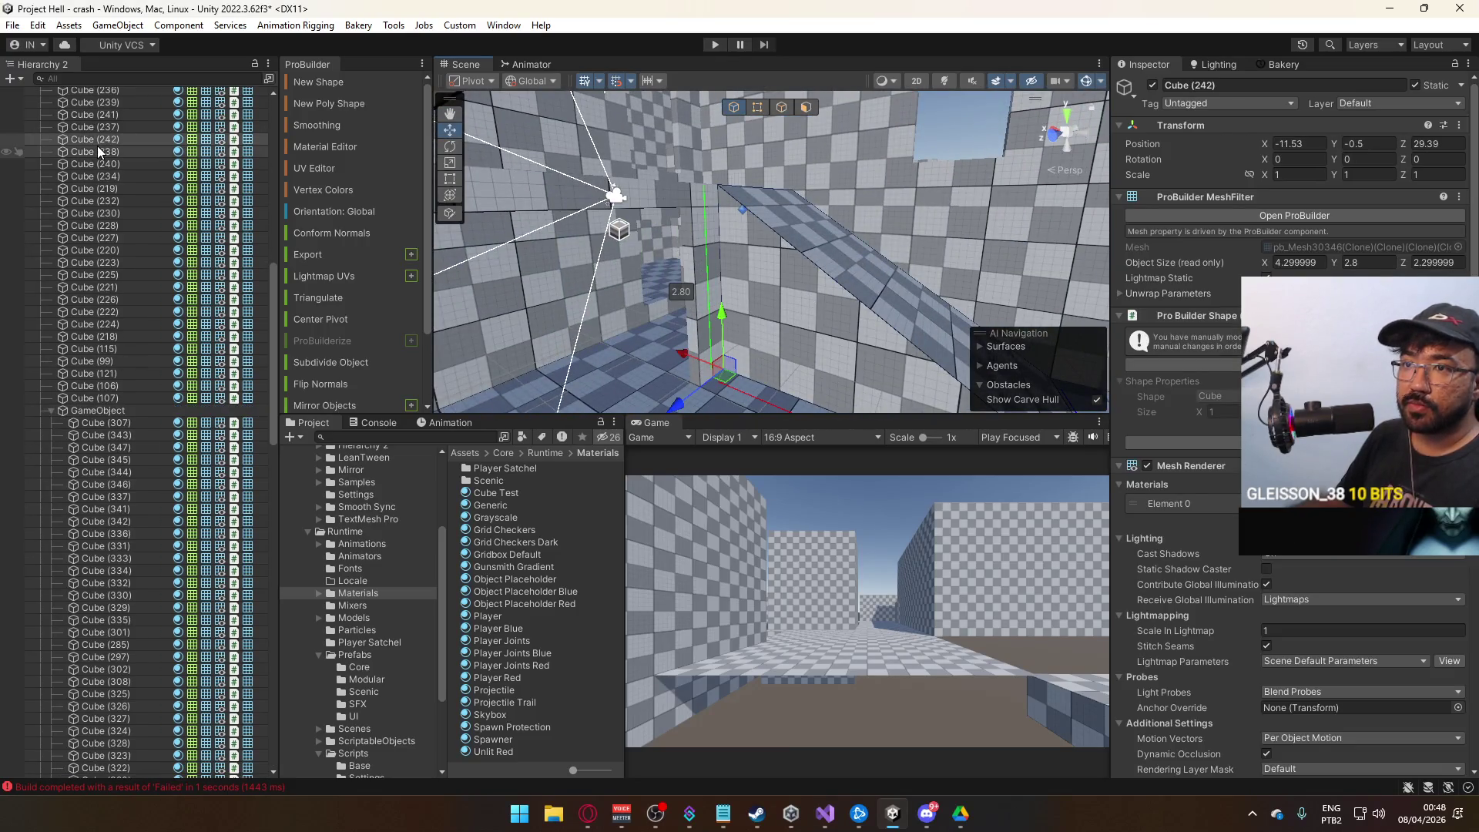
scroll(171, 696, down, 1)
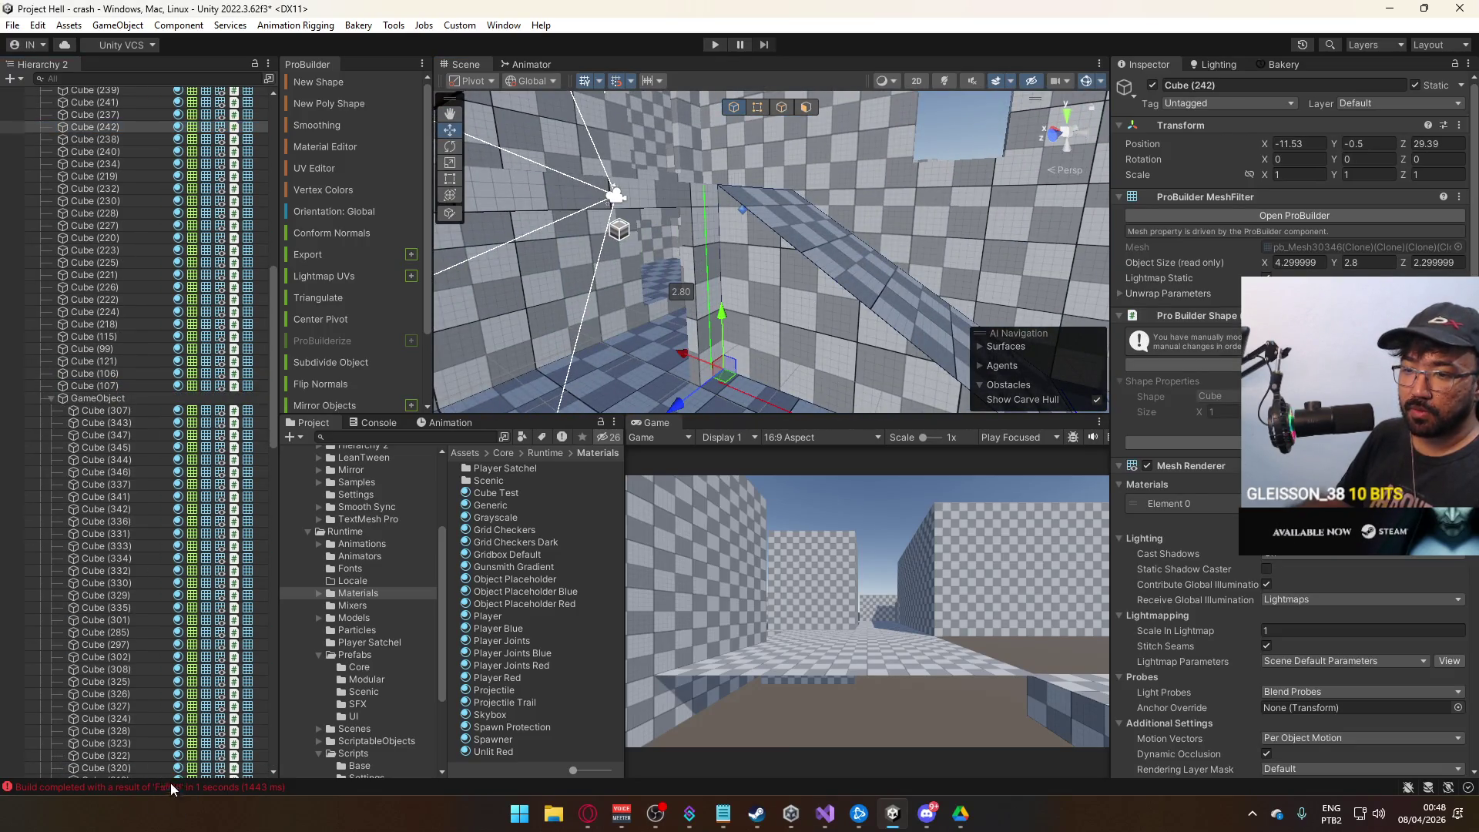
scroll(176, 773, down, 6)
drag(147, 332, 163, 246)
click(52, 252)
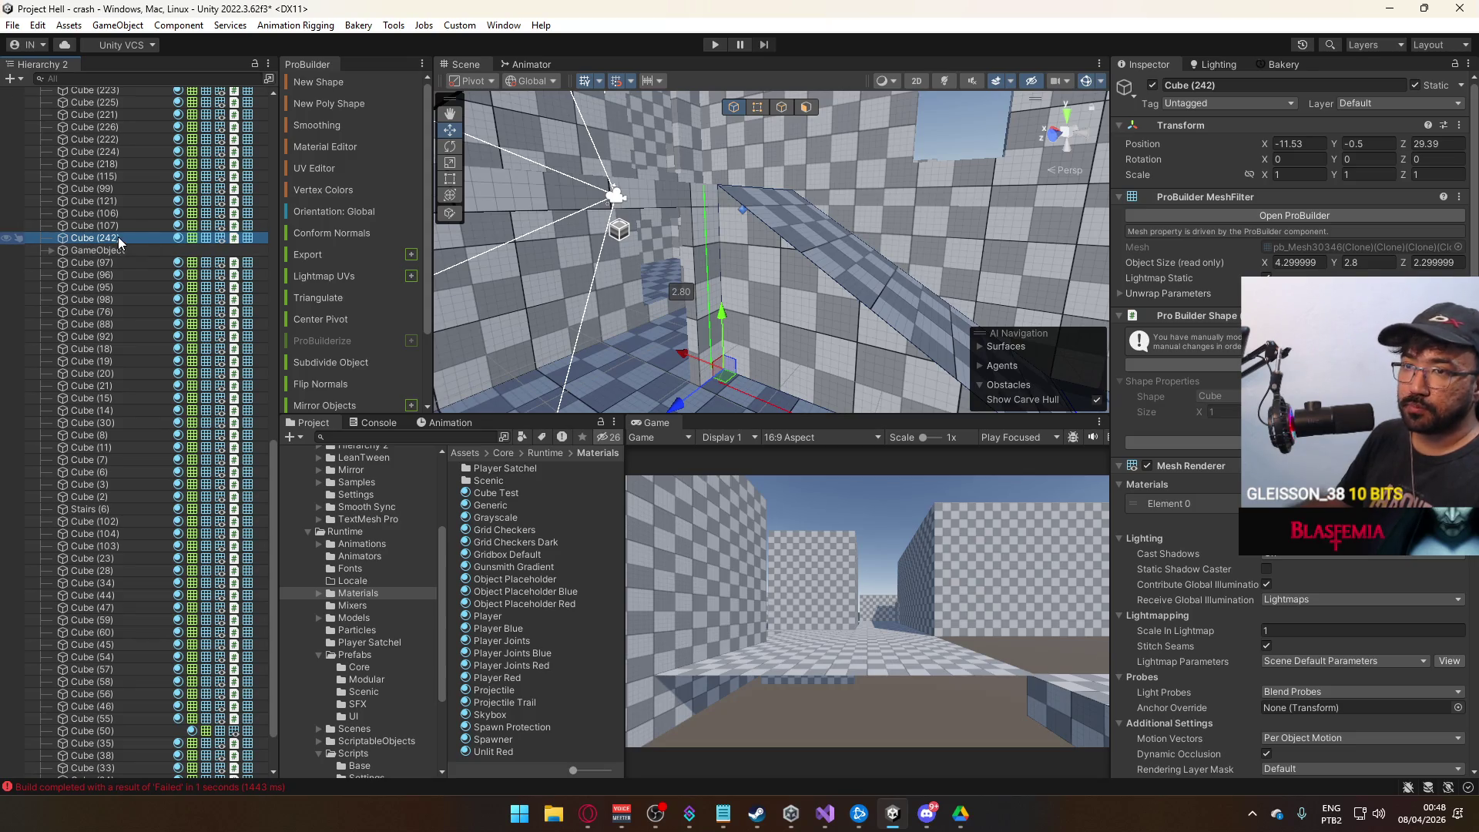
Drop Cube (242) into House Fractured and confirm by toggling the group off and on.
scroll(157, 756, down, 3)
drag(163, 769, 158, 771)
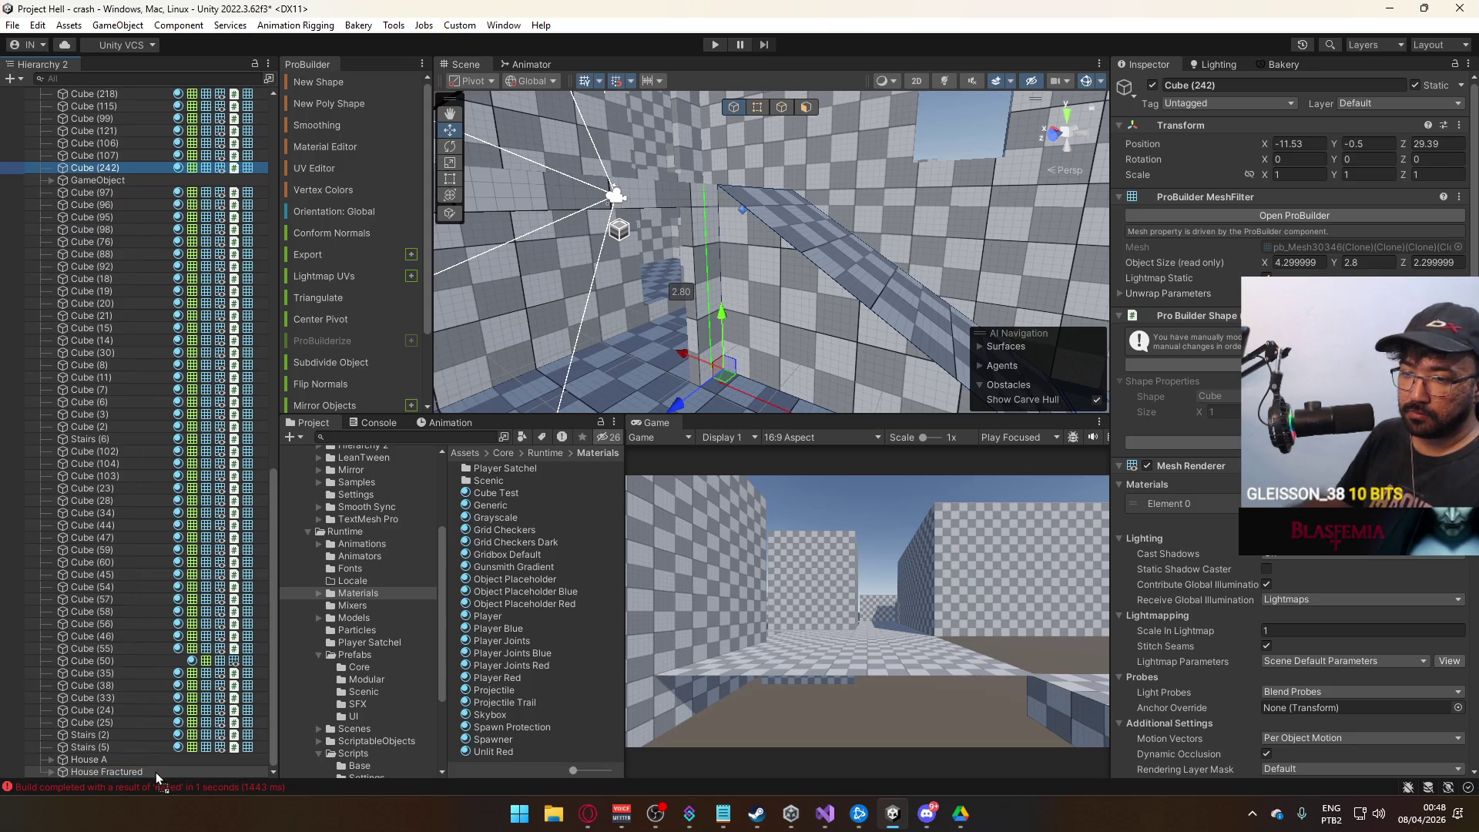
click(85, 352)
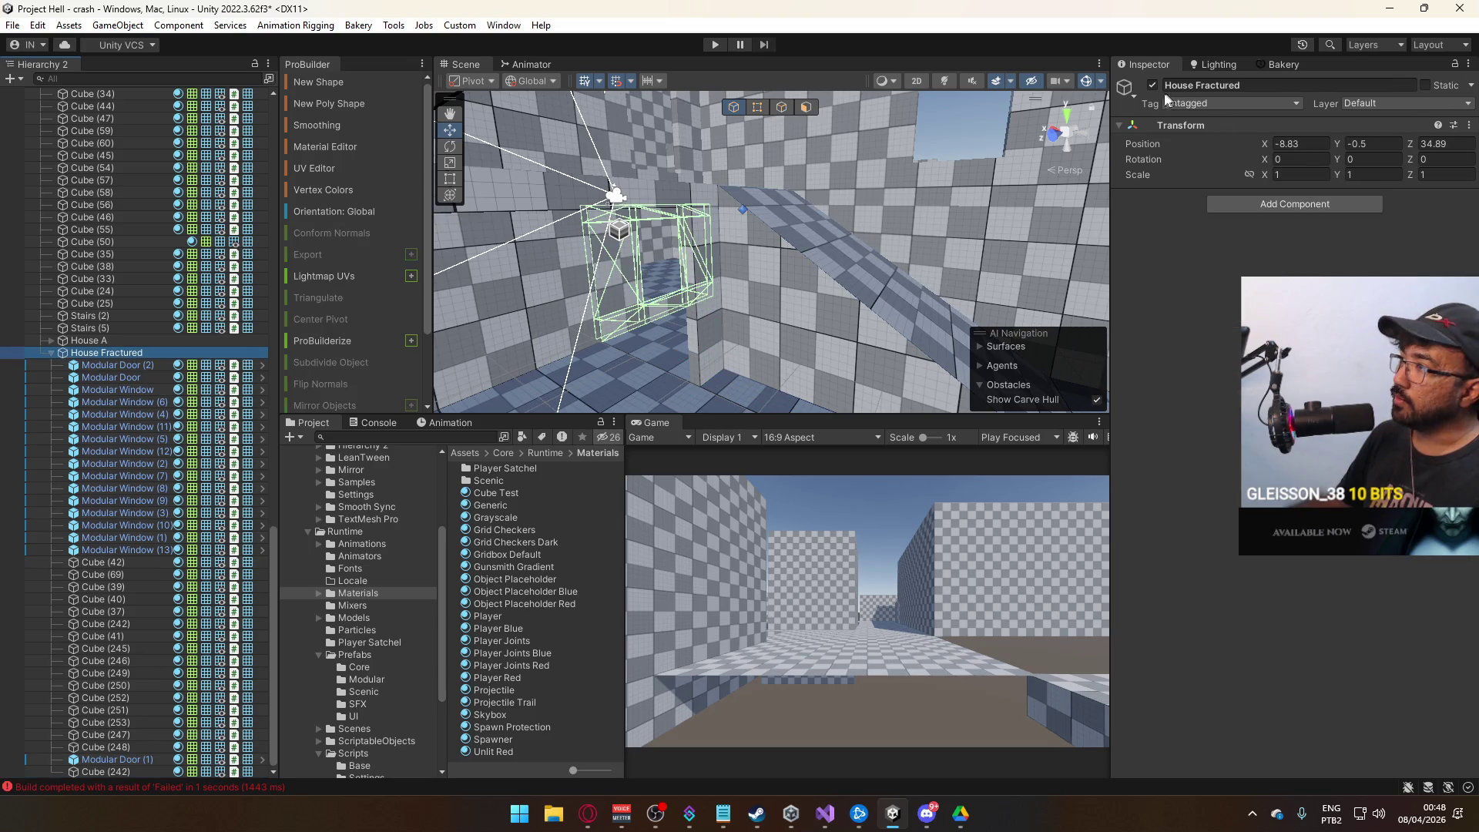
click(1153, 86)
click(1153, 85)
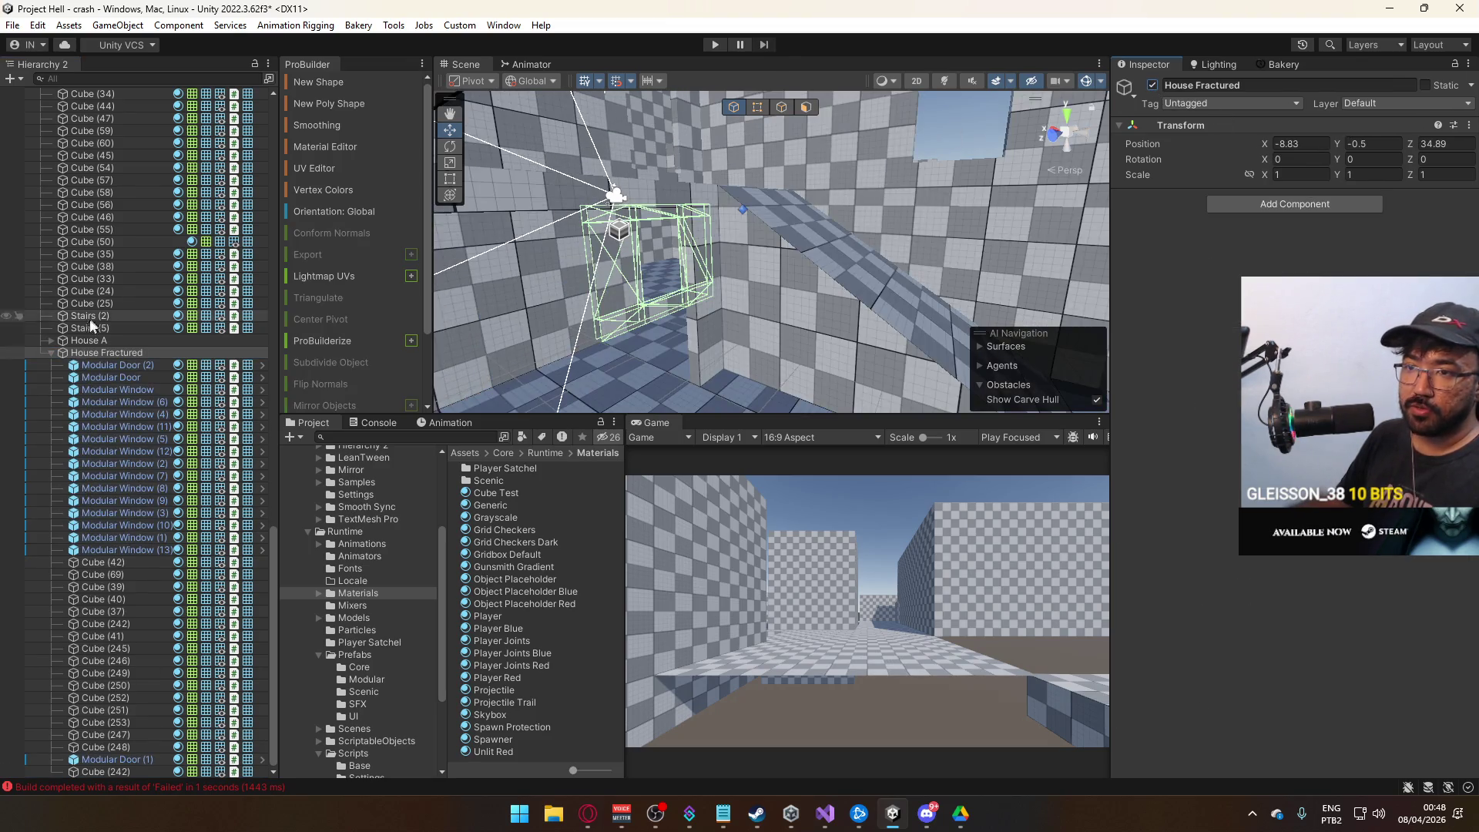
click(52, 353)
mouse_move(549, 311)
mouse_down()
mouse_move(289, 414)
mouse_move(276, 384)
mouse_move(716, 340)
mouse_up()
drag(853, 266, 286, 383)
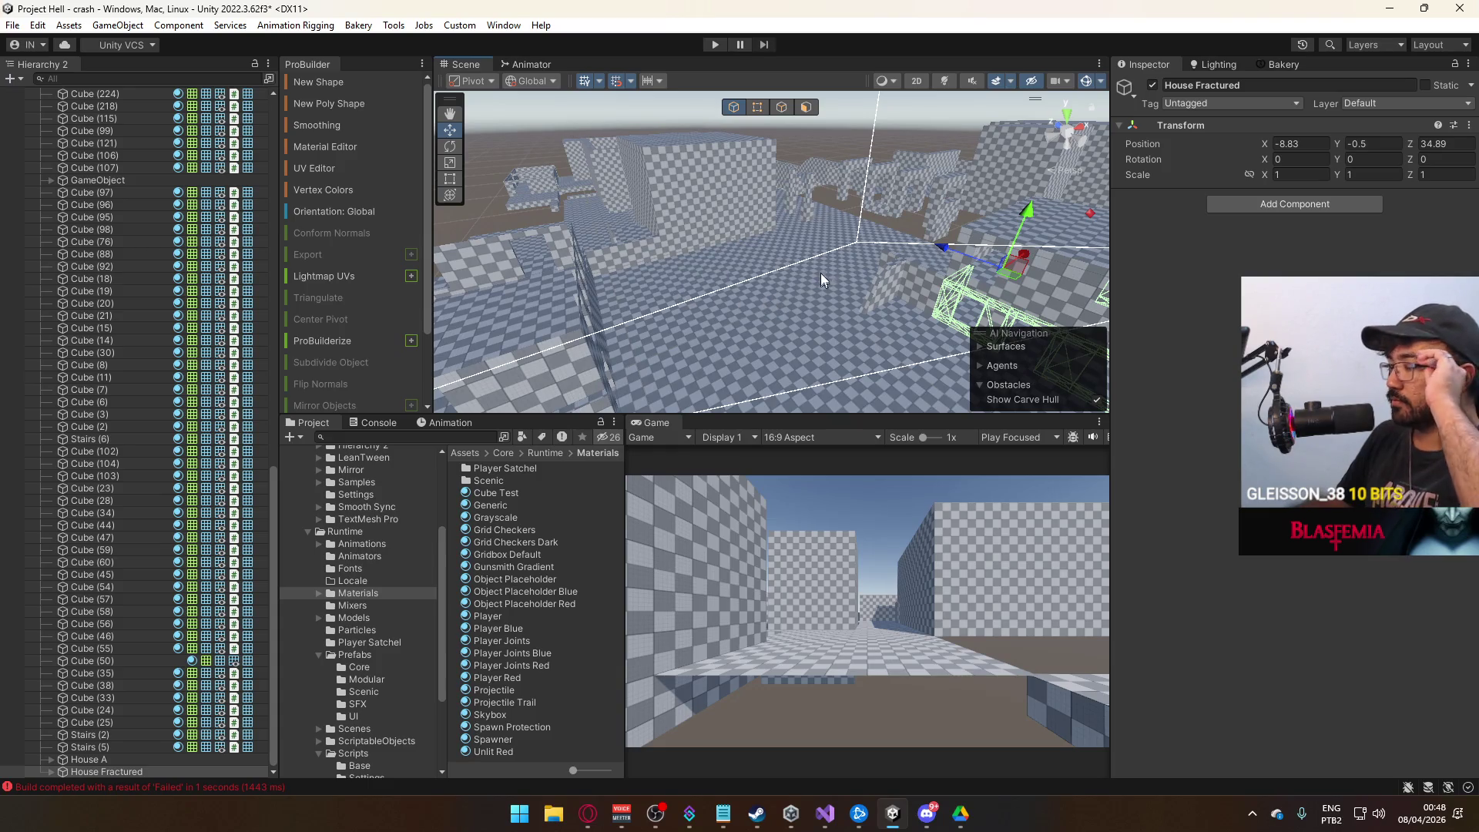
mouse_move(862, 343)
mouse_down()
mouse_move(800, 378)
mouse_move(645, 332)
mouse_move(693, 172)
mouse_move(784, 171)
mouse_move(791, 231)
mouse_move(635, 288)
mouse_move(771, 287)
mouse_move(794, 254)
mouse_move(896, 268)
mouse_move(936, 297)
mouse_move(957, 275)
mouse_move(1031, 259)
mouse_move(838, 302)
mouse_move(739, 283)
mouse_move(765, 330)
mouse_move(1068, 225)
mouse_move(917, 255)
mouse_move(820, 322)
mouse_up()
Select the flat block Cube (52) beside the corridor.
click(765, 330)
click(979, 228)
click(721, 308)
mouse_move(721, 308)
mouse_down()
mouse_move(793, 305)
mouse_move(805, 138)
mouse_up()
click(792, 305)
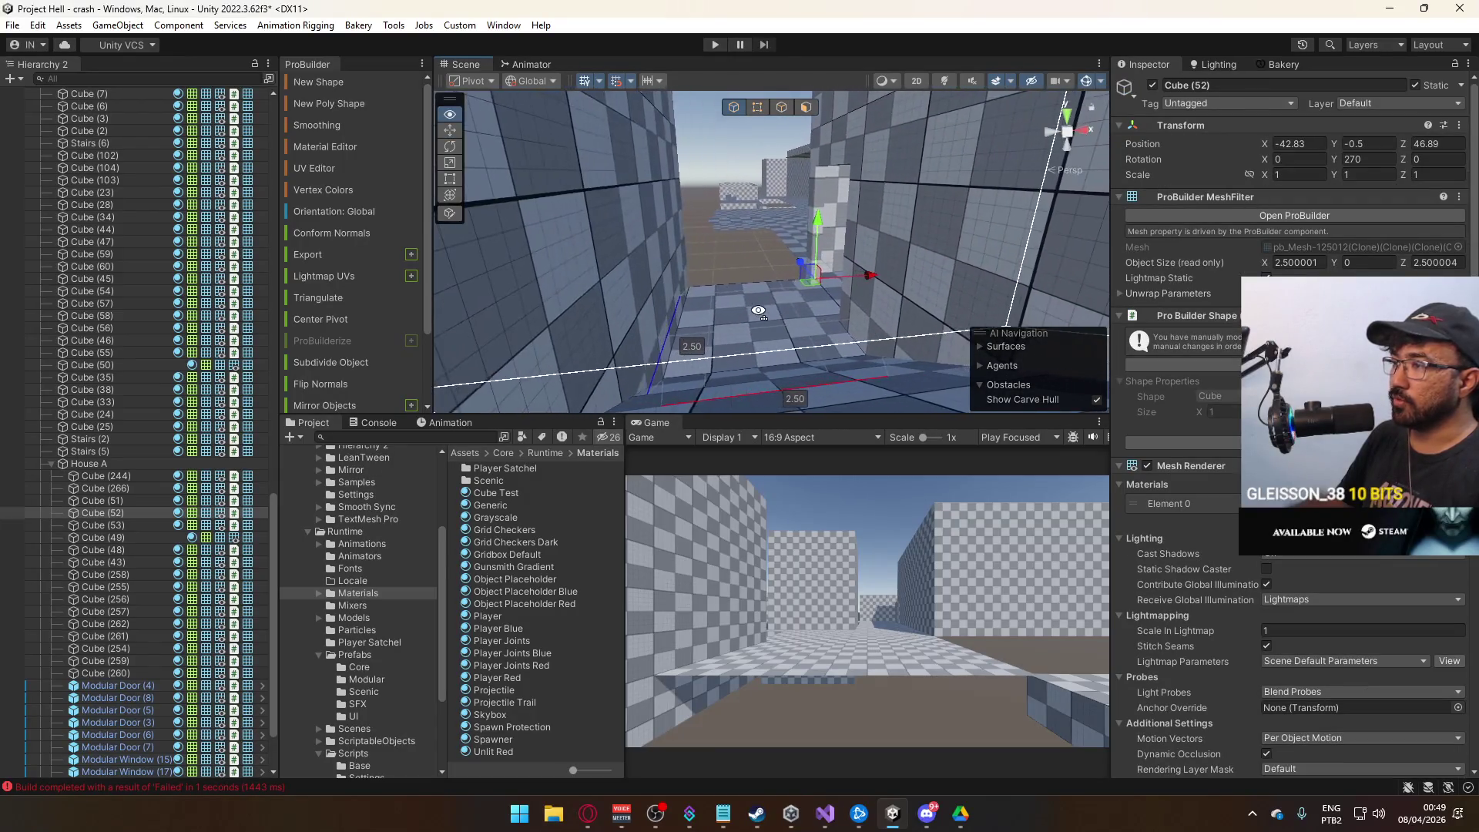
Extrude Cube (52)'s face upward into a 5.30-high wall.
click(780, 107)
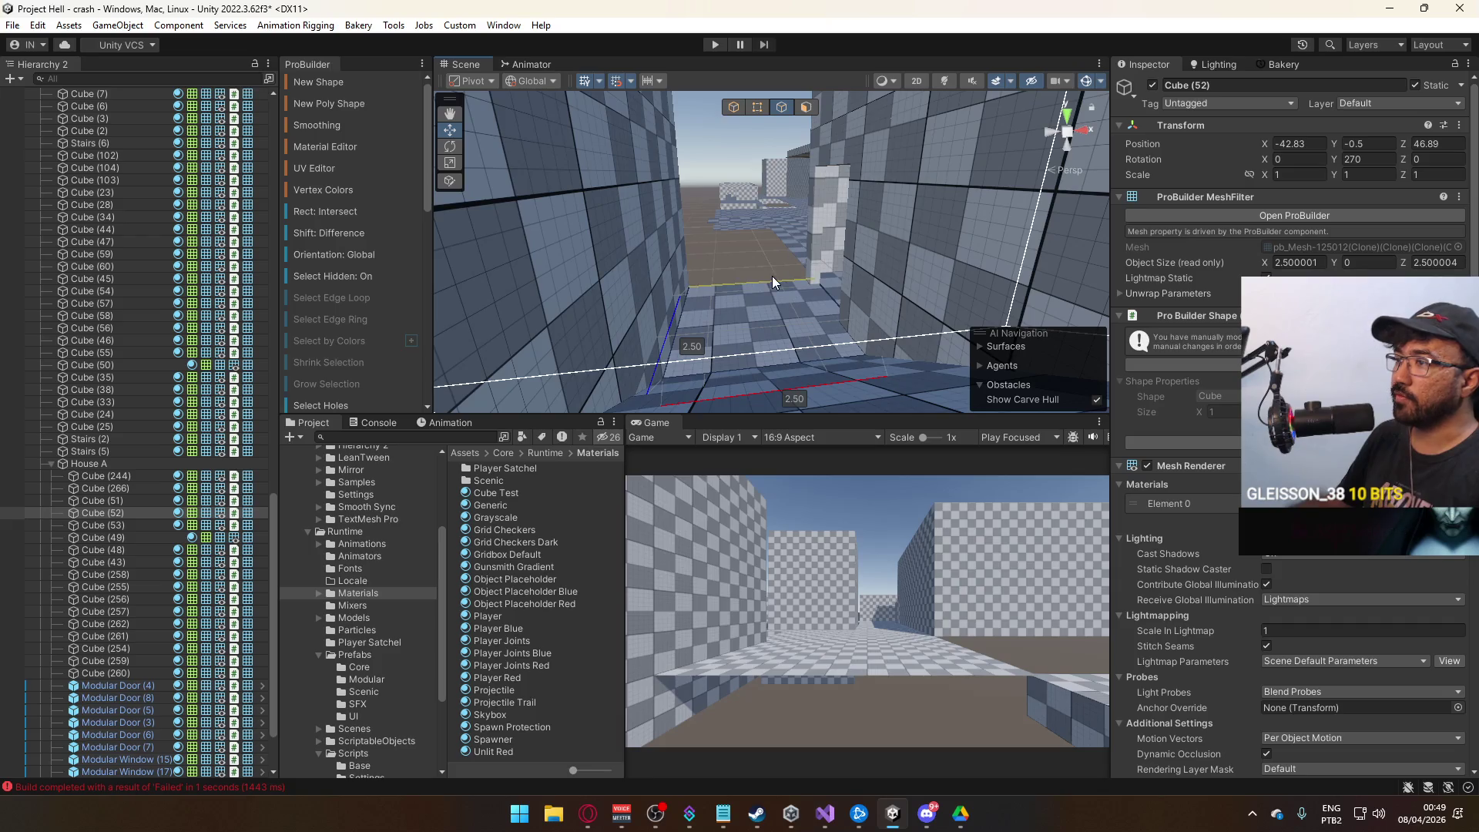
click(772, 275)
key(ctrl+e)
drag(769, 293, 774, 234)
mouse_move(774, 163)
mouse_down()
mouse_move(777, 107)
mouse_move(773, 119)
mouse_move(733, 78)
mouse_move(818, 95)
mouse_up()
Detach a wall face into its own object, Cube (54).
click(806, 107)
click(778, 193)
scroll(350, 363, down, 10)
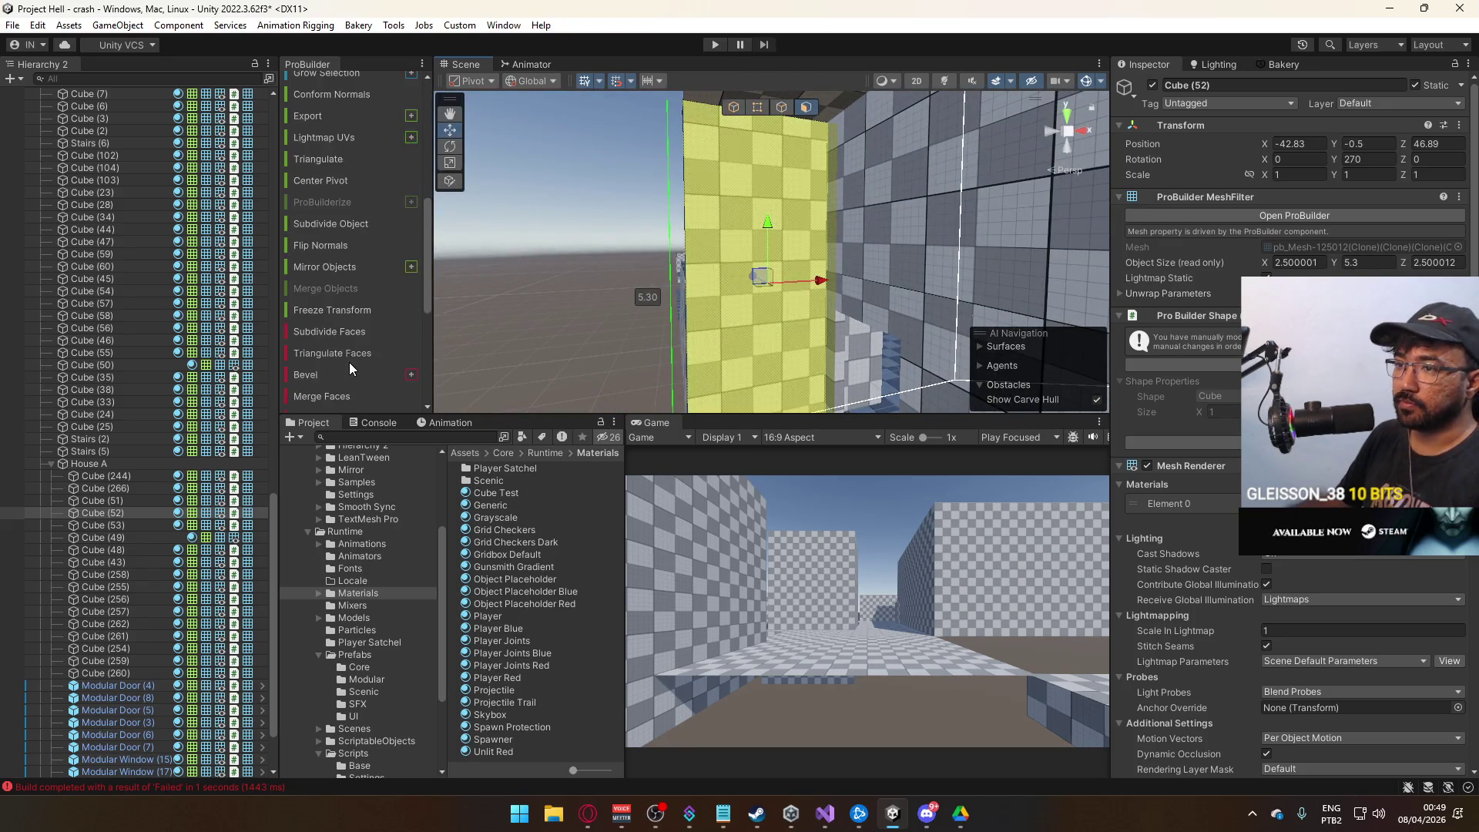
click(339, 252)
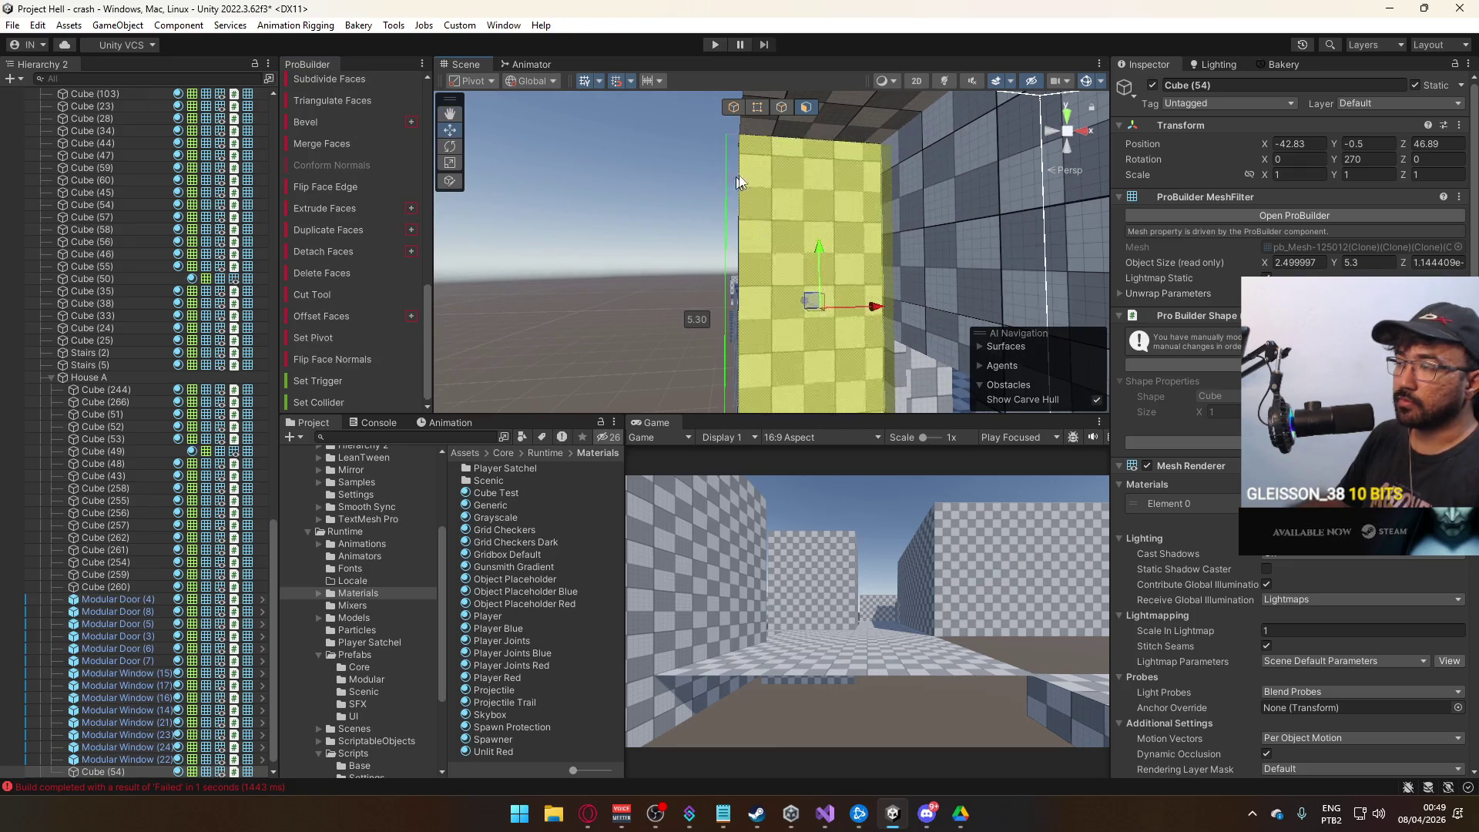
click(734, 107)
Frame Modular Window (17), then orbit out to a wide view of the house walls.
mouse_move(733, 107)
mouse_down()
mouse_move(634, 268)
mouse_move(973, 229)
mouse_up()
click(834, 226)
key(f)
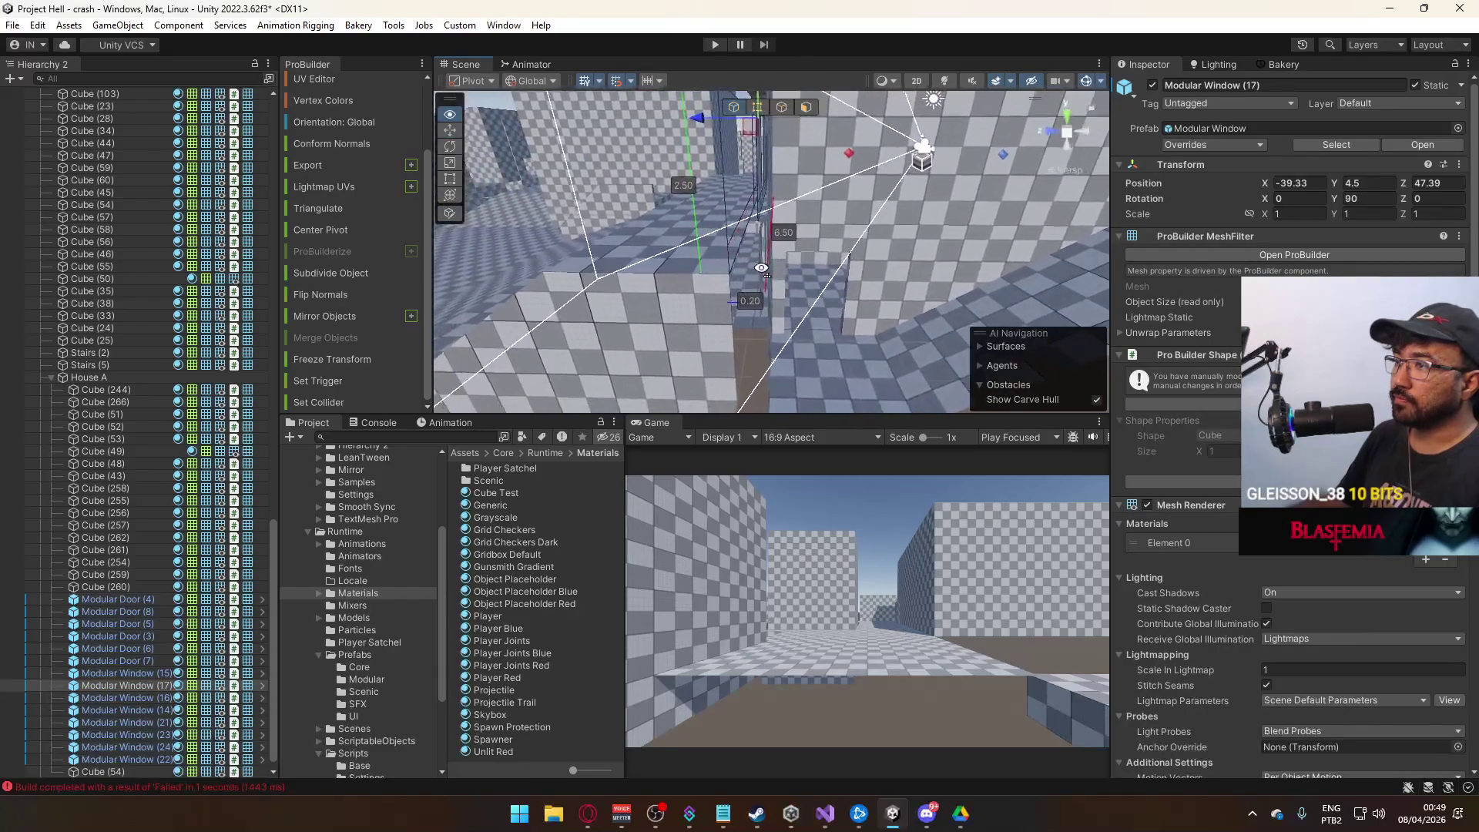
click(664, 350)
mouse_move(665, 350)
mouse_down()
mouse_move(1148, 297)
mouse_move(1095, 251)
mouse_move(1112, 219)
mouse_move(847, 224)
mouse_move(638, 189)
mouse_move(527, 327)
mouse_move(791, 292)
mouse_move(1106, 280)
mouse_move(1094, 243)
mouse_move(928, 216)
mouse_move(1043, 193)
mouse_move(933, 340)
mouse_move(1145, 291)
mouse_move(1063, 340)
mouse_move(562, 334)
mouse_move(704, 281)
mouse_move(1186, 266)
mouse_move(1117, 257)
mouse_move(1163, 266)
mouse_move(488, 371)
mouse_move(464, 459)
mouse_move(399, 445)
mouse_move(715, 370)
mouse_move(744, 207)
mouse_up()
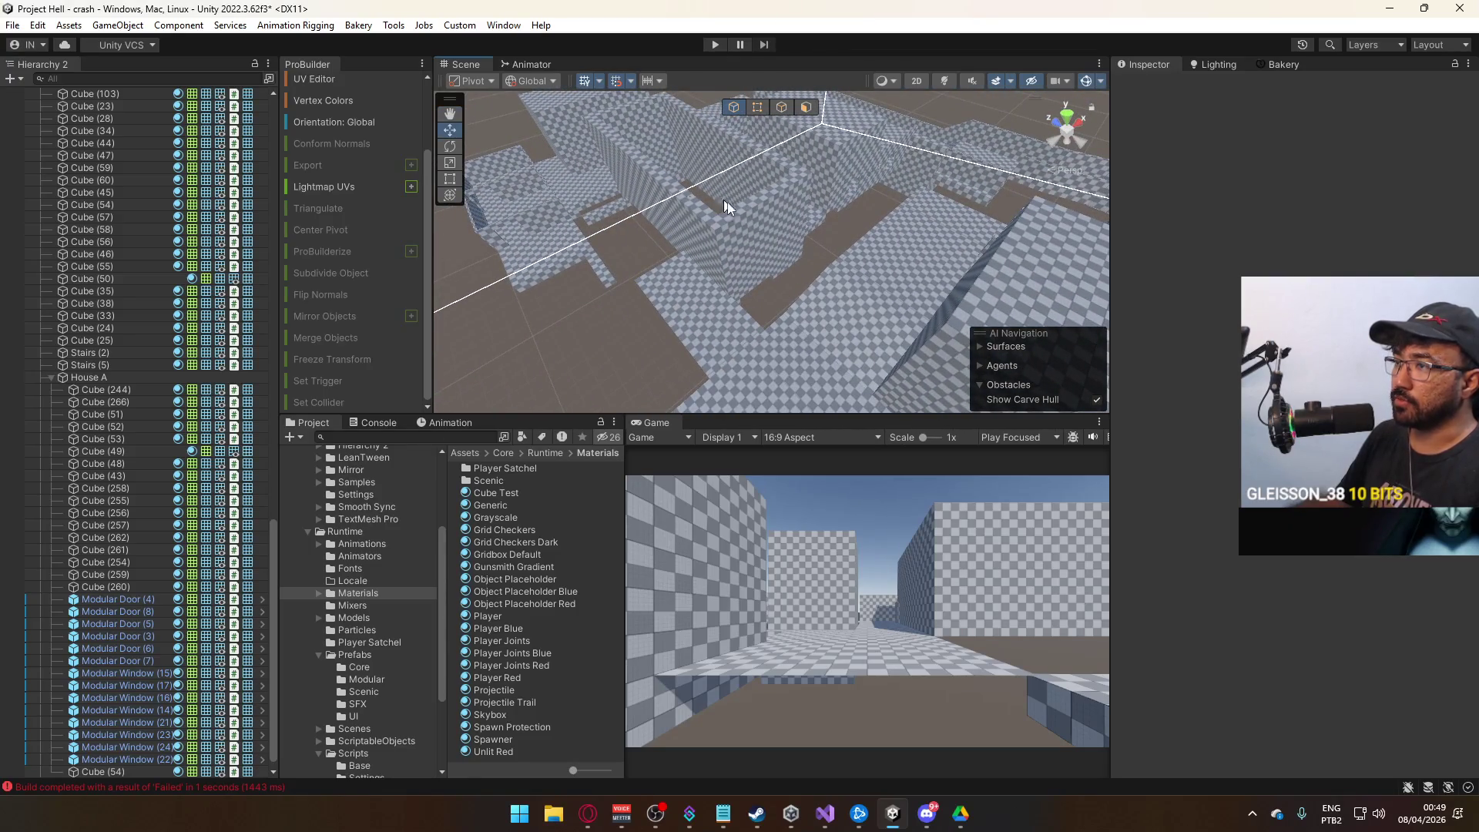
Select the lower block Cube (192).
mouse_move(803, 262)
mouse_down()
mouse_move(631, 250)
mouse_move(1010, 193)
mouse_move(703, 231)
mouse_move(700, 285)
mouse_move(614, 244)
mouse_move(1149, 218)
mouse_move(935, 239)
mouse_move(969, 135)
mouse_up()
click(935, 239)
click(899, 271)
mouse_move(898, 271)
mouse_down()
mouse_move(809, 231)
mouse_move(700, 223)
mouse_up()
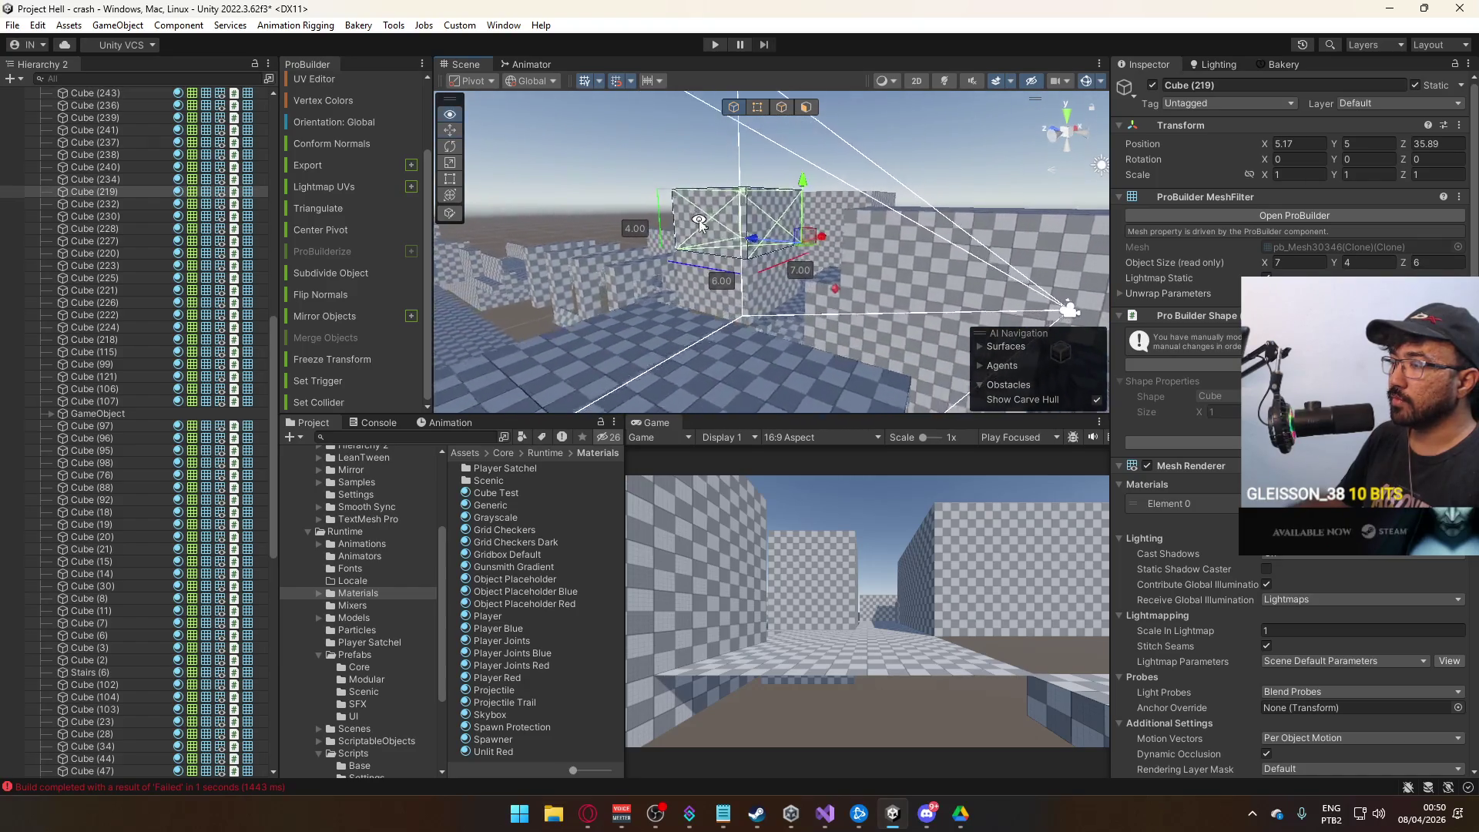
click(740, 293)
mouse_move(739, 292)
mouse_down()
mouse_move(655, 331)
mouse_move(823, 219)
mouse_move(840, 189)
mouse_move(933, 176)
mouse_move(903, 169)
mouse_up()
Duplicate Cube (192) as Cube (217) and lower the copy to height -2.
key(ctrl+d)
drag(824, 174, 1016, 187)
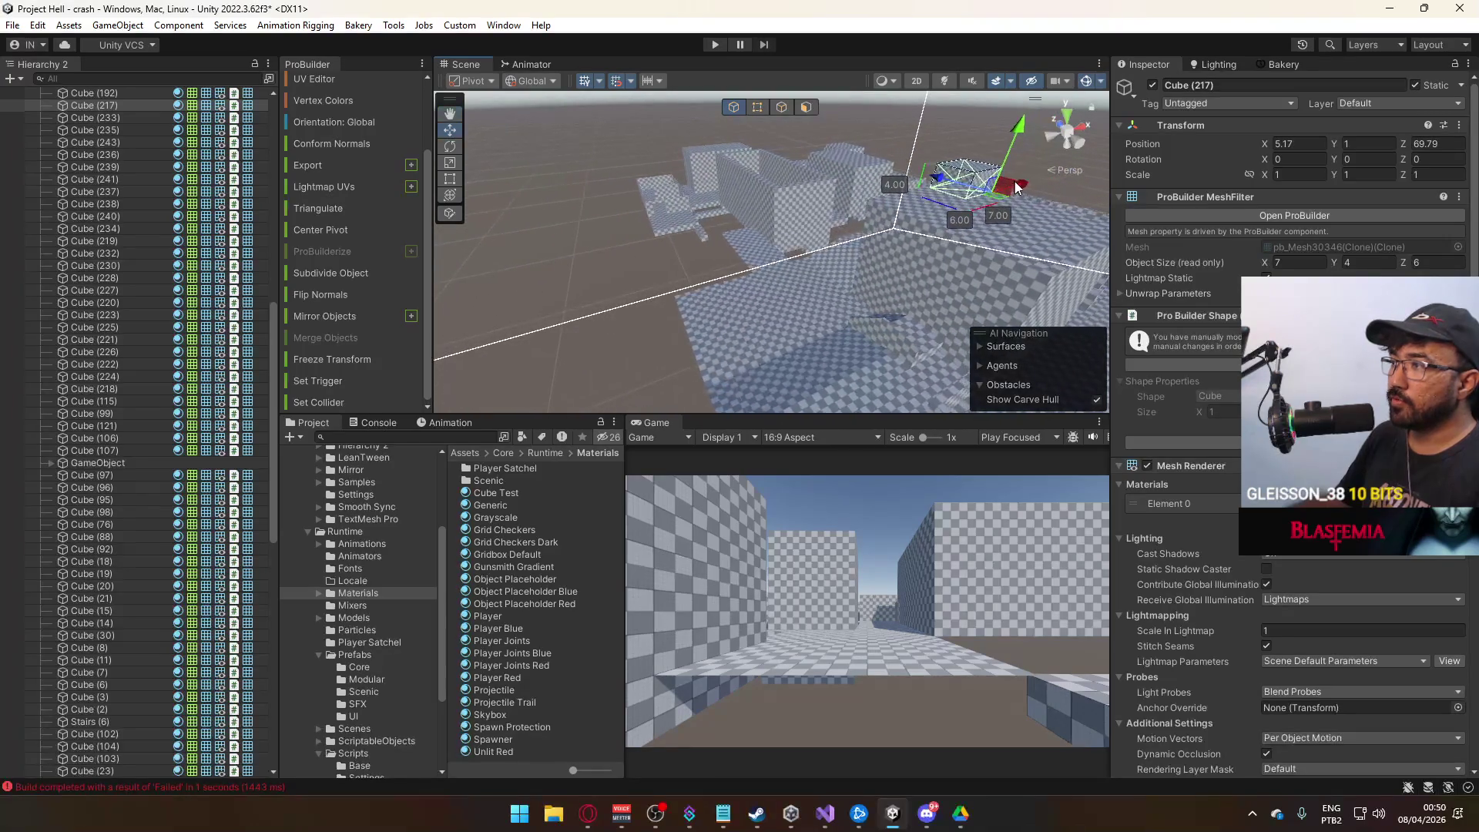
mouse_move(815, 241)
mouse_down()
mouse_move(886, 215)
mouse_move(887, 293)
mouse_move(895, 251)
mouse_up()
key(f)
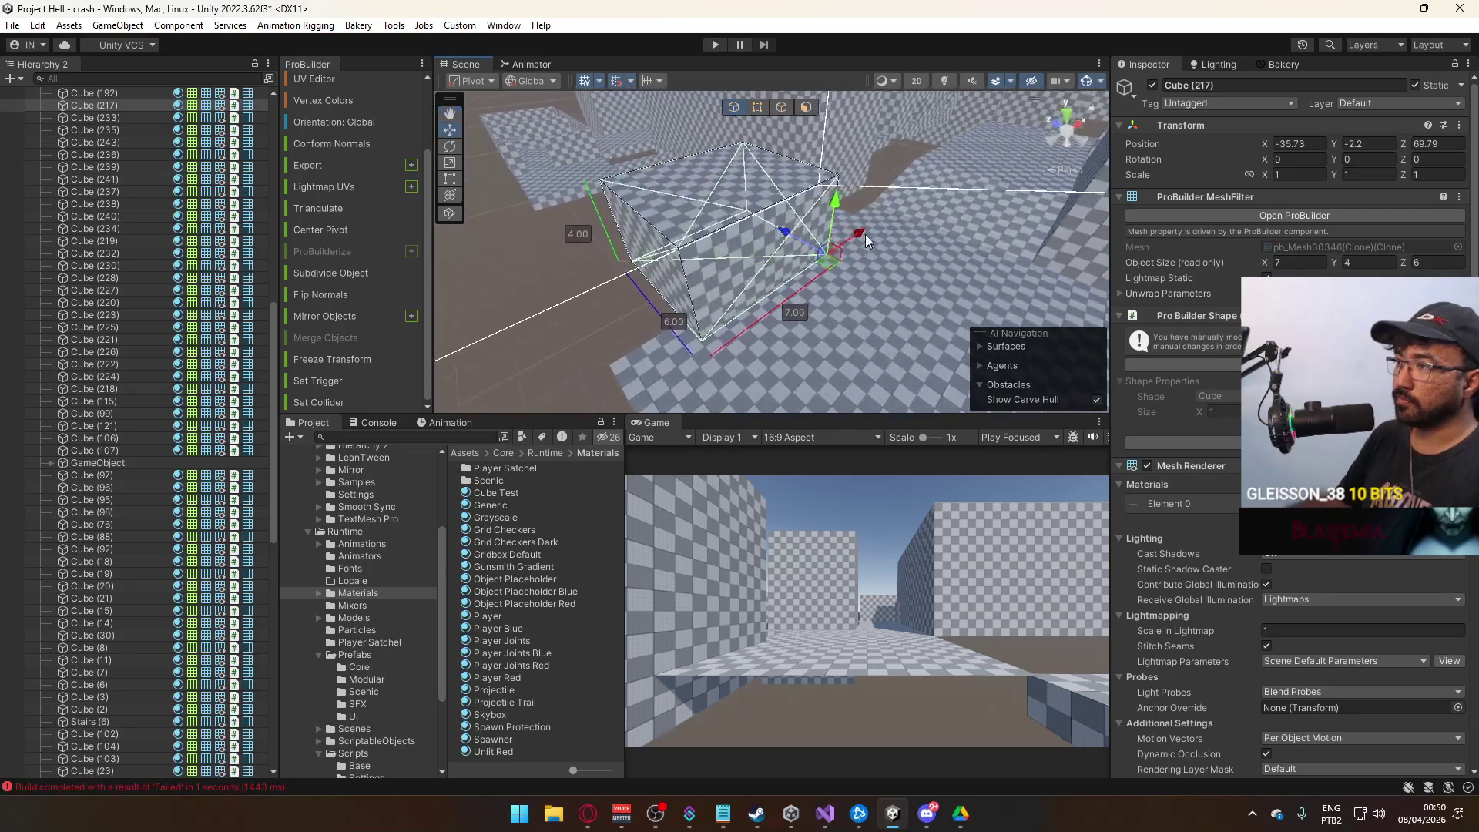
mouse_move(833, 204)
mouse_down()
mouse_move(779, 197)
mouse_move(829, 208)
mouse_move(781, 297)
mouse_move(867, 270)
mouse_move(817, 281)
mouse_move(770, 265)
mouse_move(834, 172)
mouse_move(814, 108)
mouse_up()
scroll(830, 192, up, 5)
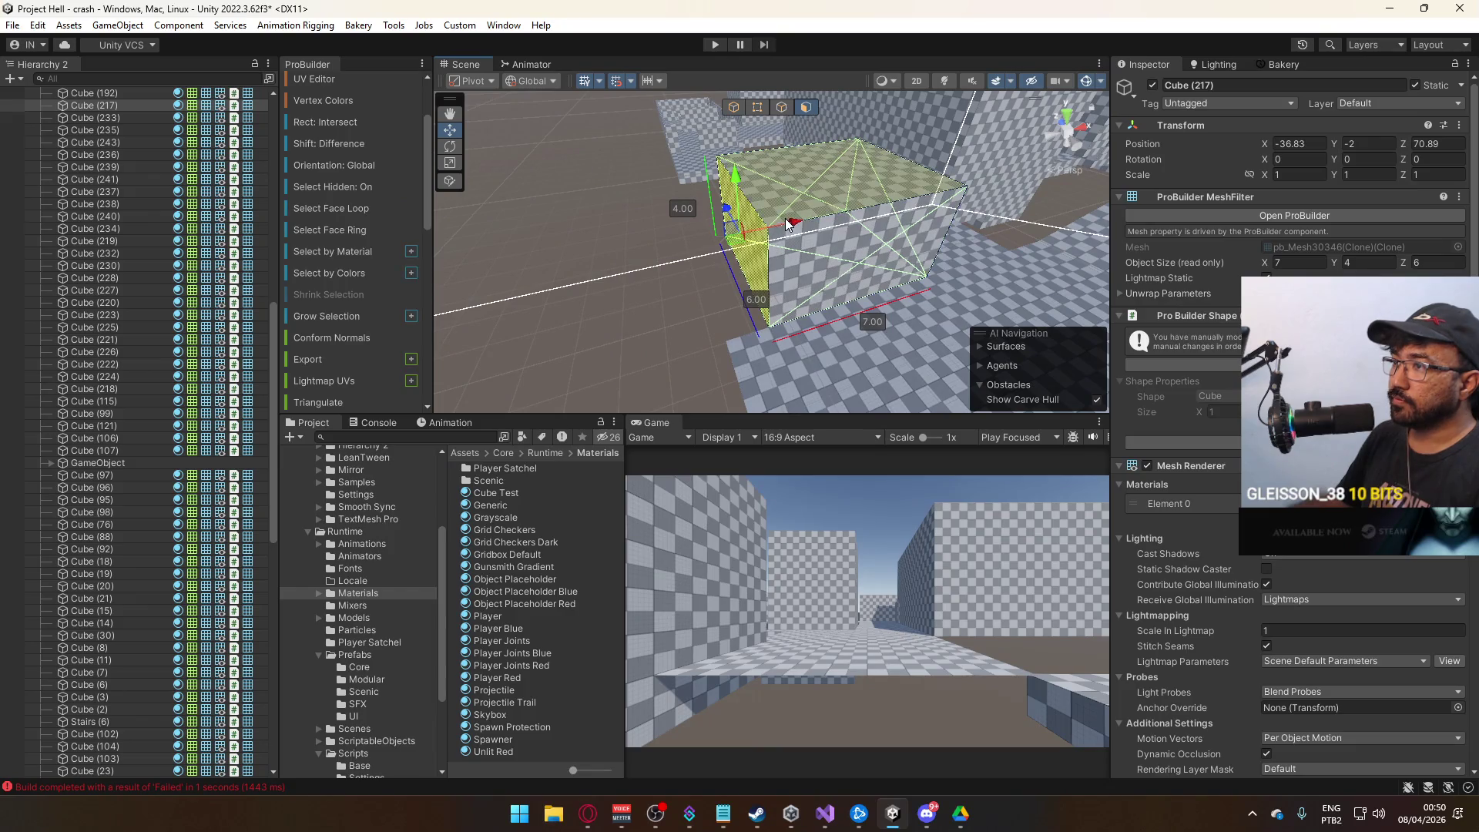
Narrow Cube (217) from 7 to 6 wide by dragging its side face.
drag(747, 247, 663, 257)
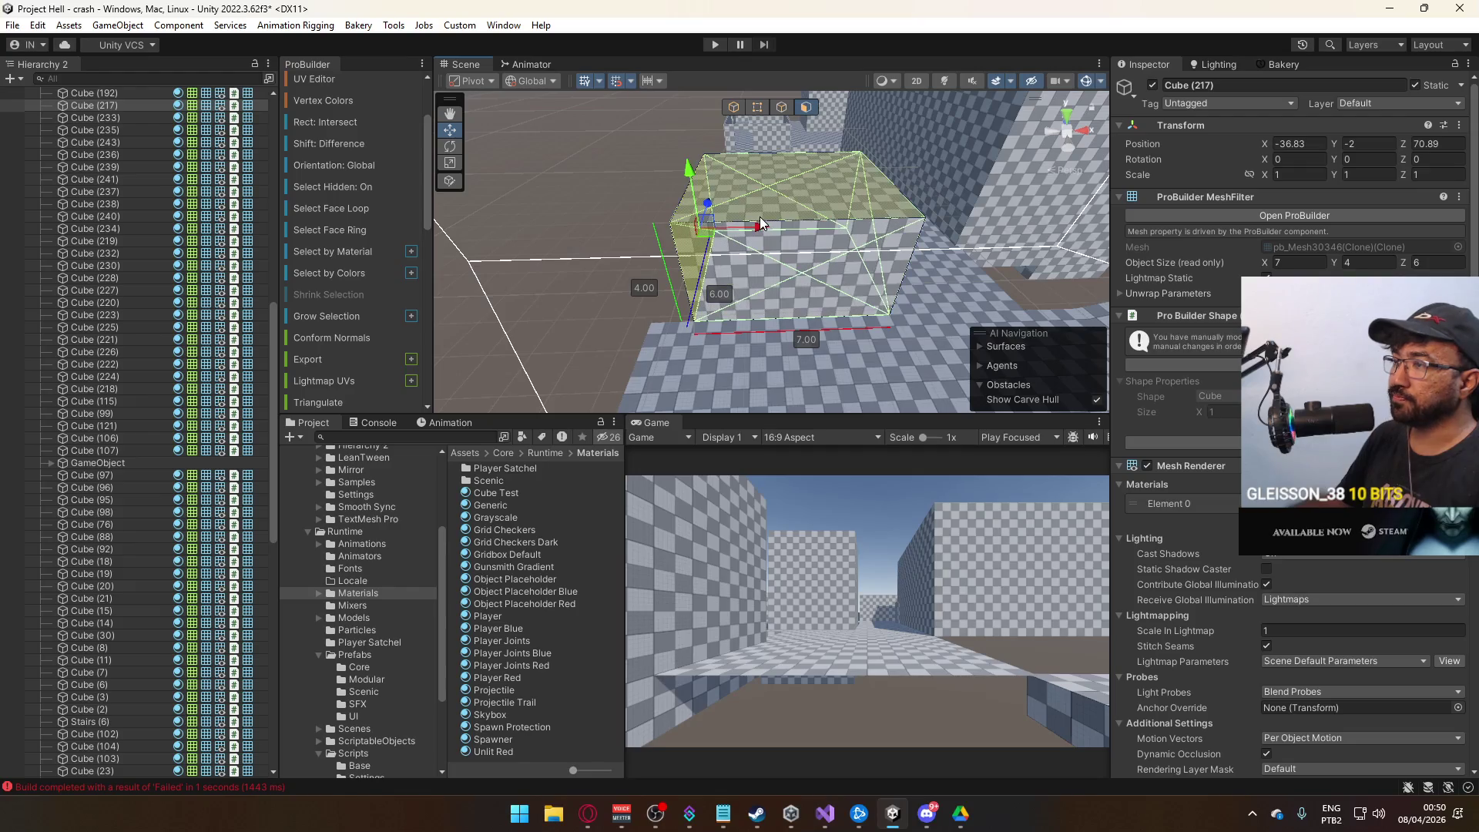
mouse_move(763, 229)
mouse_down()
mouse_move(784, 227)
mouse_move(809, 123)
mouse_move(838, 200)
mouse_move(832, 226)
mouse_move(881, 232)
mouse_move(824, 269)
mouse_move(734, 180)
mouse_move(1141, 185)
mouse_move(980, 164)
mouse_move(1054, 161)
mouse_move(792, 108)
mouse_move(806, 265)
mouse_up()
click(736, 105)
click(806, 107)
mouse_move(890, 200)
mouse_down()
mouse_move(521, 287)
mouse_move(917, 186)
mouse_move(722, 262)
mouse_move(673, 257)
mouse_up()
mouse_move(818, 283)
mouse_down()
mouse_move(773, 174)
mouse_move(742, 216)
mouse_move(799, 161)
mouse_move(721, 188)
mouse_up()
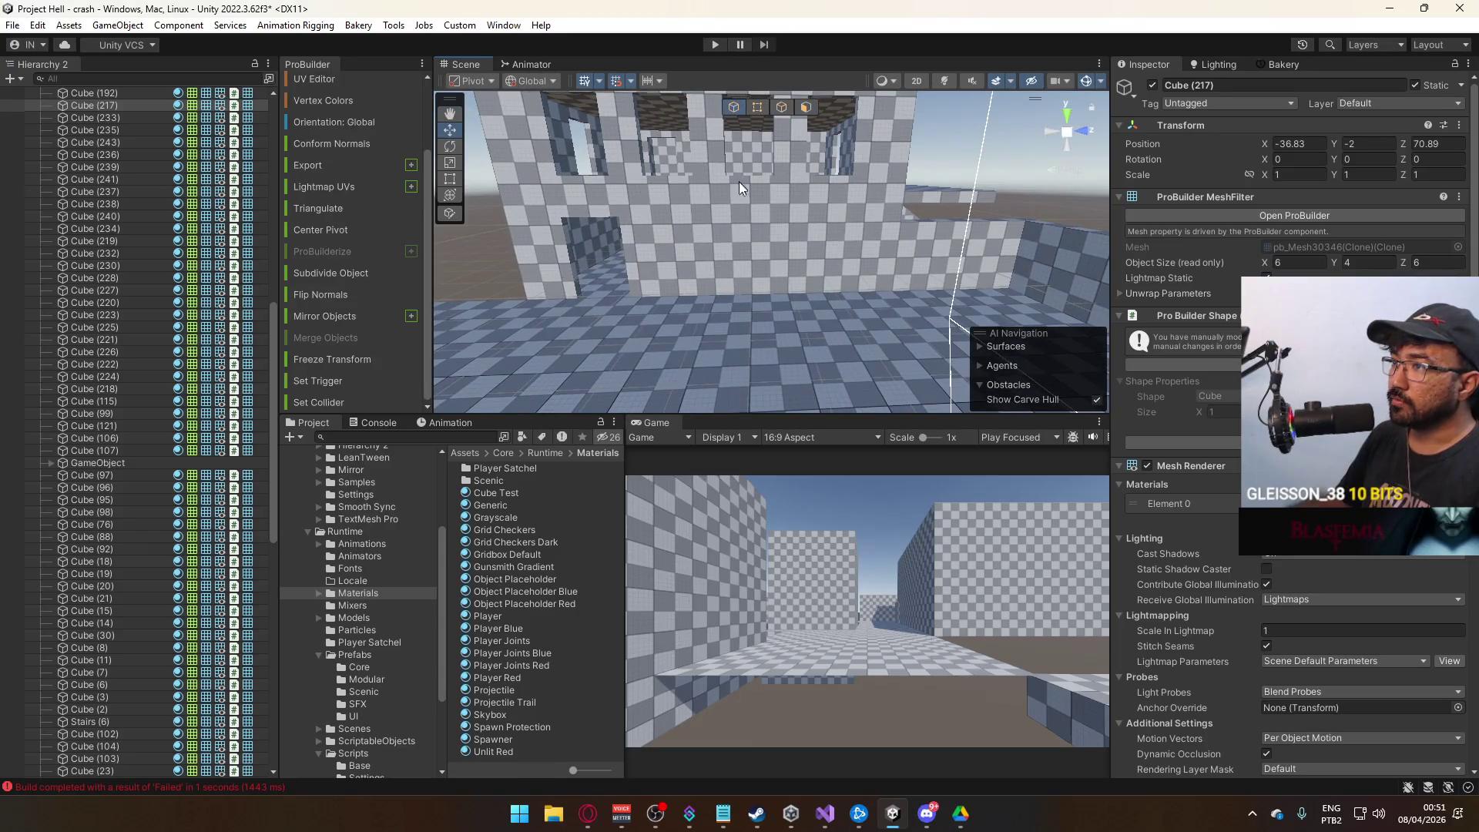
Browse to Prefabs > Modular in the Project and select the Modular Window prefab.
click(735, 234)
mouse_move(842, 247)
mouse_down()
mouse_move(824, 219)
mouse_move(754, 212)
mouse_move(706, 240)
mouse_move(871, 231)
mouse_move(1017, 255)
mouse_up()
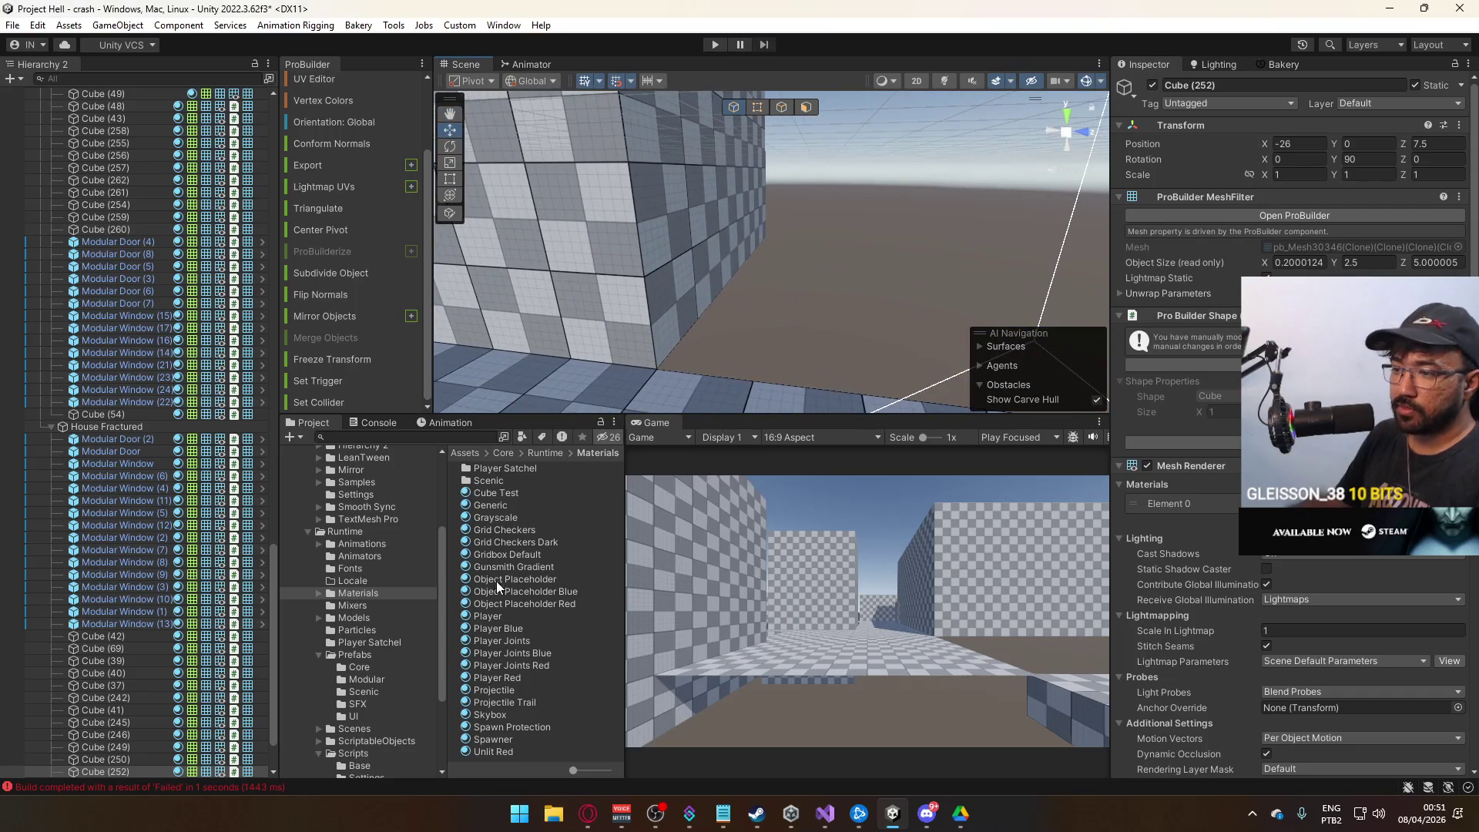
click(359, 655)
double_click(513, 478)
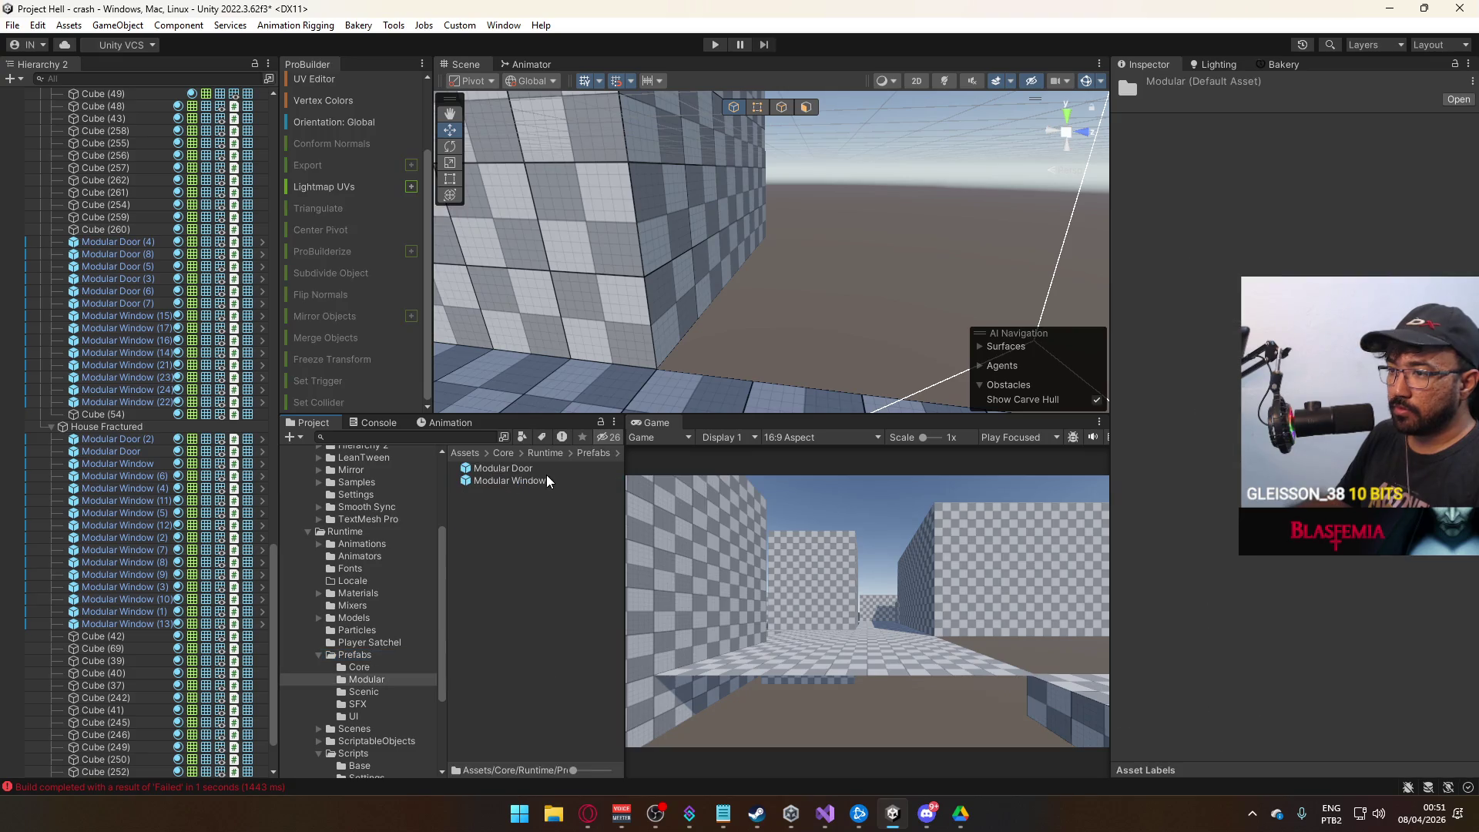
click(531, 469)
click(532, 480)
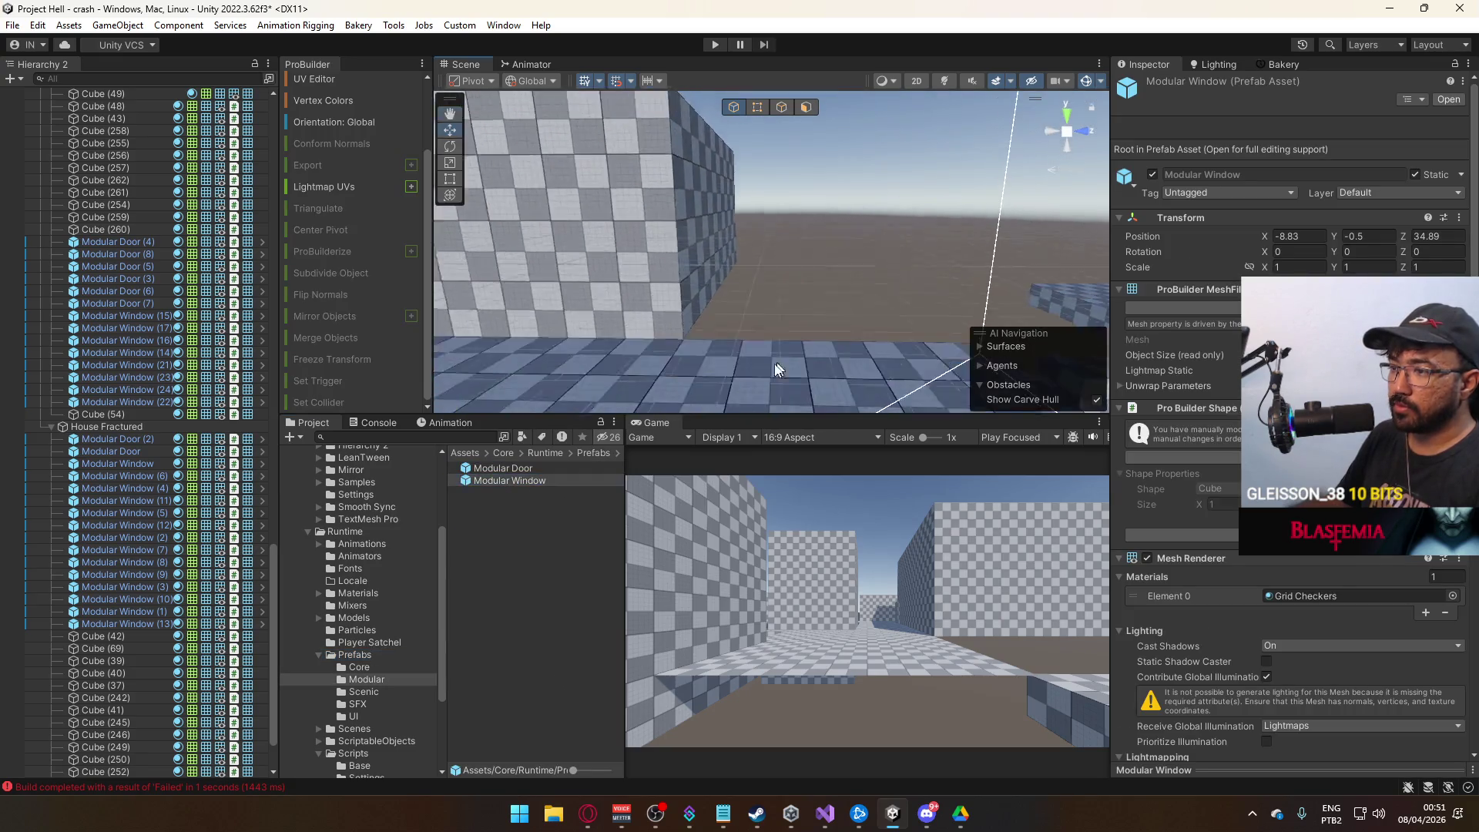
Place a Modular Window in the scene, duplicate it as Modular Window (1), and raise it to Y 0.9.
mouse_move(540, 479)
mouse_down()
mouse_move(786, 343)
mouse_move(646, 302)
mouse_move(763, 339)
mouse_up()
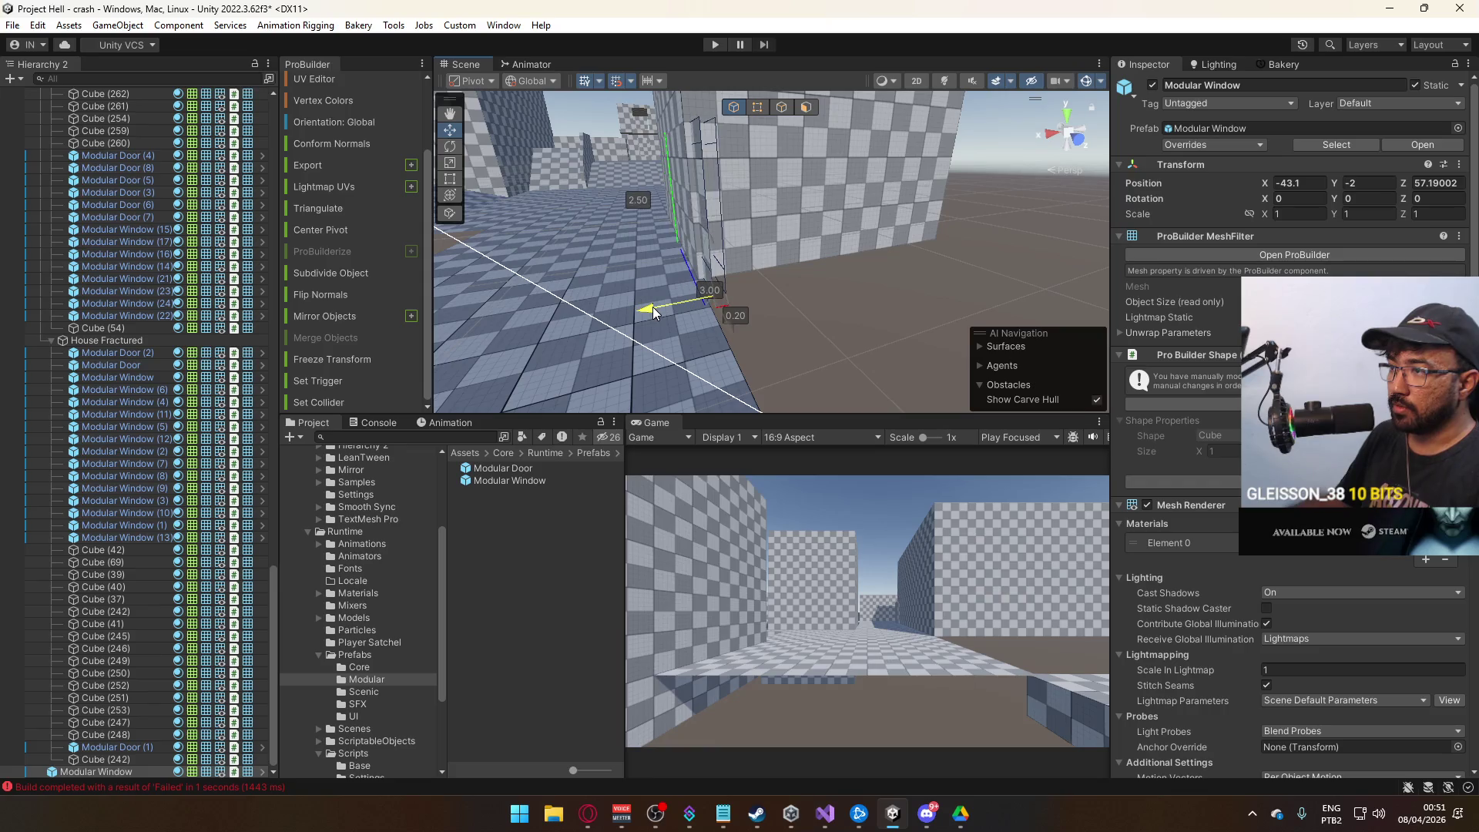
key(ctrl+d)
key(f)
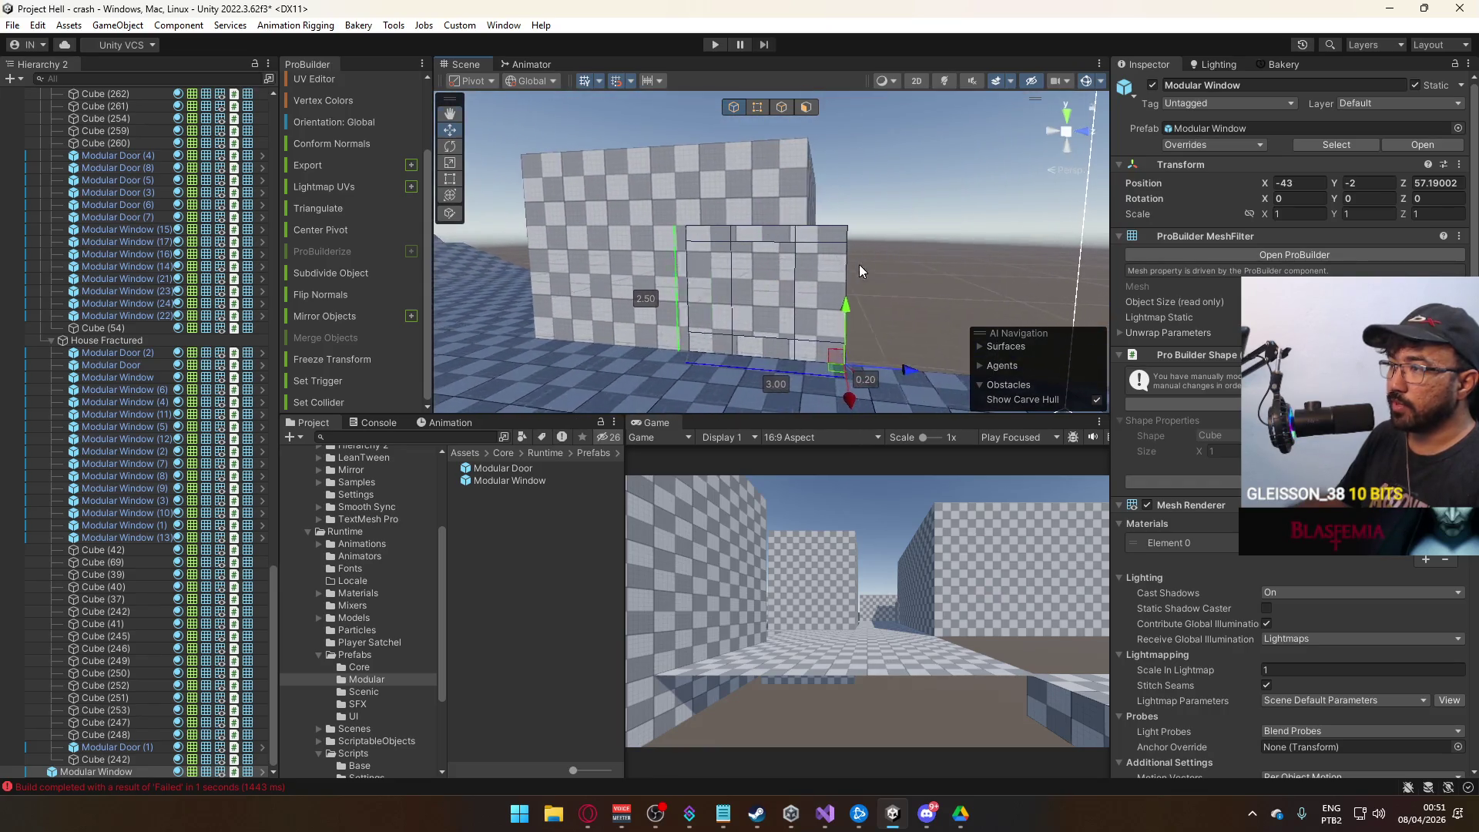
mouse_move(843, 311)
mouse_down()
mouse_move(846, 166)
mouse_move(713, 210)
mouse_move(713, 157)
mouse_move(912, 225)
mouse_move(682, 226)
mouse_move(789, 193)
mouse_up()
Lower Cube (217)'s top face to 2.50, making the block 3 high.
click(789, 192)
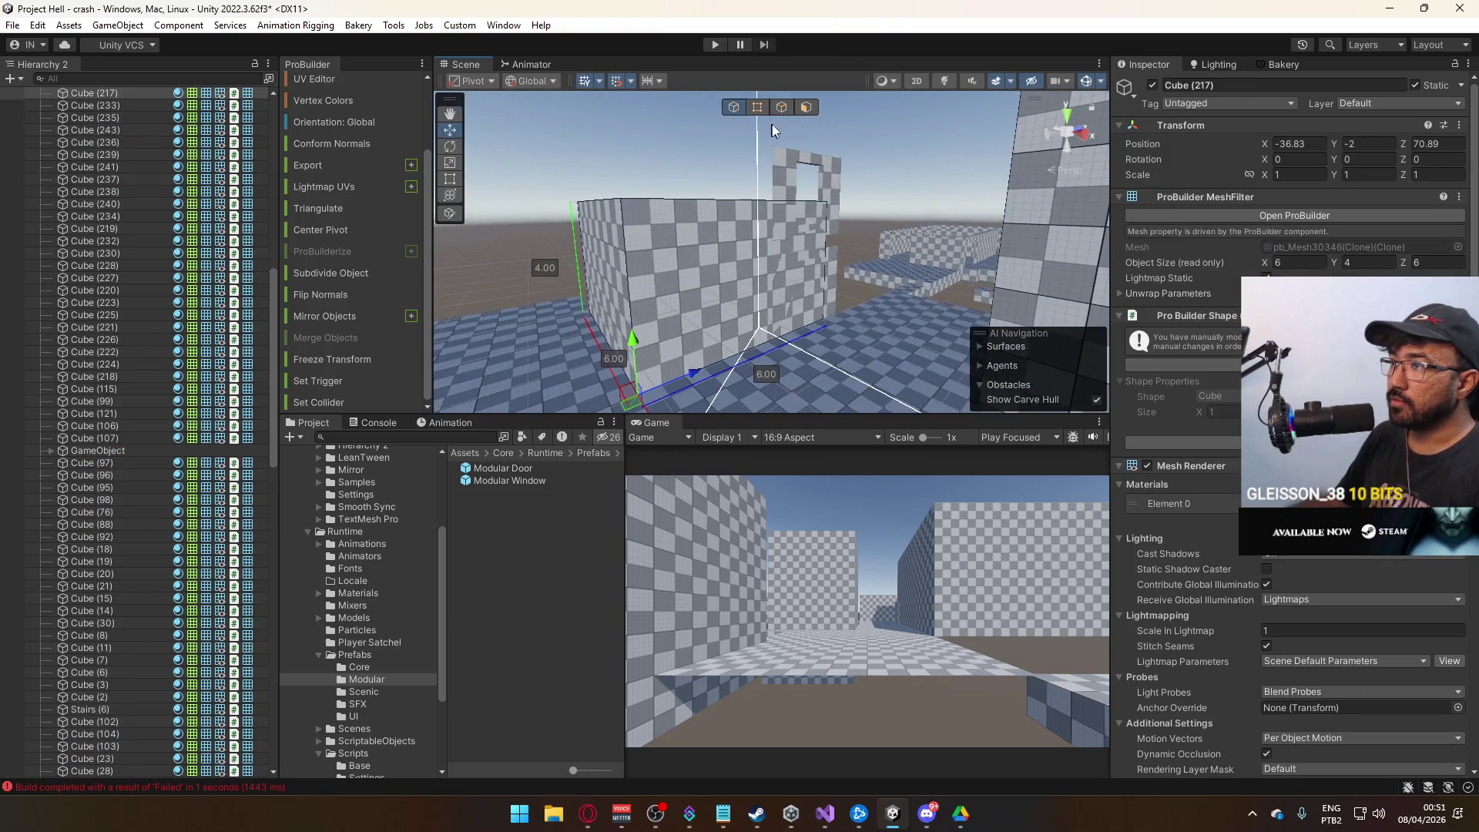
key(k)
drag(774, 130, 728, 169)
mouse_move(718, 117)
mouse_down()
mouse_move(721, 190)
mouse_move(743, 160)
mouse_move(713, 160)
mouse_up()
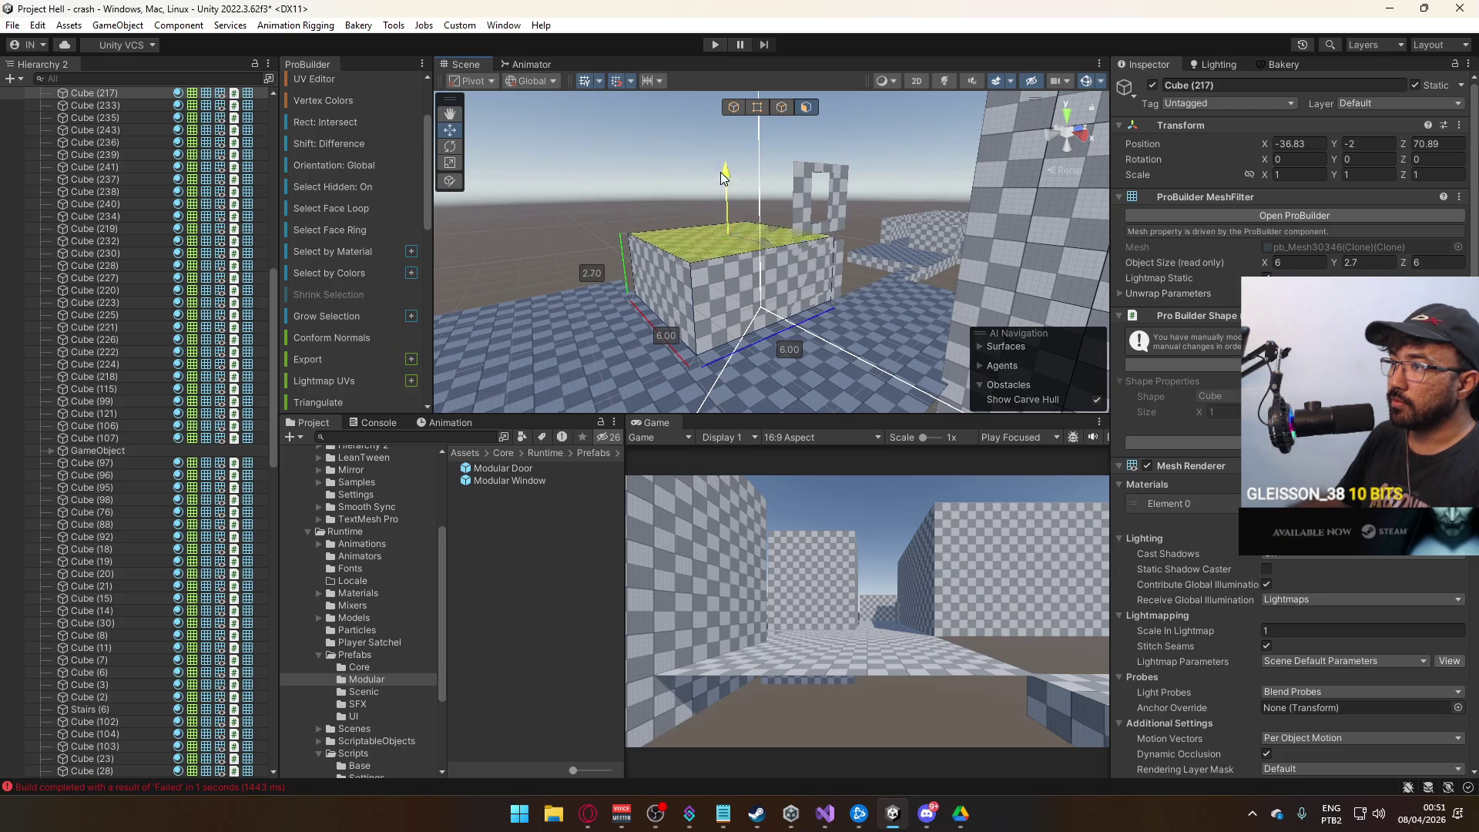
drag(720, 165, 740, 164)
Duplicate the block as Cube (229) and stack it on top.
click(734, 107)
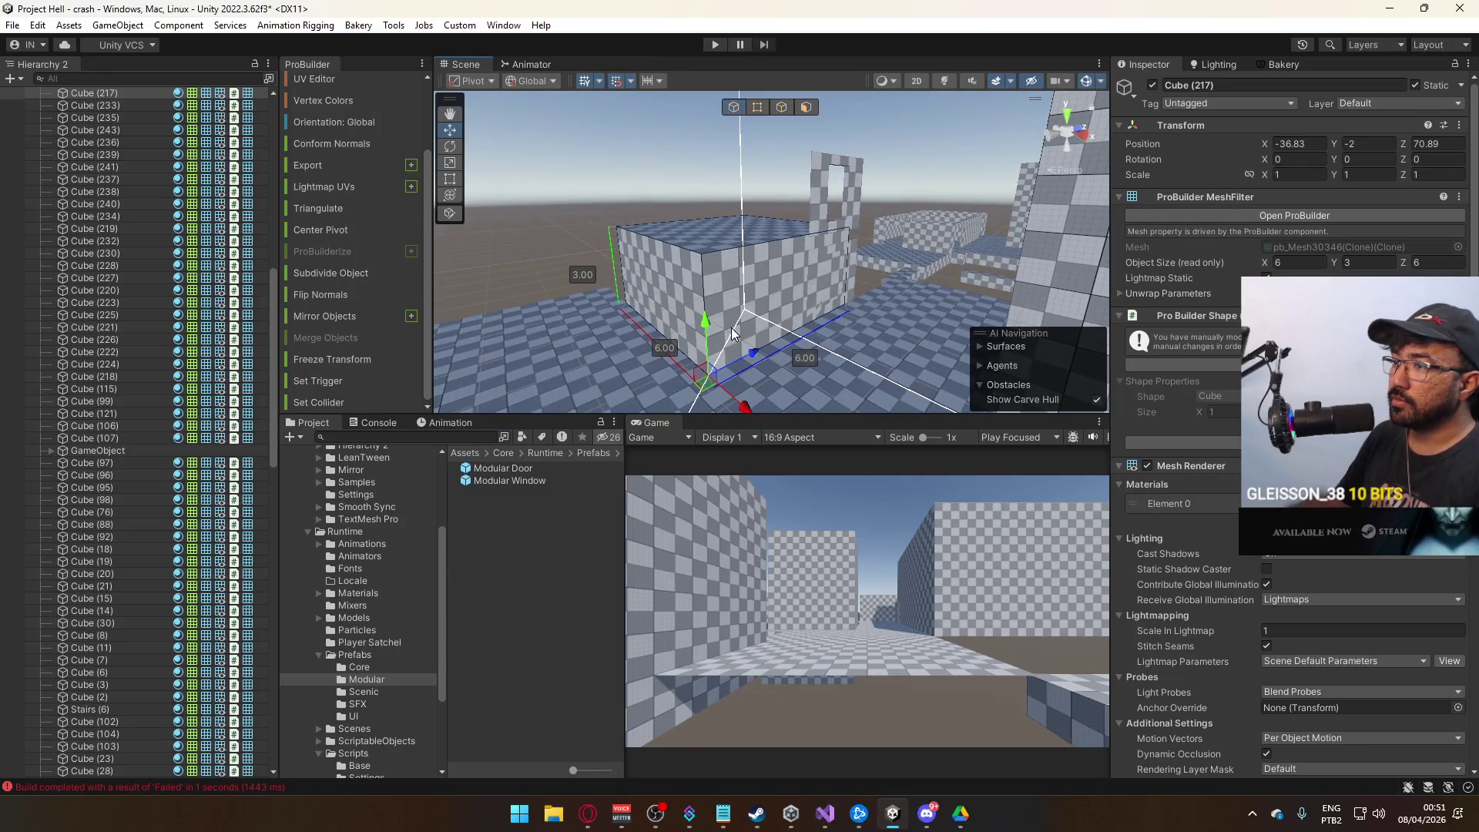
key(ctrl+d)
mouse_move(703, 319)
mouse_down()
mouse_move(700, 192)
mouse_move(603, 206)
mouse_move(594, 264)
mouse_move(617, 229)
mouse_move(753, 277)
mouse_move(819, 247)
mouse_move(829, 324)
mouse_move(913, 382)
mouse_move(863, 339)
mouse_move(925, 322)
mouse_move(907, 335)
mouse_up()
Select both blocks and drag their end face out to lengthen them to 10.
click(861, 311)
click(869, 290)
shift+click(863, 339)
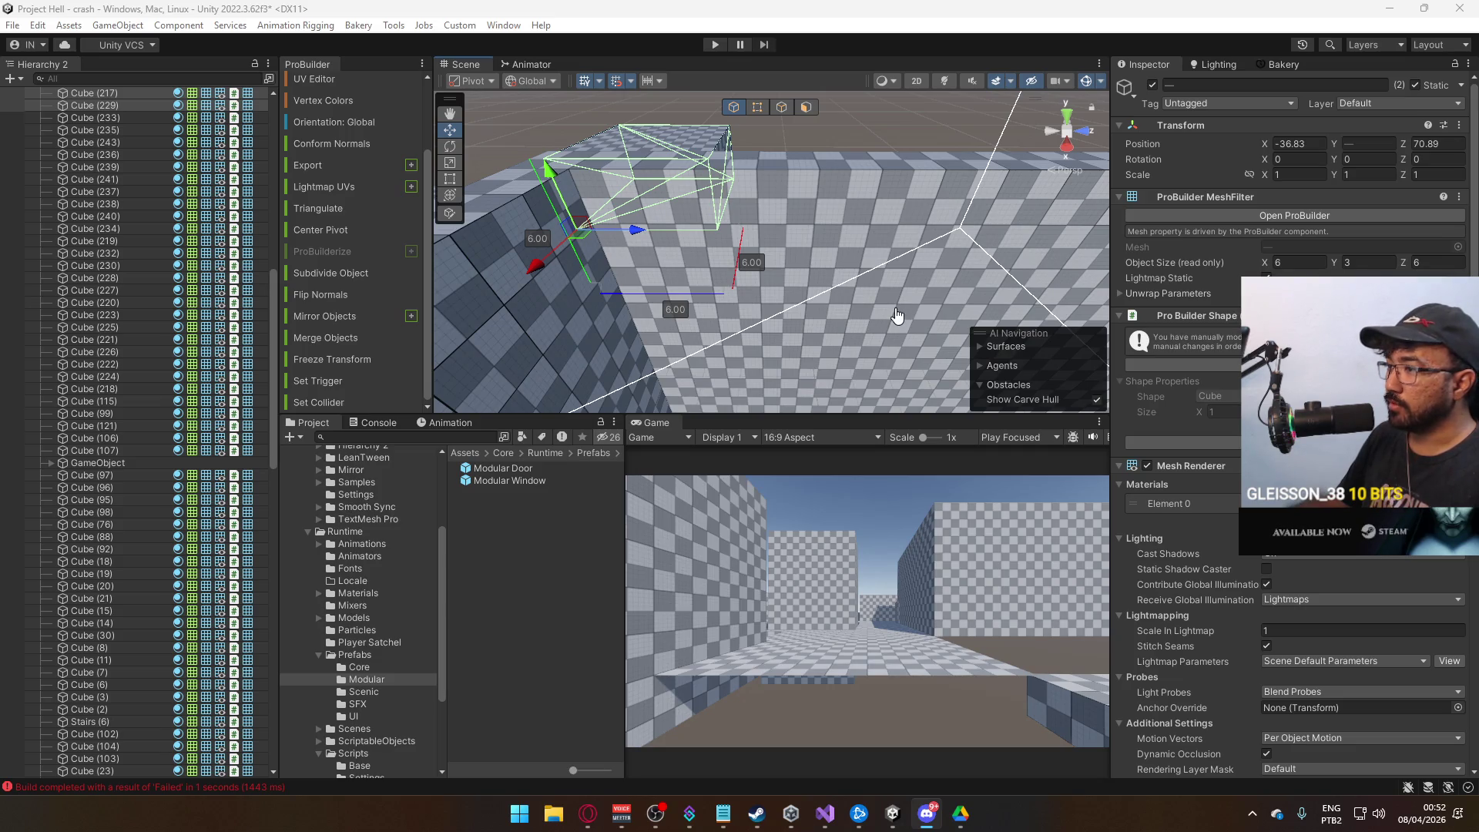
mouse_move(818, 331)
mouse_down()
mouse_move(788, 408)
mouse_move(787, 123)
mouse_up()
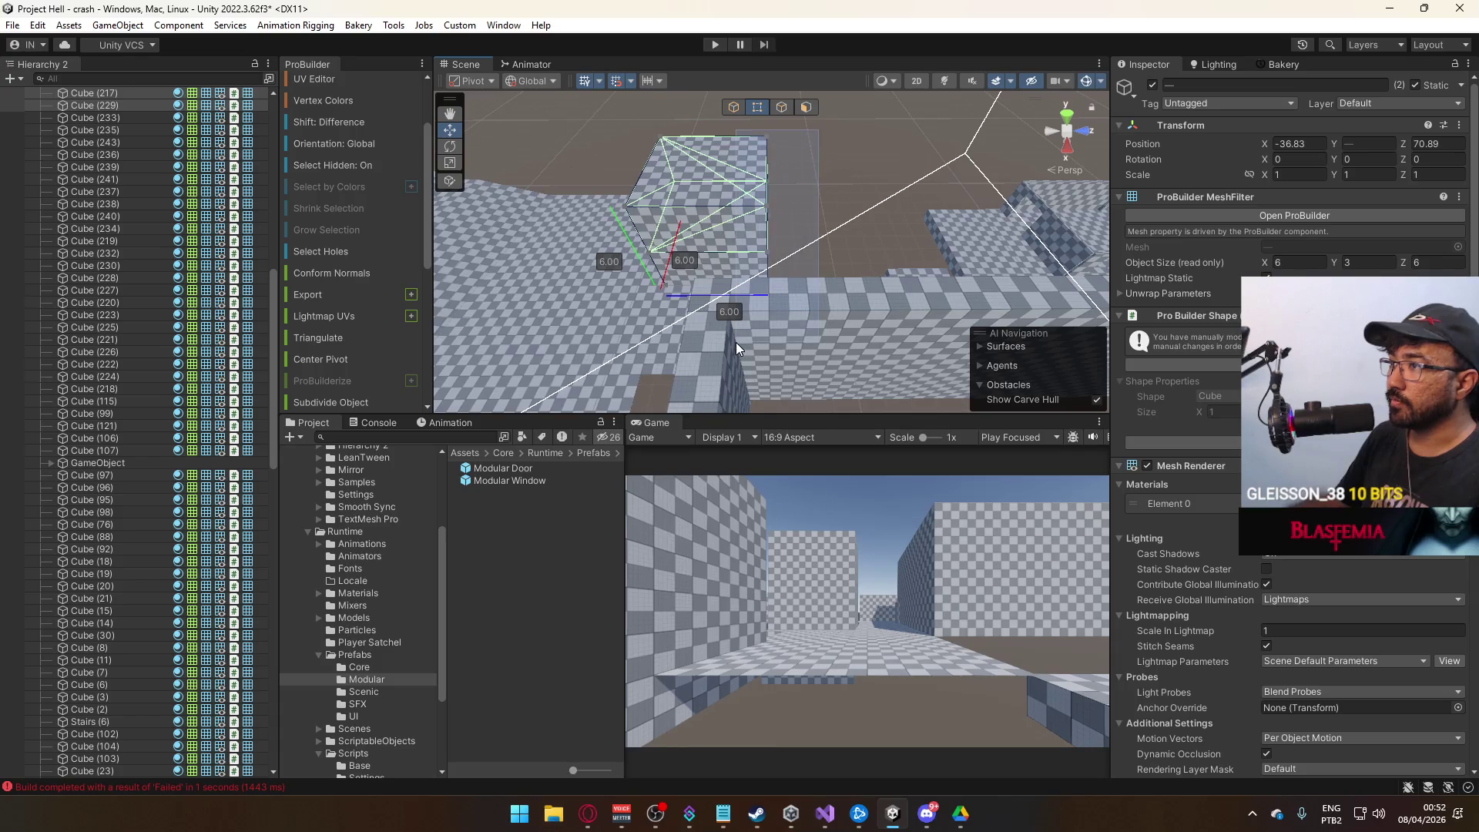
scroll(780, 223, up, 5)
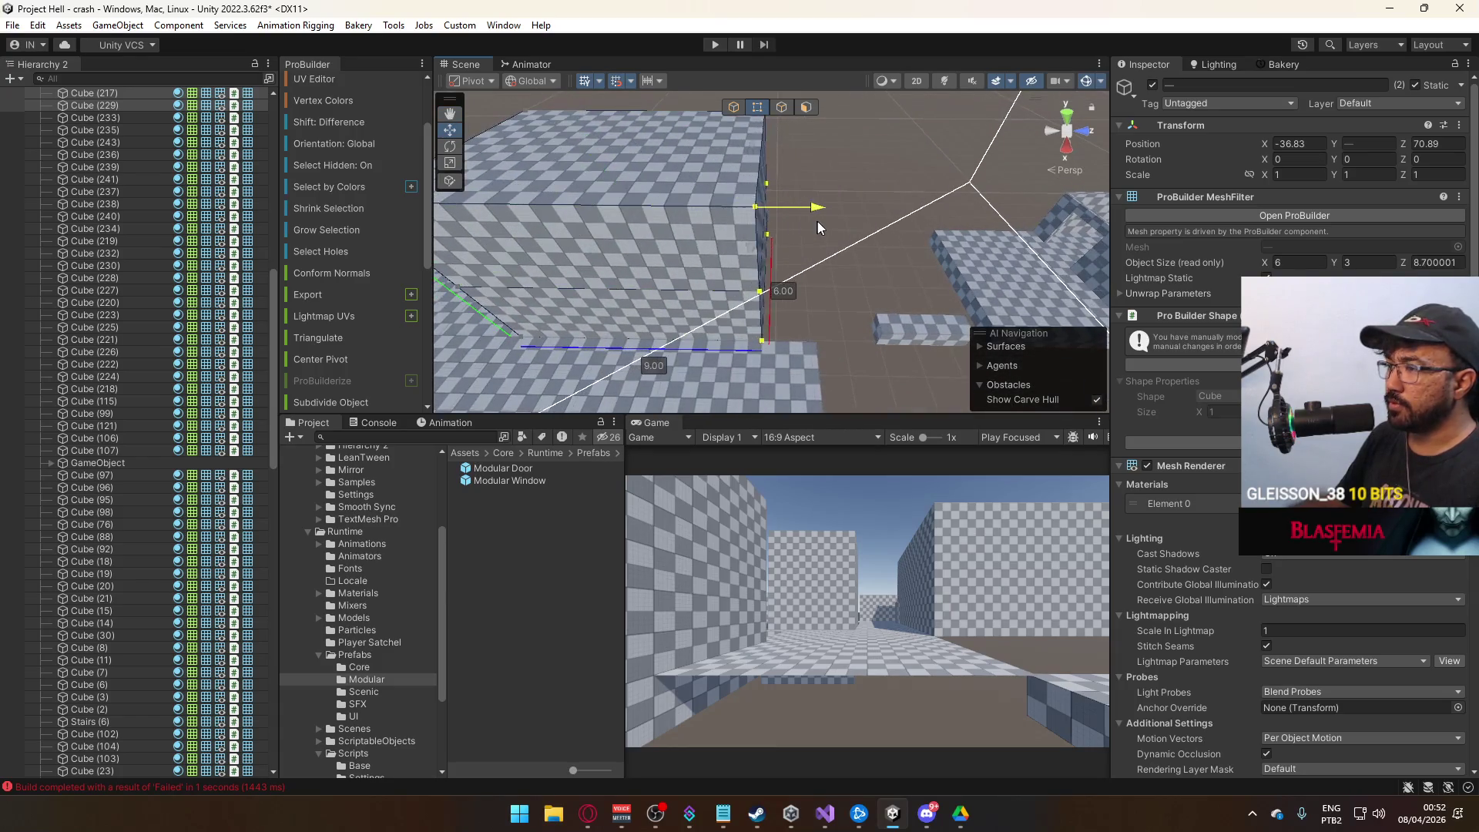
mouse_move(818, 221)
mouse_down()
mouse_move(682, 212)
mouse_move(791, 210)
mouse_move(829, 176)
mouse_move(770, 114)
mouse_move(863, 136)
mouse_move(1075, 128)
mouse_move(504, 132)
mouse_move(720, 138)
mouse_move(751, 158)
mouse_move(857, 335)
mouse_move(912, 284)
mouse_move(872, 345)
mouse_move(795, 259)
mouse_move(832, 241)
mouse_move(693, 255)
mouse_move(349, 136)
mouse_move(362, 88)
mouse_move(691, 182)
mouse_up()
click(759, 139)
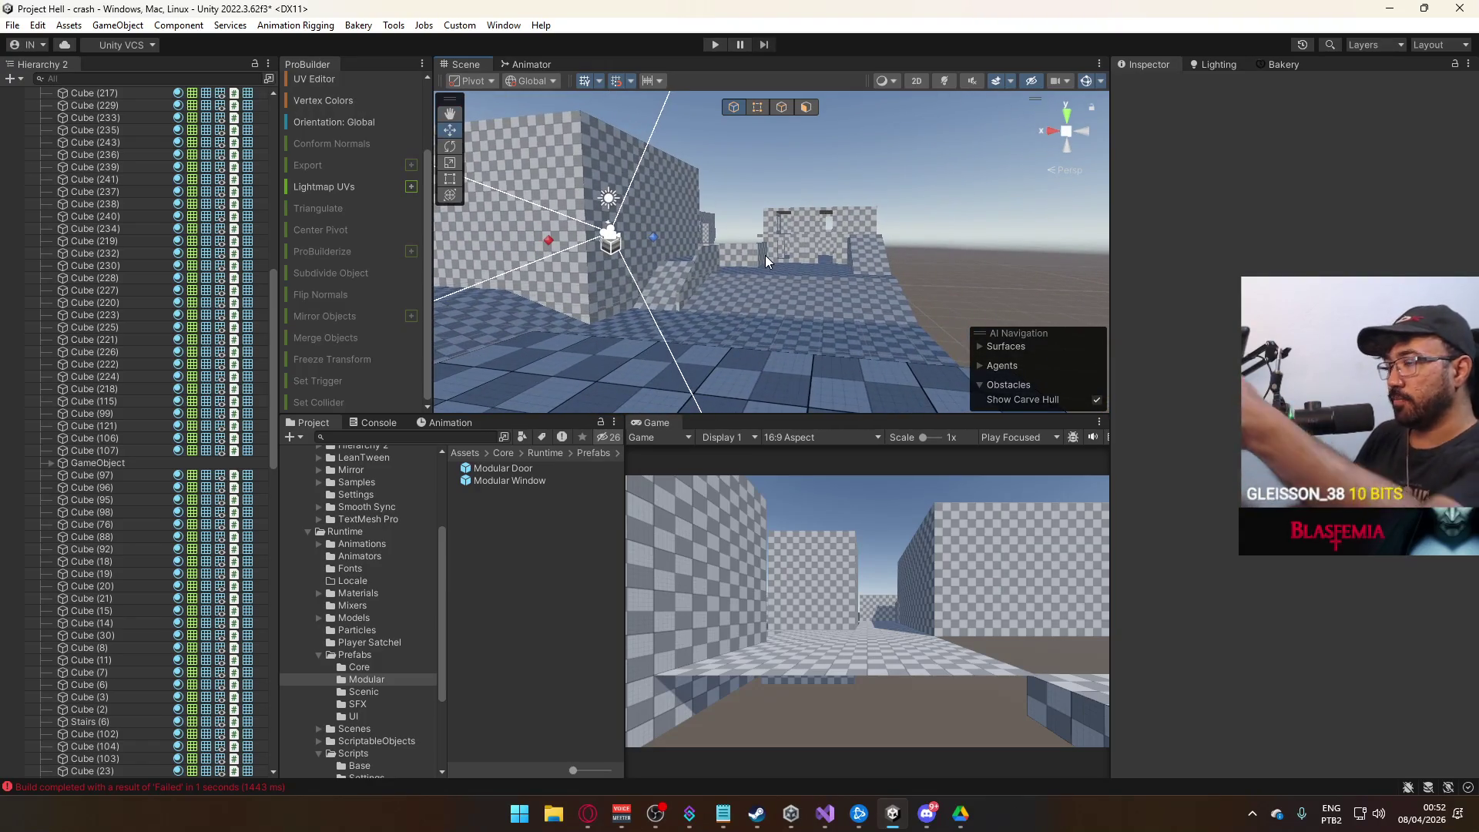
Delete the tall checkered wall block from the level.
mouse_move(829, 253)
mouse_down()
mouse_move(531, 270)
mouse_move(594, 289)
mouse_move(629, 208)
mouse_move(436, 247)
mouse_move(447, 231)
mouse_move(817, 231)
mouse_up()
scroll(835, 226, down, 3)
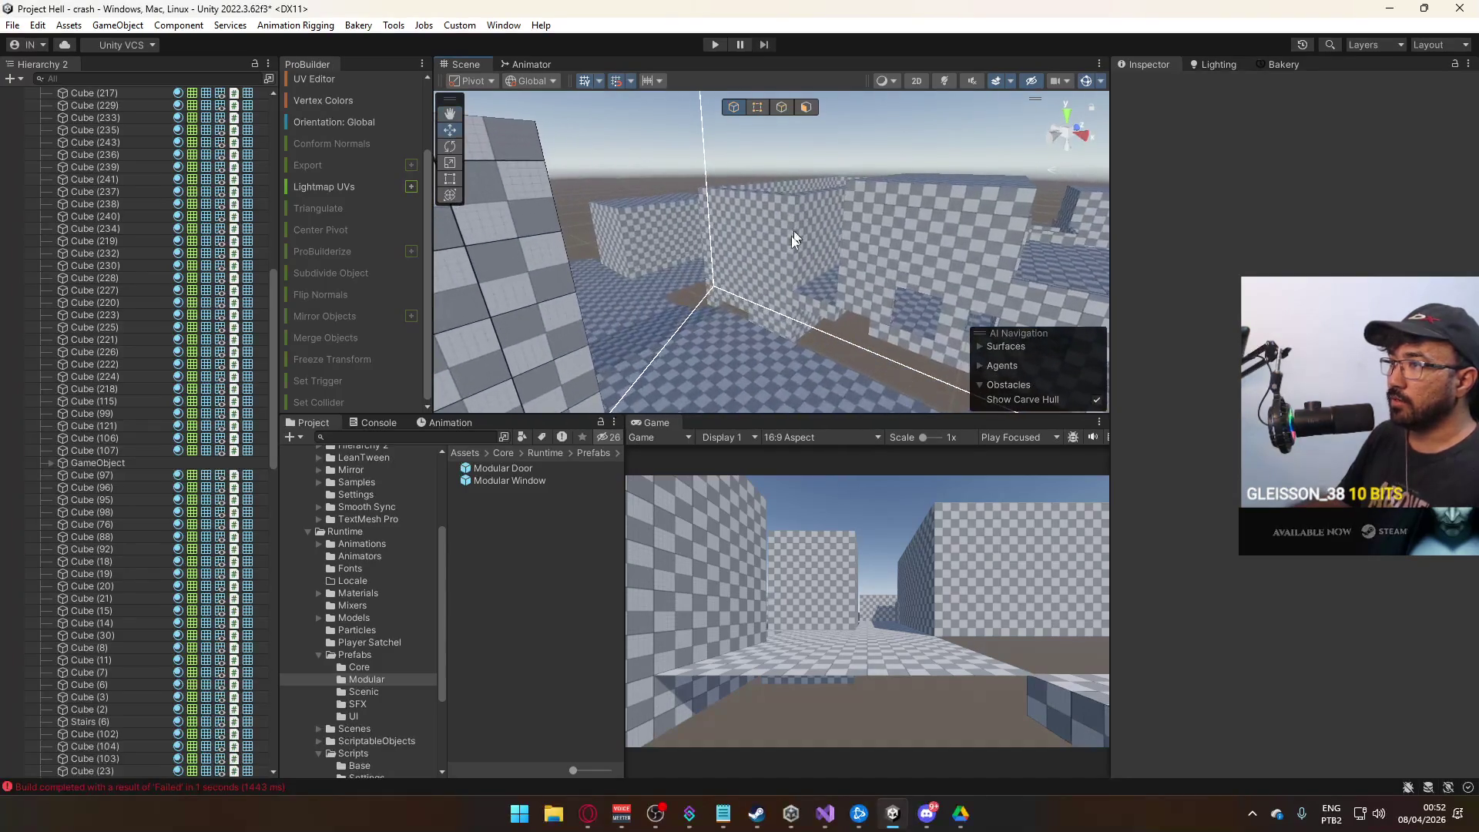
drag(839, 348, 830, 349)
mouse_move(773, 241)
mouse_down()
mouse_move(826, 185)
mouse_move(744, 203)
mouse_move(900, 215)
mouse_up()
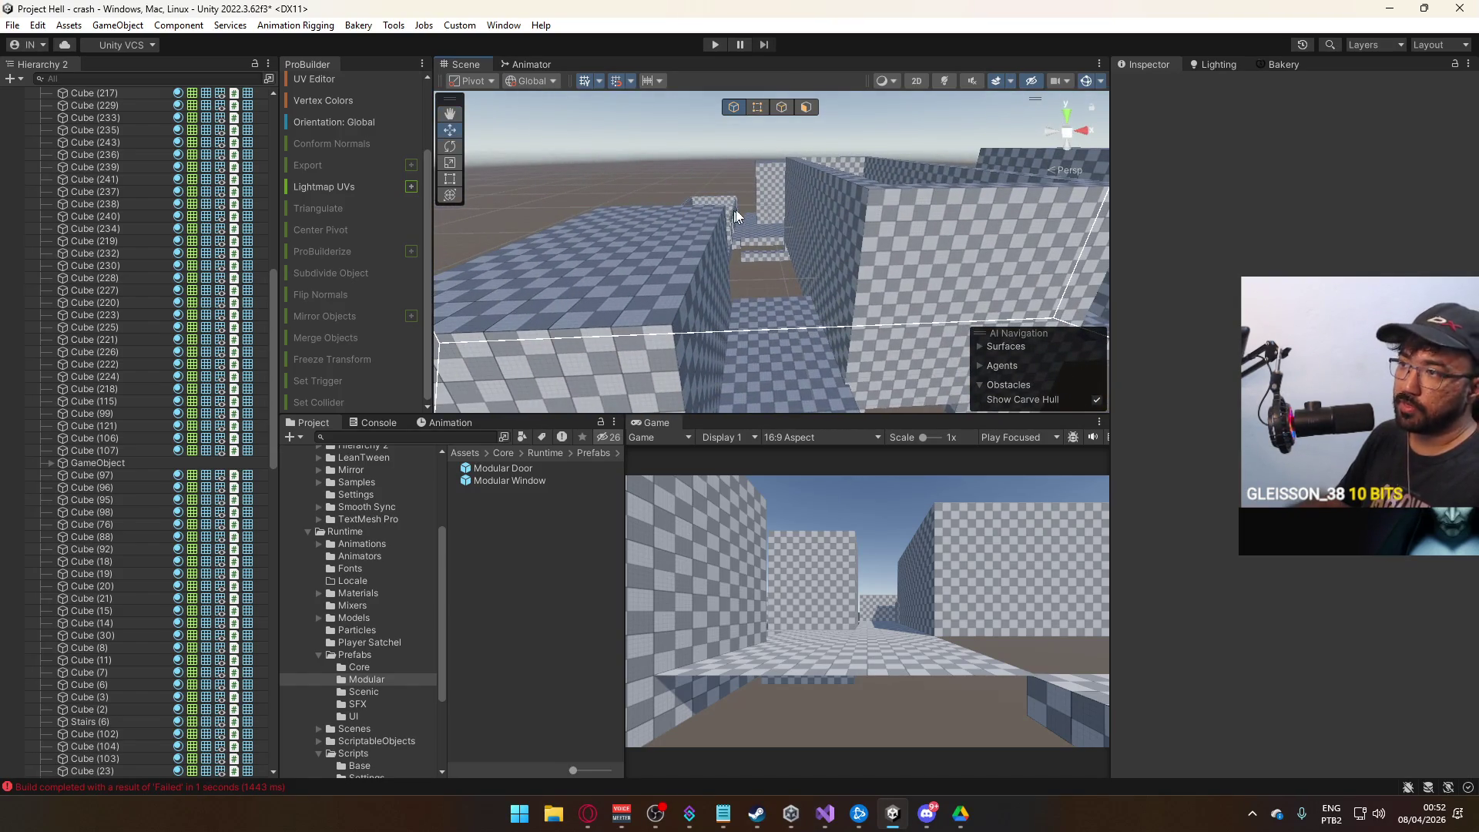
mouse_move(792, 255)
mouse_down()
mouse_move(973, 305)
mouse_move(872, 285)
mouse_move(869, 259)
mouse_move(809, 261)
mouse_up()
click(856, 254)
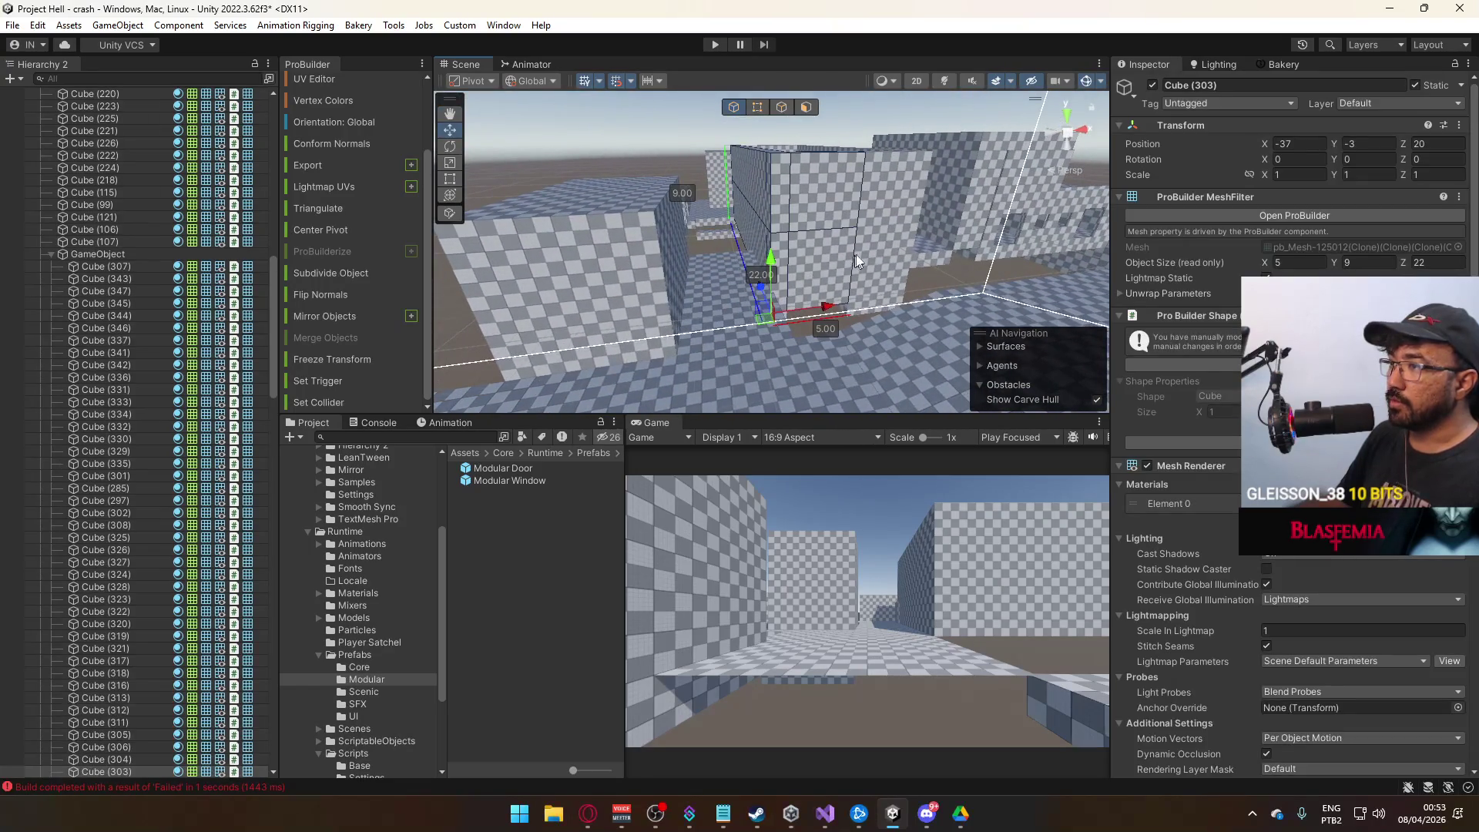
click(890, 259)
click(871, 243)
key(Delete)
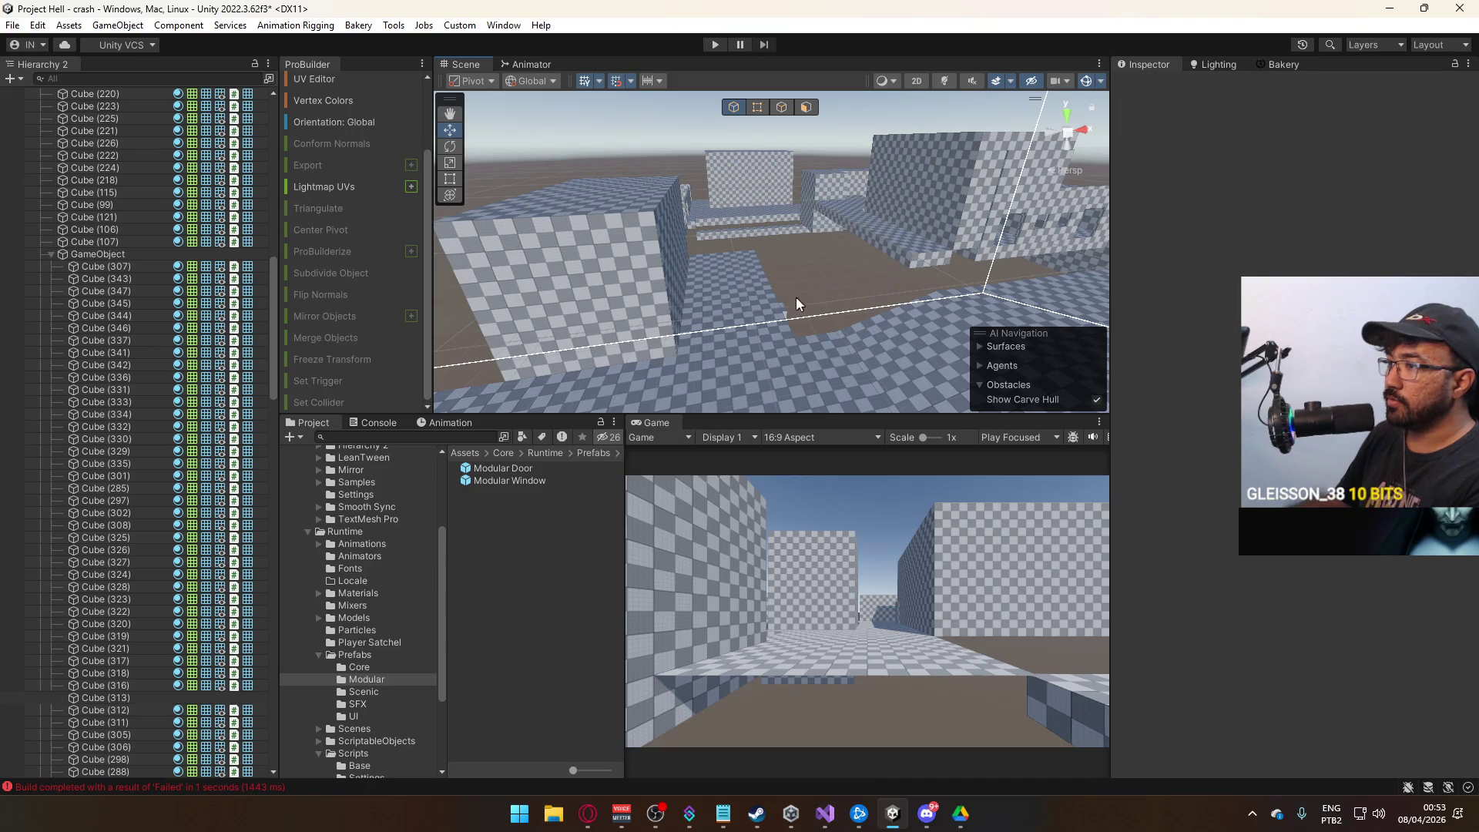
Save the scene, inspect the gaps, and select the wall block to copy.
drag(904, 265, 963, 259)
key(ctrl+s)
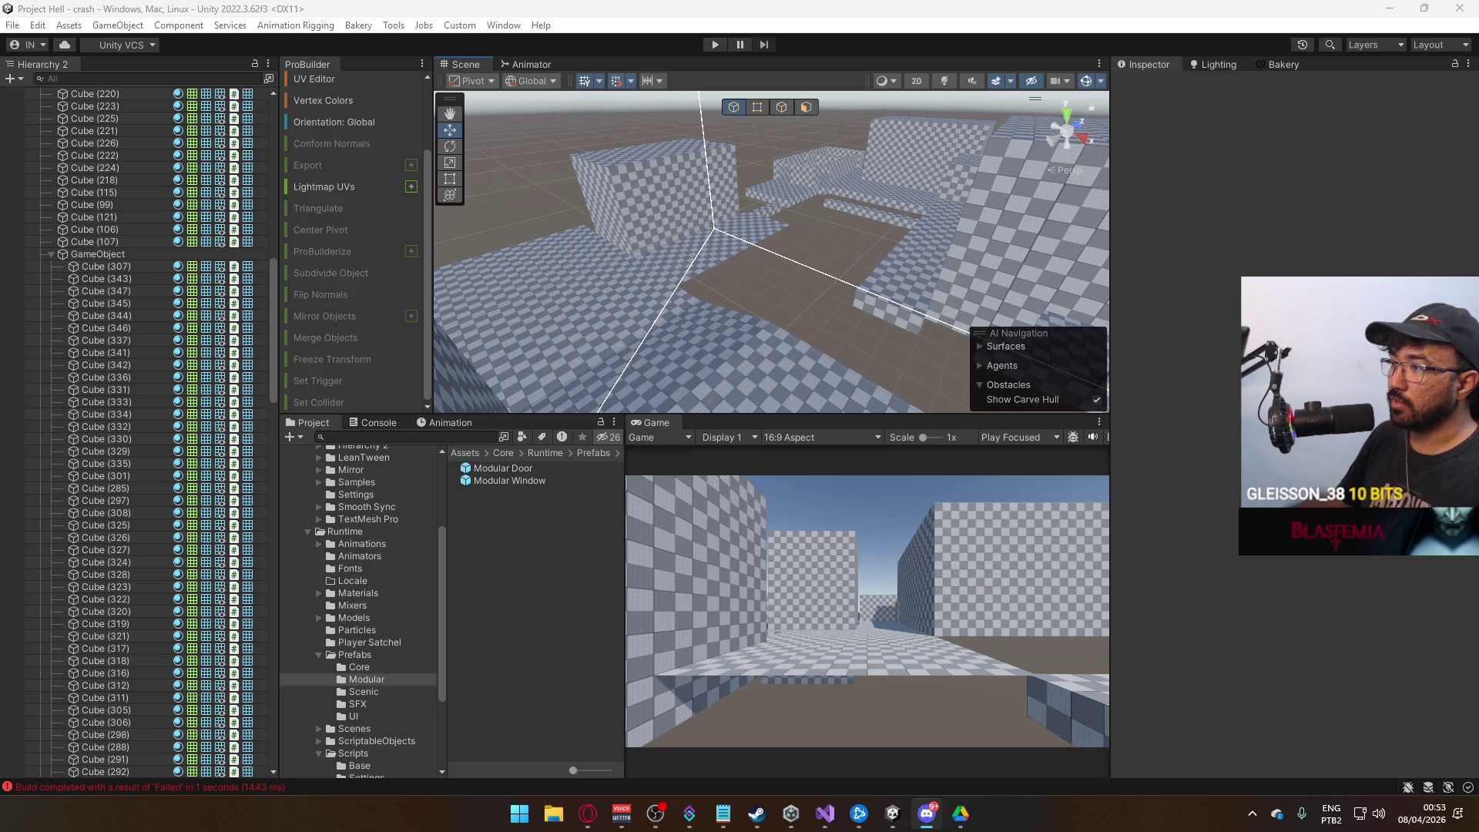
mouse_move(970, 291)
mouse_down()
mouse_move(801, 272)
mouse_move(857, 245)
mouse_move(815, 264)
mouse_up()
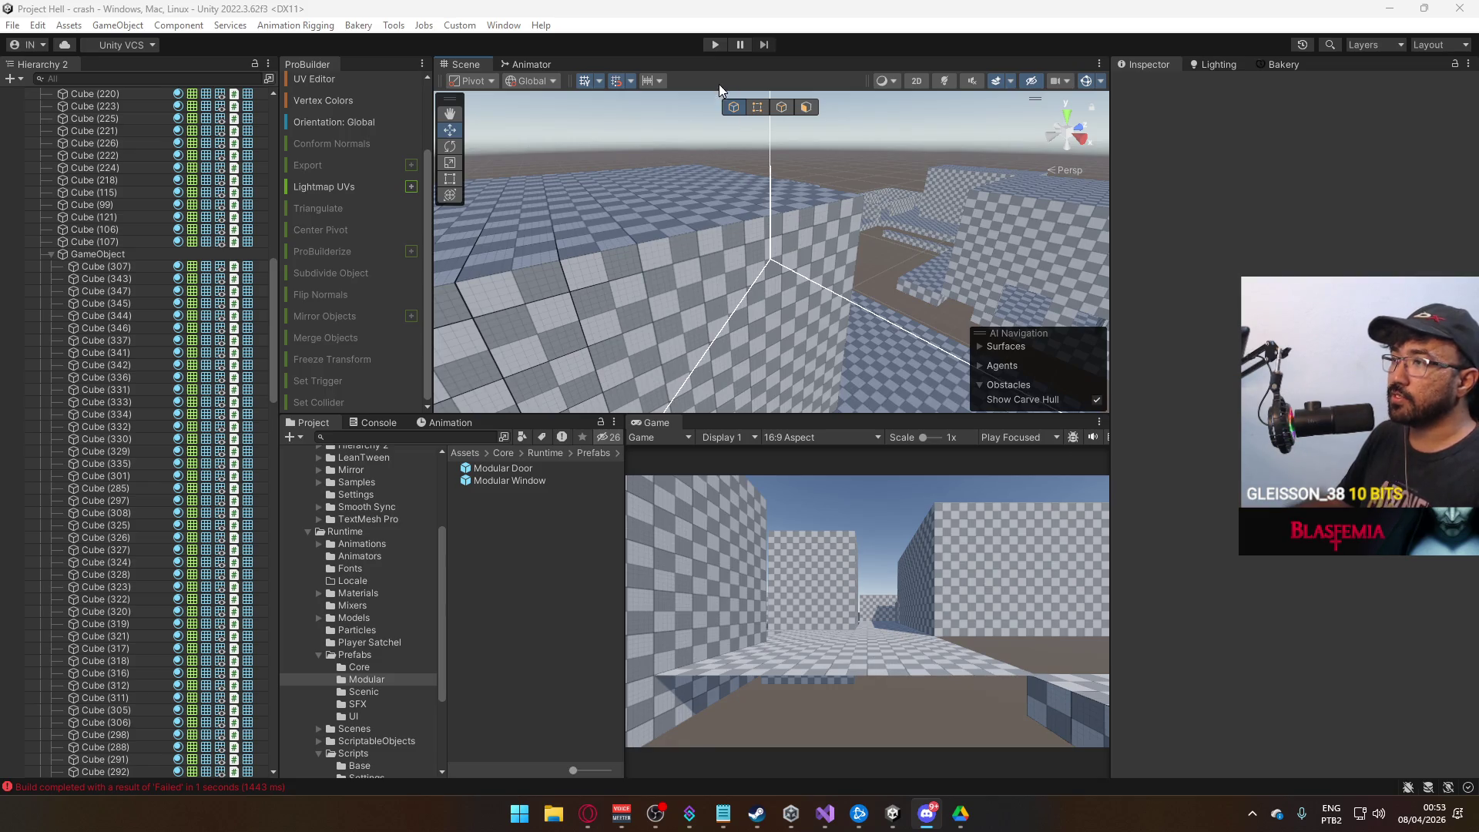
drag(826, 217, 763, 348)
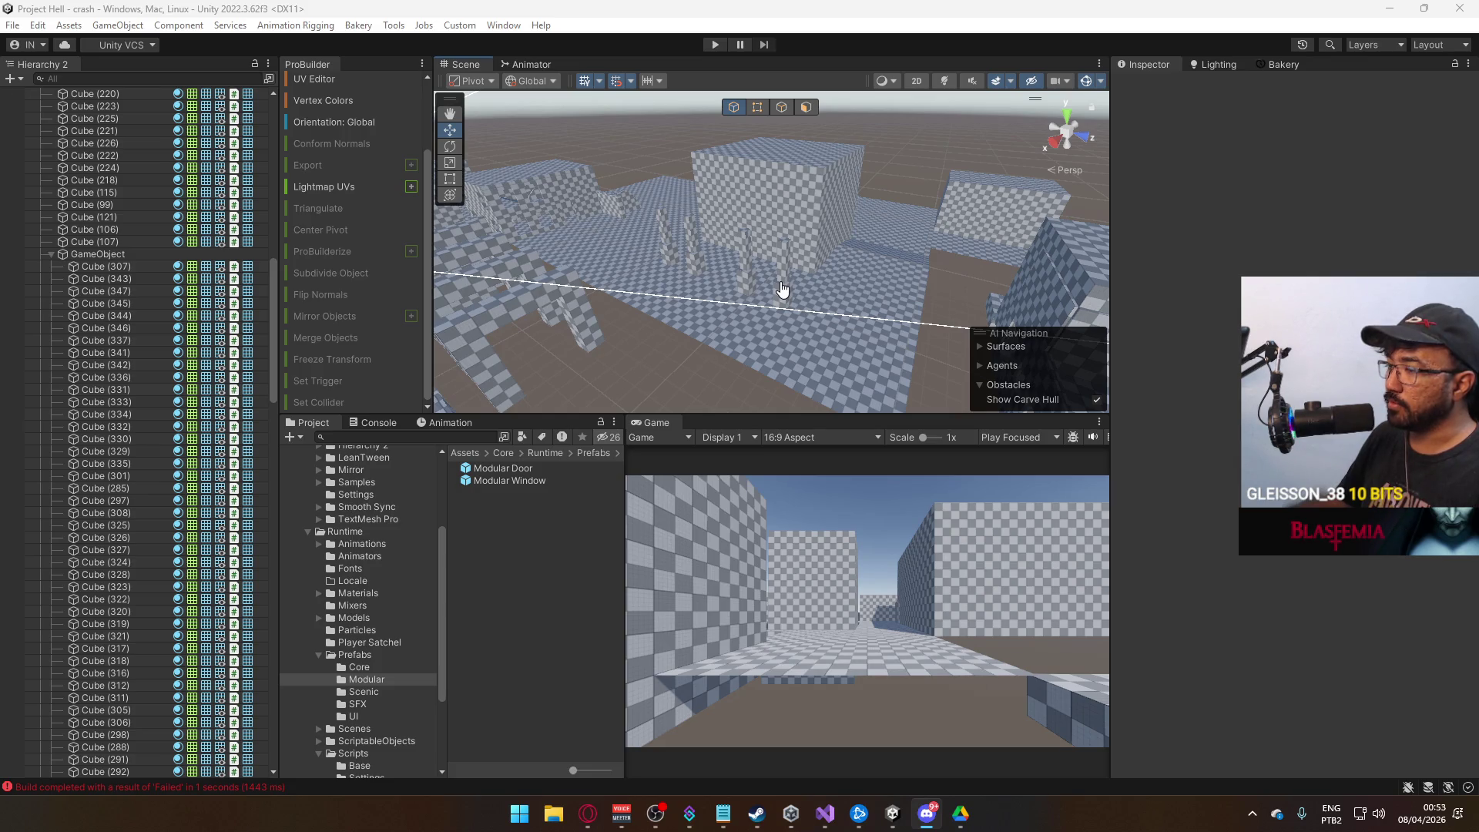
mouse_move(843, 290)
mouse_down()
mouse_move(779, 274)
mouse_move(866, 257)
mouse_move(931, 278)
mouse_move(693, 293)
mouse_move(1039, 245)
mouse_move(815, 269)
mouse_move(680, 259)
mouse_move(879, 253)
mouse_up()
click(905, 309)
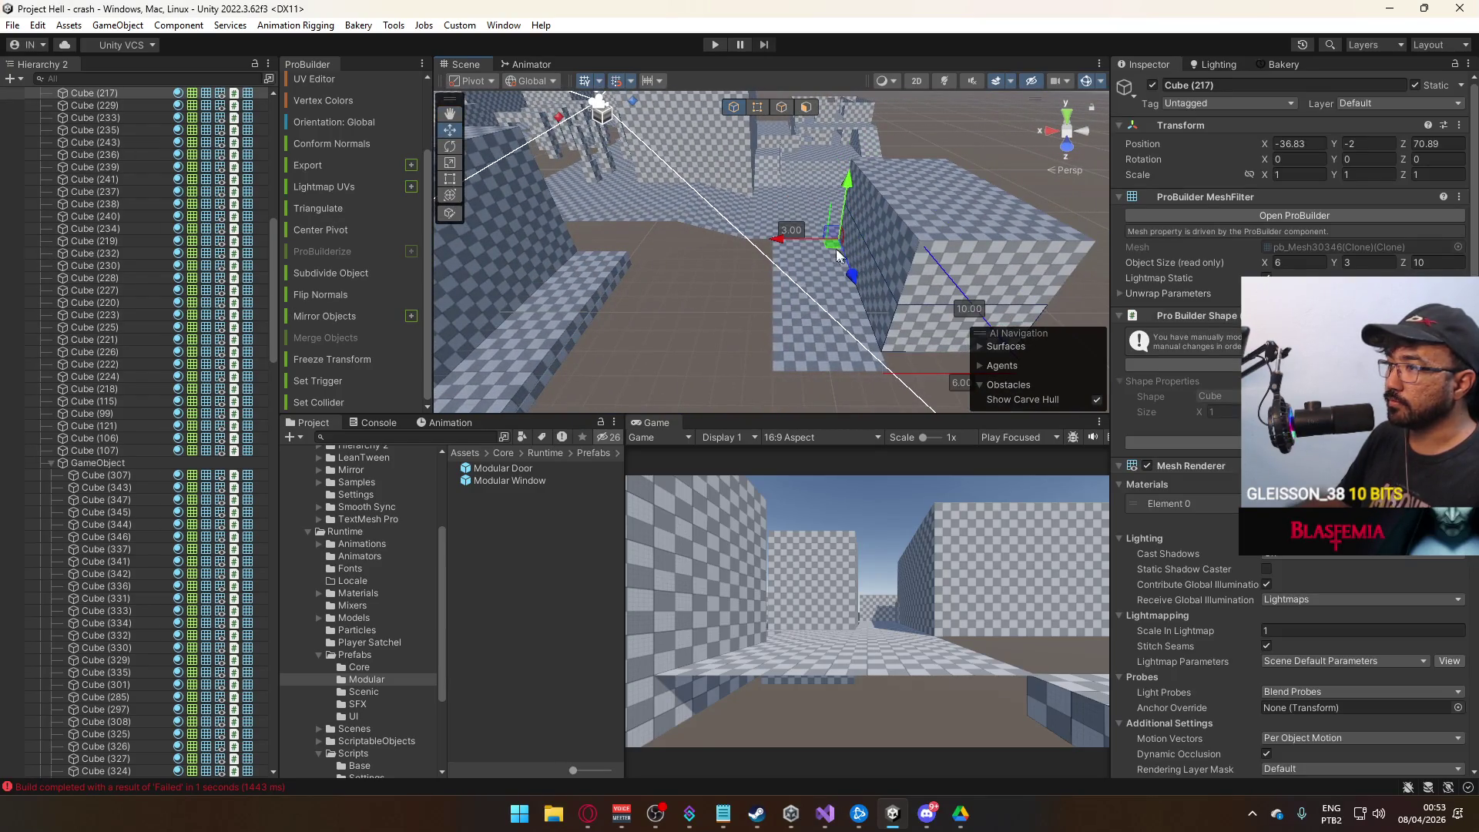
Duplicate the wall block, place the copy beside it along X, and raise it slightly.
key(ctrl+d)
drag(778, 240, 601, 259)
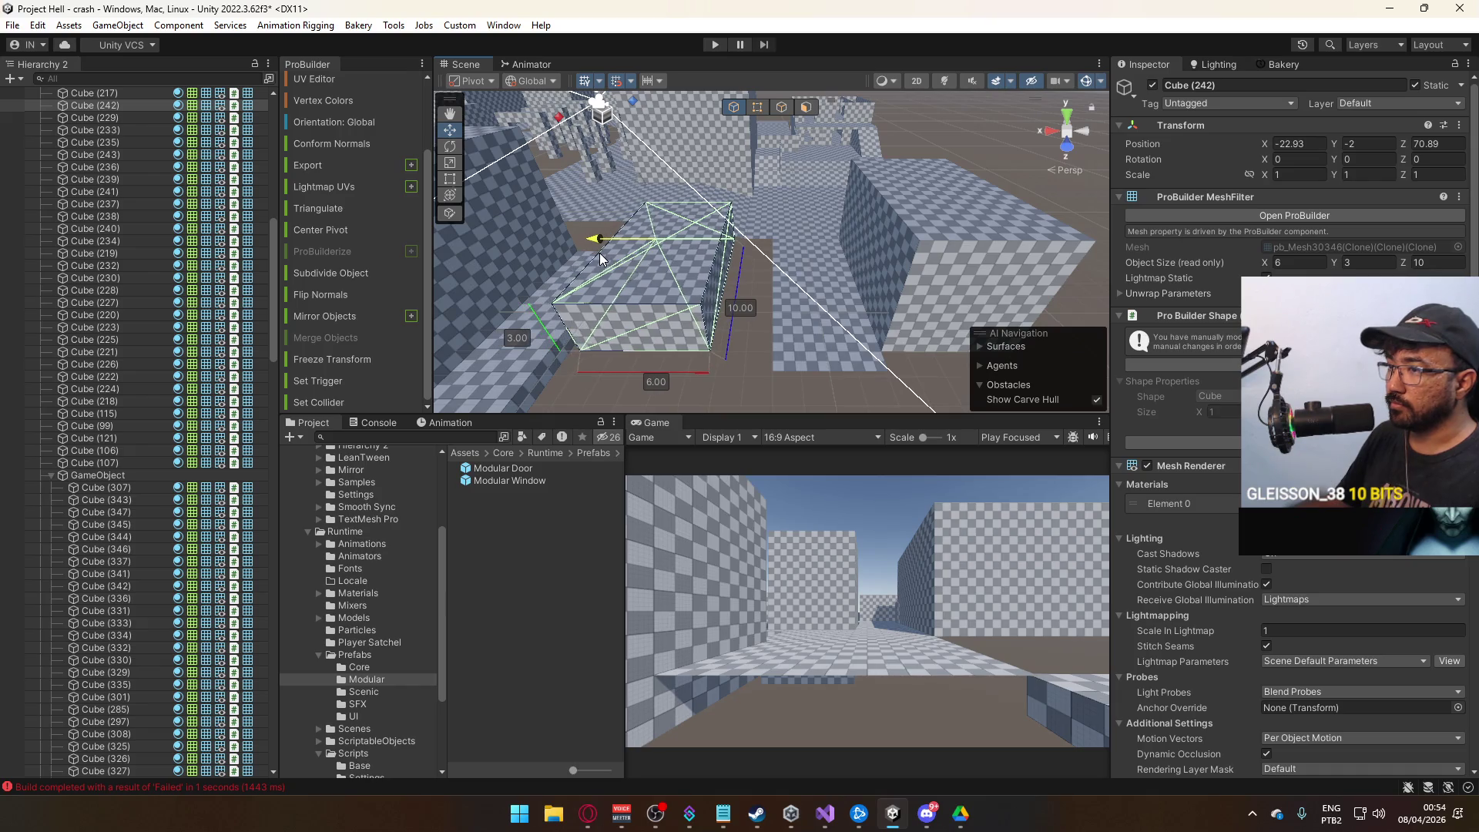
drag(638, 188, 632, 166)
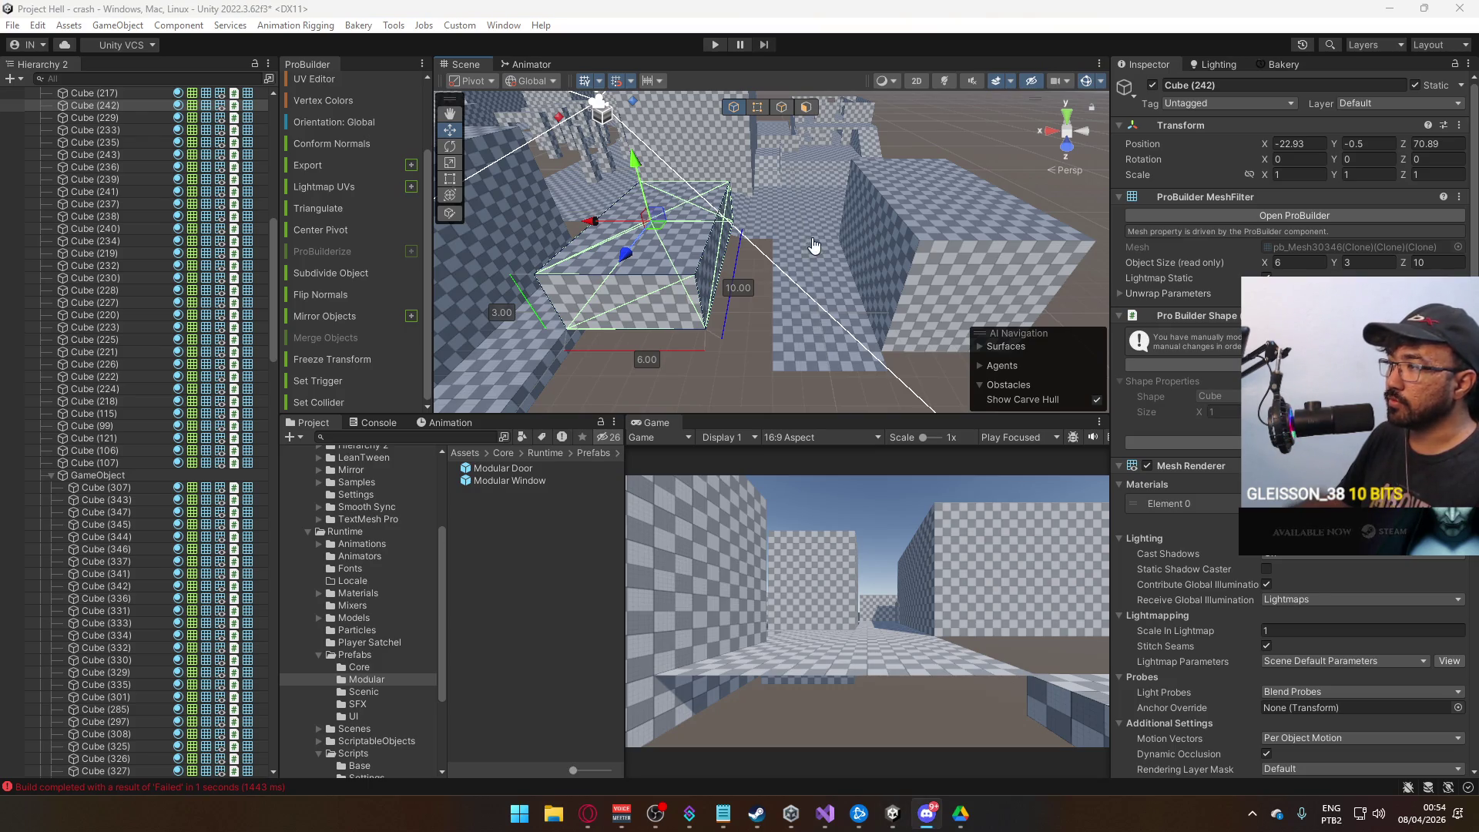
mouse_move(846, 260)
mouse_down()
mouse_move(839, 239)
mouse_move(763, 217)
mouse_move(856, 175)
mouse_move(821, 228)
mouse_move(866, 248)
mouse_up()
Duplicate floor slab Cube (60) and move the copy along Z to extend the floor.
click(855, 243)
key(ctrl+d)
mouse_move(996, 271)
mouse_down()
mouse_move(700, 262)
mouse_move(720, 259)
mouse_move(762, 277)
mouse_move(724, 312)
mouse_move(648, 304)
mouse_up()
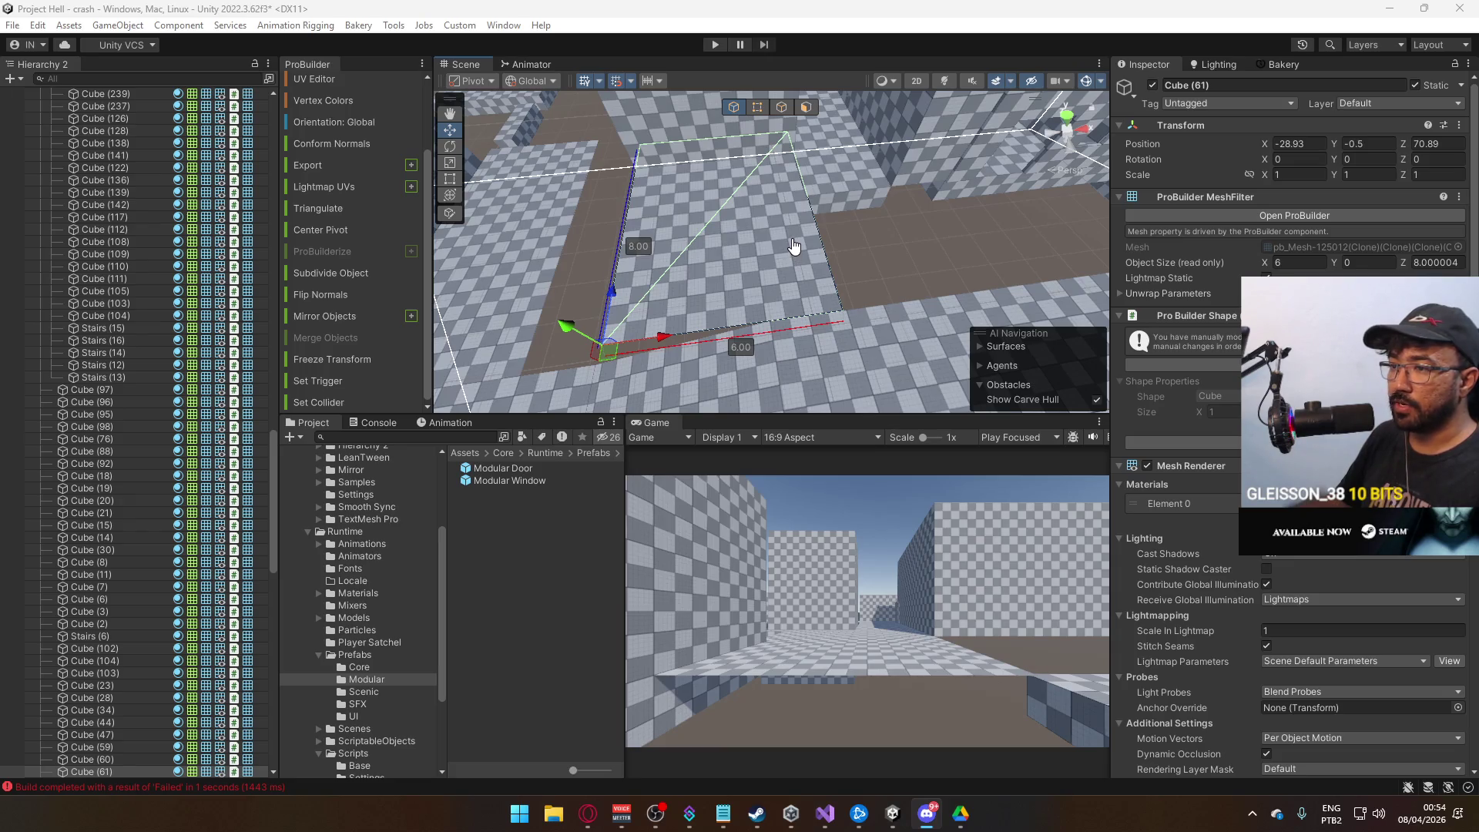
drag(847, 240, 829, 209)
key(f)
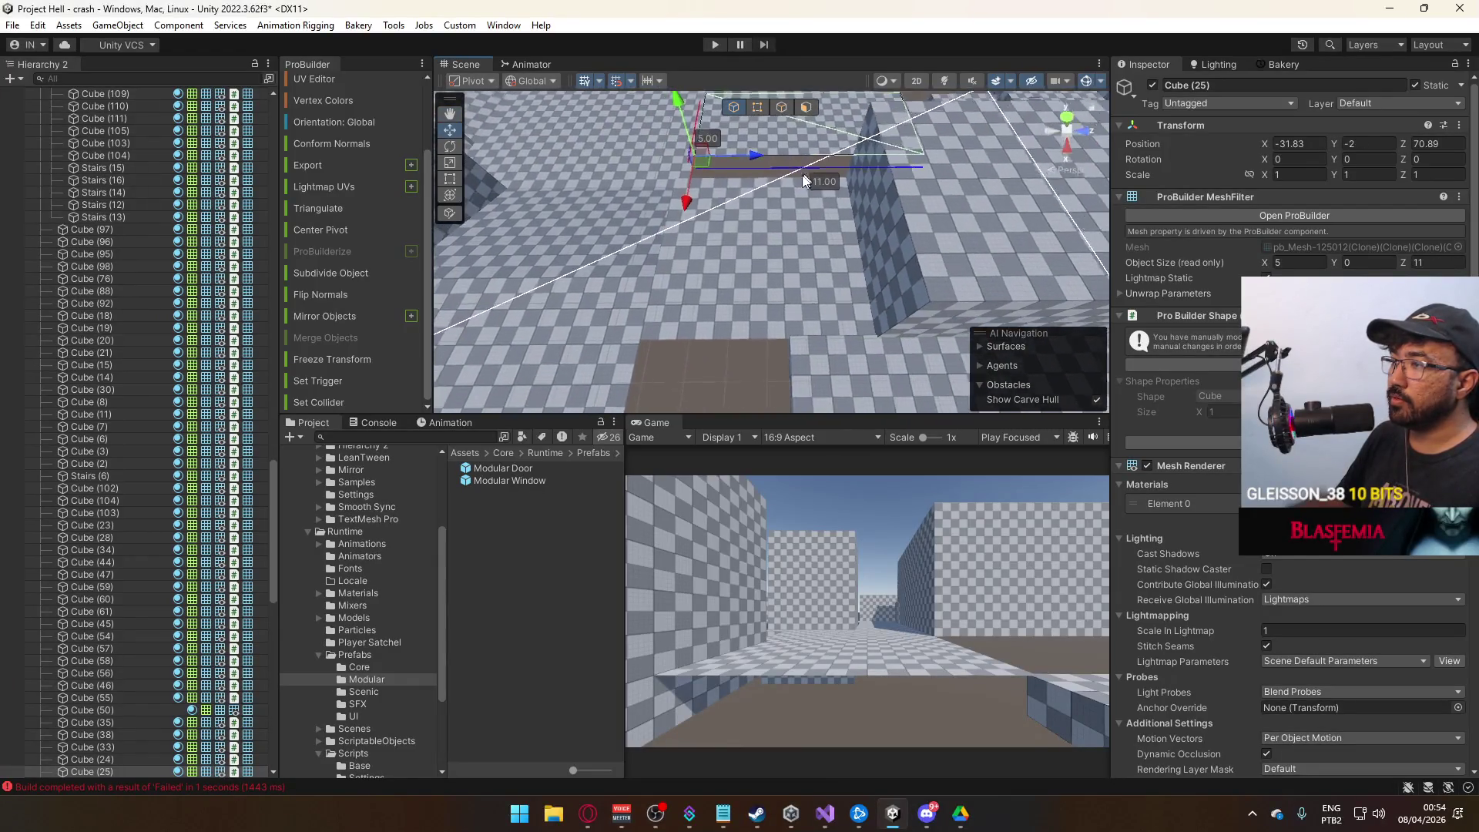
Shorten the copied floor slab to 5 units deep by editing its vertices.
click(757, 107)
click(912, 336)
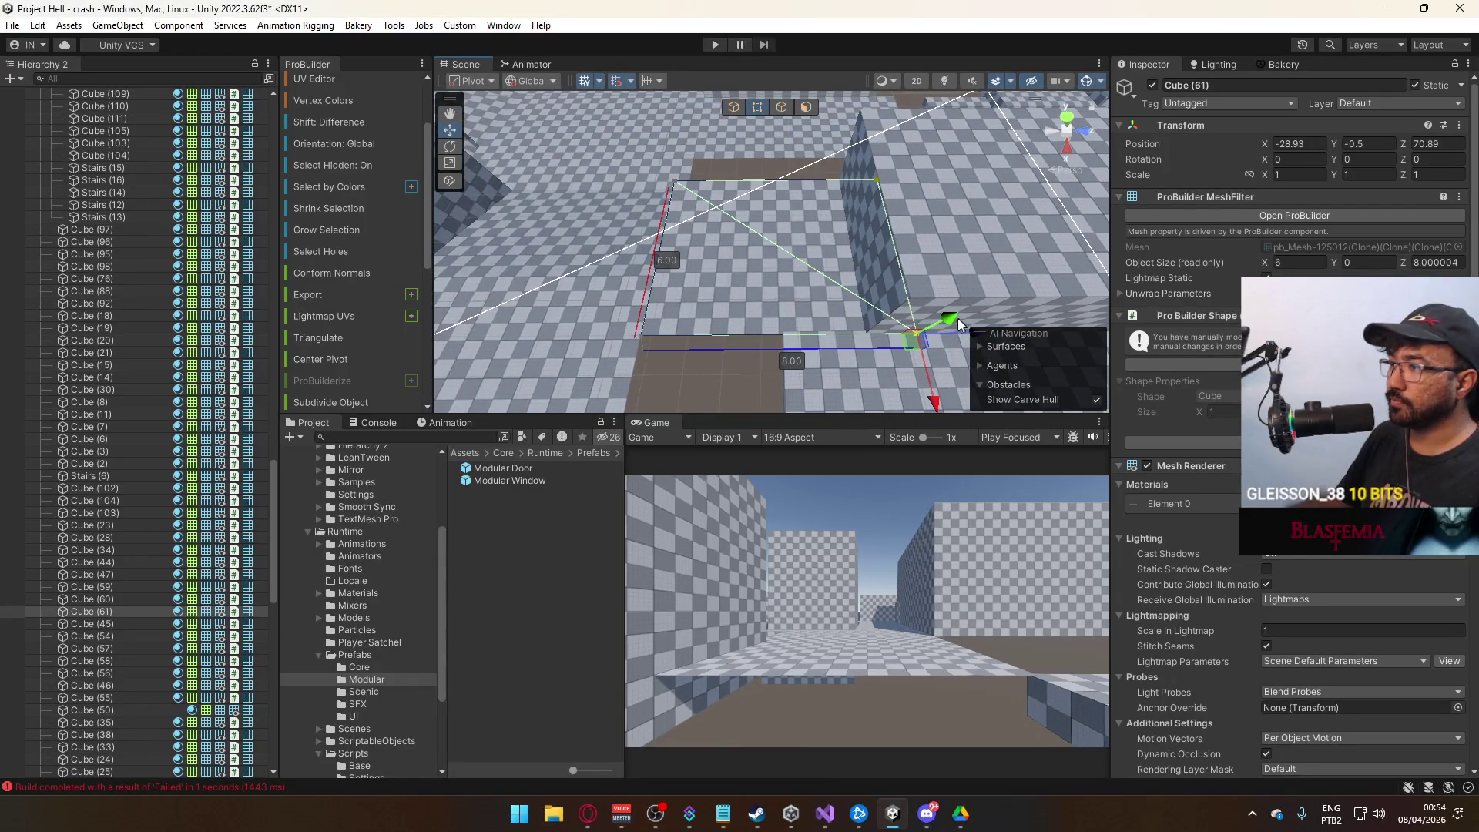
drag(866, 340, 893, 299)
click(892, 300)
click(893, 302)
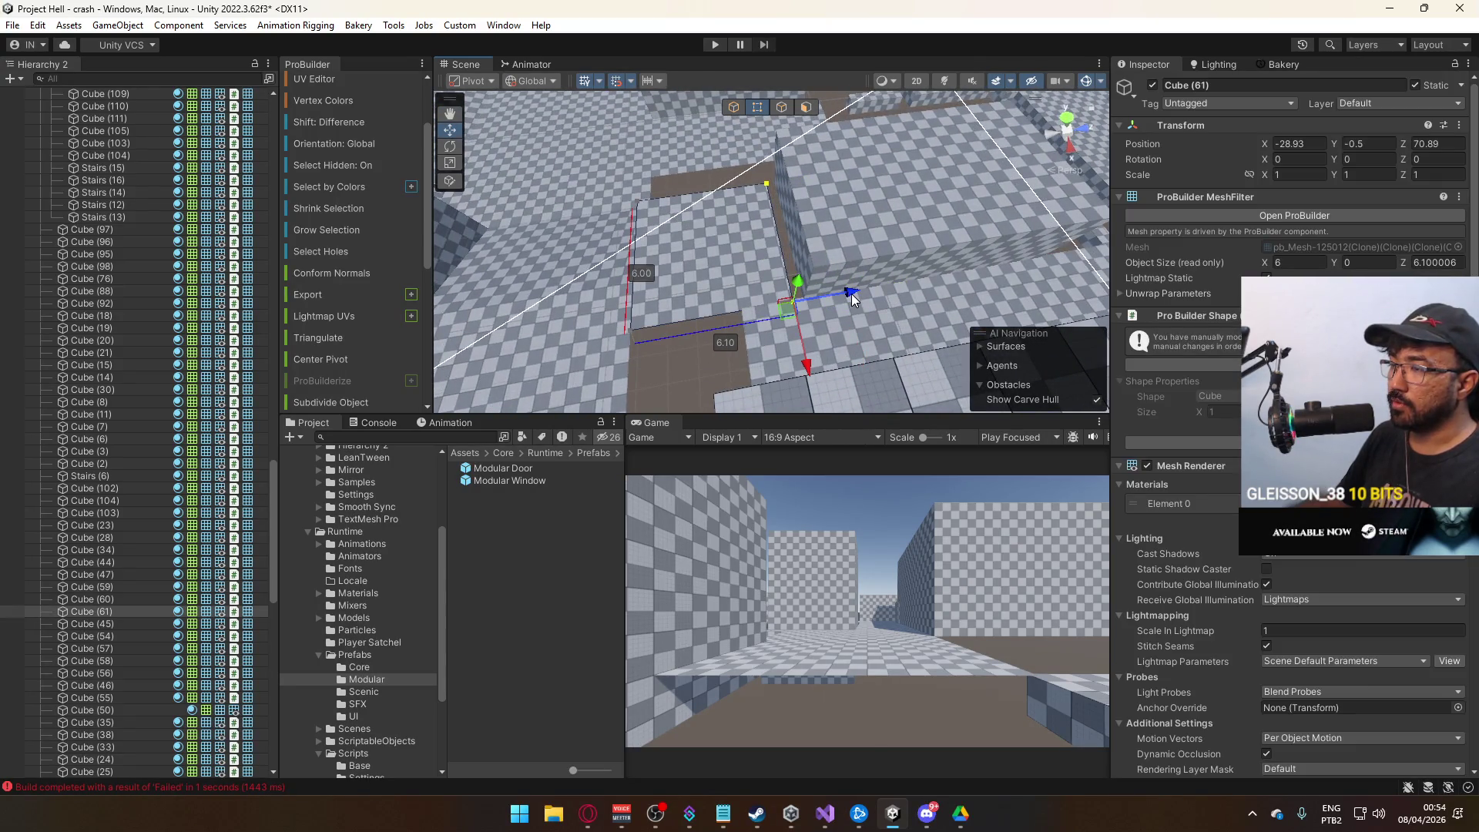
click(631, 204)
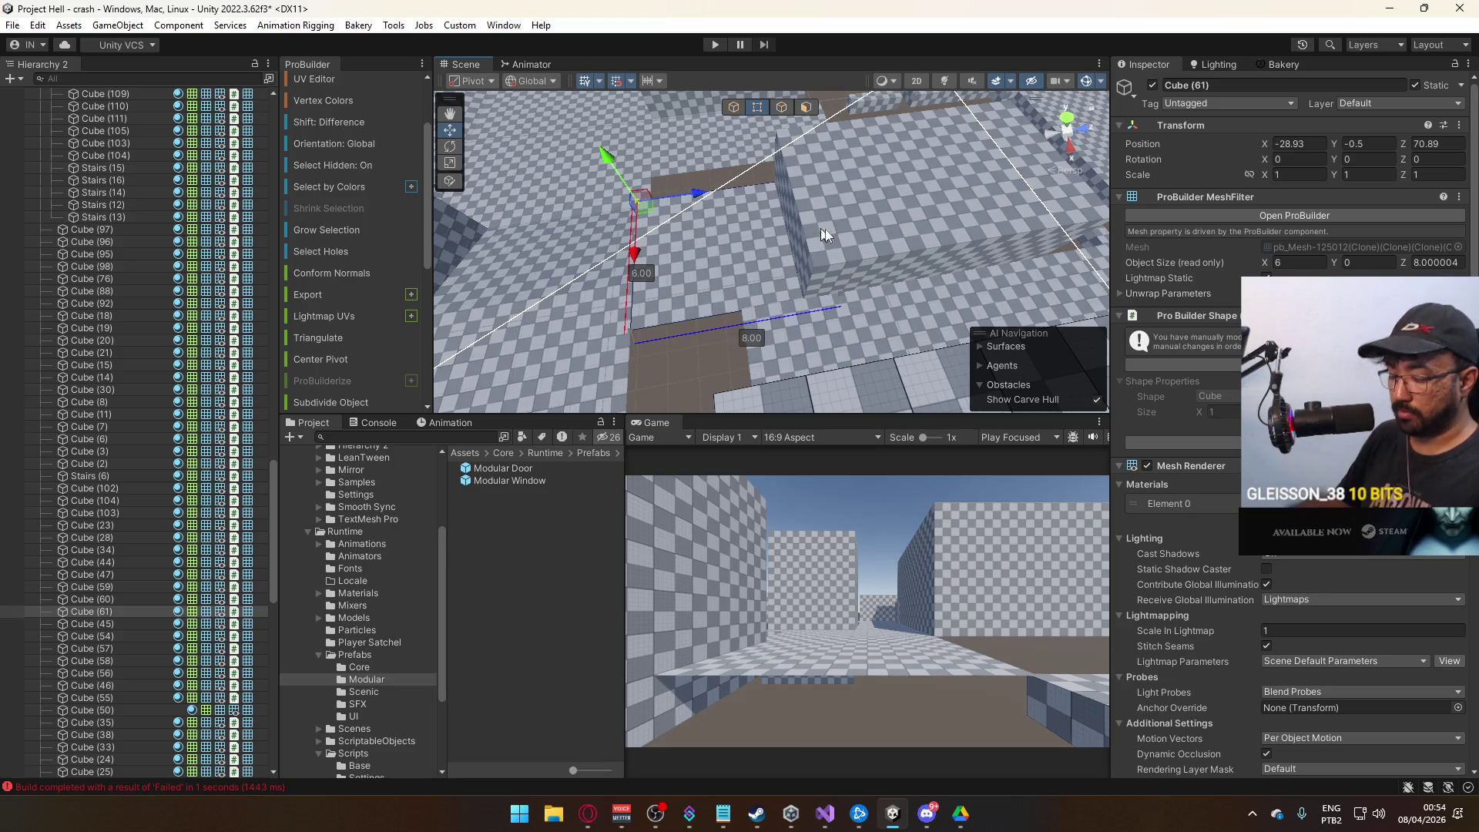
key(ctrl+j)
key(ctrl+z)
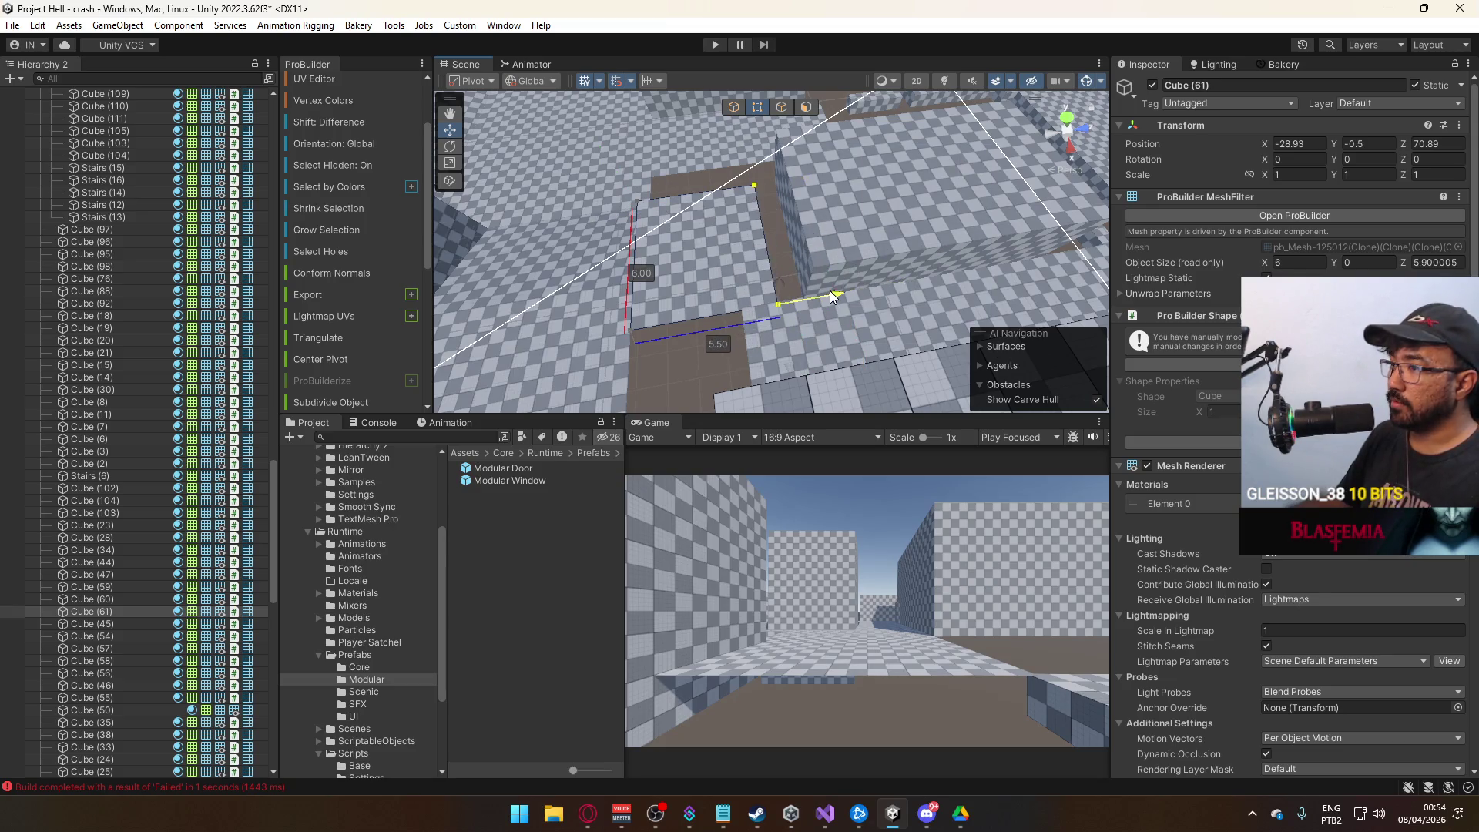
key(ctrl+z)
key(ctrl+z)
key(ctrl+z)
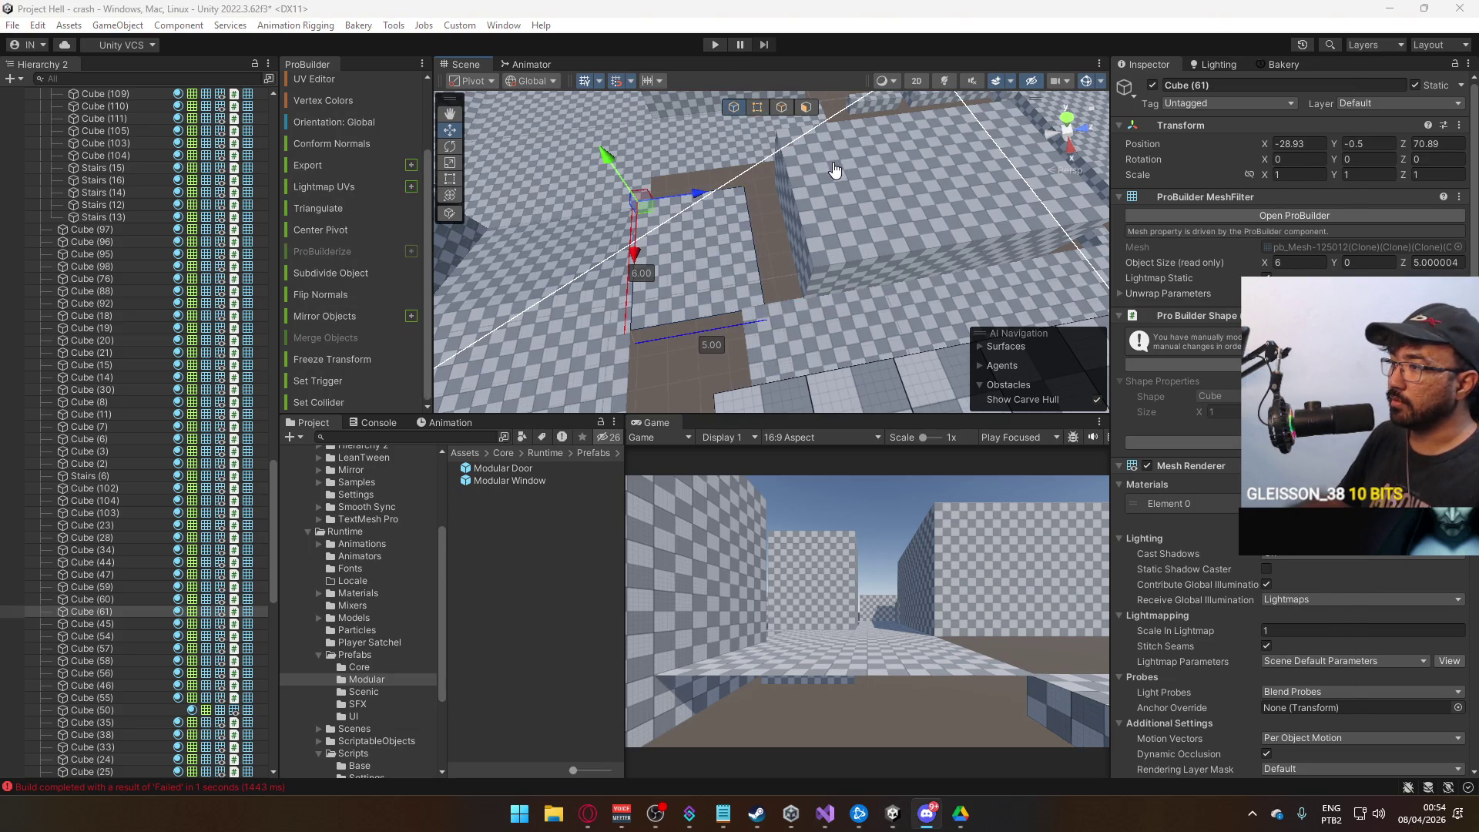
Slide the slab along Z to close the gap, then move it with a second piece along Z.
click(787, 198)
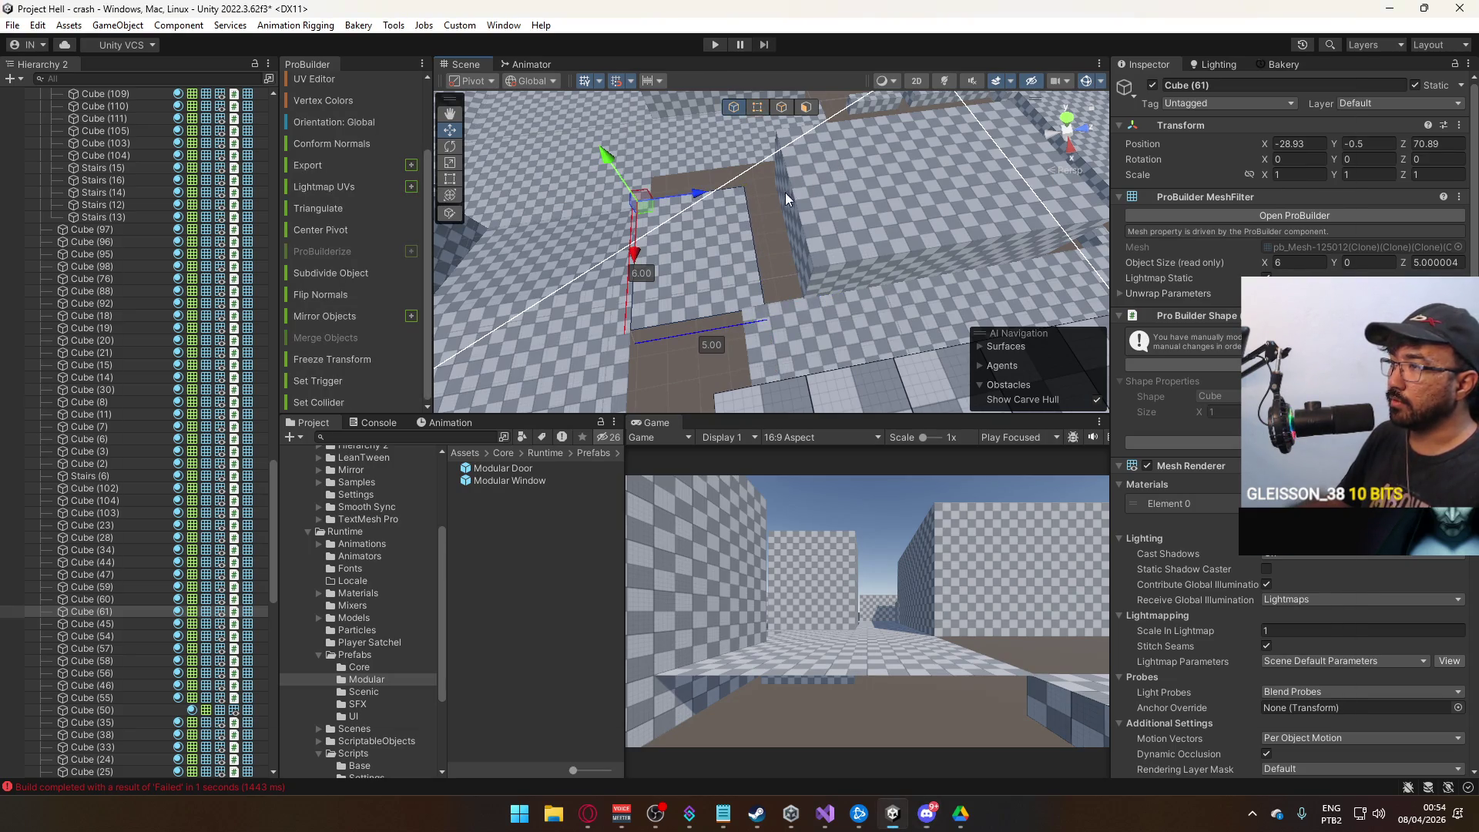
drag(704, 197, 736, 193)
key(f)
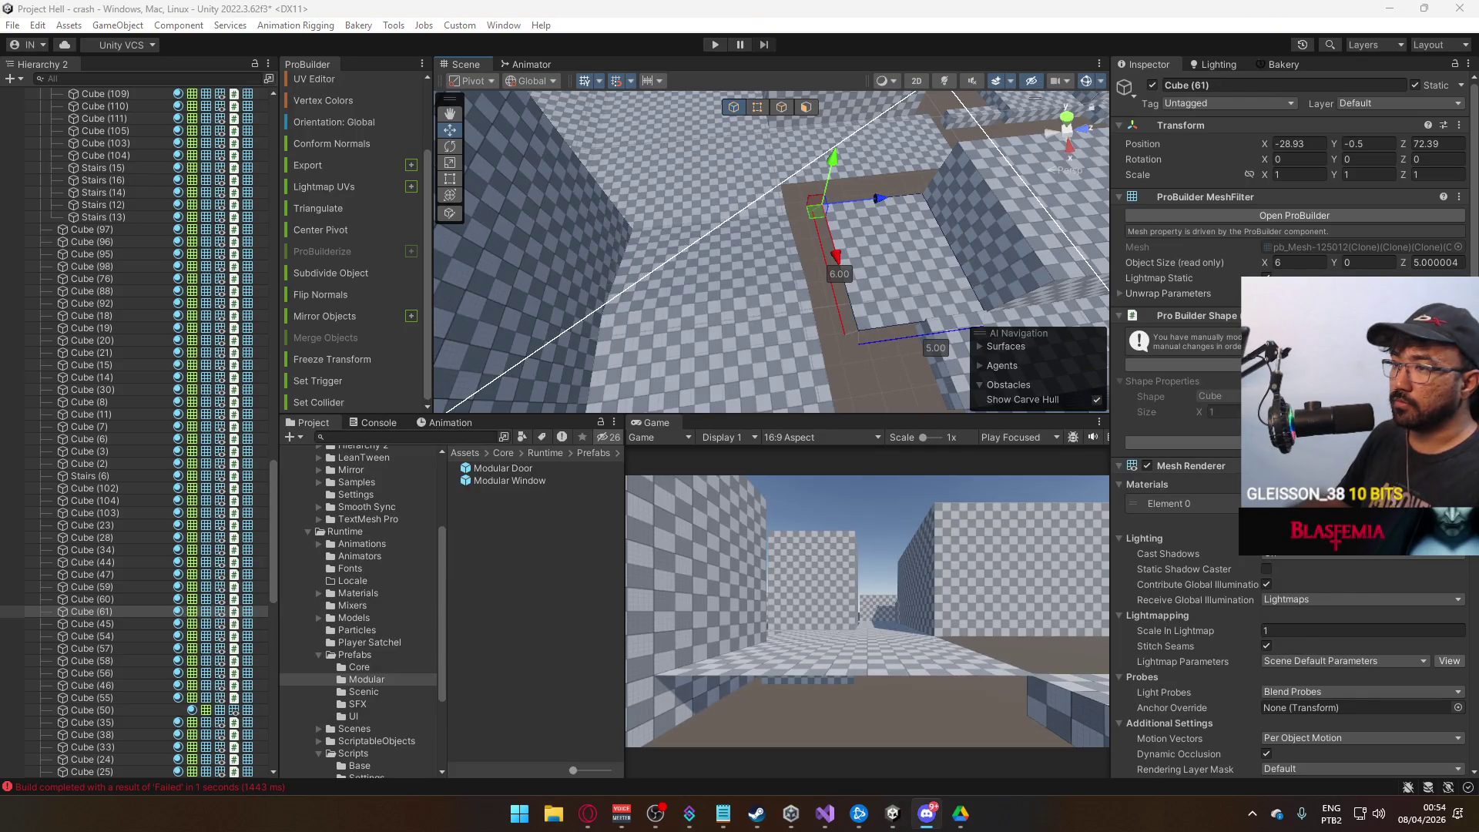
click(875, 199)
shift+click(960, 237)
mouse_move(960, 237)
mouse_down()
mouse_move(921, 210)
mouse_move(1077, 230)
mouse_move(886, 220)
mouse_up()
mouse_move(781, 183)
mouse_down()
mouse_move(817, 208)
mouse_move(294, 141)
mouse_move(17, 143)
mouse_move(609, 222)
mouse_up()
key(alt+Tab)
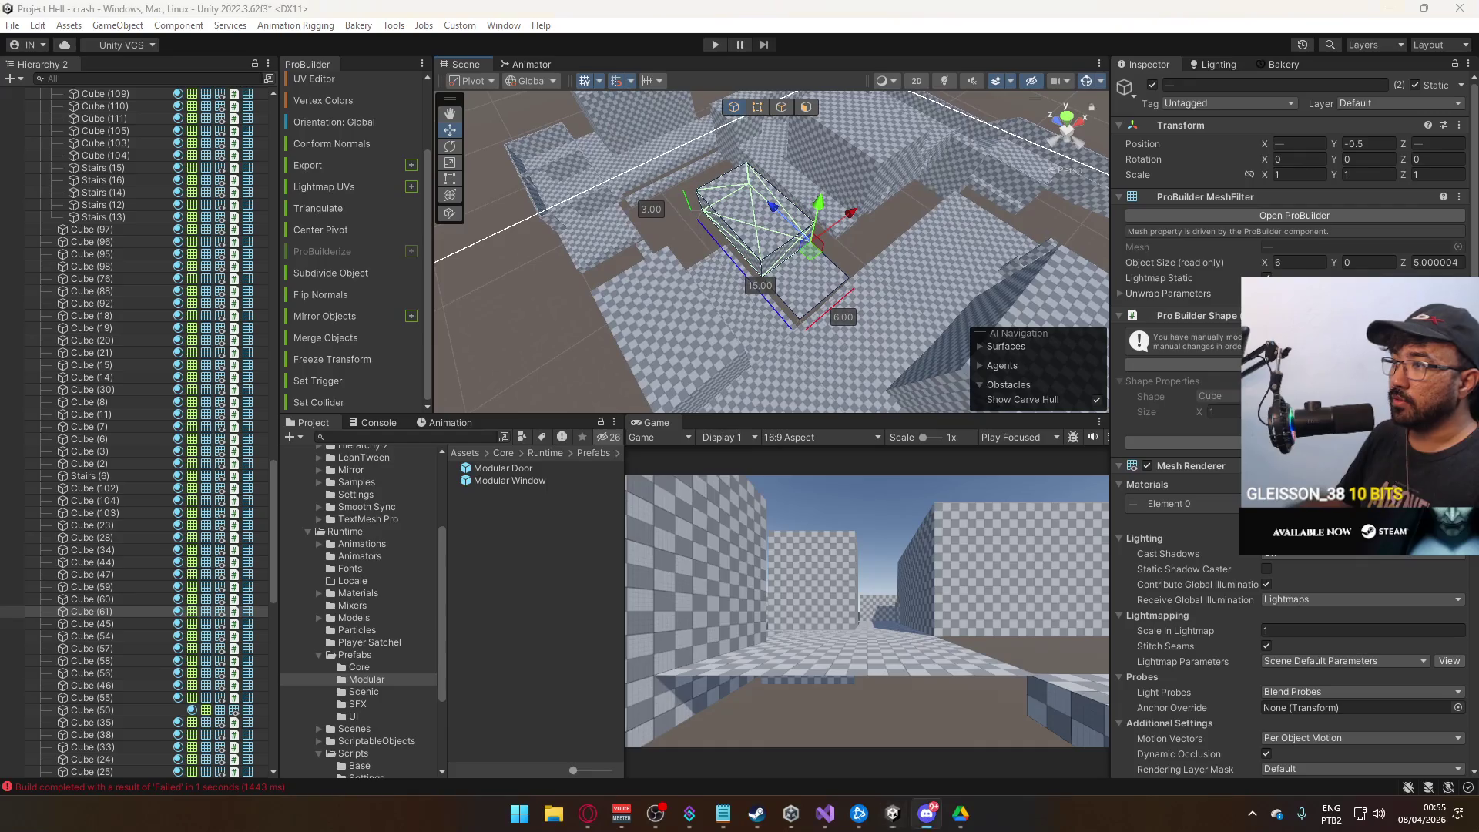
mouse_move(894, 248)
mouse_down()
mouse_move(367, 247)
mouse_move(780, 255)
mouse_move(789, 305)
mouse_move(755, 285)
mouse_move(801, 262)
mouse_move(786, 231)
mouse_move(727, 209)
mouse_move(718, 270)
mouse_move(744, 294)
mouse_move(833, 309)
mouse_move(650, 307)
mouse_move(644, 330)
mouse_move(694, 320)
mouse_up()
click(817, 248)
click(843, 252)
click(715, 289)
click(715, 289)
click(819, 254)
mouse_move(809, 262)
mouse_down()
mouse_move(647, 214)
mouse_move(715, 227)
mouse_up()
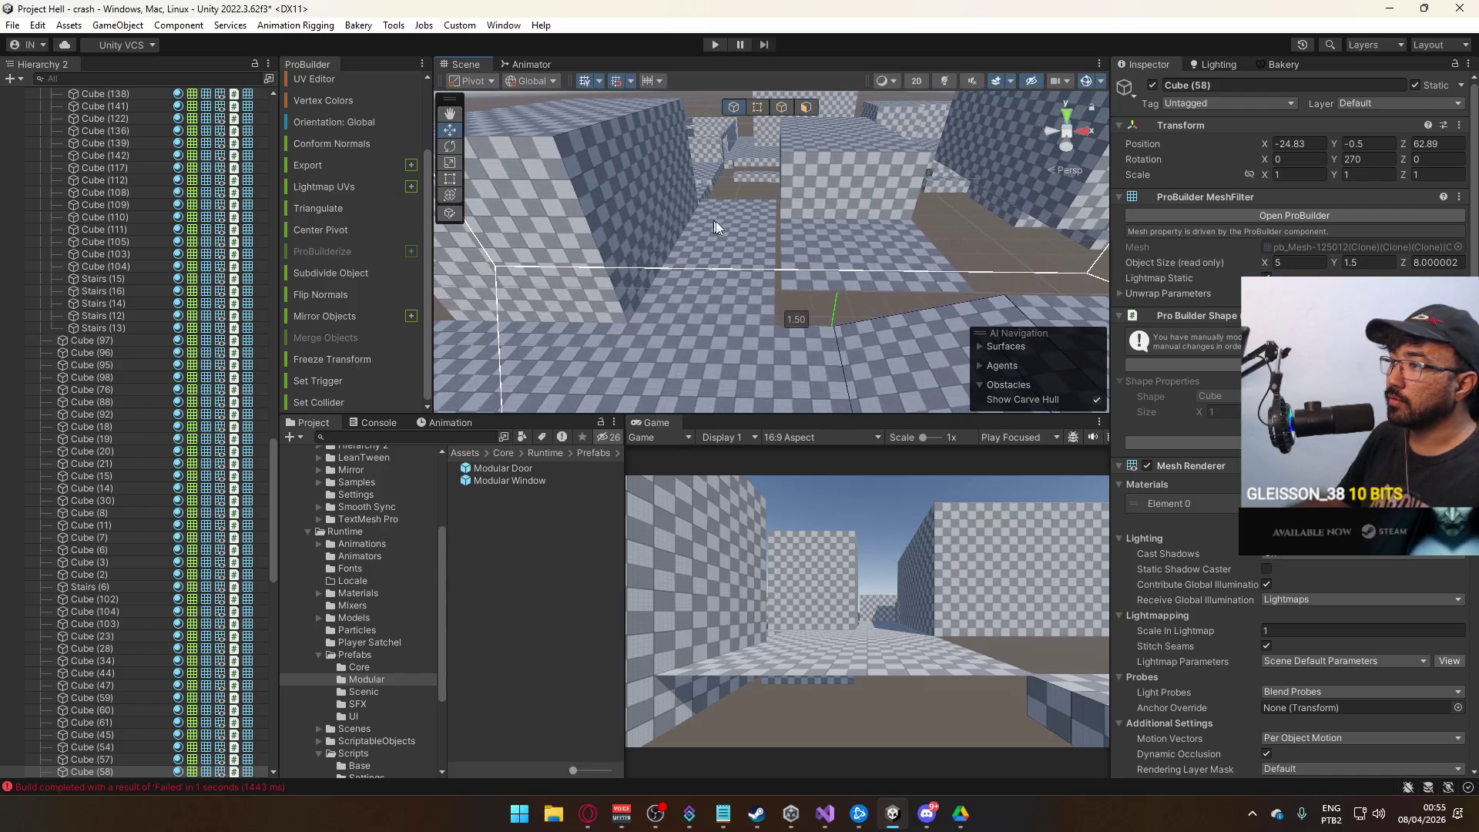
ctrl+click(865, 254)
mouse_move(865, 254)
mouse_down()
mouse_move(1031, 245)
mouse_move(868, 261)
mouse_move(830, 230)
mouse_up()
click(914, 256)
click(927, 813)
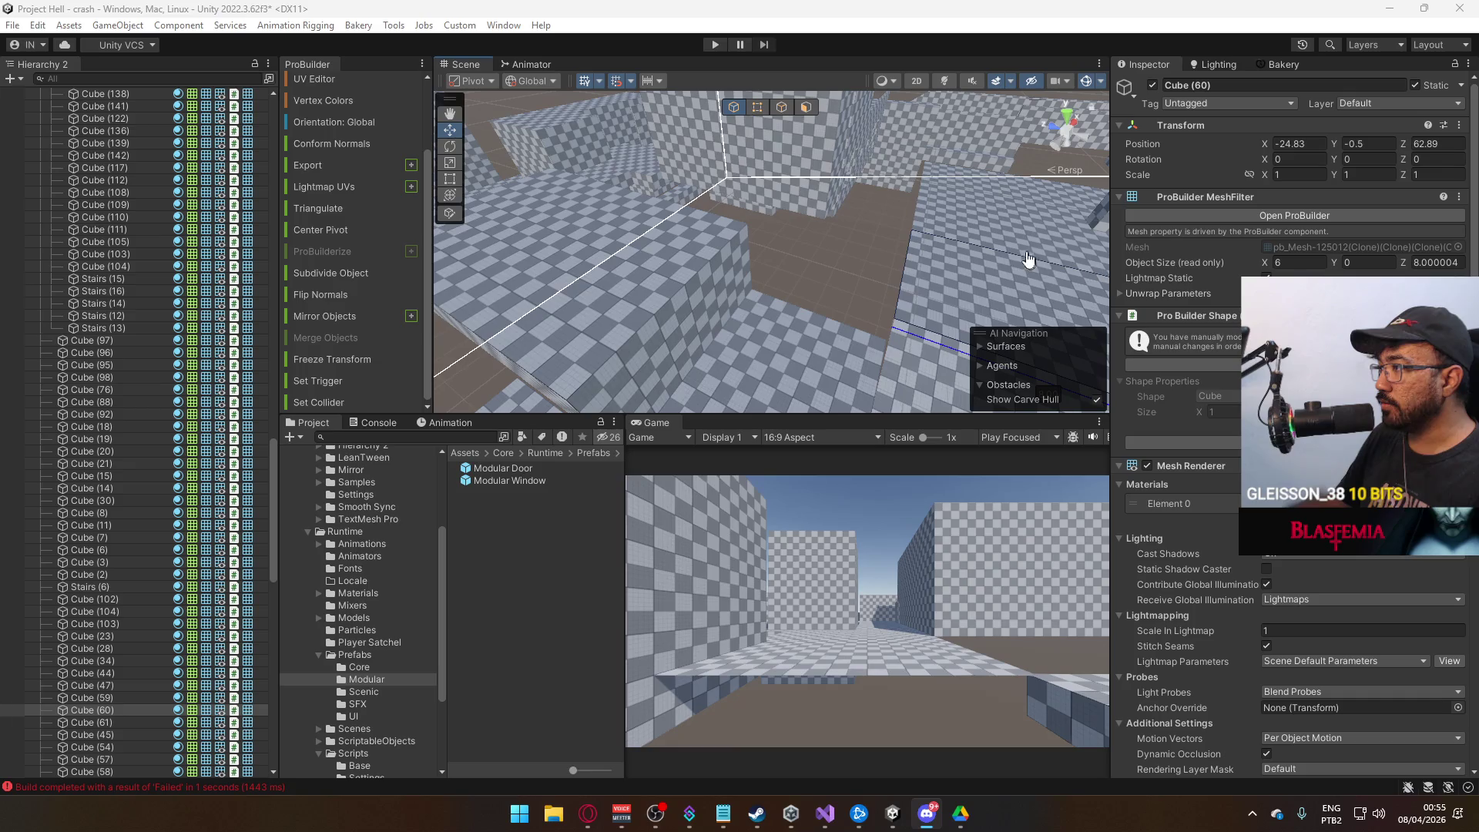
mouse_move(761, 280)
mouse_down()
mouse_move(635, 280)
mouse_move(670, 327)
mouse_move(688, 323)
mouse_up()
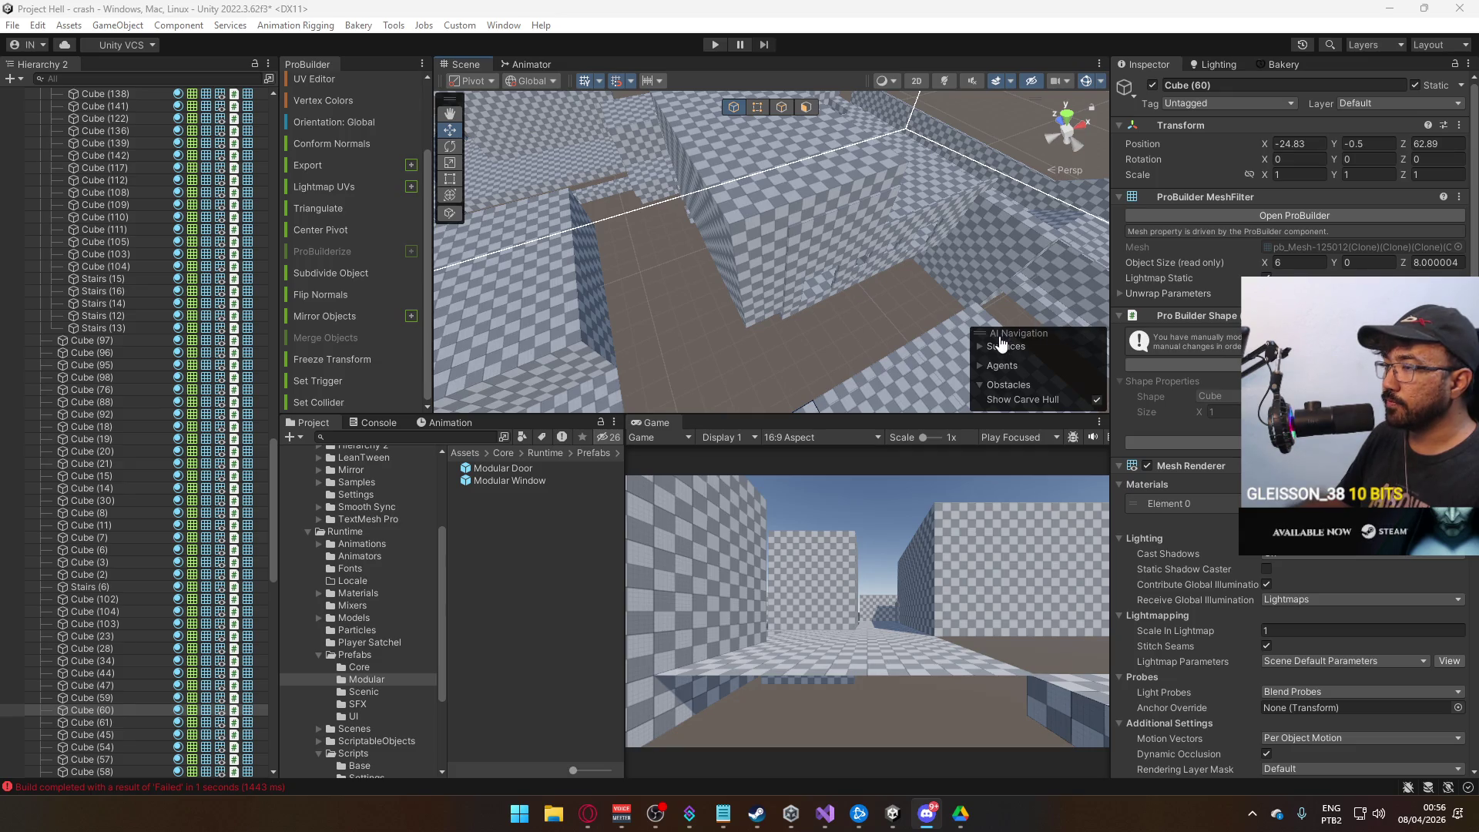
mouse_move(885, 358)
mouse_down()
mouse_move(1186, 381)
mouse_move(833, 293)
mouse_up()
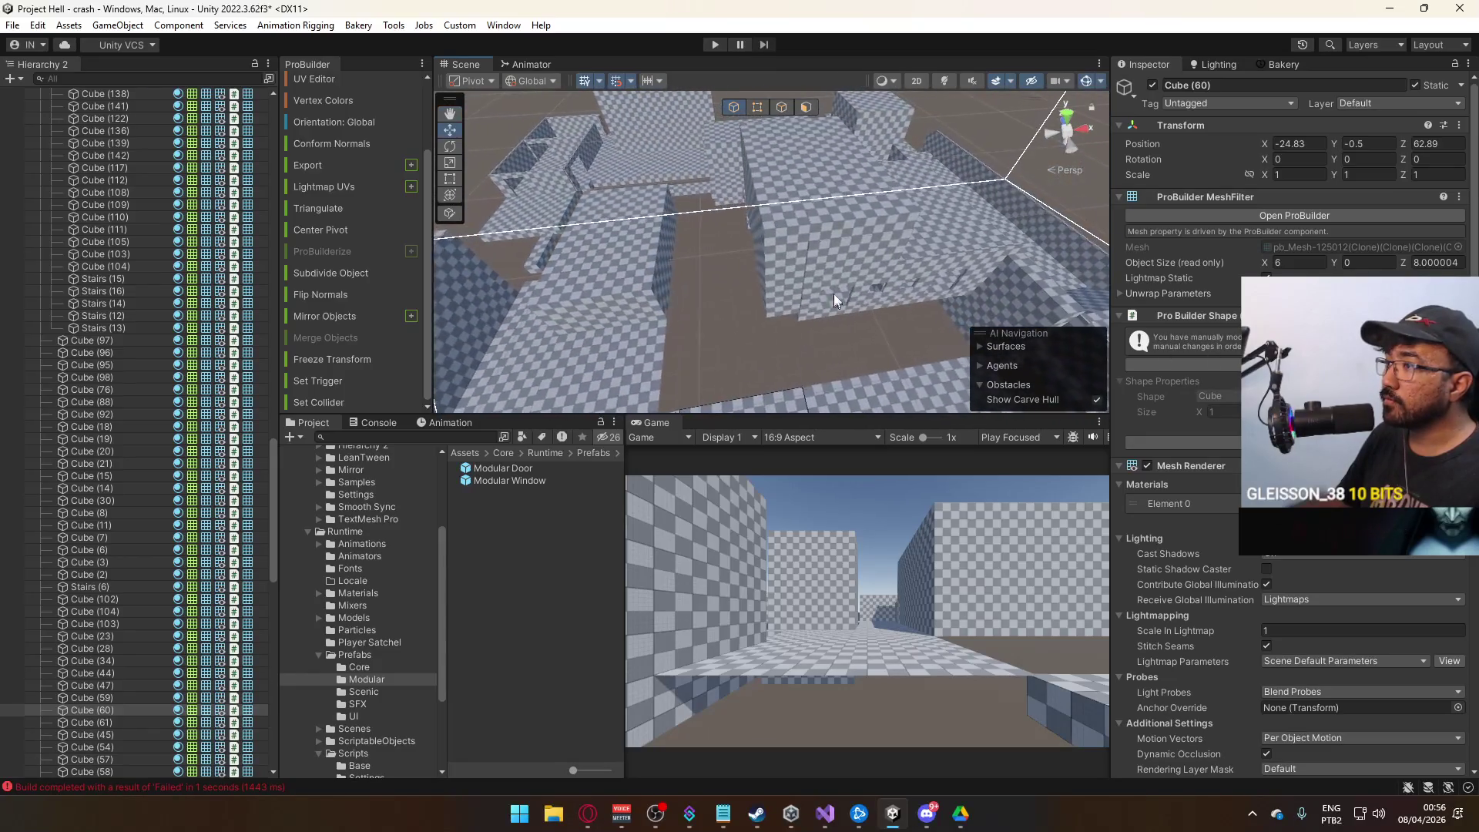
Delete the stray small wall cubes, including Cube (320), from the room.
click(797, 247)
drag(797, 246, 945, 349)
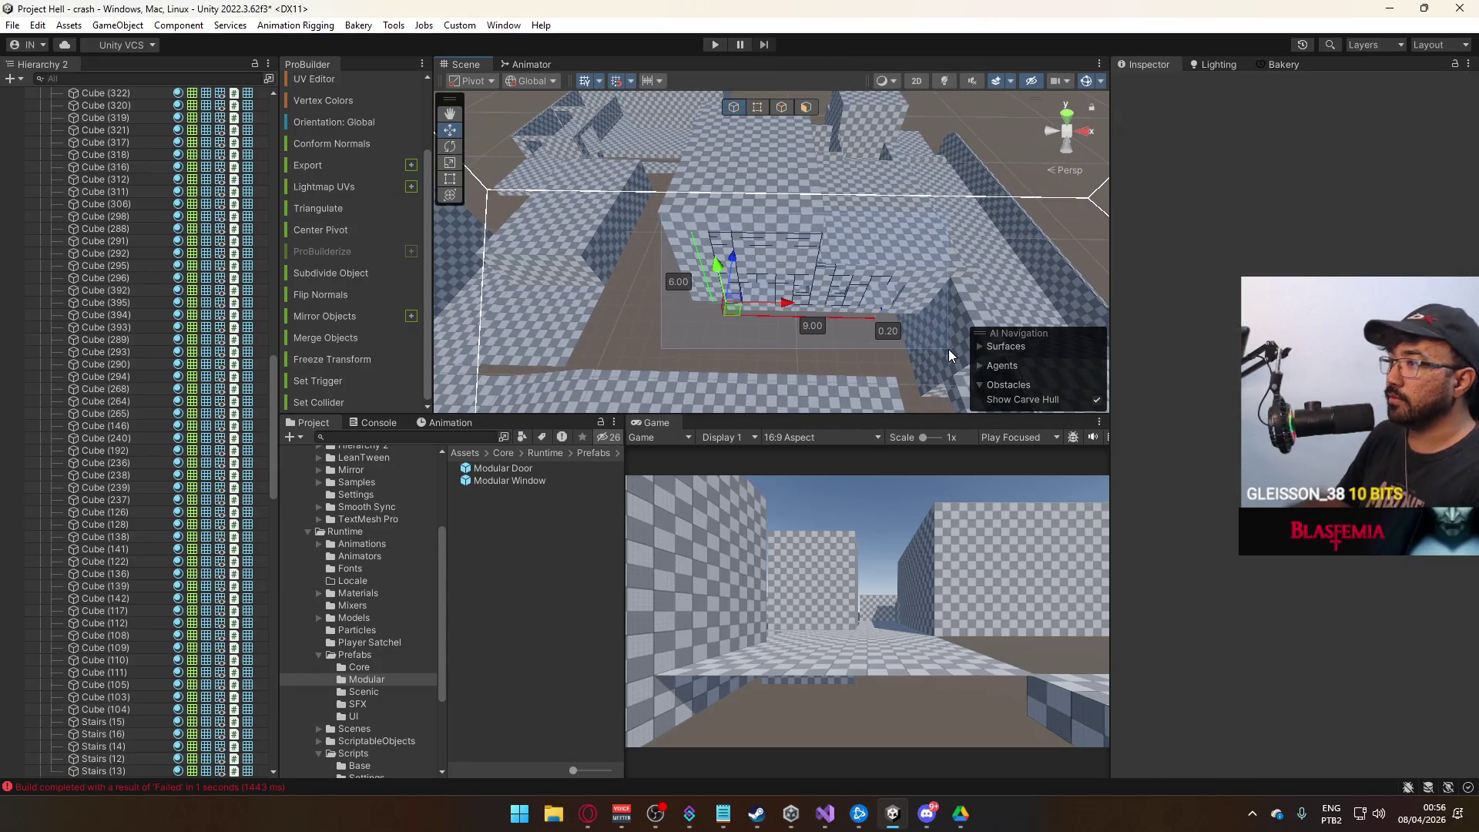
click(855, 292)
click(776, 276)
key(Delete)
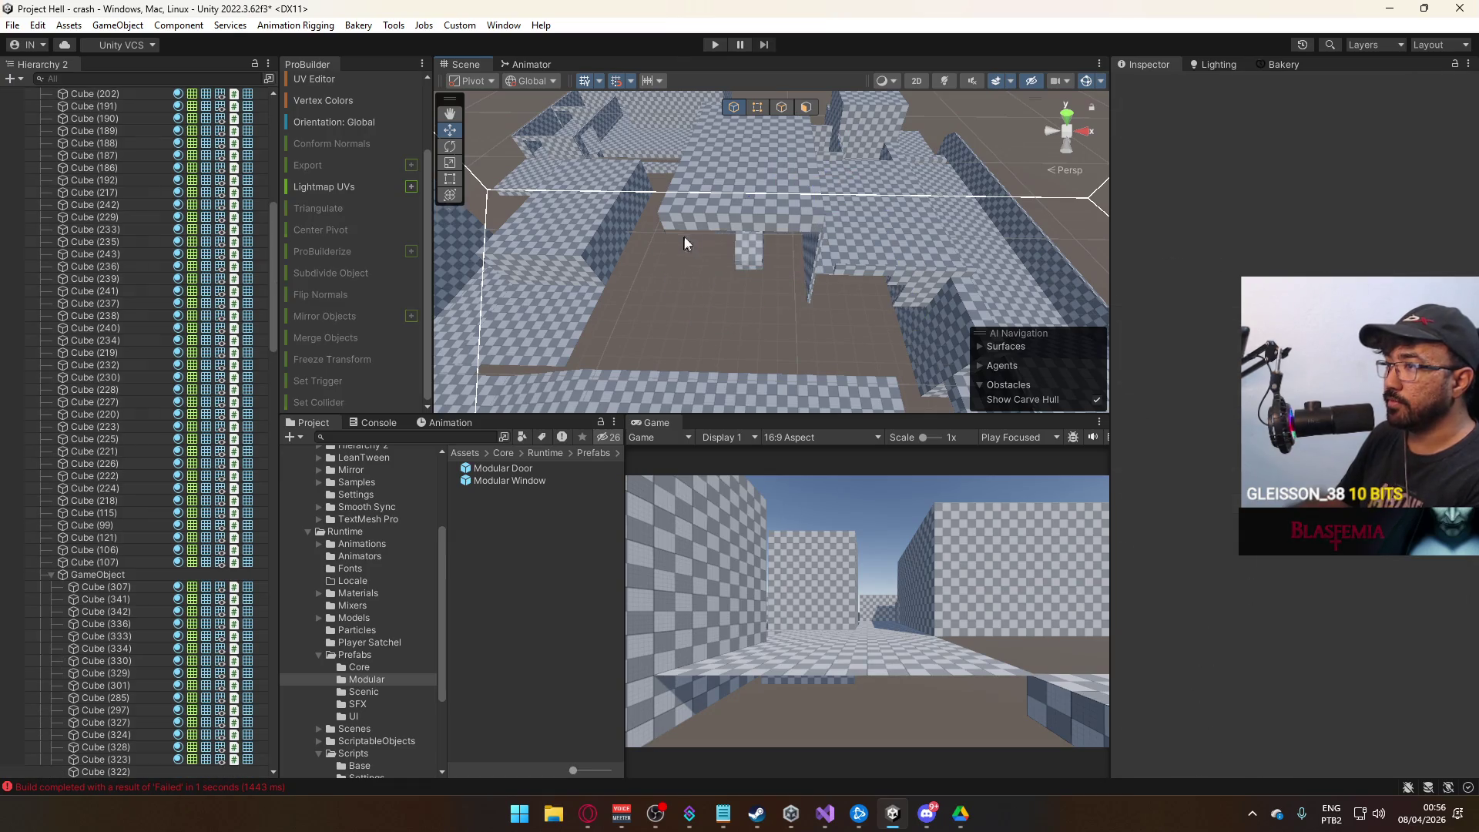
click(812, 206)
key(Delete)
drag(811, 208, 821, 294)
click(822, 294)
key(Delete)
click(780, 287)
key(Delete)
click(715, 182)
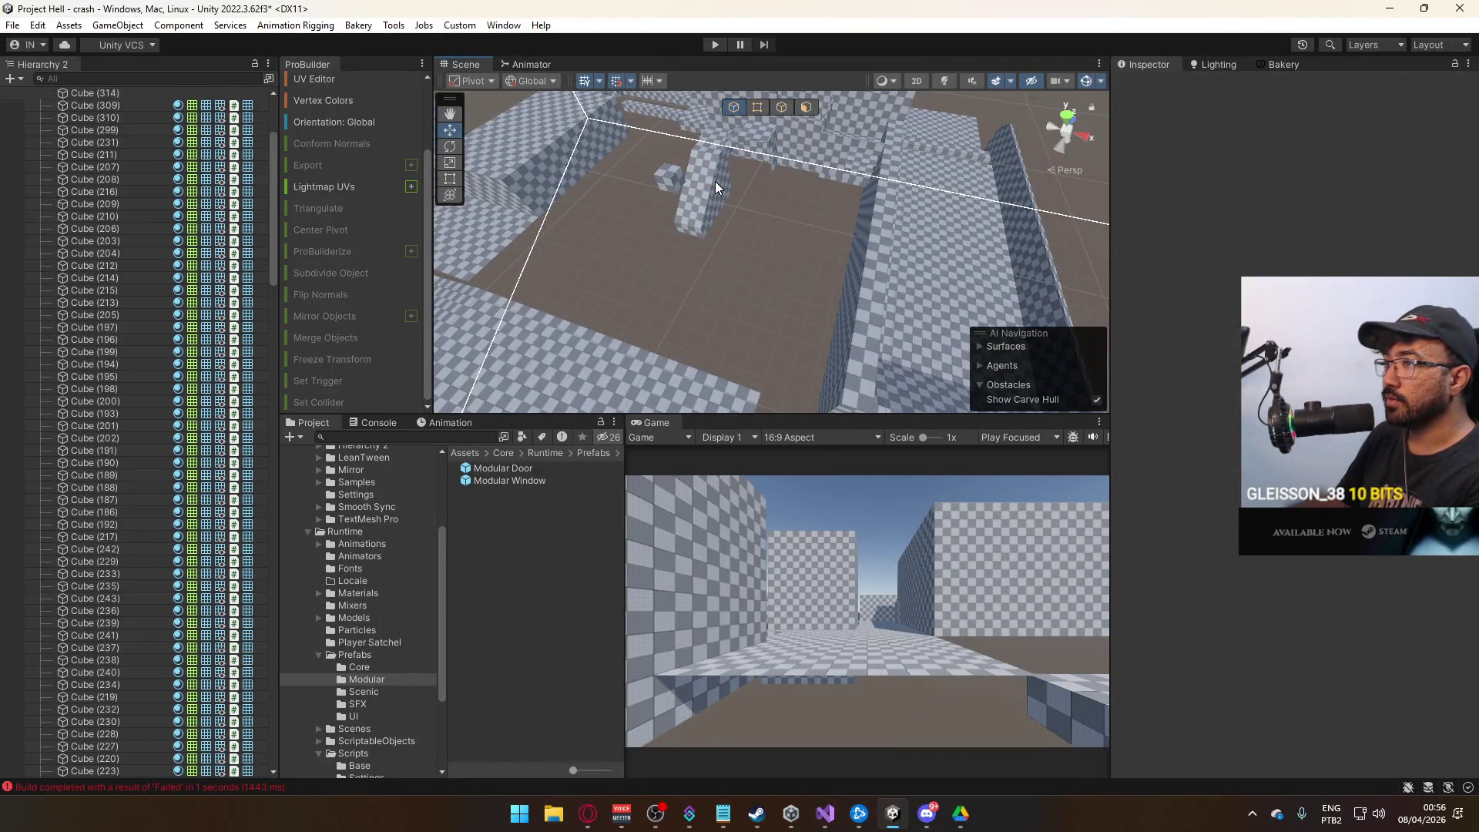
key(Delete)
Delete Stairs (16), Cube (328), the central wall pieces and Cube (317).
drag(664, 182, 775, 221)
click(774, 236)
key(Delete)
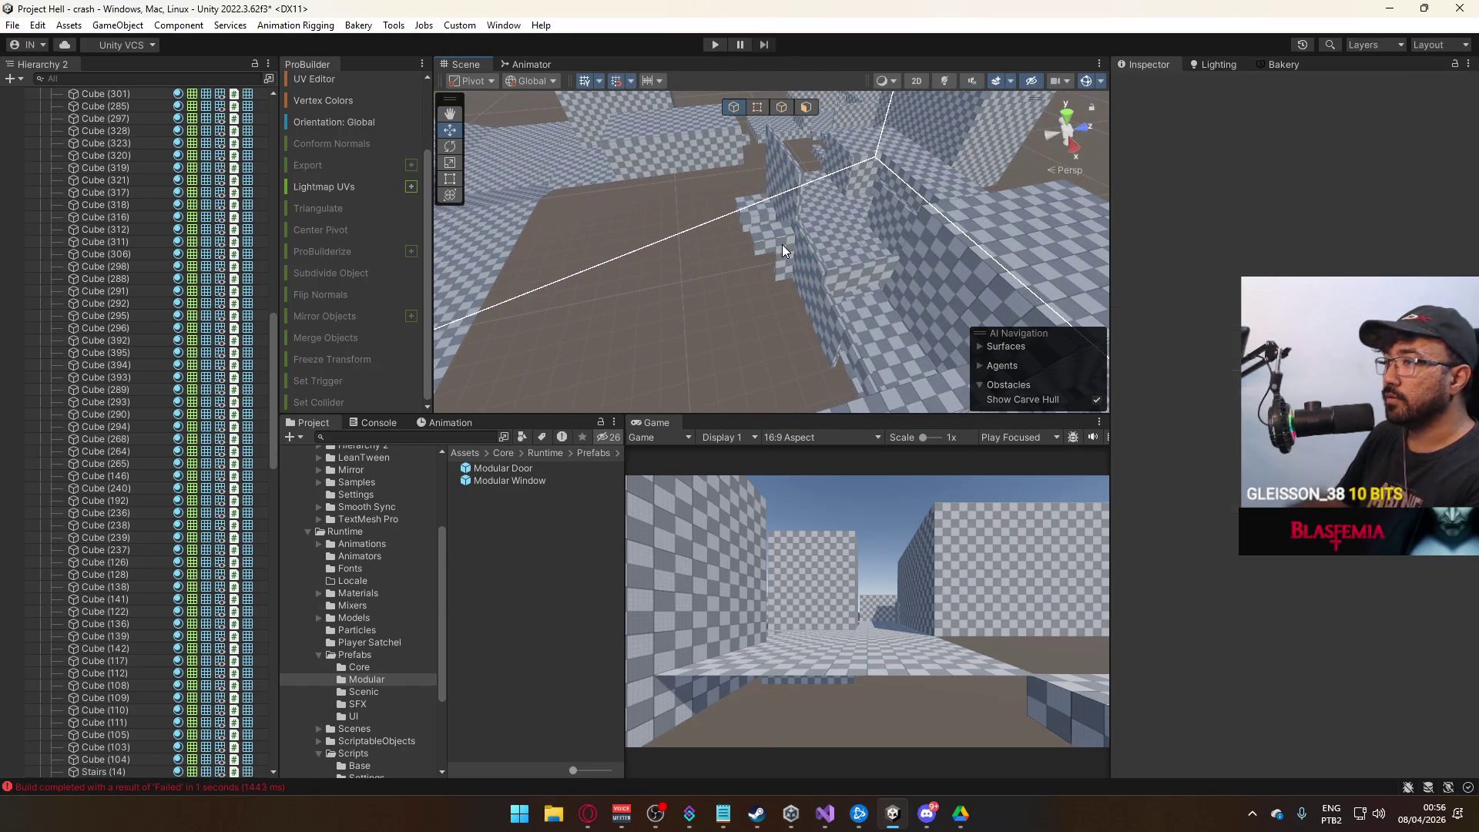
click(750, 209)
key(Delete)
click(773, 213)
key(Delete)
click(783, 244)
key(Delete)
click(834, 295)
key(Delete)
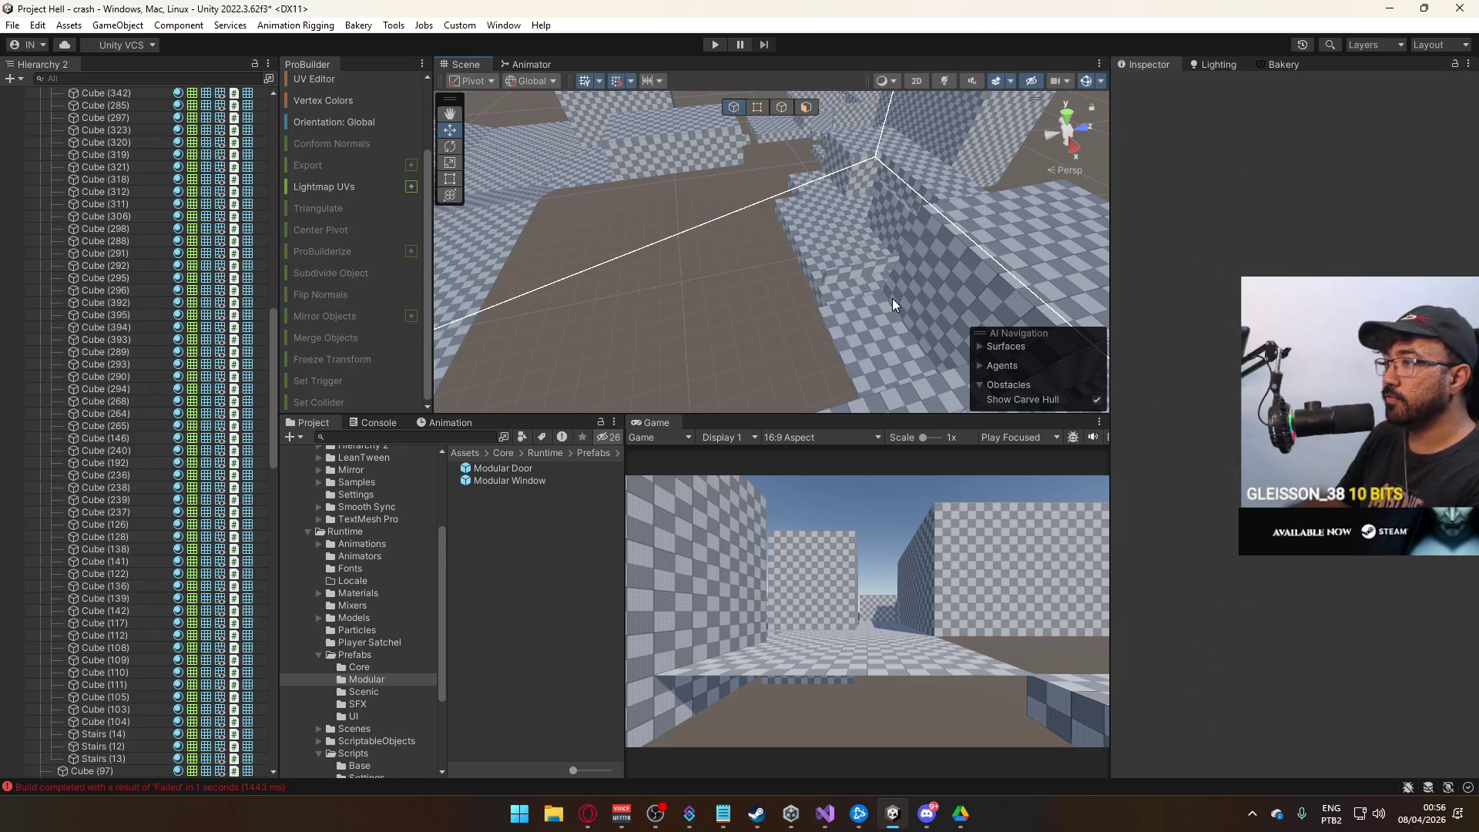
Shorten wall block Cube (242) from 10 to 8 units by pulling its end vertices in.
mouse_move(878, 276)
mouse_down()
mouse_move(758, 265)
mouse_move(1040, 274)
mouse_move(1014, 287)
mouse_move(664, 291)
mouse_move(711, 307)
mouse_up()
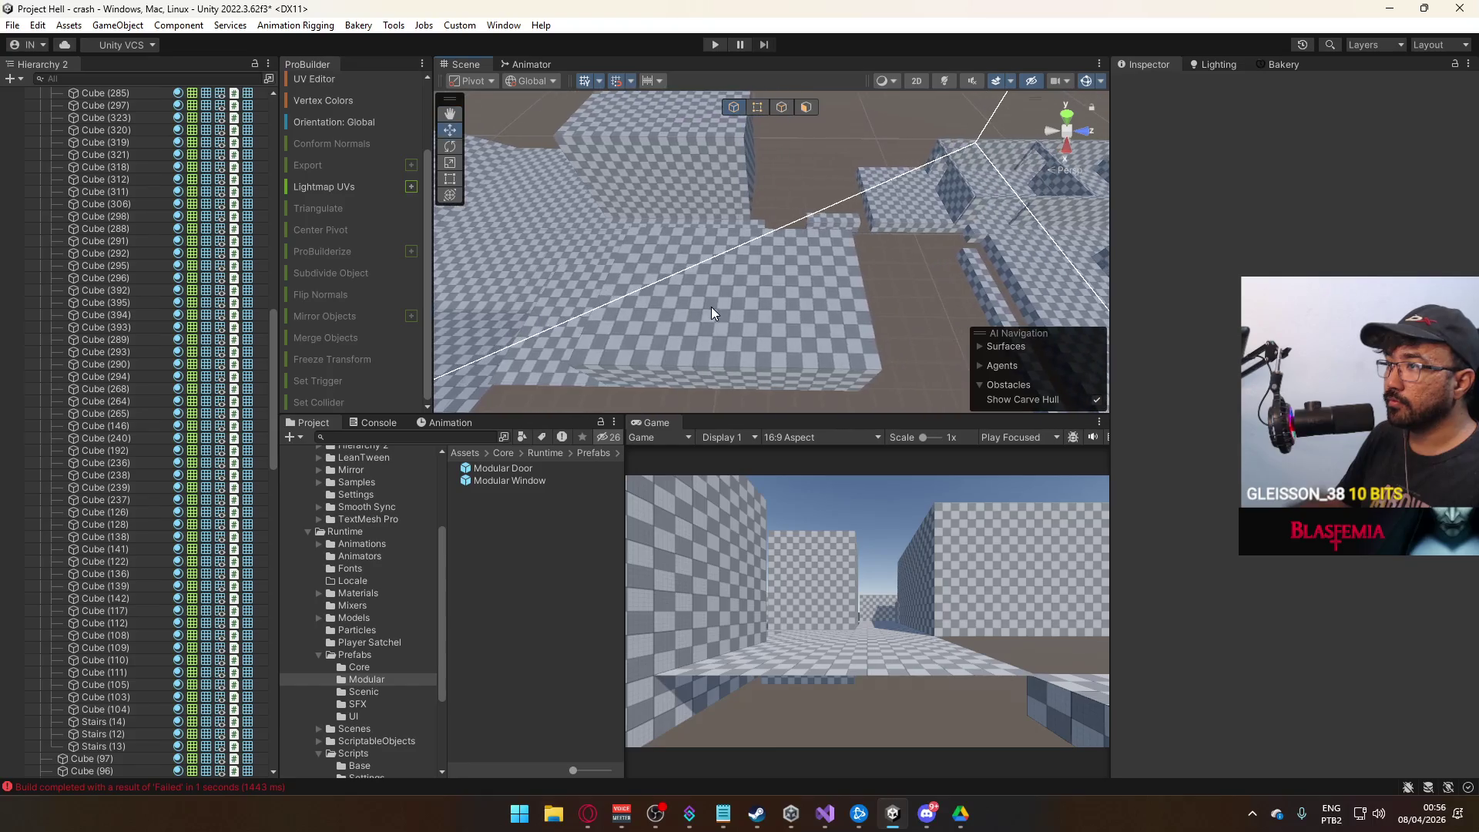
click(710, 306)
drag(992, 294, 784, 146)
click(758, 107)
mouse_move(848, 197)
mouse_down()
mouse_move(959, 344)
mouse_move(875, 340)
mouse_up()
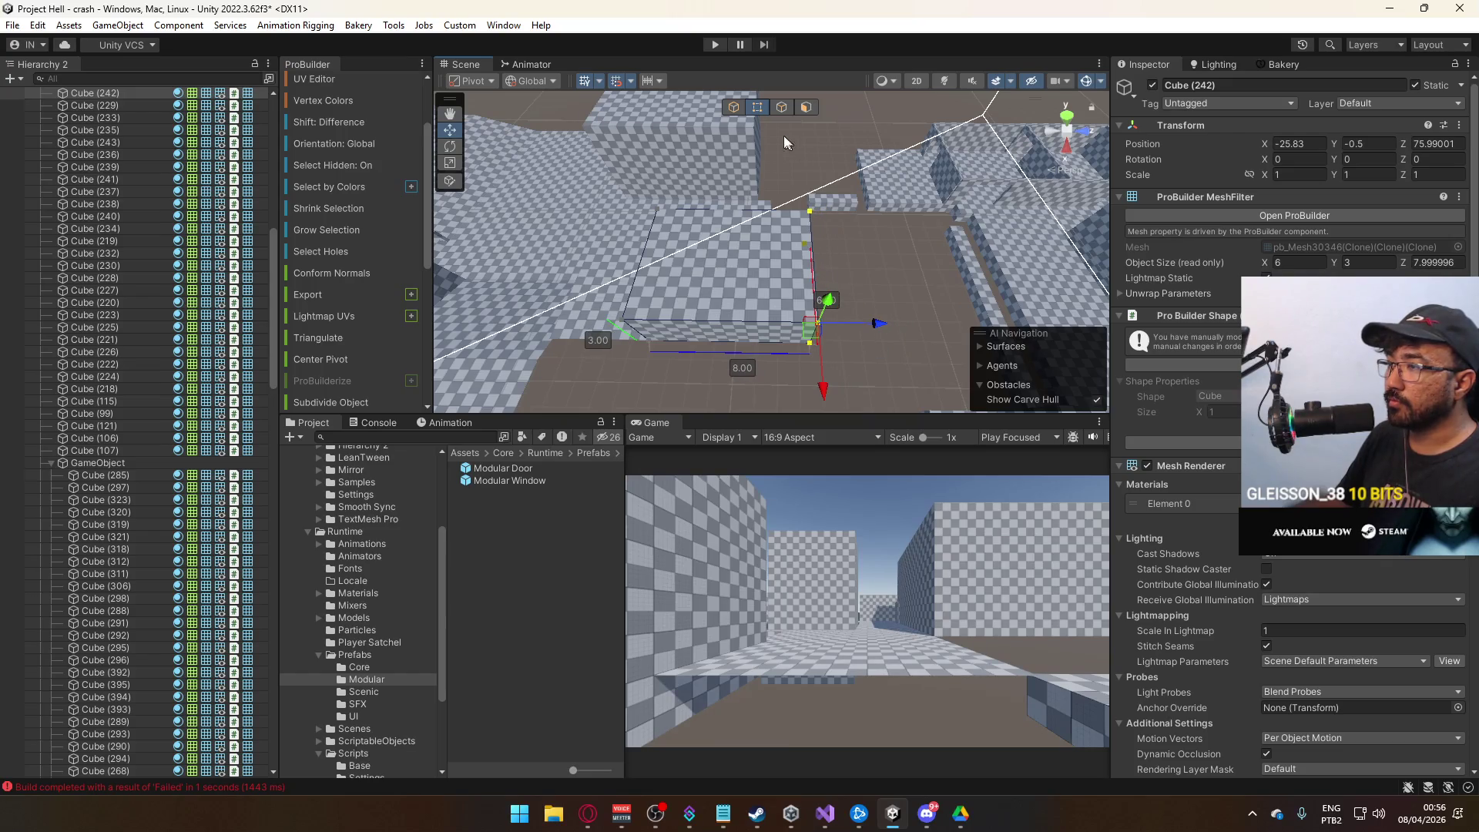
click(733, 108)
mouse_move(733, 114)
alt+mouse_down()
mouse_move(824, 262)
mouse_move(962, 259)
alt+mouse_up()
key(ctrl+d)
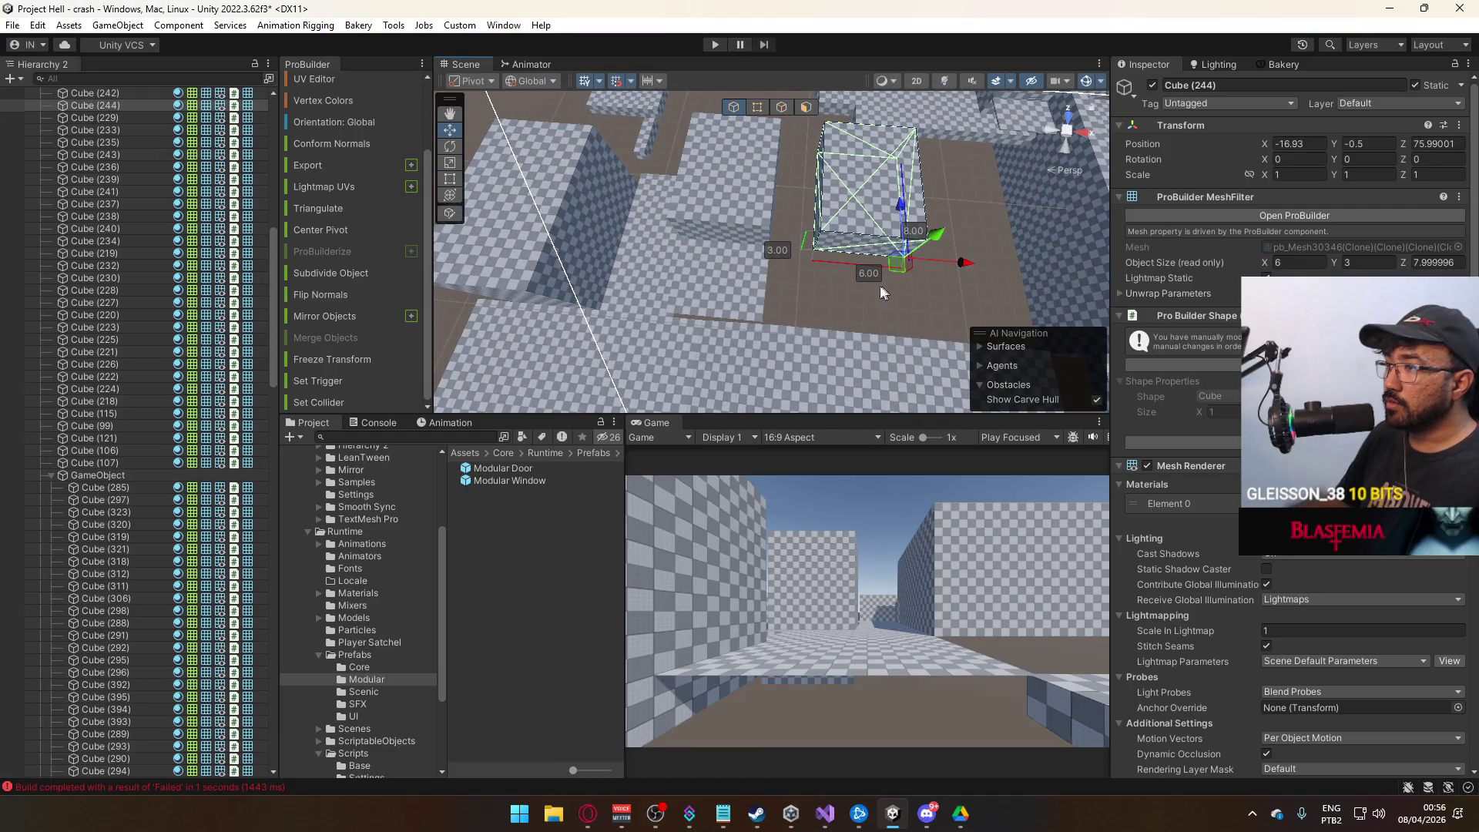
click(745, 288)
alt+drag(744, 287, 762, 290)
key(ctrl+d)
drag(710, 296, 817, 294)
key(f)
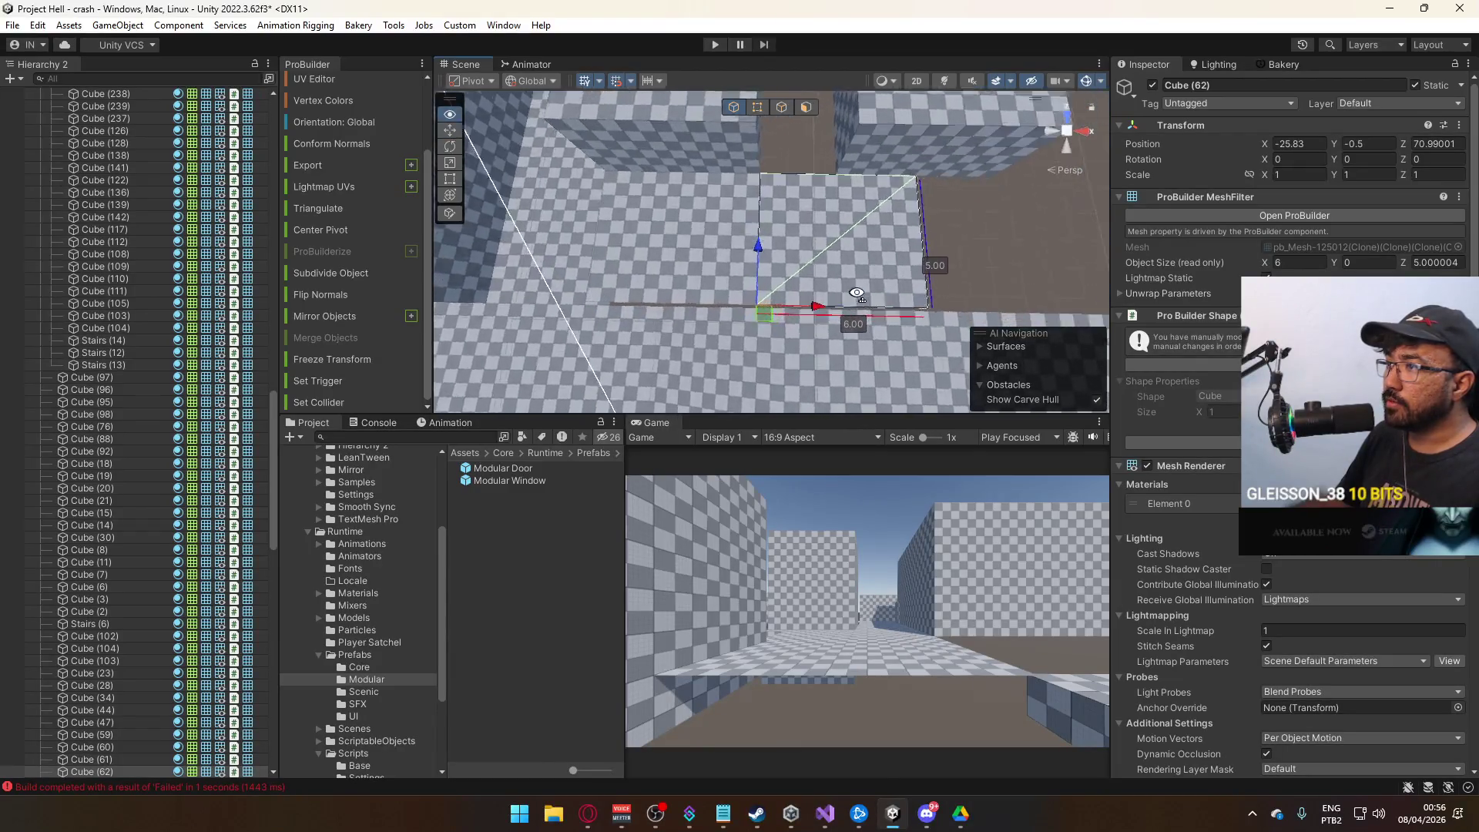
click(757, 107)
drag(917, 375, 829, 372)
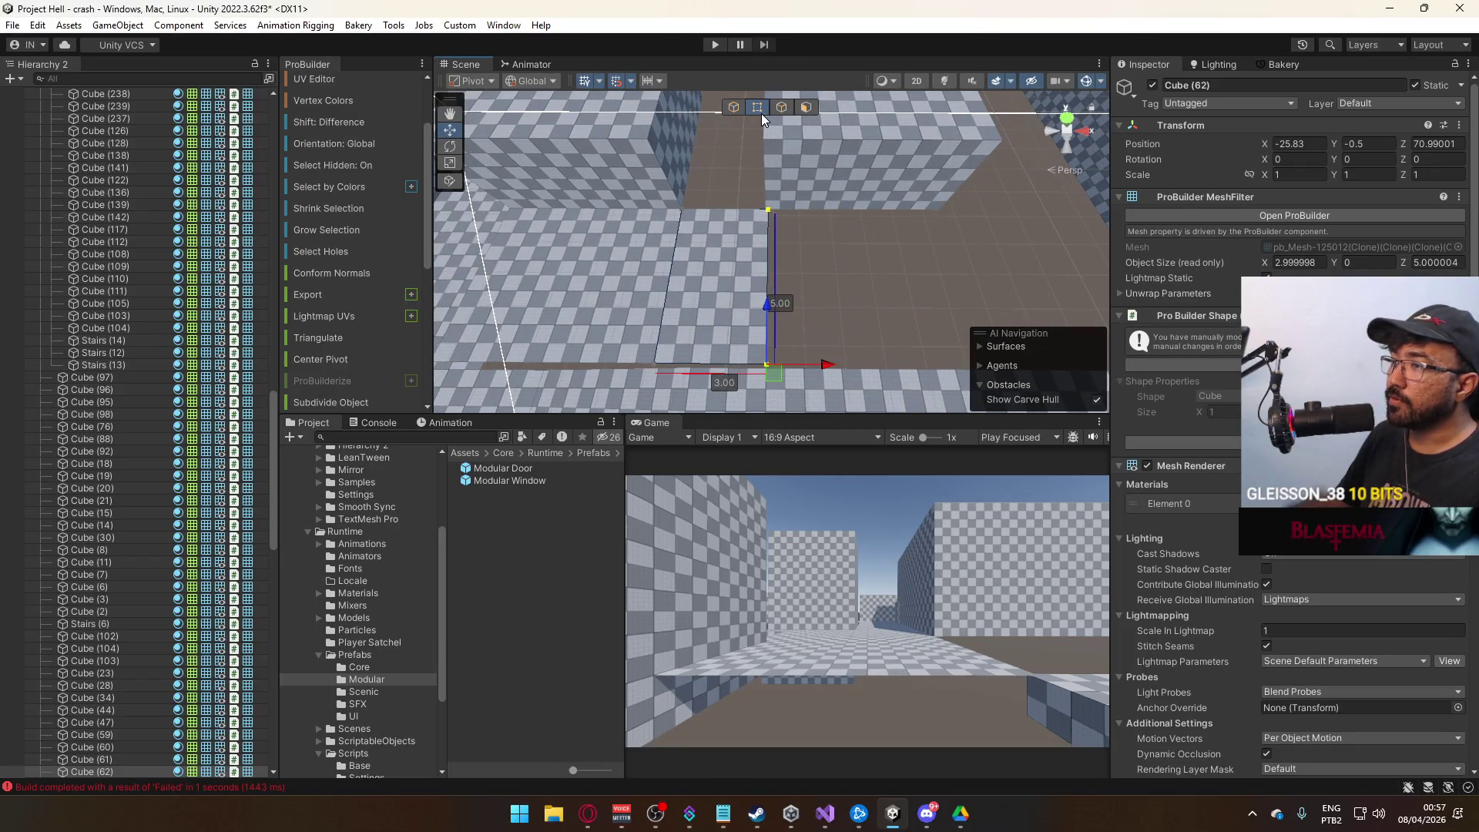
click(733, 107)
click(928, 176)
drag(992, 215, 997, 218)
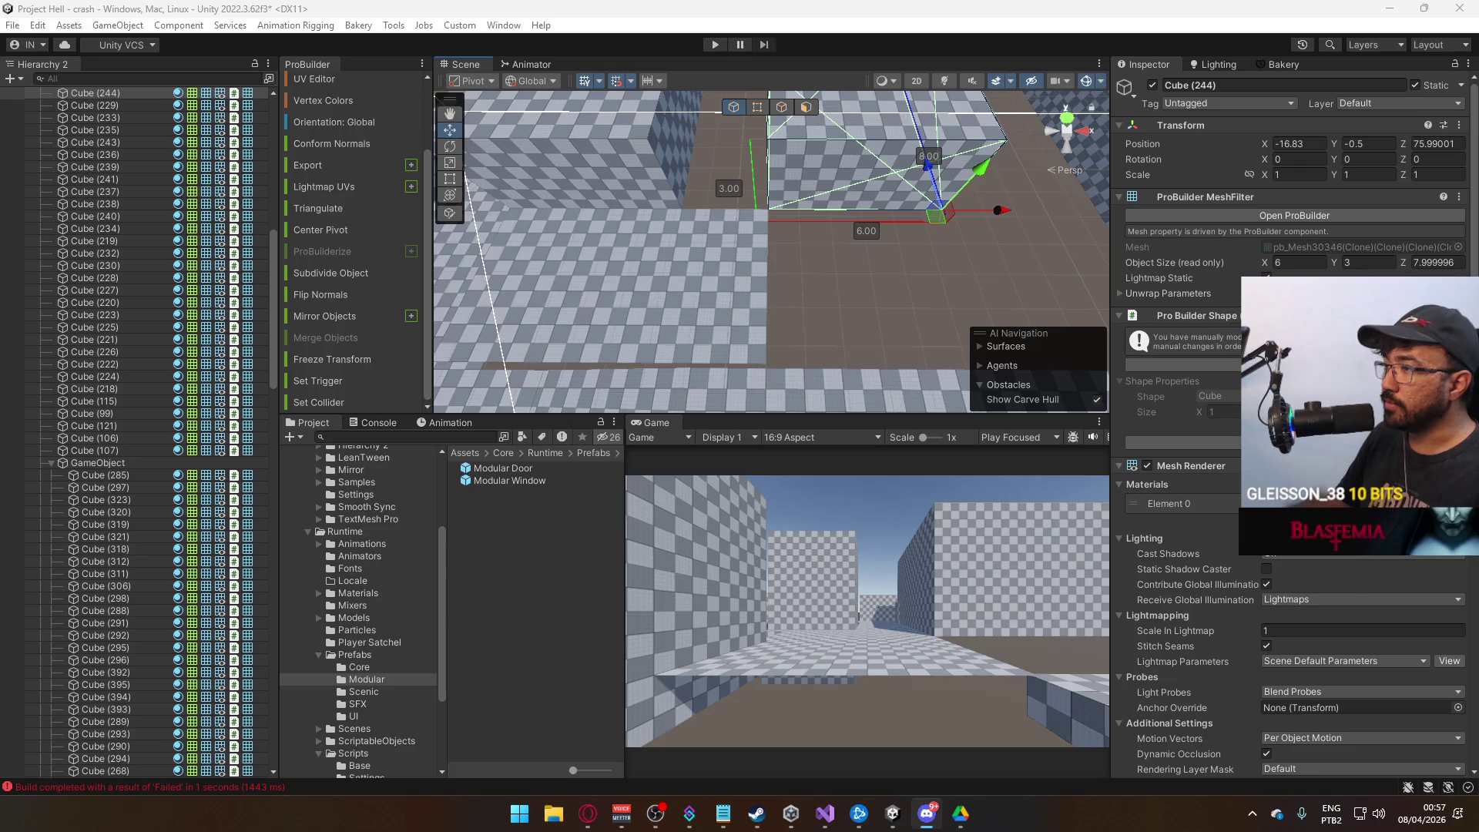
mouse_move(978, 371)
mouse_down()
mouse_move(910, 324)
mouse_move(871, 320)
mouse_move(881, 348)
mouse_move(869, 339)
mouse_up()
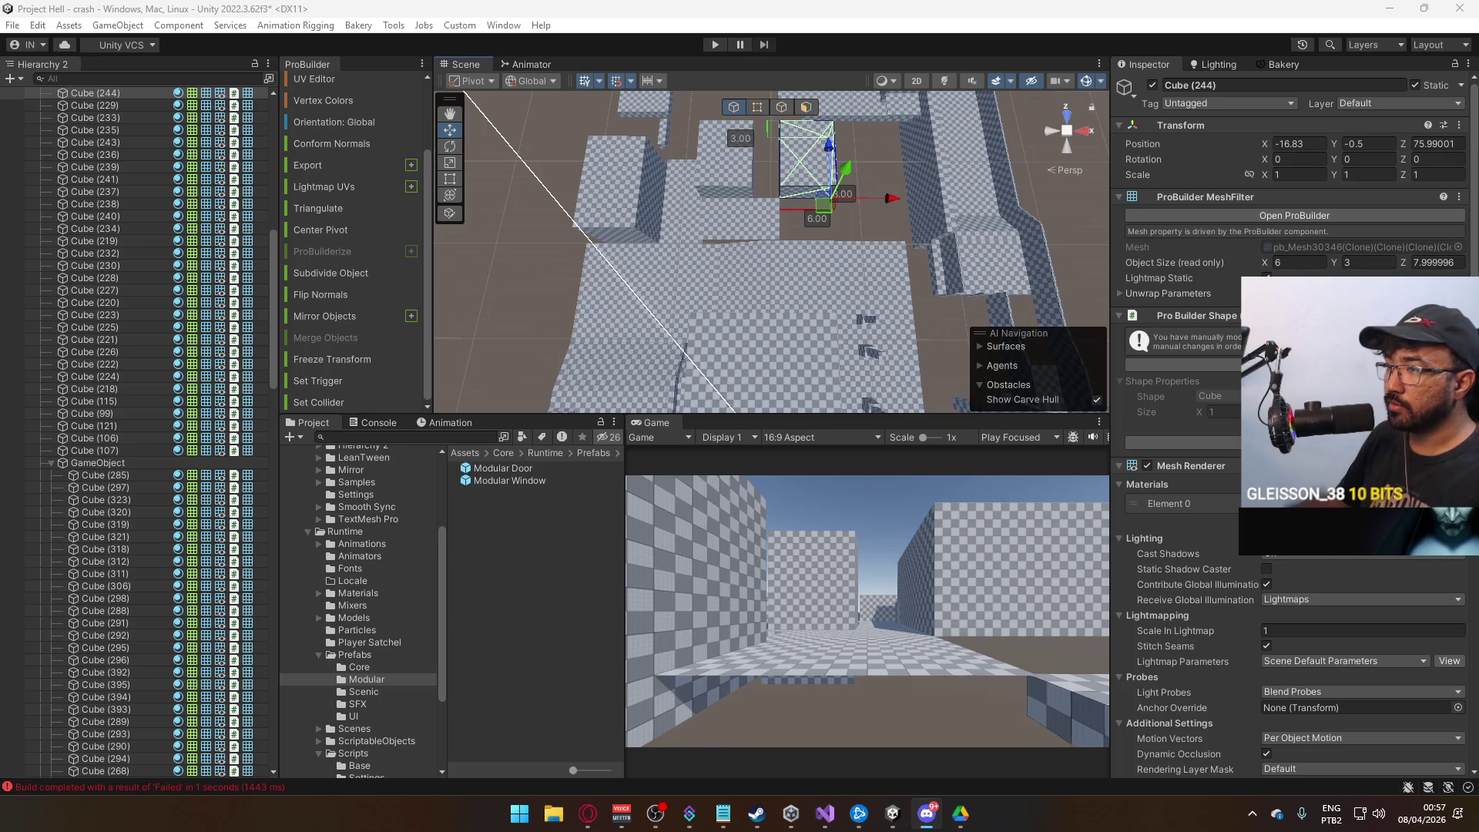
mouse_move(884, 343)
mouse_down()
mouse_move(992, 279)
mouse_move(898, 310)
mouse_move(920, 193)
mouse_up()
scroll(920, 193, up, 8)
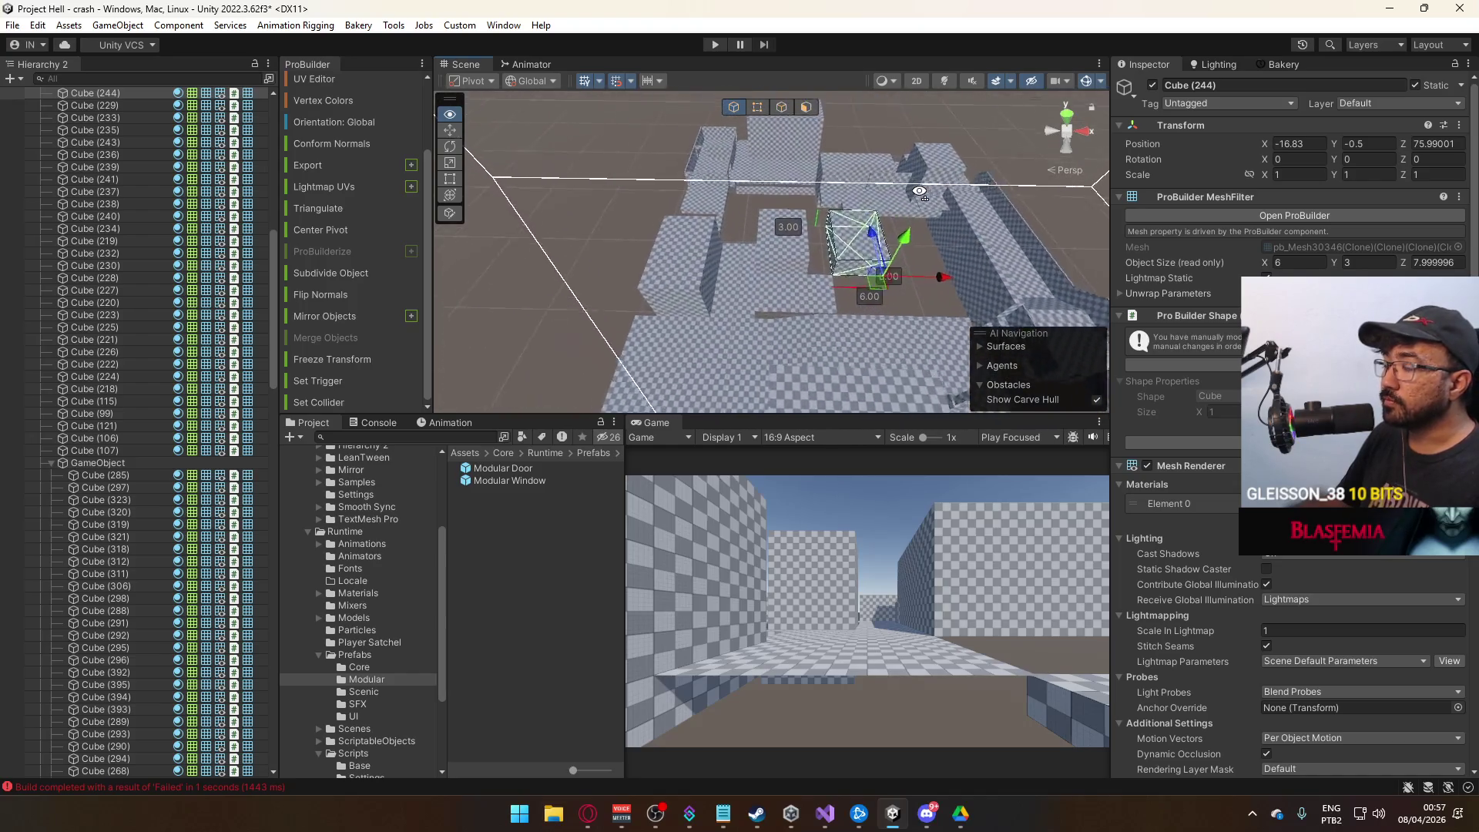
click(920, 193)
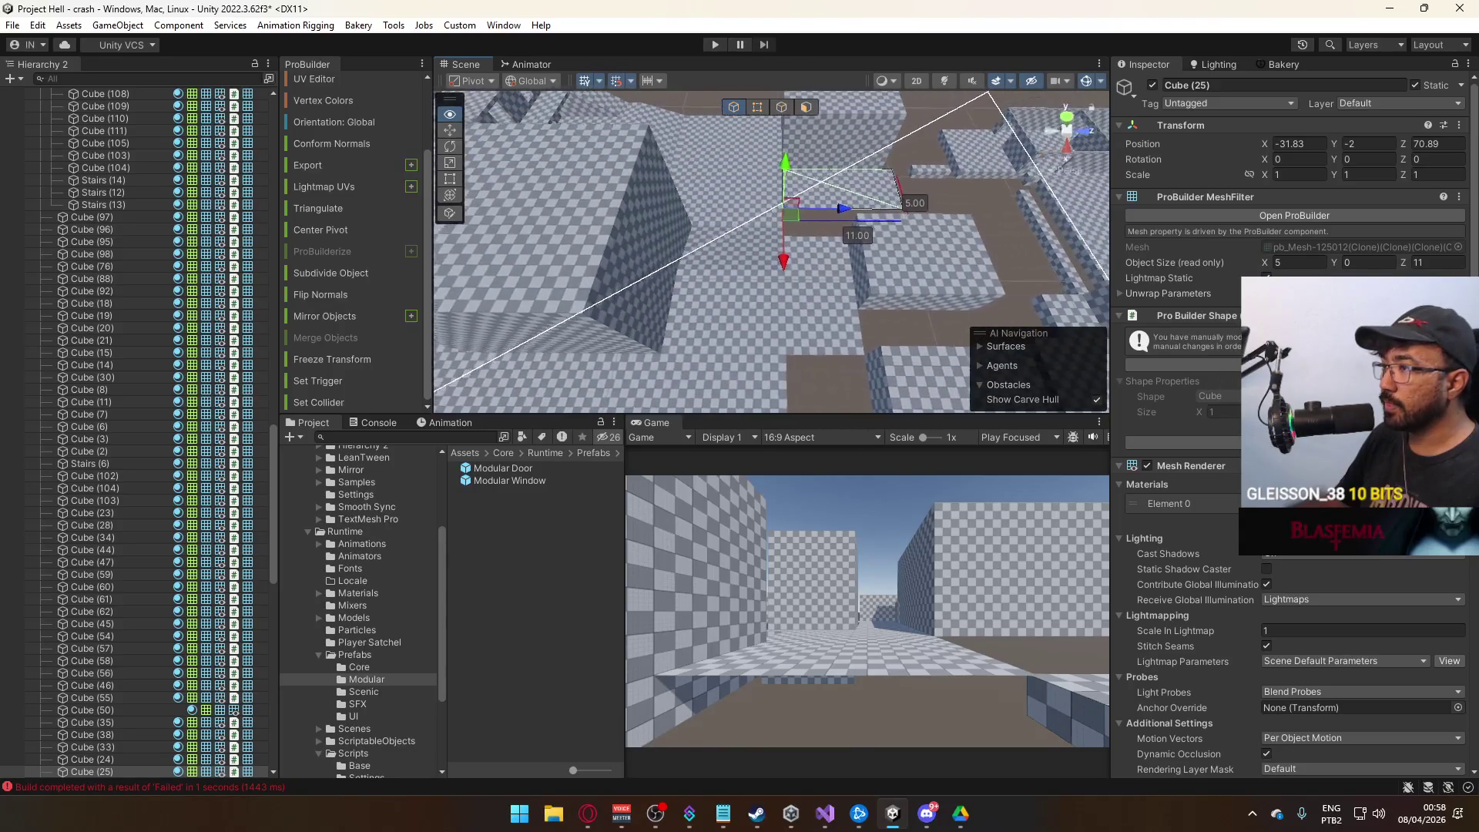
scroll(917, 327, down, 10)
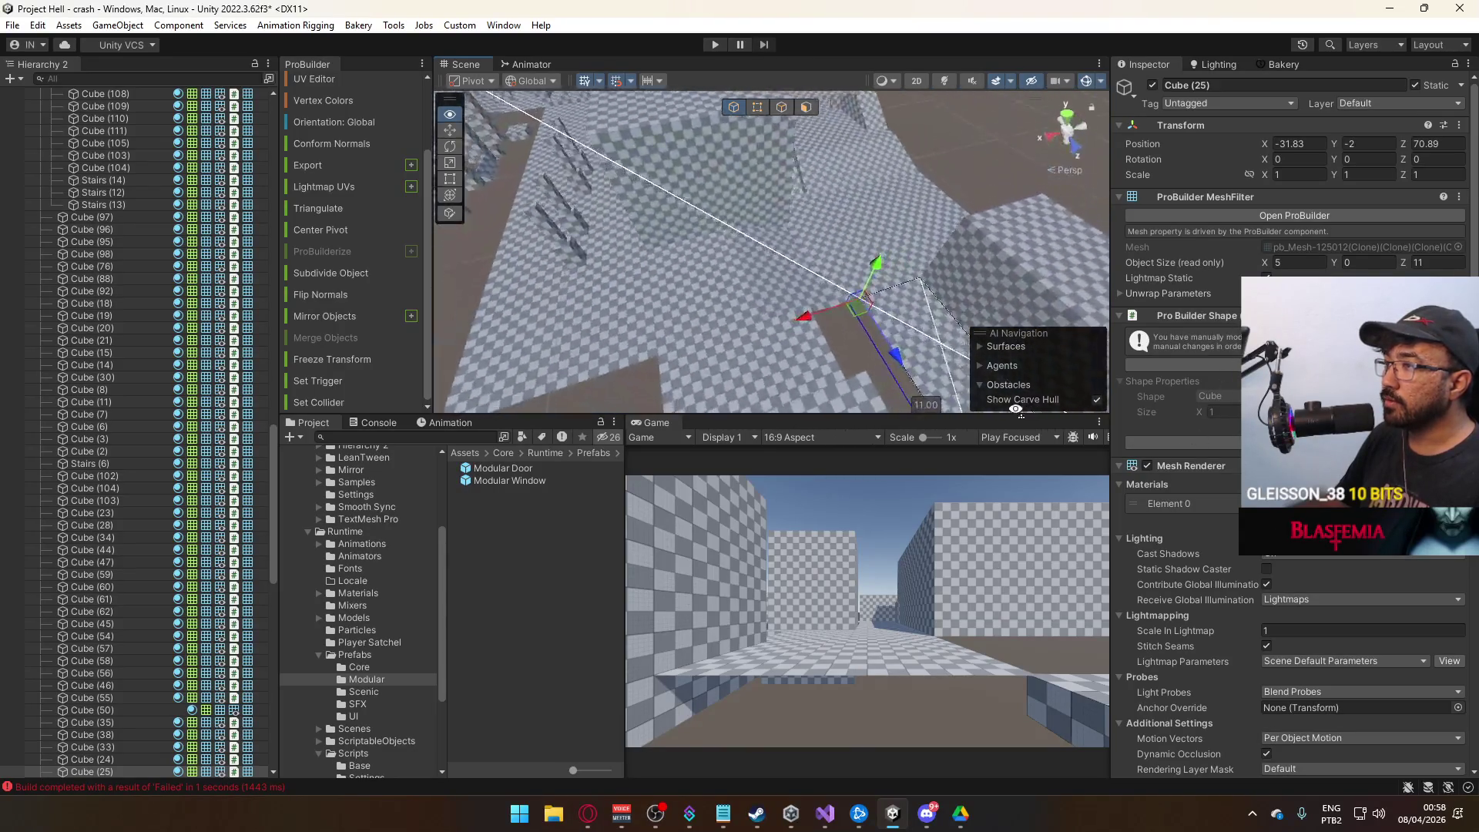
mouse_move(916, 327)
mouse_down()
mouse_move(807, 355)
mouse_move(879, 293)
mouse_up()
click(879, 293)
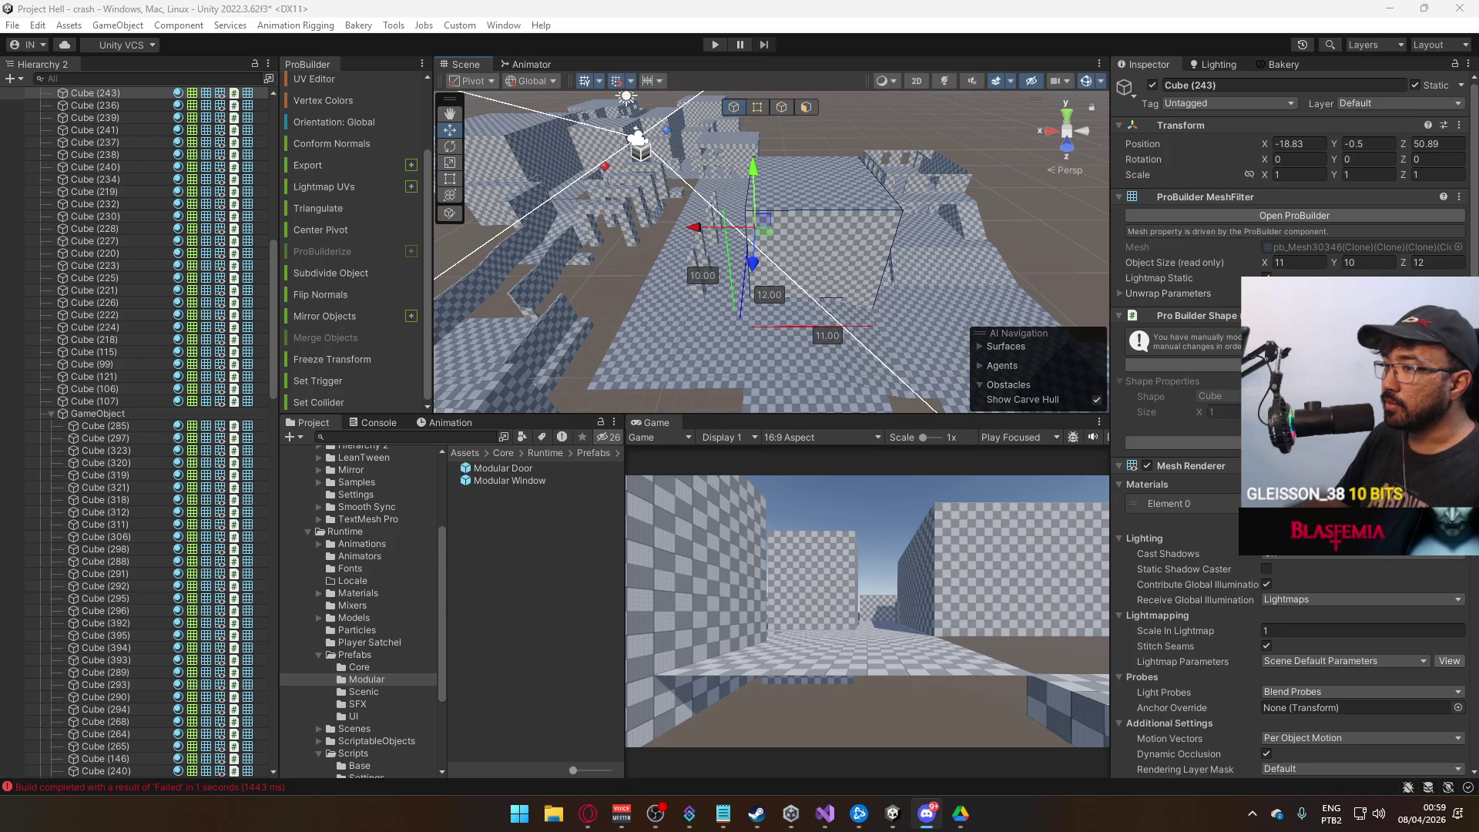
mouse_move(846, 270)
mouse_down()
mouse_move(842, 314)
mouse_move(789, 283)
mouse_up()
click(789, 283)
click(779, 283)
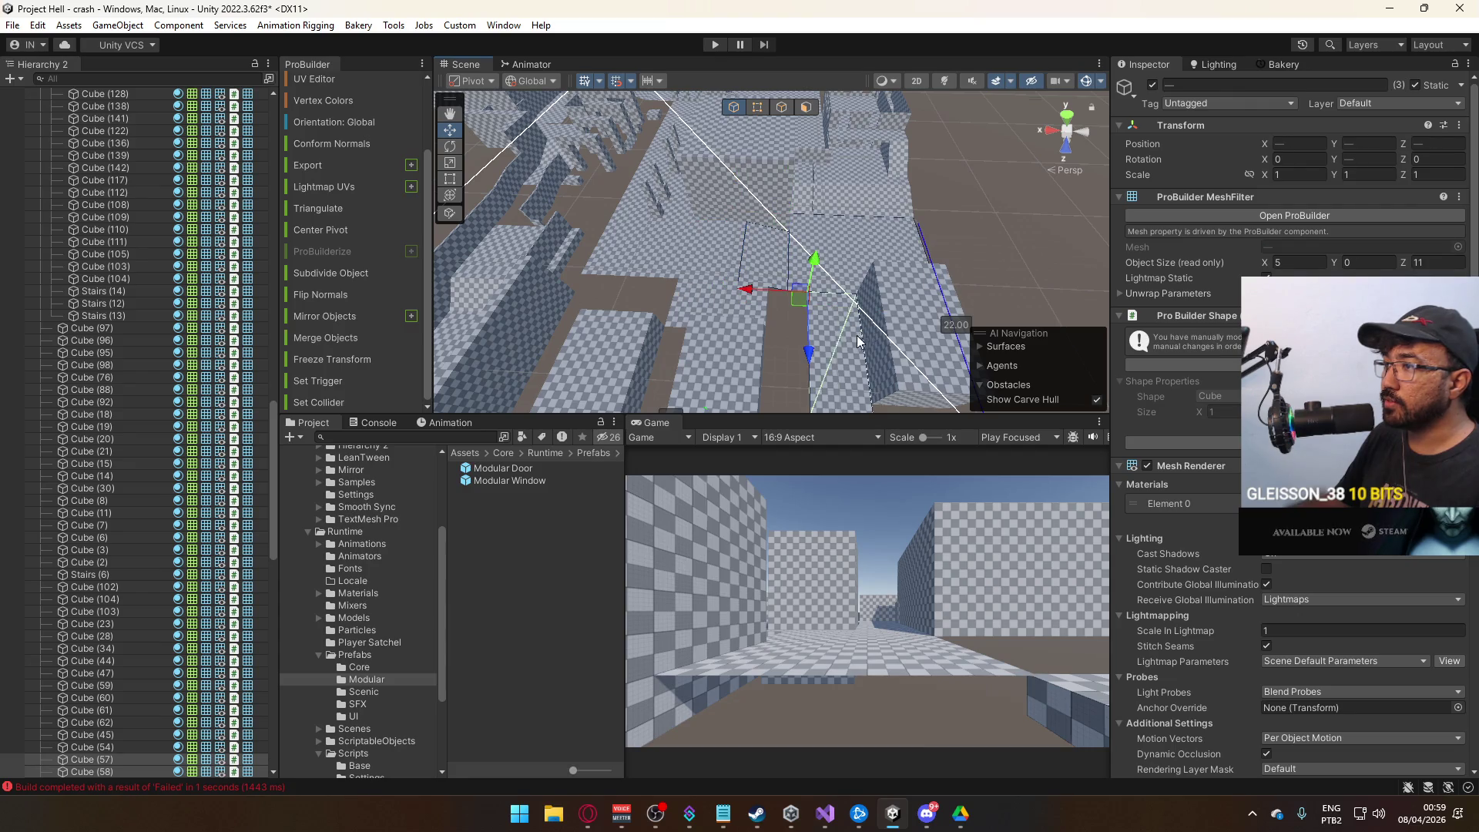
click(790, 340)
mouse_move(804, 356)
mouse_down()
mouse_move(765, 207)
mouse_move(806, 229)
mouse_move(816, 213)
mouse_move(792, 221)
mouse_up()
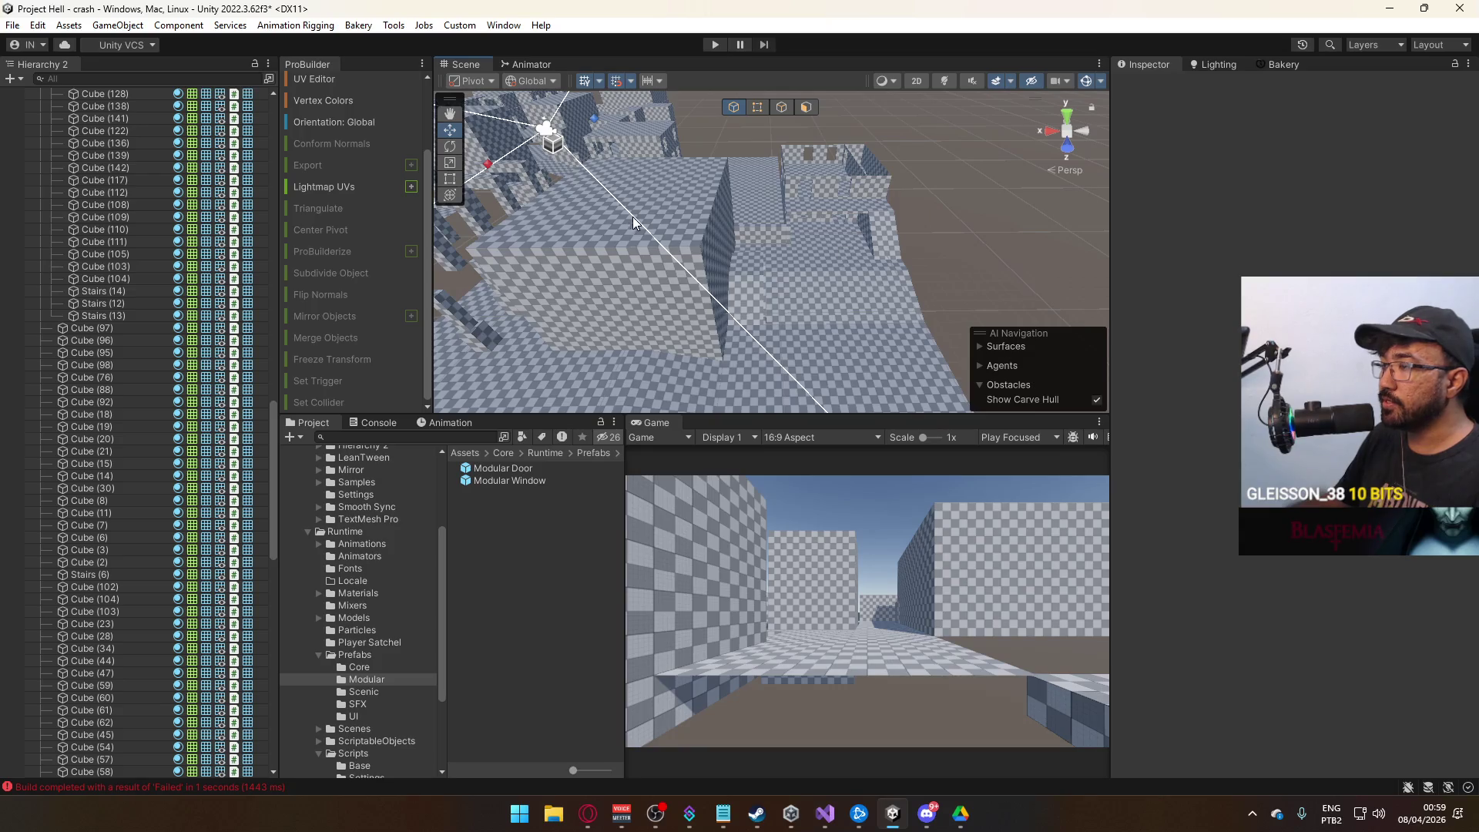
mouse_move(963, 232)
mouse_down()
mouse_move(899, 255)
mouse_move(823, 243)
mouse_move(852, 264)
mouse_move(840, 429)
mouse_move(849, 330)
mouse_up()
scroll(849, 330, up, 3)
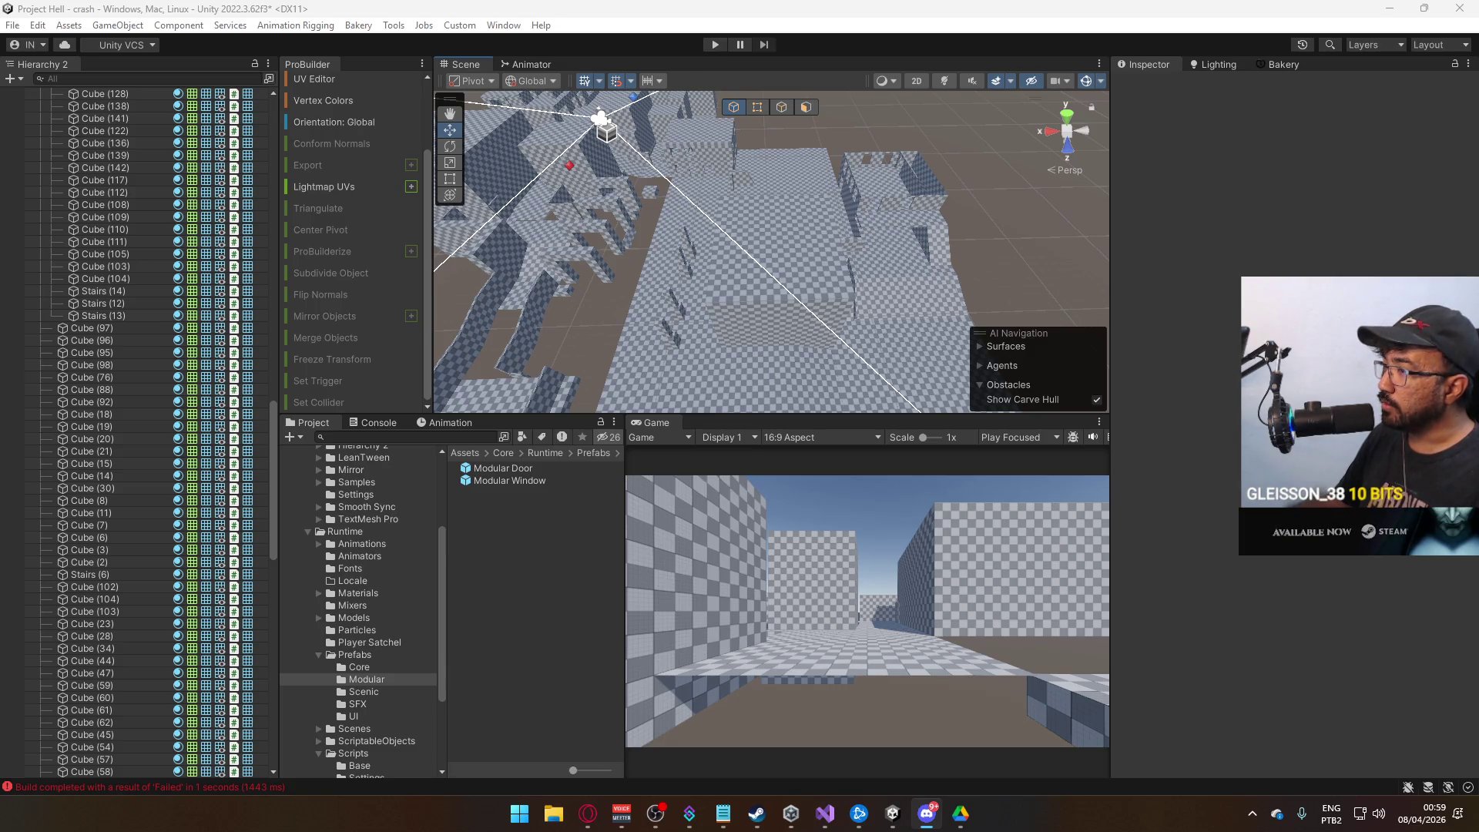
mouse_move(948, 370)
mouse_down()
mouse_move(957, 379)
mouse_move(877, 248)
mouse_move(866, 277)
mouse_move(775, 127)
mouse_up()
click(864, 282)
click(757, 107)
mouse_move(732, 392)
mouse_down()
mouse_move(780, 273)
mouse_move(772, 217)
mouse_up()
click(769, 137)
mouse_move(770, 140)
mouse_down()
mouse_move(822, 161)
mouse_move(797, 185)
mouse_move(753, 169)
mouse_move(768, 242)
mouse_move(749, 278)
mouse_move(774, 247)
mouse_move(651, 252)
mouse_move(868, 243)
mouse_move(884, 211)
mouse_move(763, 223)
mouse_up()
click(797, 185)
click(769, 242)
shift+click(806, 241)
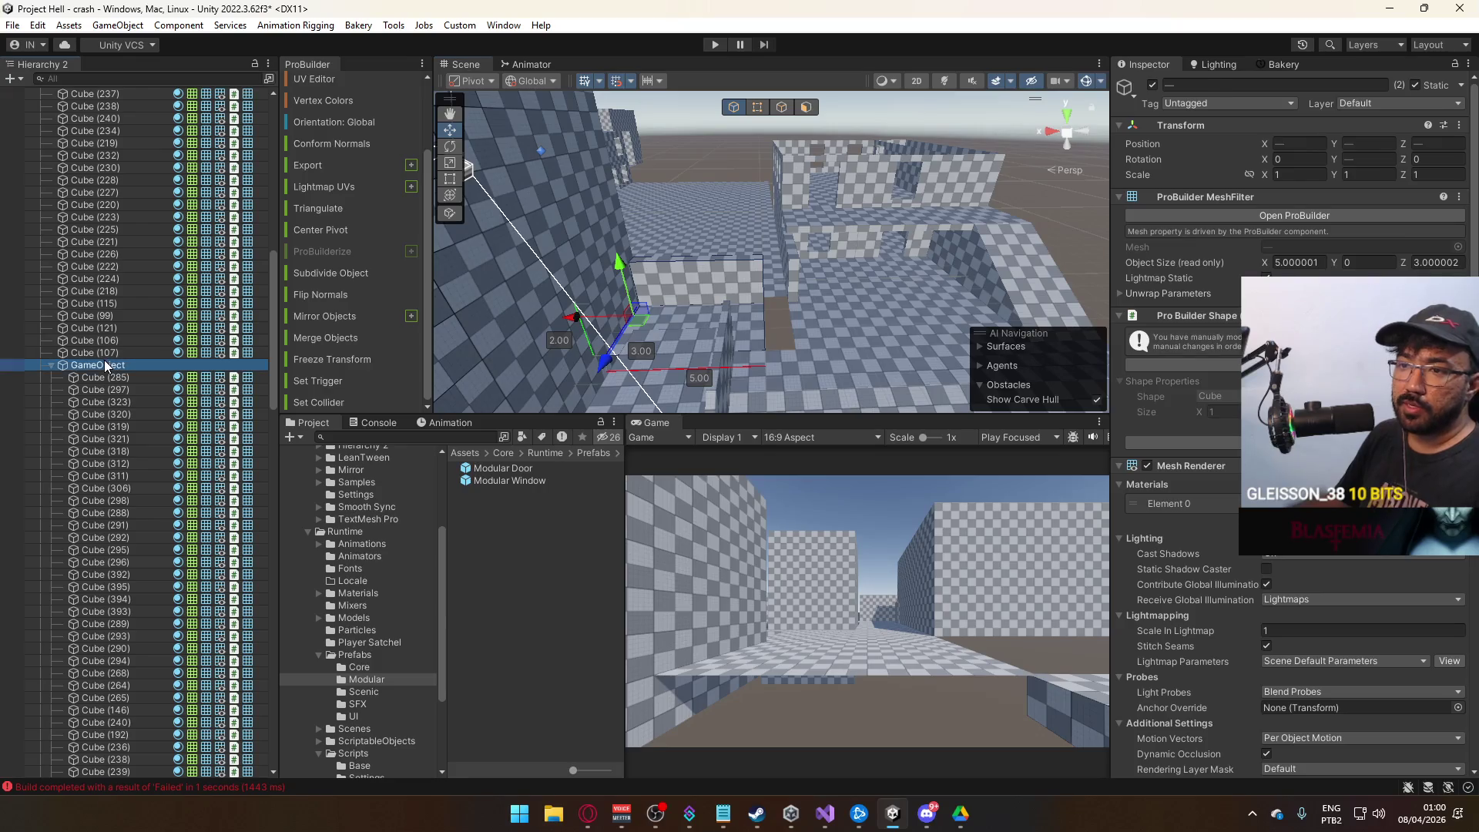
Take the 32 pieces, Cube (244) through Cube (54), out of the House A group.
click(104, 362)
click(830, 306)
scroll(108, 431, down, 5)
double_click(93, 512)
drag(736, 154, 493, 362)
click(100, 524)
scroll(108, 526, down, 3)
scroll(140, 583, down, 5)
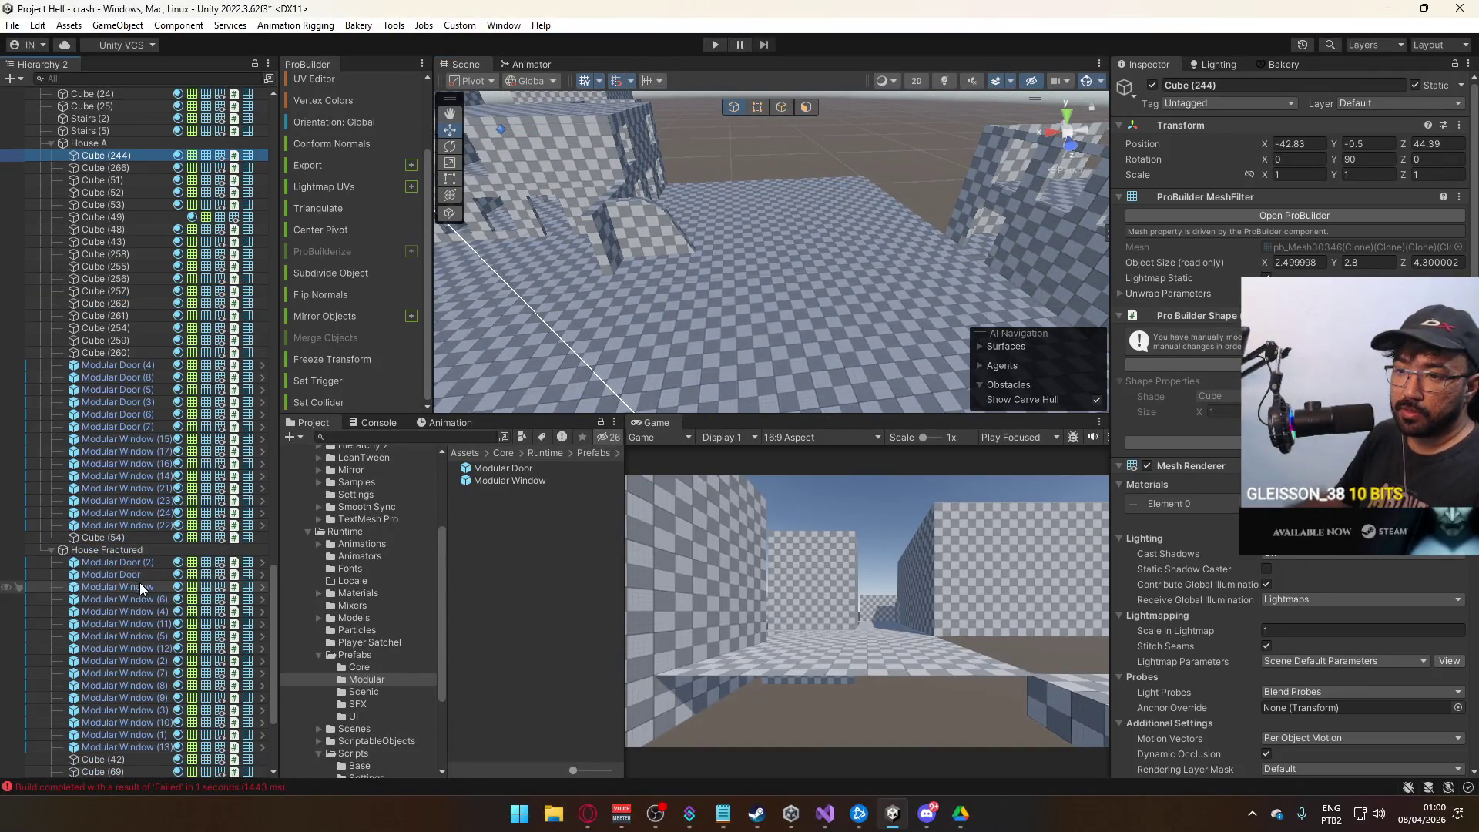
shift+click(121, 540)
scroll(104, 222, up, 2)
drag(89, 242, 58, 244)
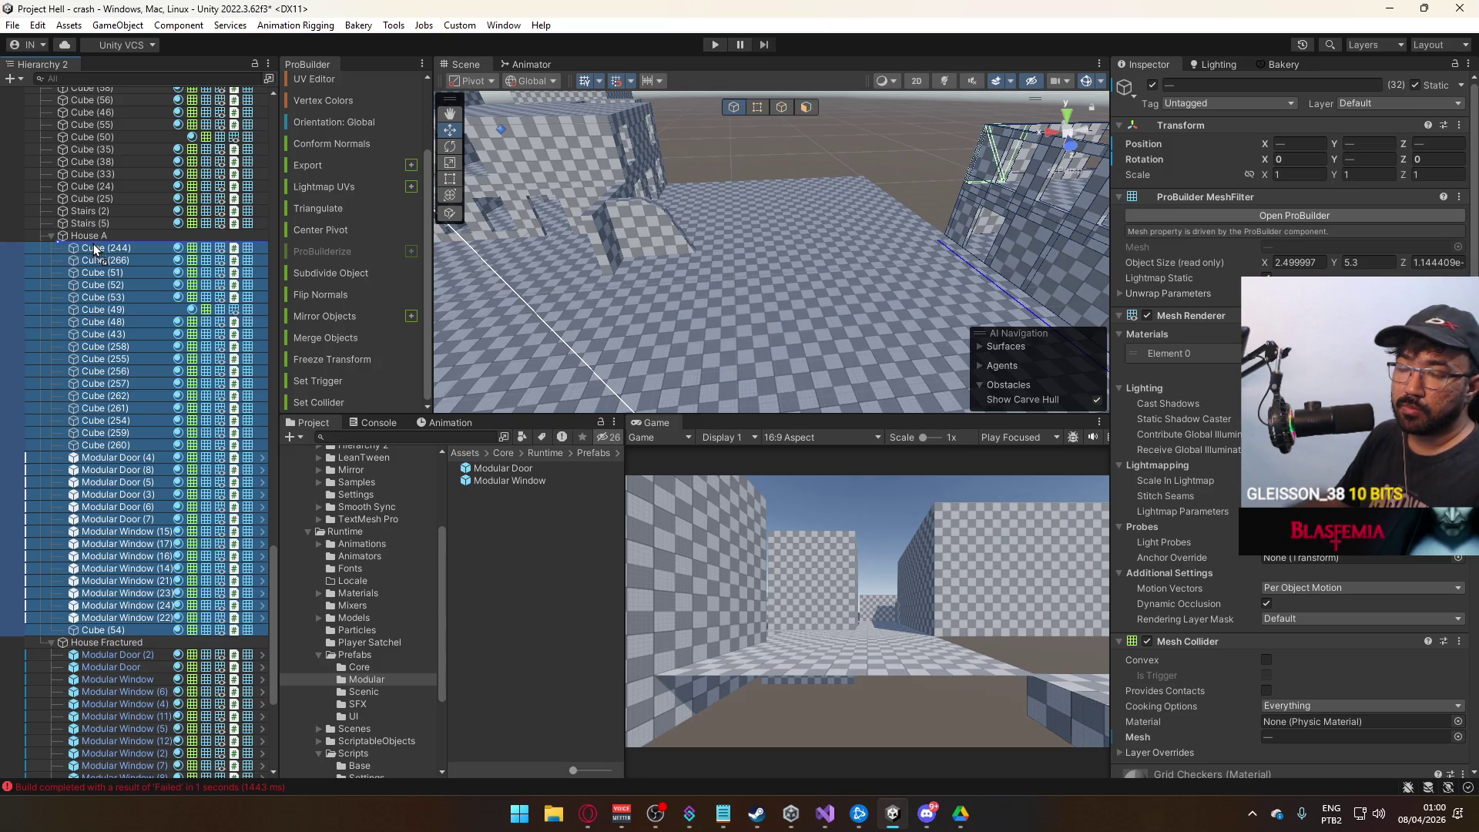
drag(73, 243, 74, 243)
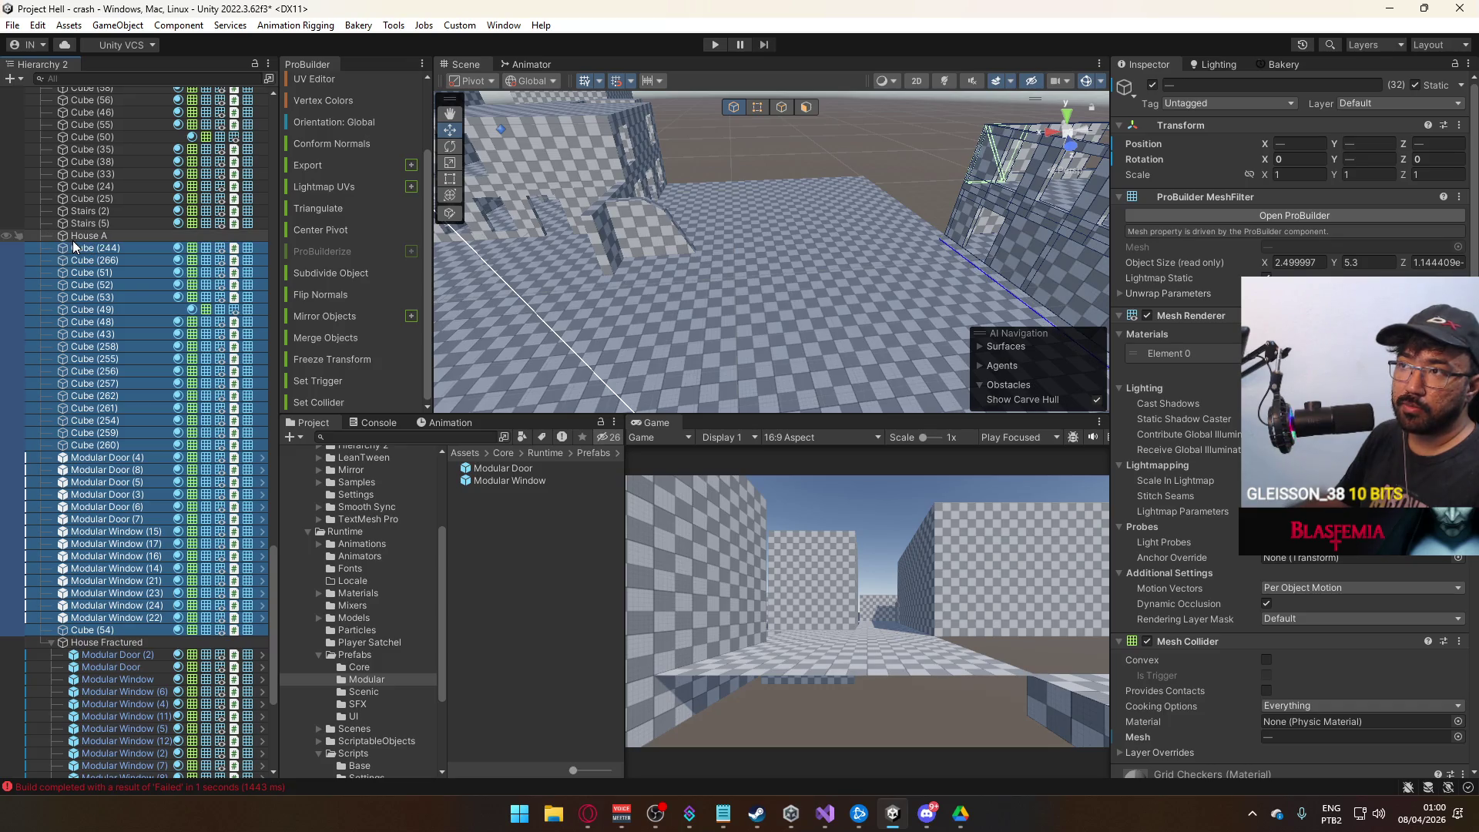
Move the empty House A origin along X and Z onto the house.
click(74, 239)
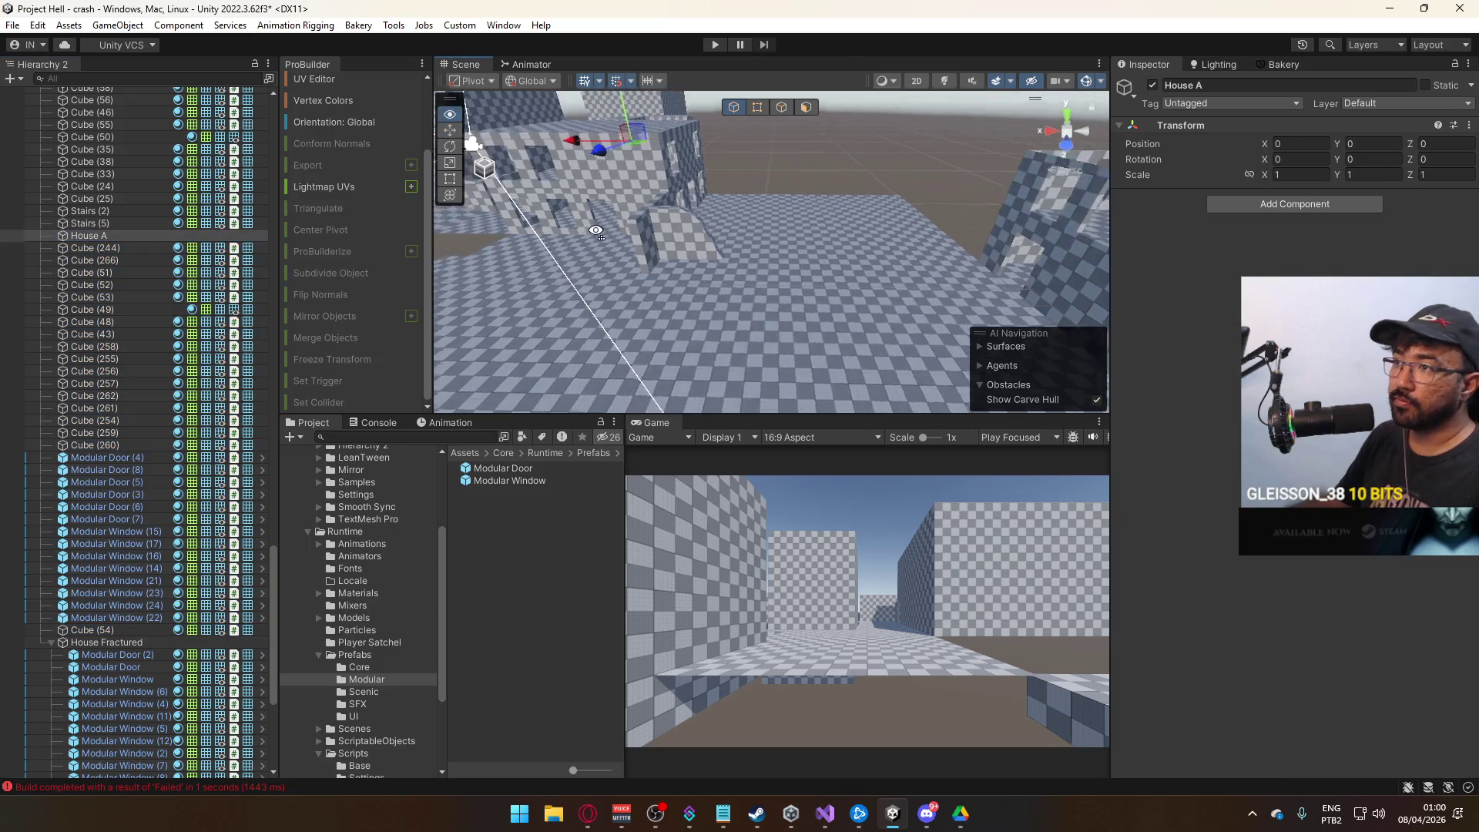
scroll(626, 164, up, 5)
mouse_move(549, 219)
mouse_down()
mouse_move(846, 218)
mouse_move(817, 220)
mouse_up()
mouse_move(692, 246)
mouse_down()
mouse_move(786, 285)
mouse_move(587, 266)
mouse_move(539, 281)
mouse_move(1181, 302)
mouse_move(988, 177)
mouse_up()
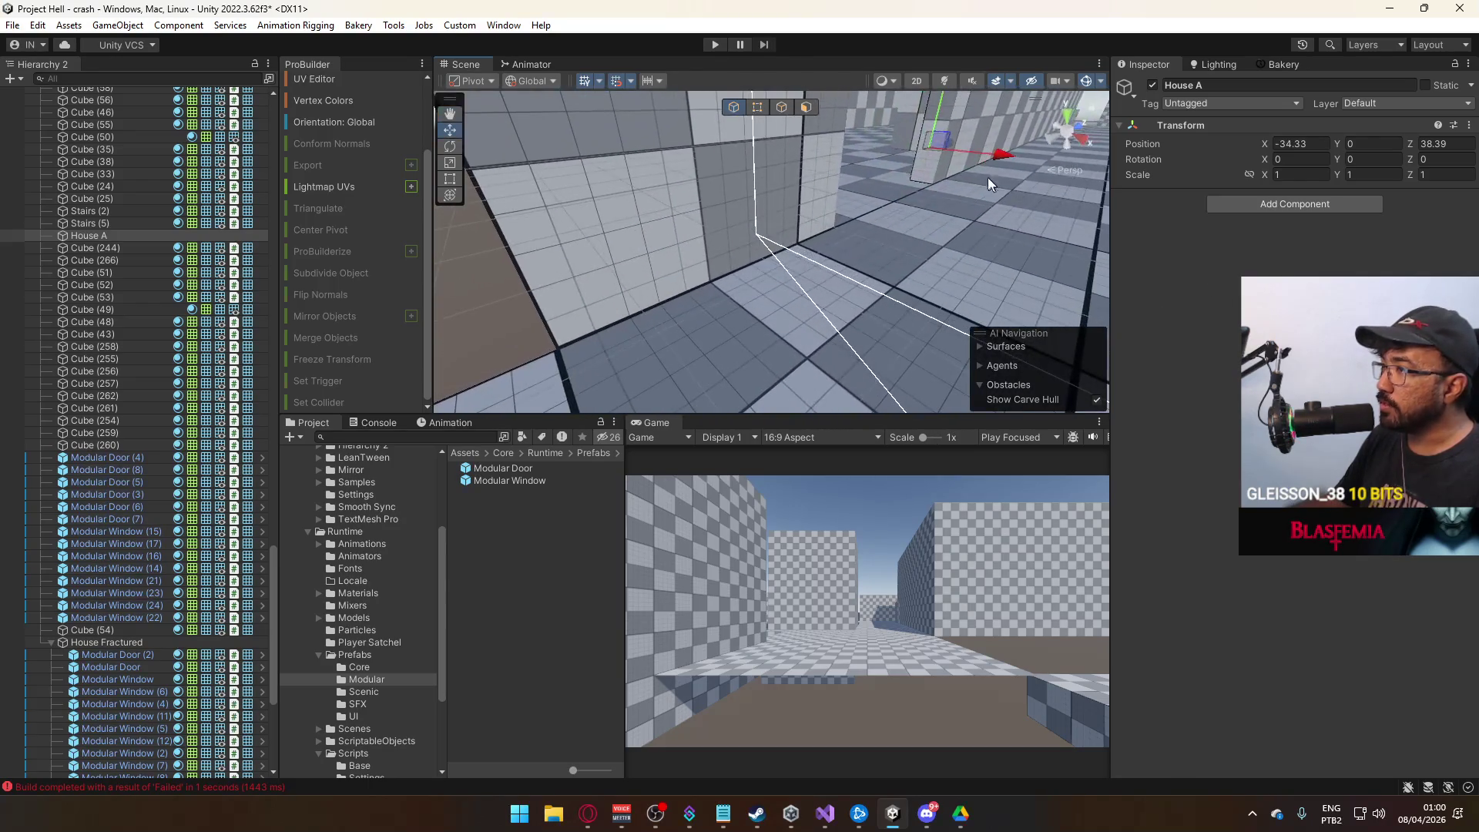
mouse_move(928, 126)
mouse_down()
mouse_move(927, 234)
mouse_move(986, 238)
mouse_move(1050, 205)
mouse_move(1073, 231)
mouse_move(1073, 206)
mouse_move(821, 138)
mouse_move(821, 202)
mouse_move(785, 194)
mouse_move(444, 268)
mouse_move(882, 263)
mouse_move(860, 270)
mouse_up()
click(931, 153)
Regroup Cube (244) through Cube (54) under House A and collapse the House A and House Fractured lists.
scroll(860, 270, up, 3)
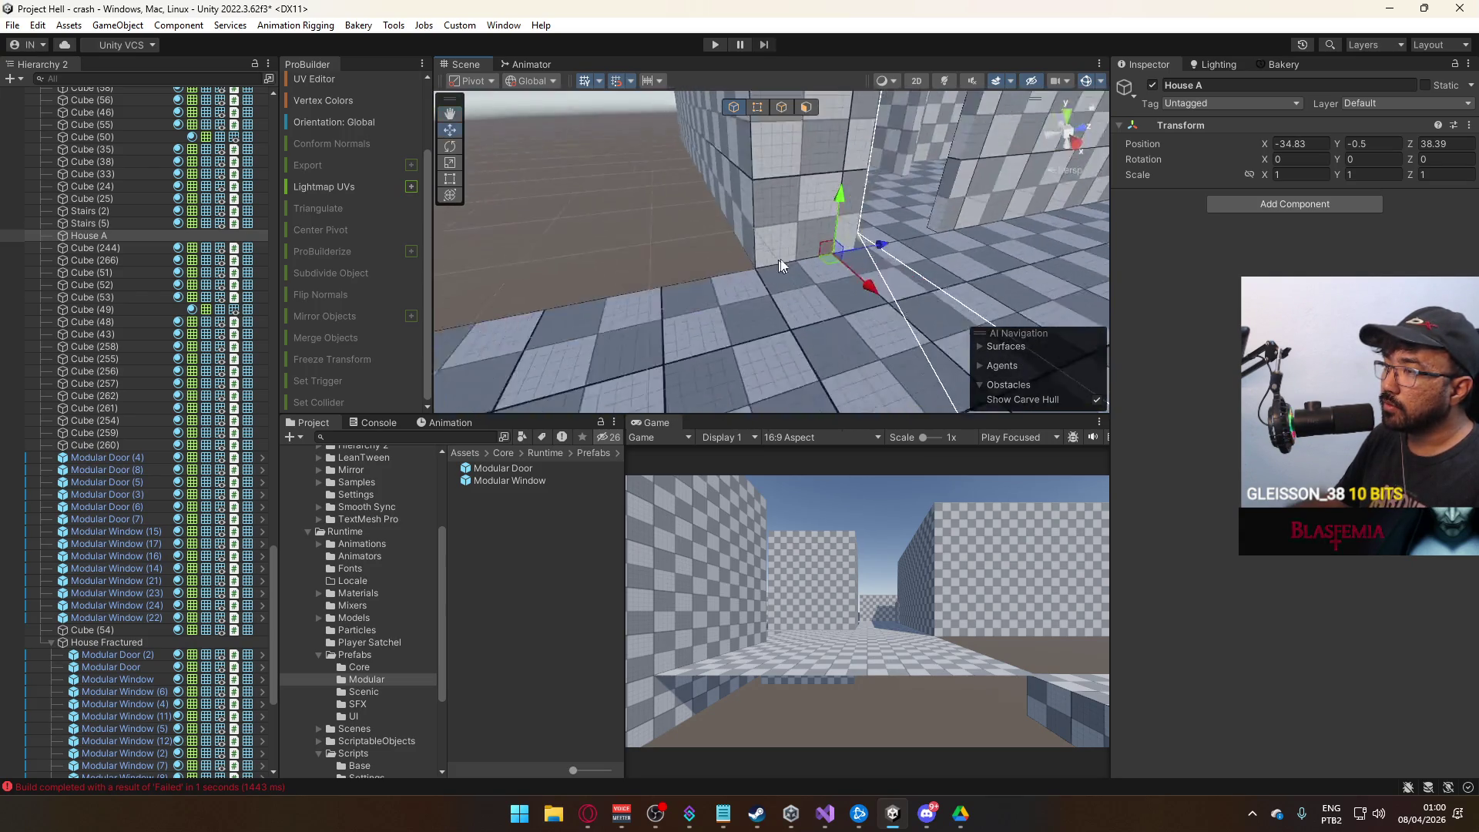
scroll(805, 257, down, 5)
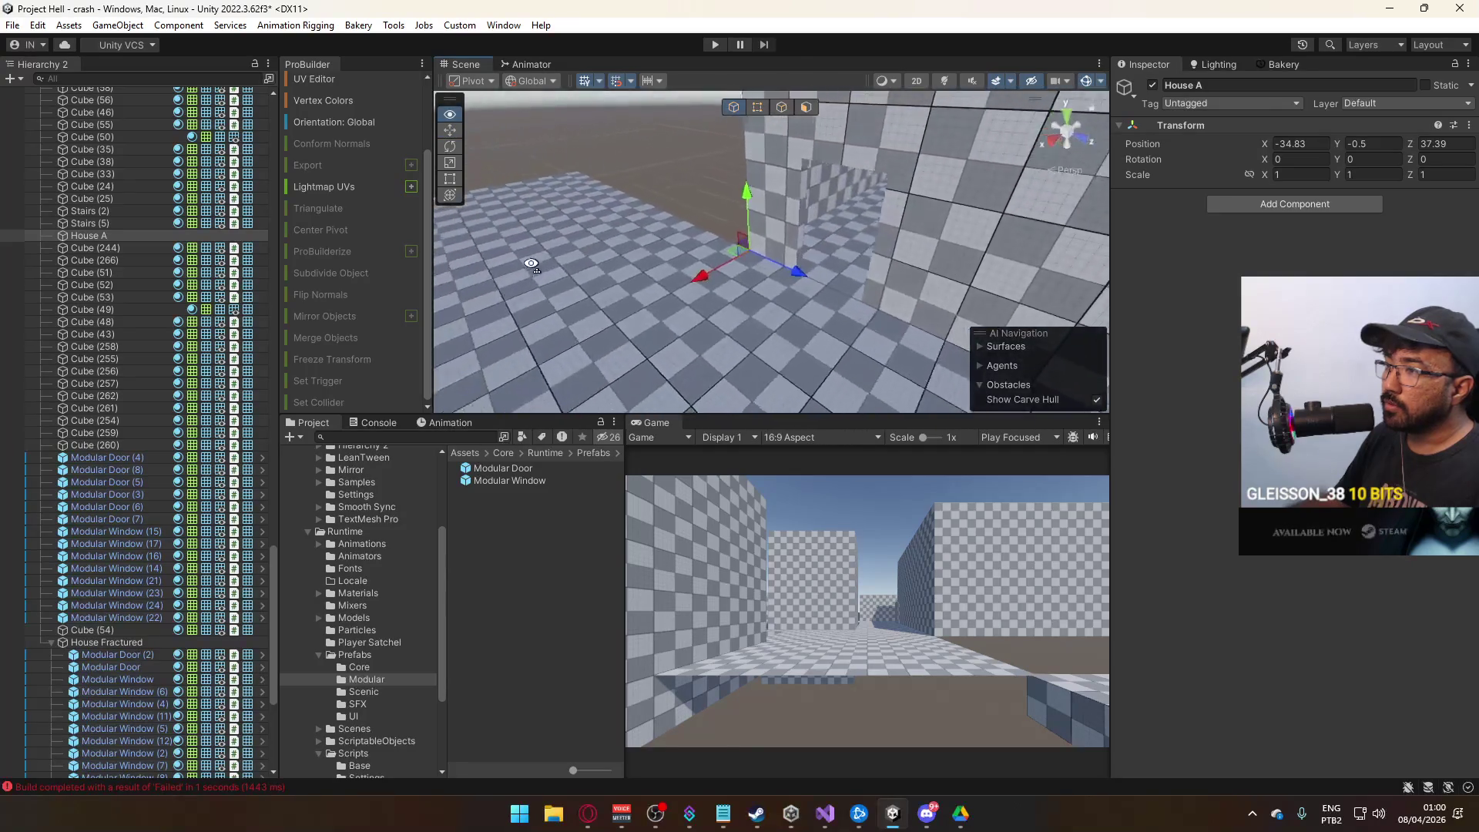
click(100, 248)
shift+click(108, 628)
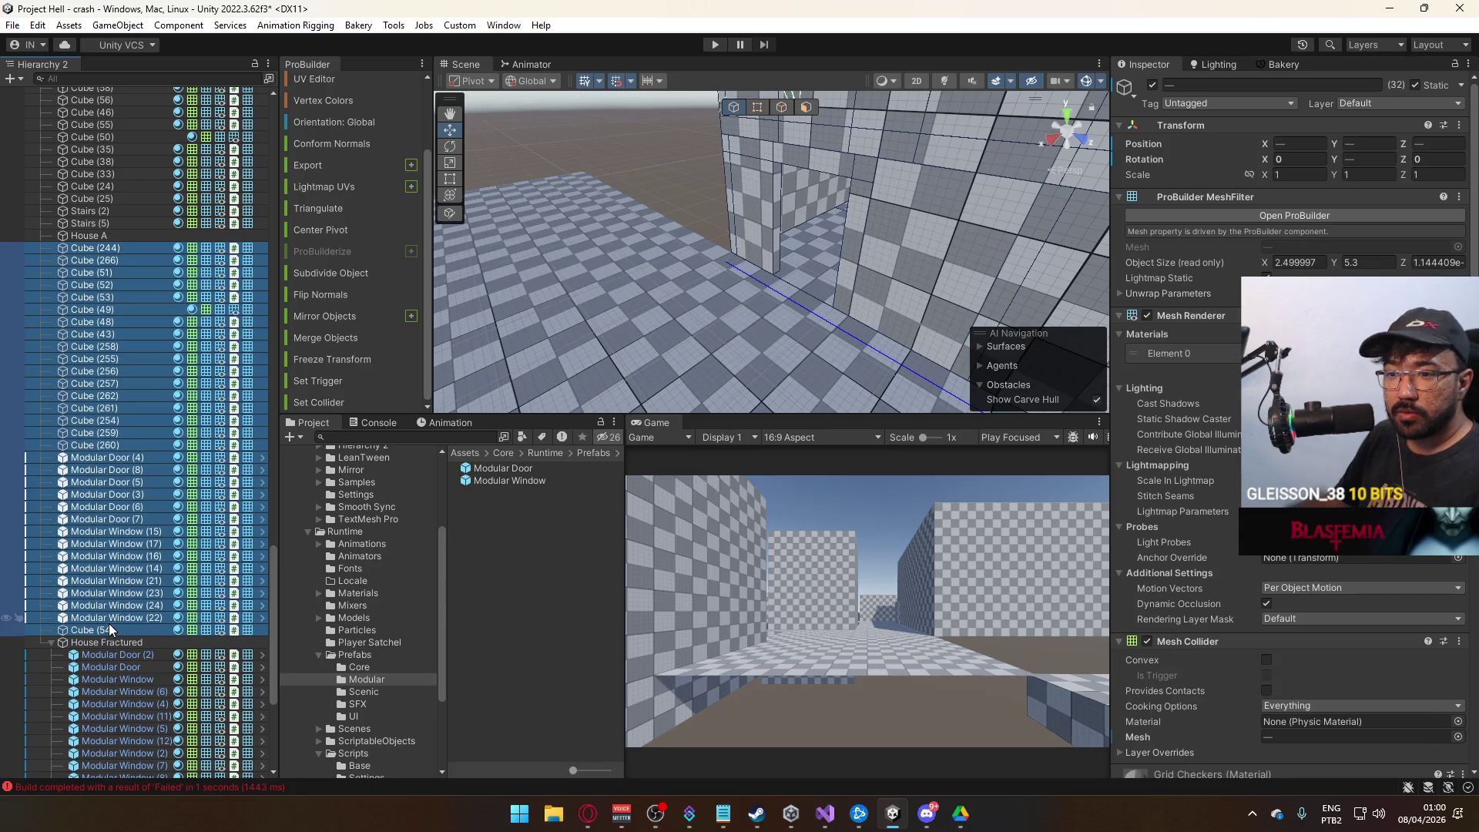
drag(100, 258, 96, 236)
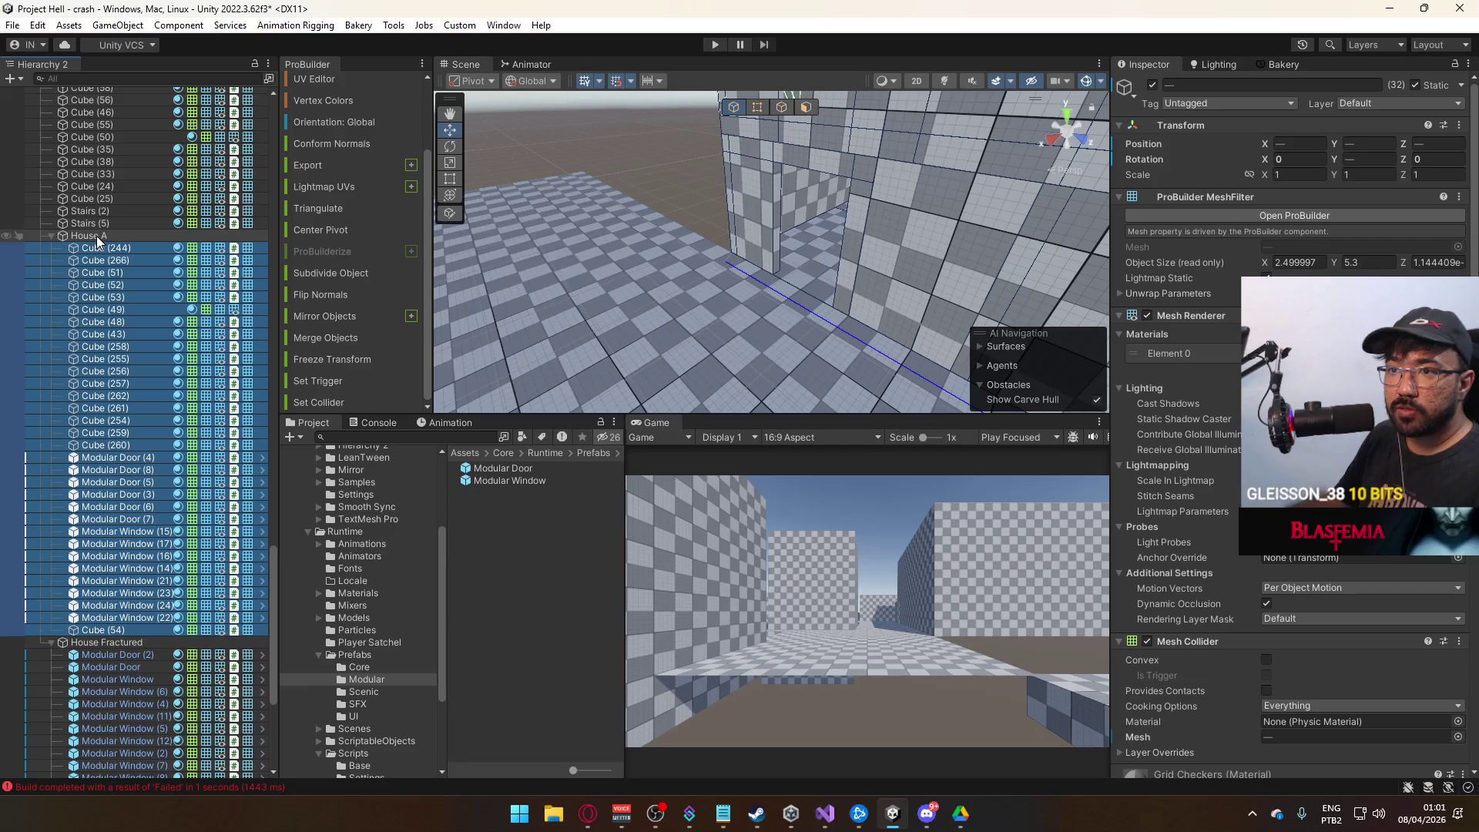
click(77, 235)
click(50, 235)
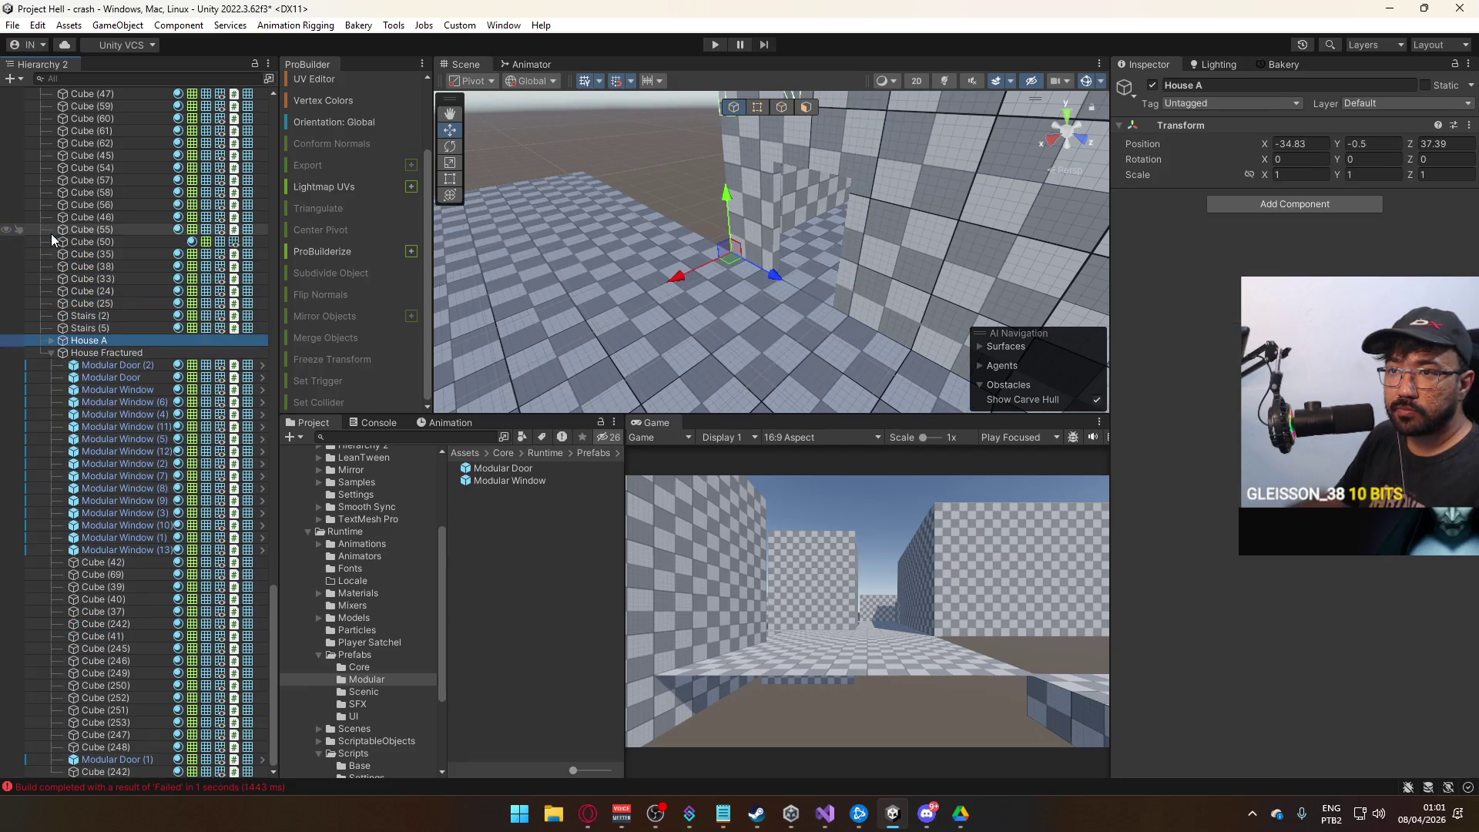
click(48, 352)
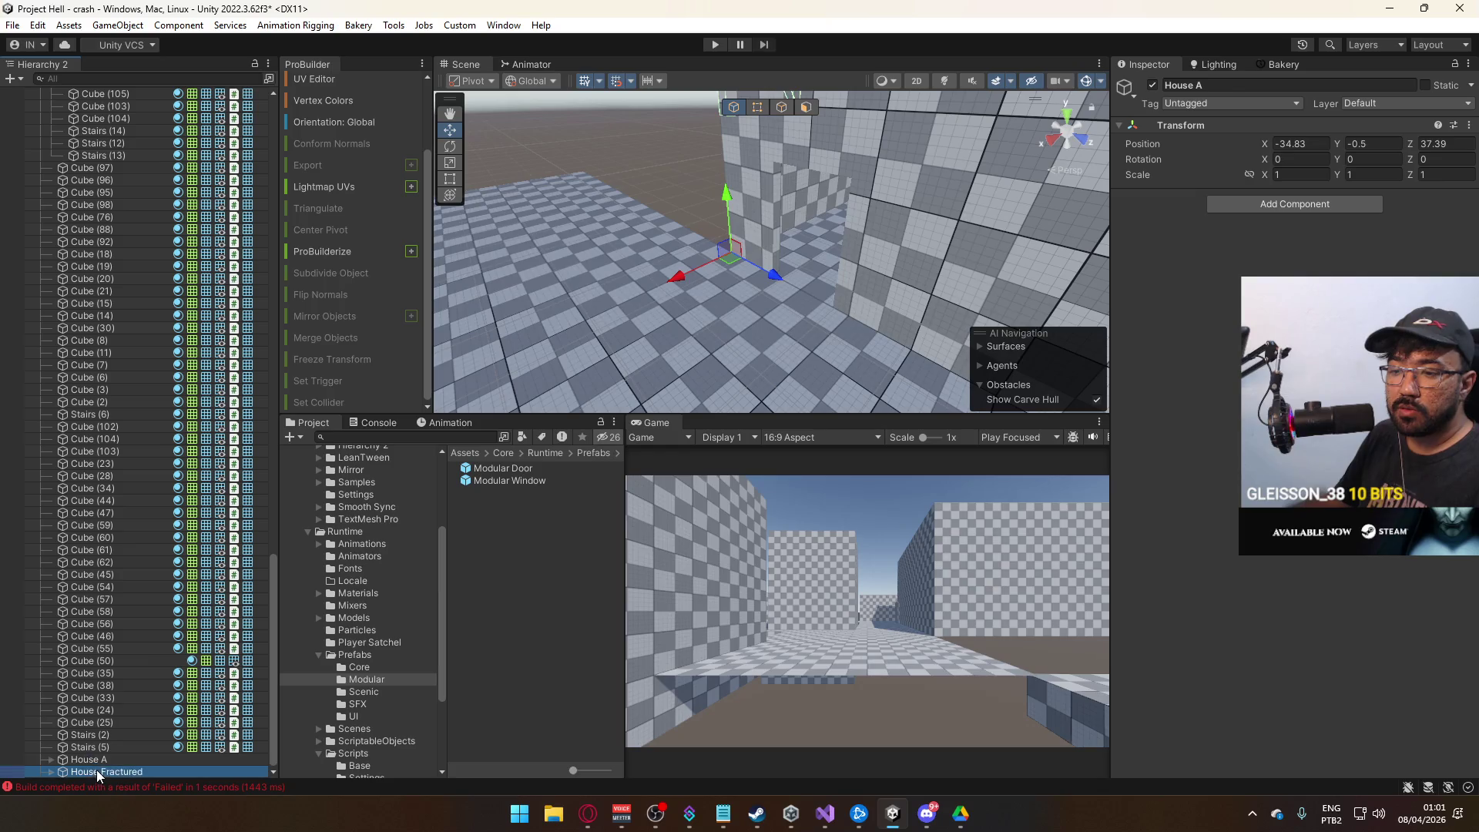
Check grid snapping and shift House A two units along X to -32.83.
drag(771, 316, 647, 325)
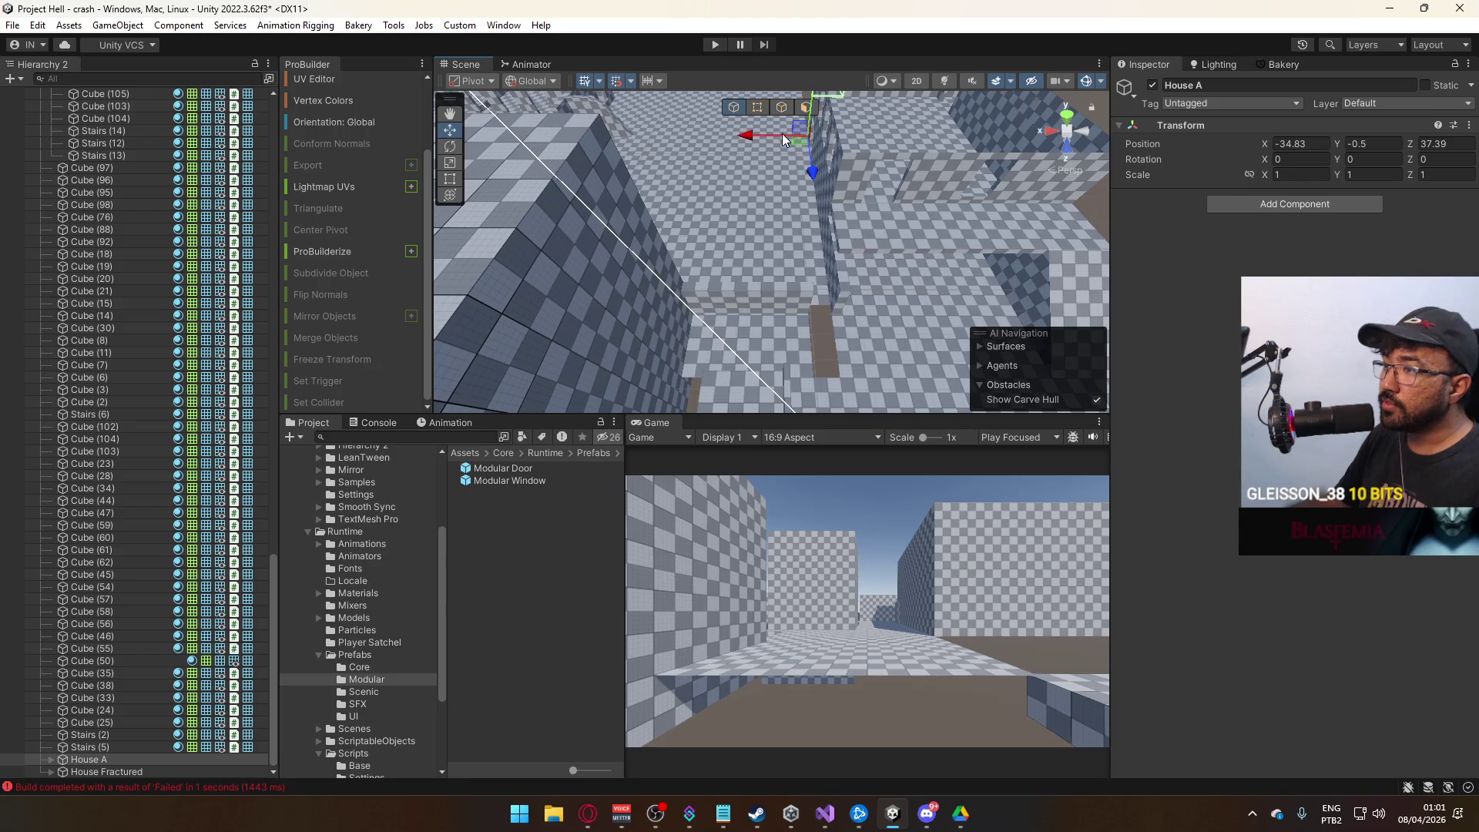
drag(783, 135, 731, 136)
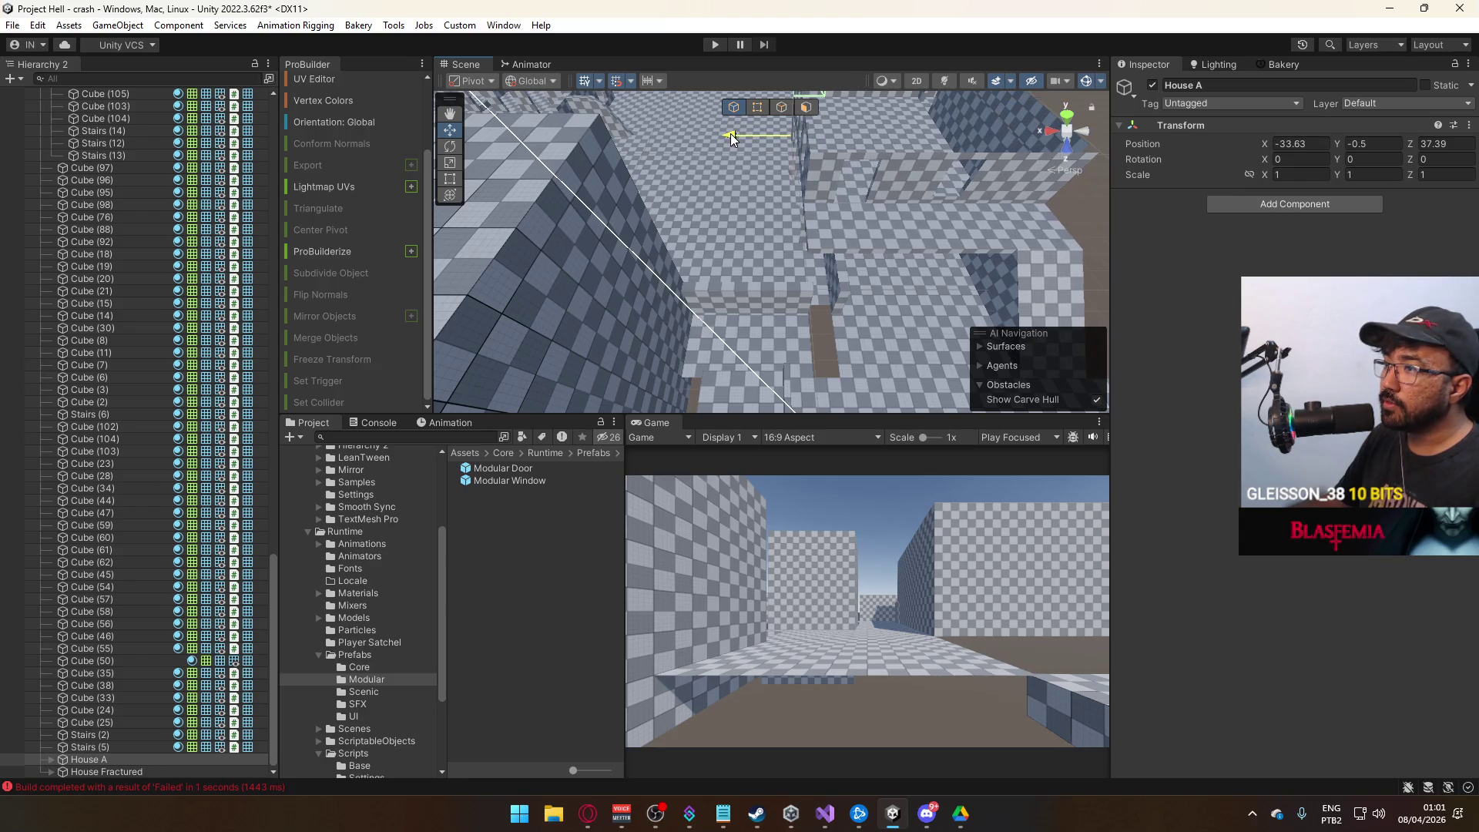
key(ctrl+z)
click(631, 81)
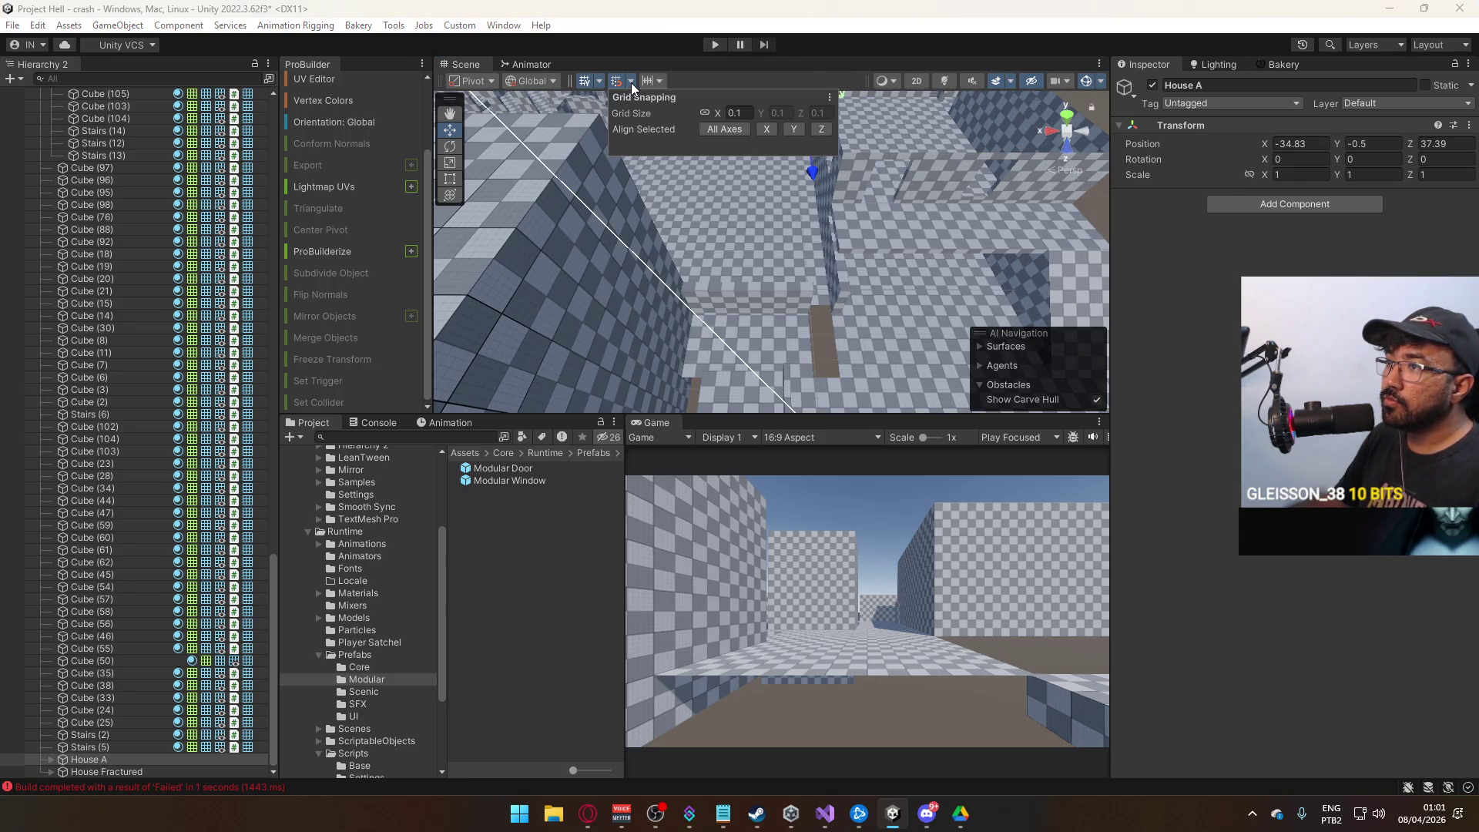
scroll(832, 243, down, 2)
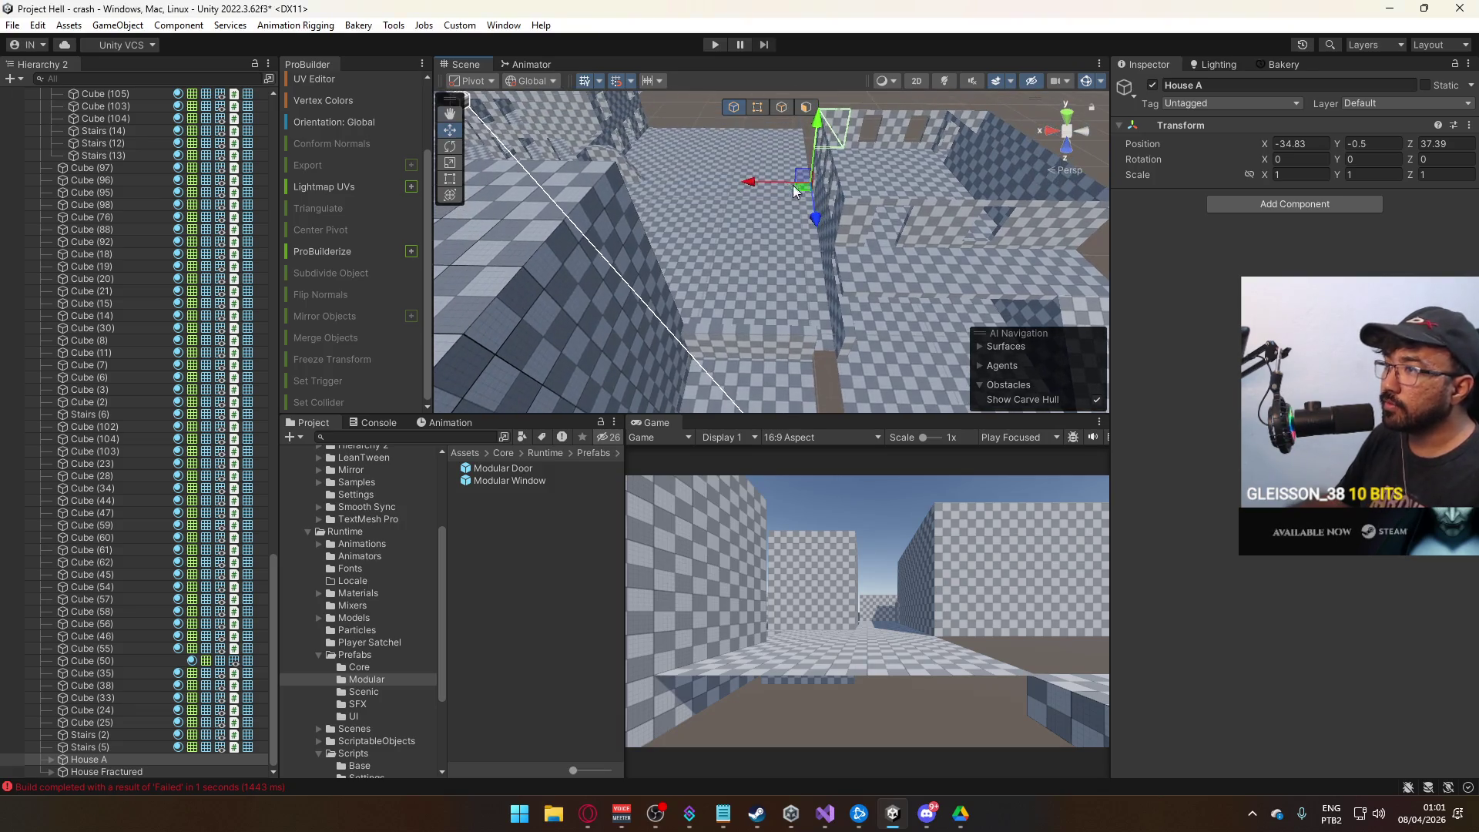
mouse_move(758, 189)
mouse_down()
mouse_move(717, 184)
mouse_move(740, 272)
mouse_move(803, 259)
mouse_move(691, 248)
mouse_move(693, 278)
mouse_move(717, 289)
mouse_up()
click(758, 276)
click(802, 262)
Check grid snapping and nudge thin wall Cube (238) 0.1 along X to X -38.23.
click(696, 296)
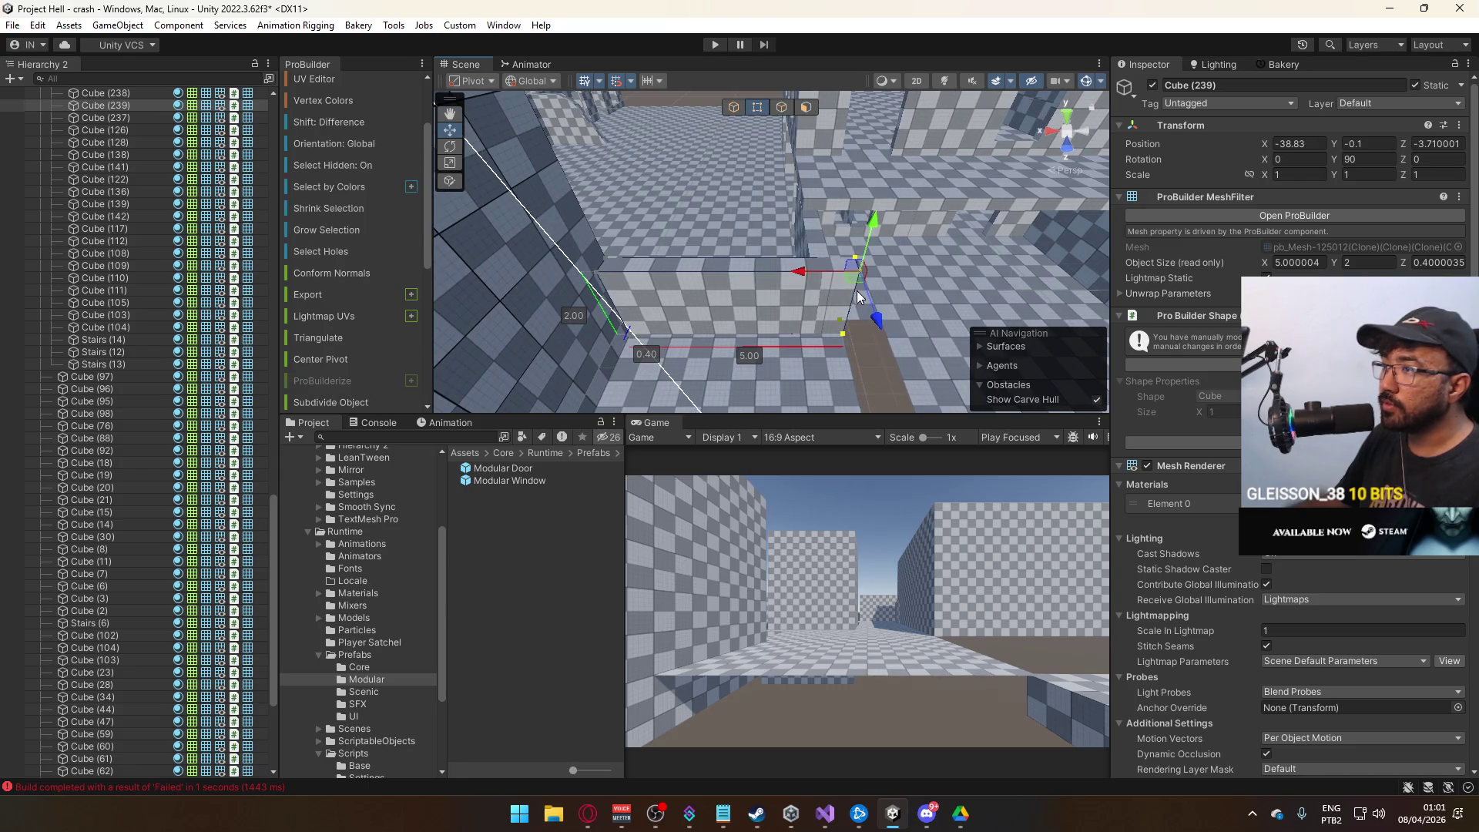
click(809, 262)
mouse_move(822, 259)
mouse_down()
mouse_move(842, 255)
mouse_move(819, 185)
mouse_up()
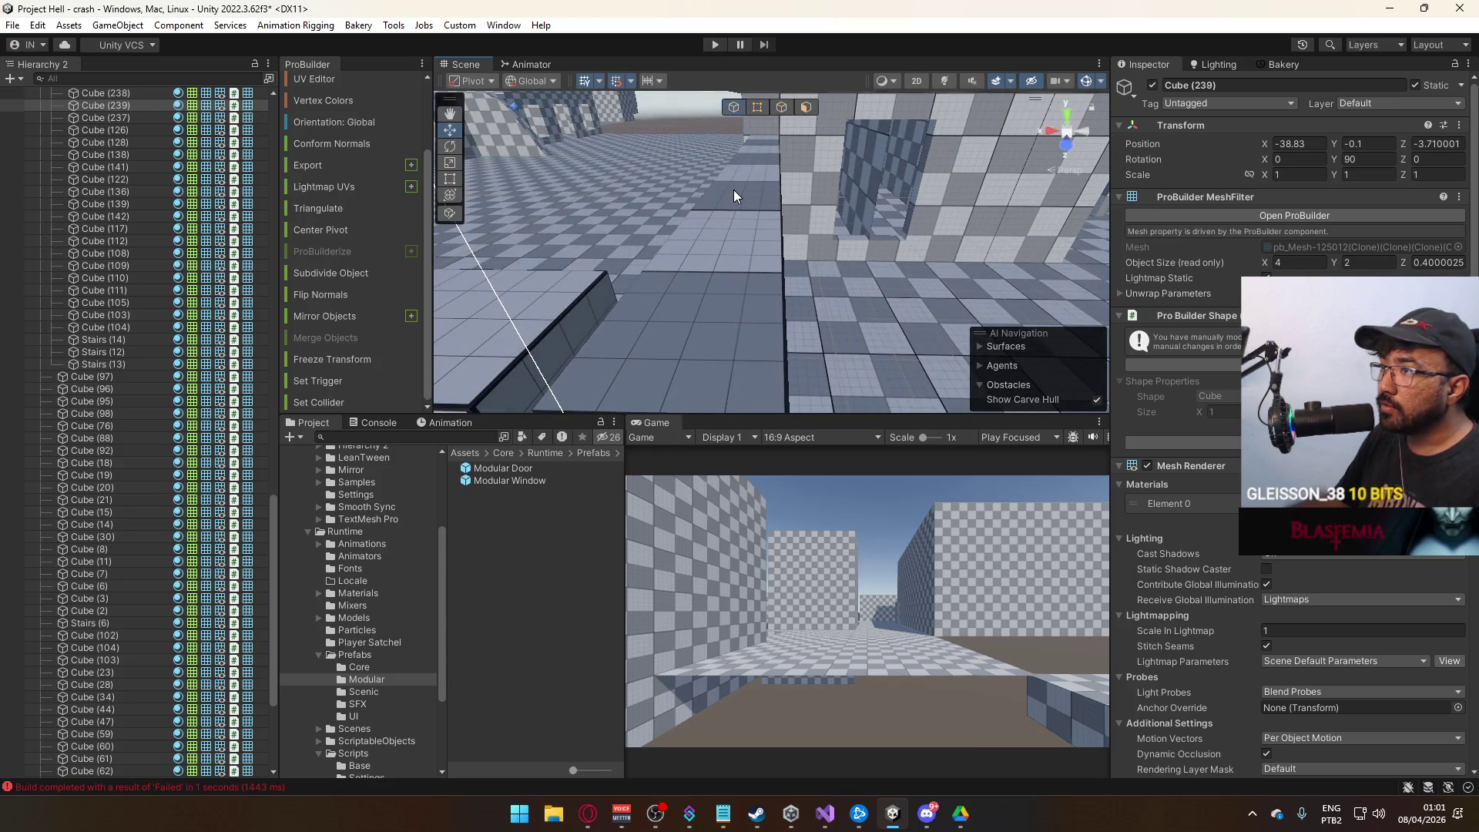
mouse_move(710, 267)
mouse_down()
mouse_move(683, 265)
mouse_move(725, 268)
mouse_move(571, 173)
mouse_move(539, 123)
mouse_up()
click(630, 81)
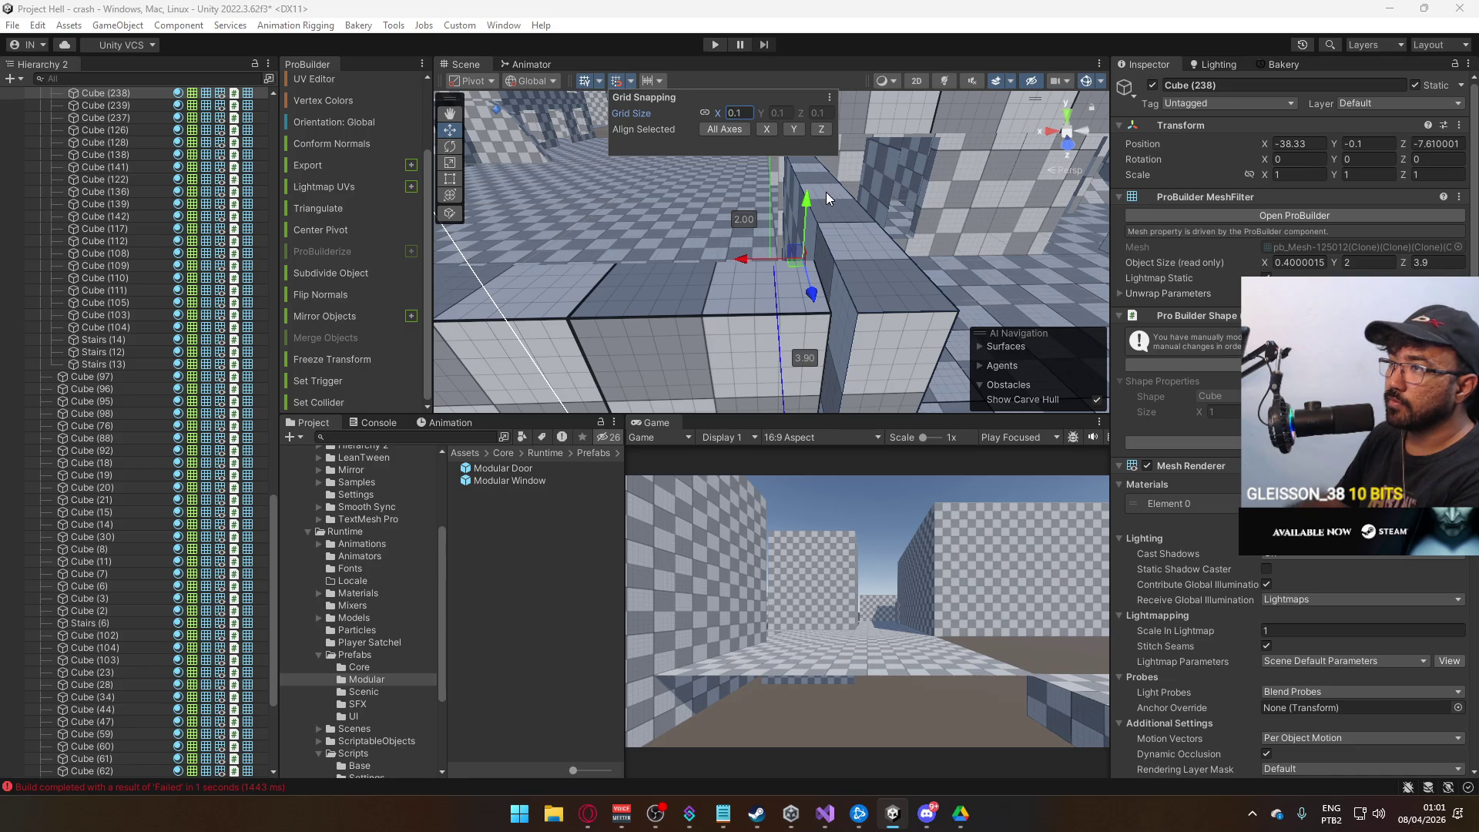
mouse_move(747, 262)
mouse_down()
mouse_move(798, 236)
mouse_move(775, 137)
mouse_up()
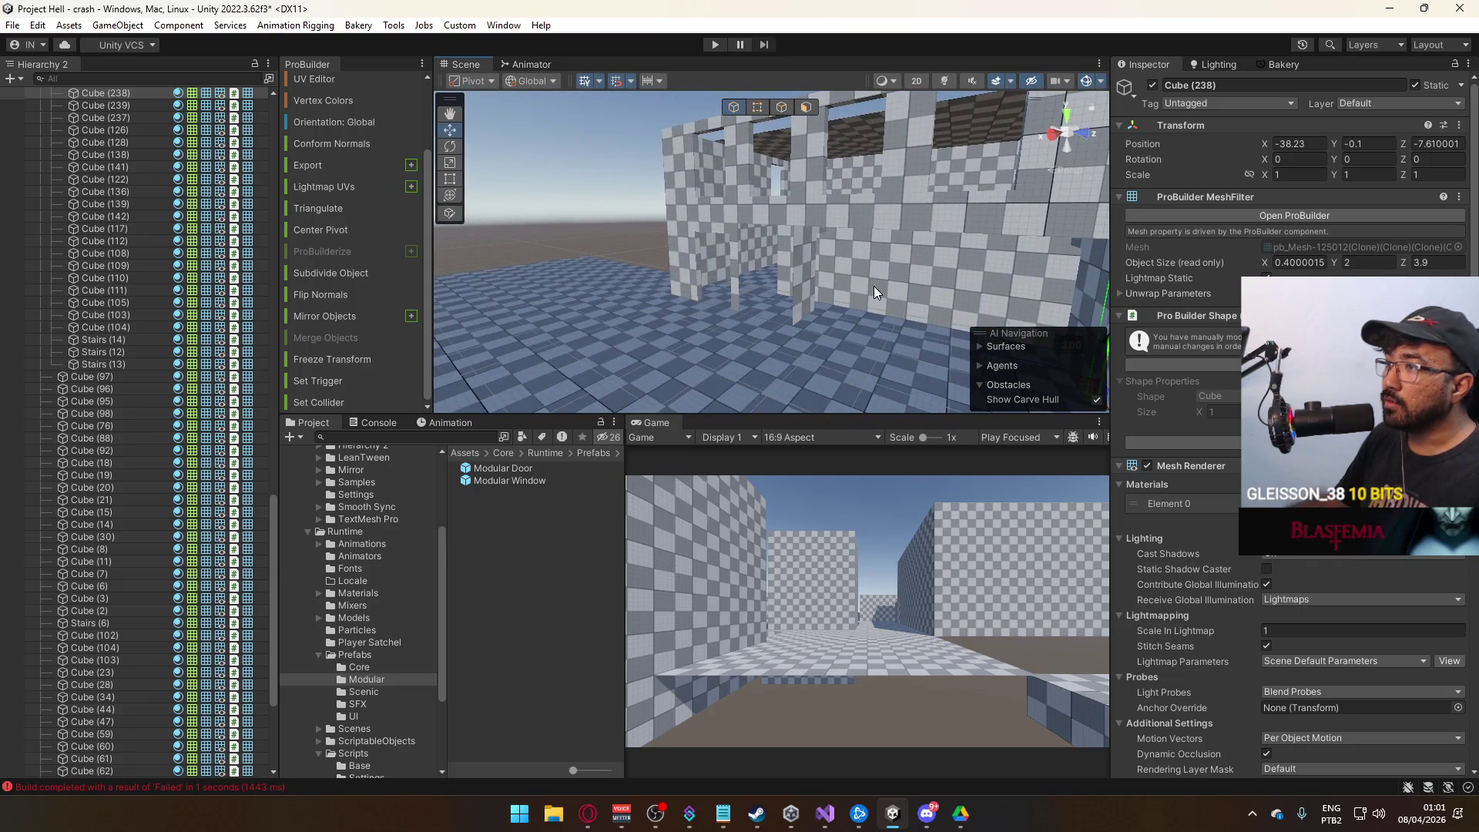
click(874, 292)
key(f)
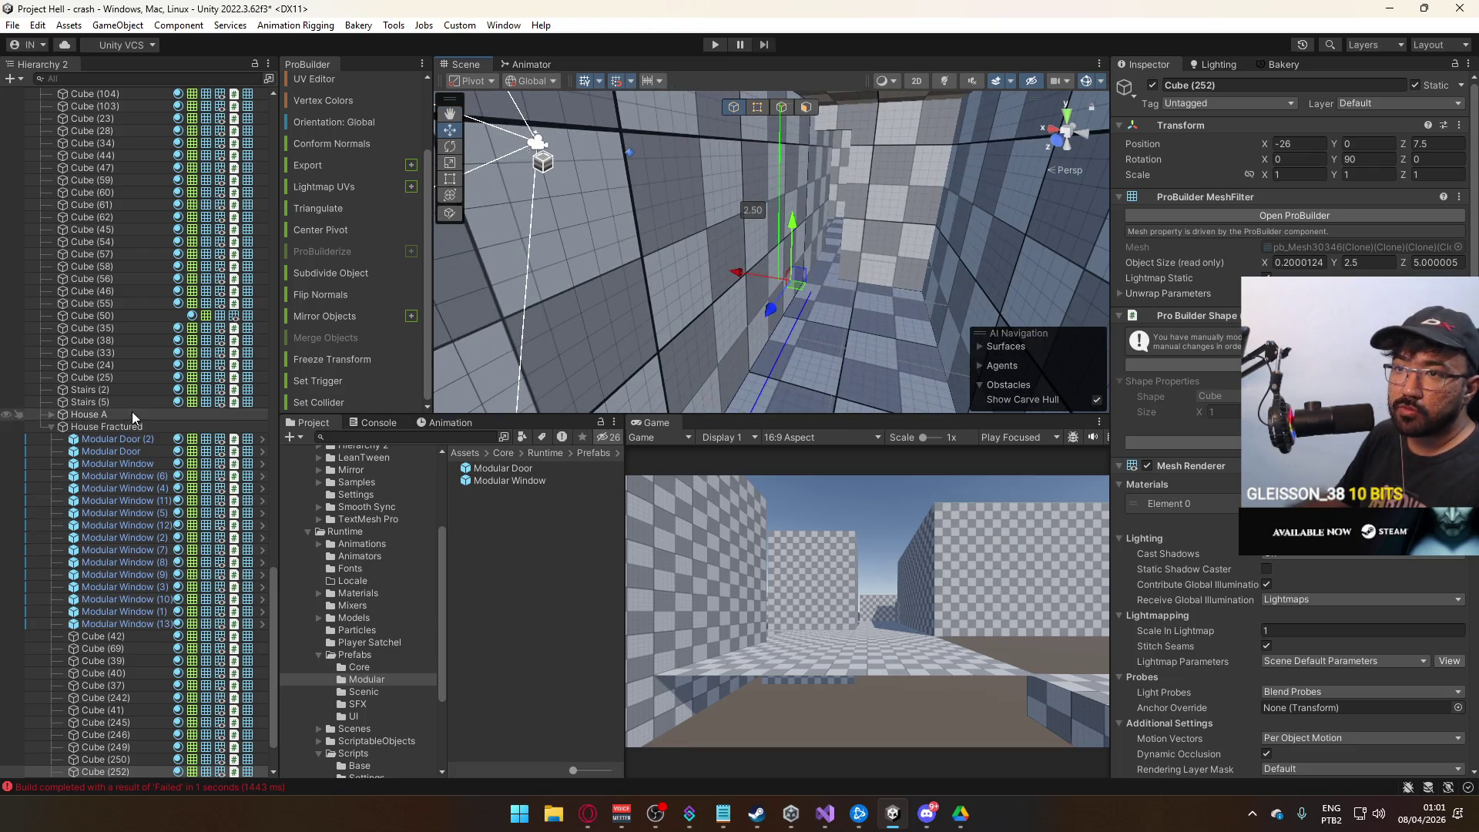
Move Cube (252) into House A and set Cube (252) and Cube (253) to X 0.
scroll(154, 477, down, 2)
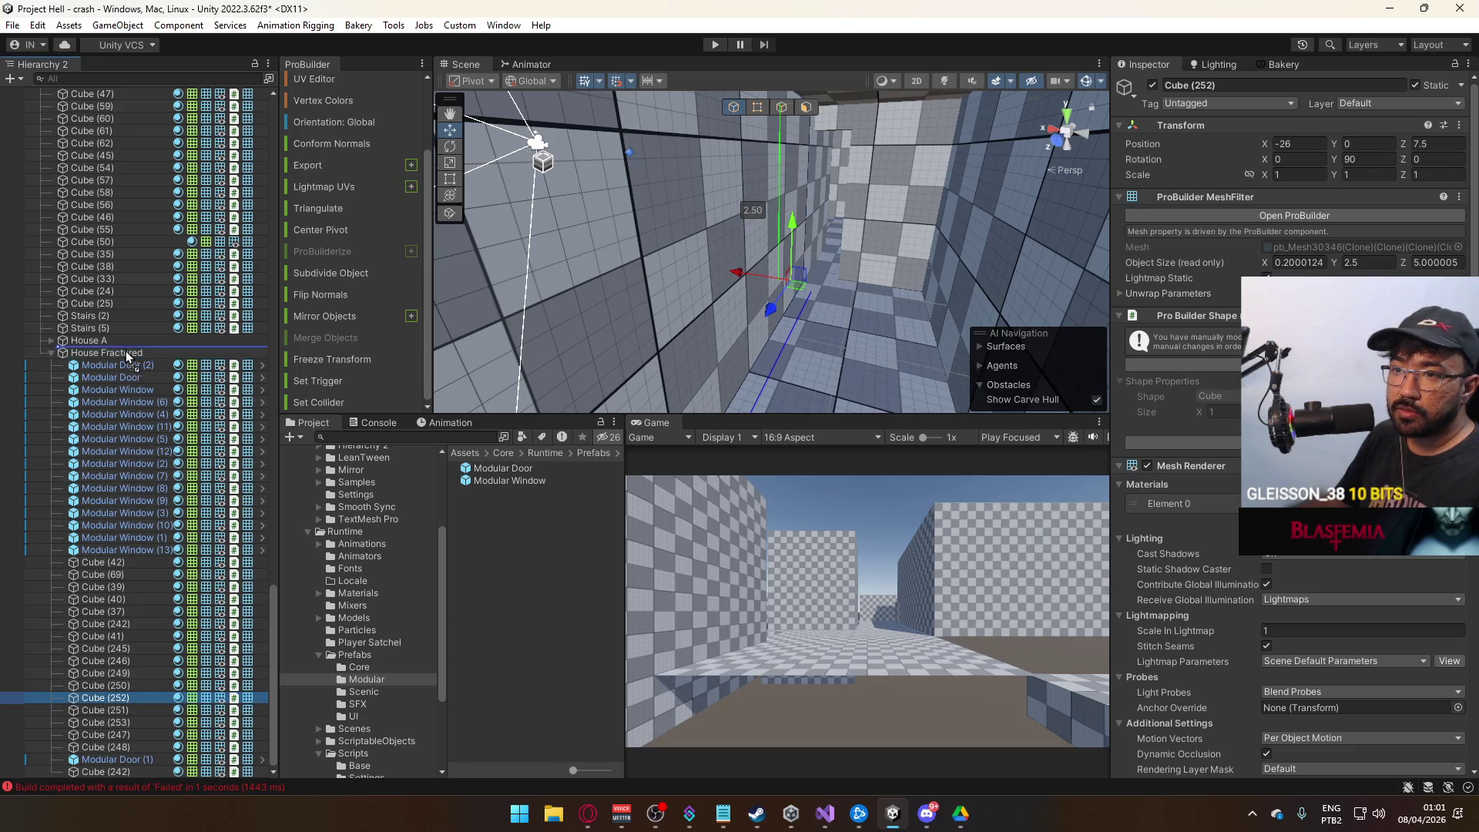
drag(119, 344, 118, 344)
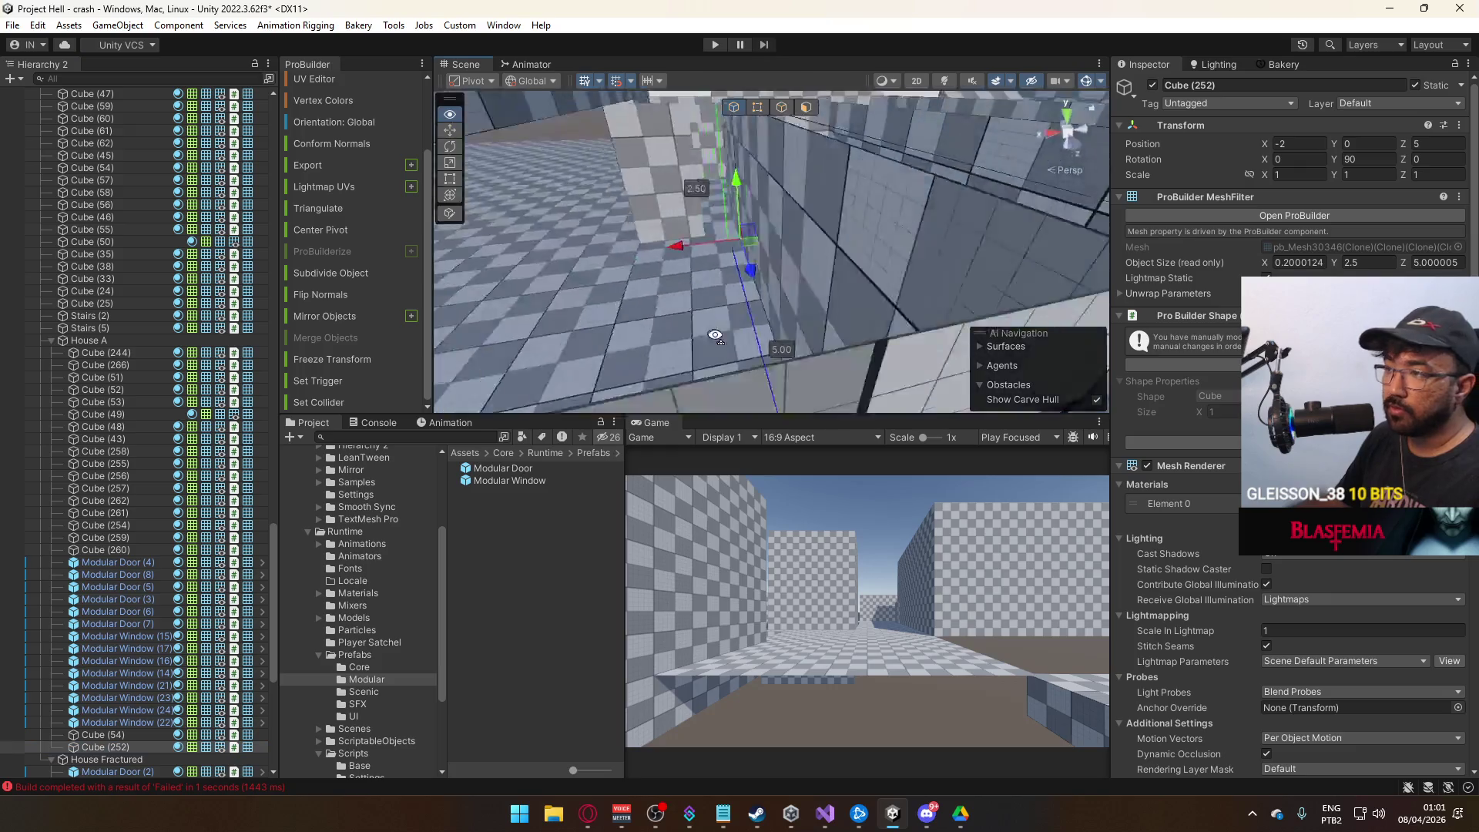
mouse_move(719, 275)
mouse_down()
mouse_move(630, 303)
mouse_move(830, 260)
mouse_move(683, 272)
mouse_up()
click(683, 272)
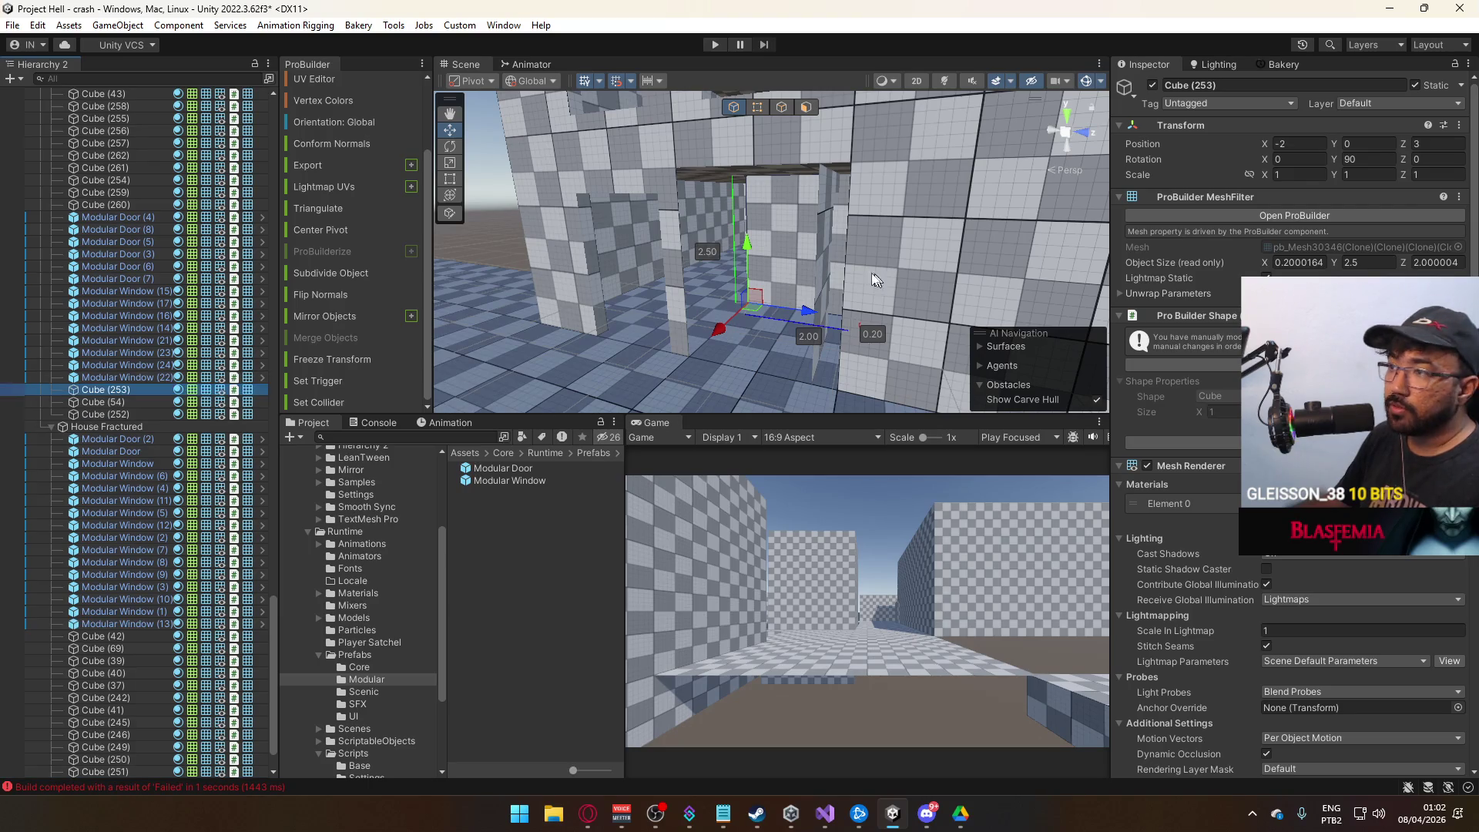
mouse_move(709, 355)
mouse_down()
mouse_move(647, 393)
mouse_move(848, 324)
mouse_move(1205, 251)
mouse_move(764, 213)
mouse_up()
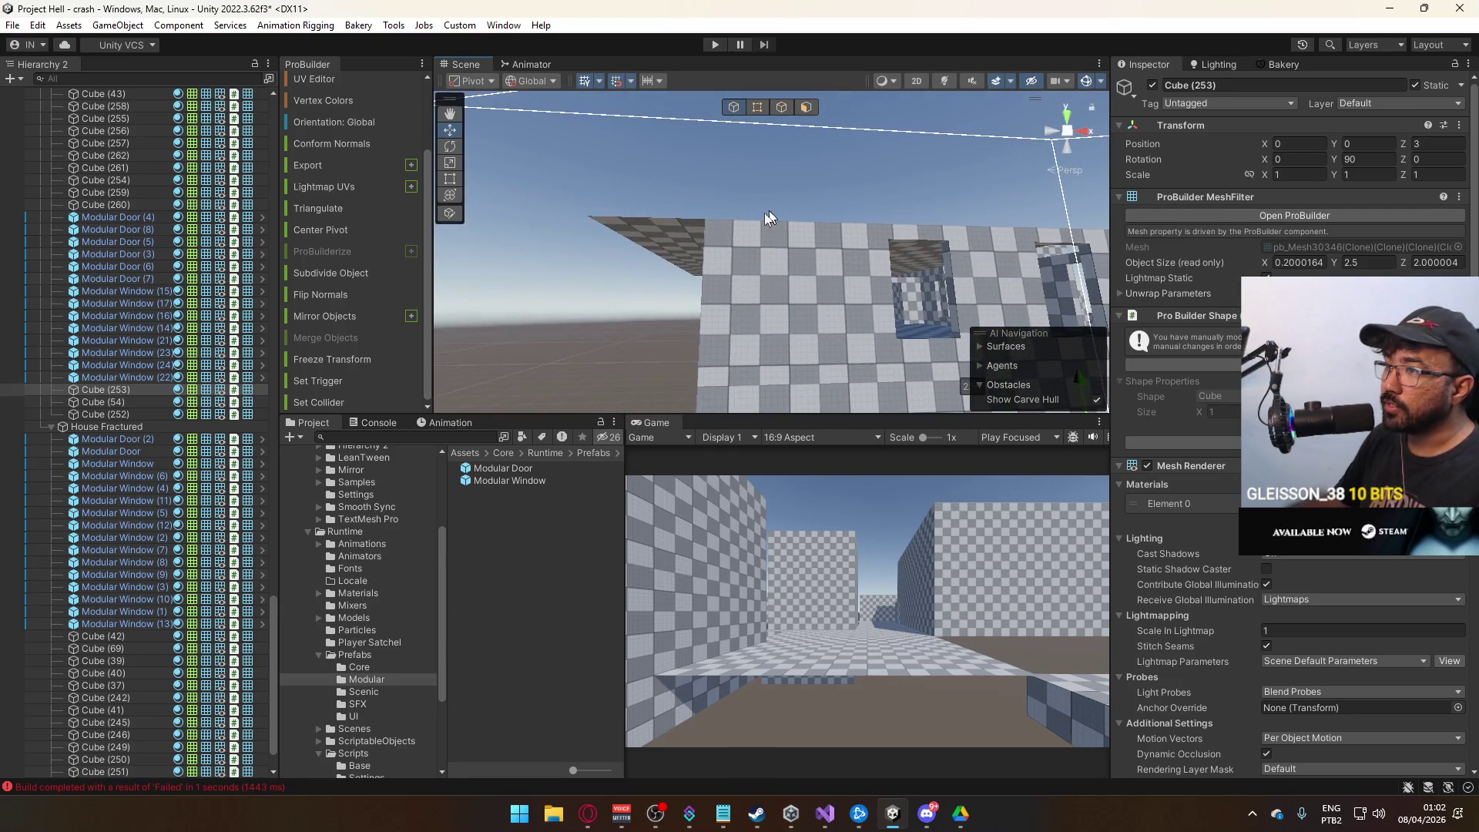
Move the Cube (50) wall into House A, then select floor block Cube (264).
click(680, 240)
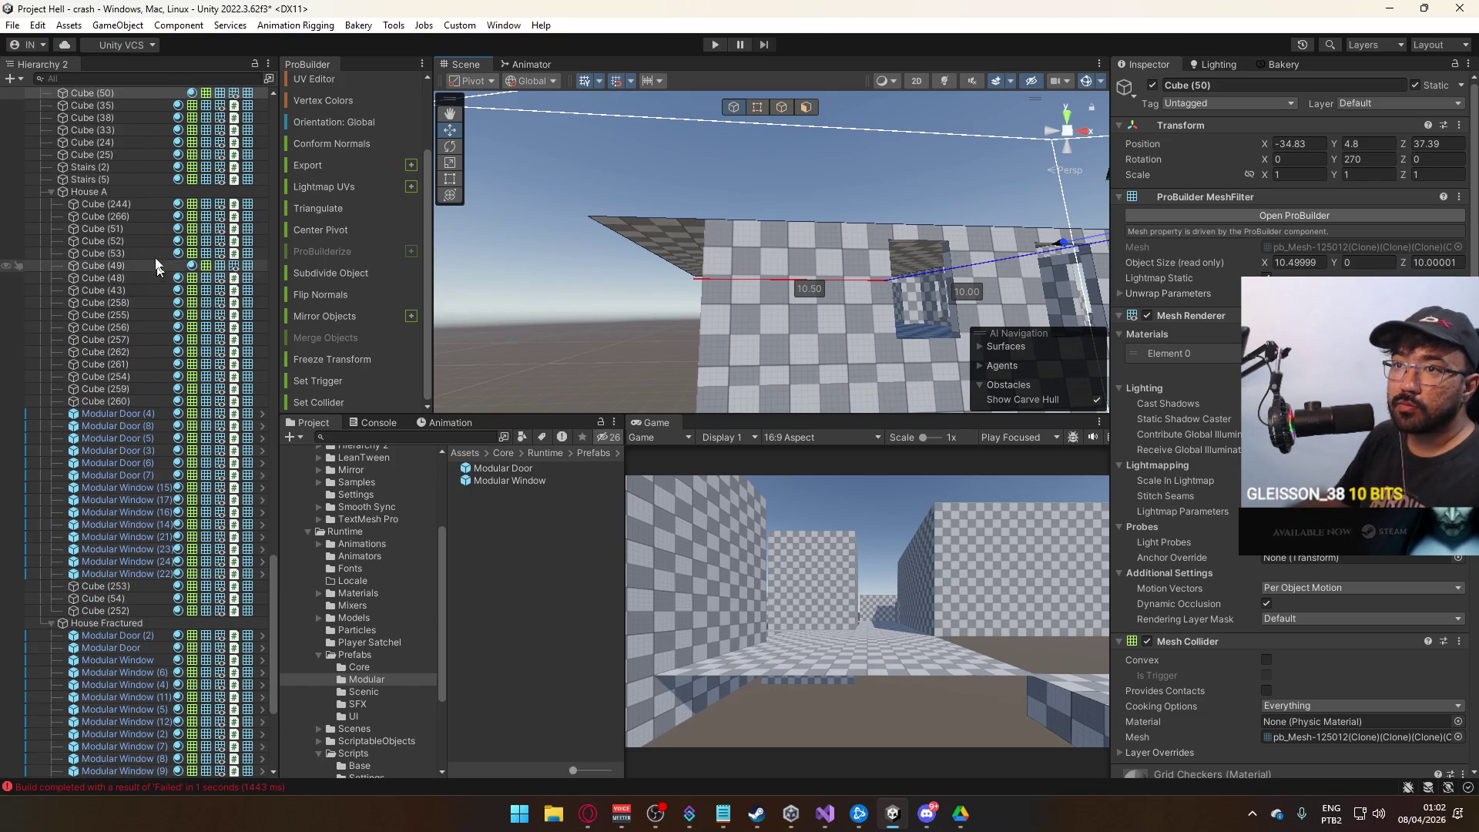
drag(134, 193, 126, 199)
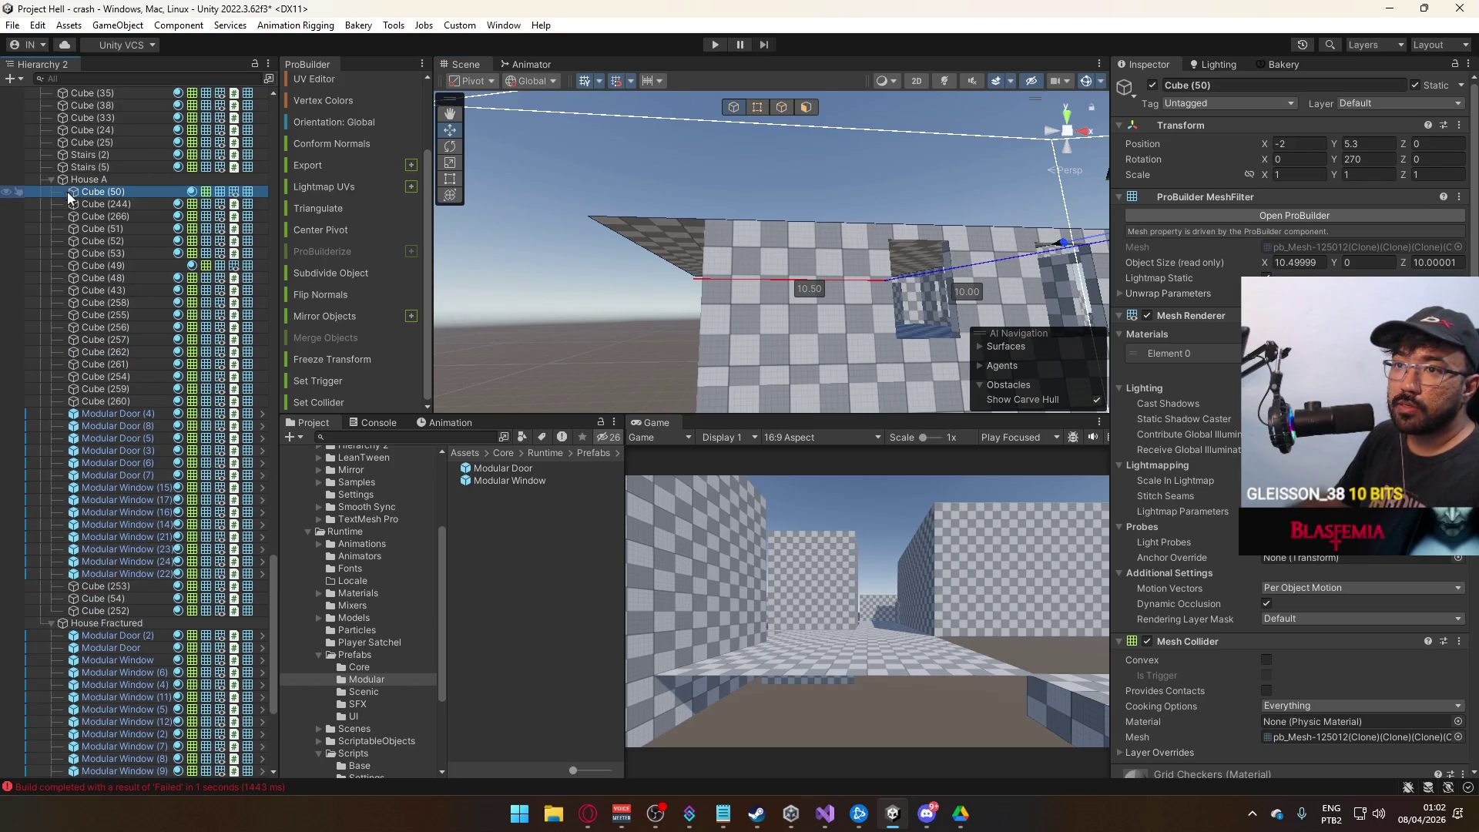
click(53, 178)
drag(861, 274, 921, 244)
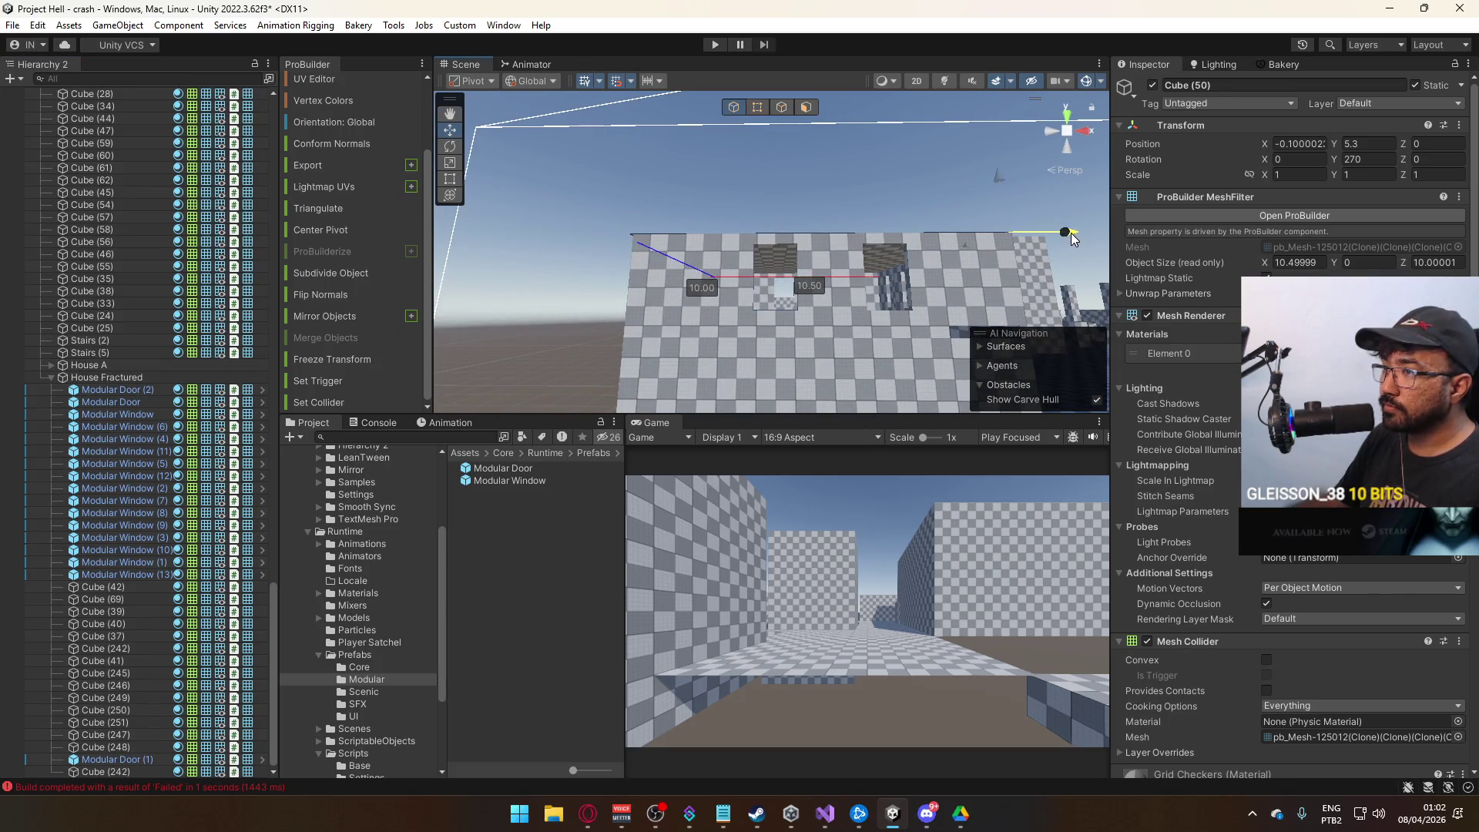
click(1036, 228)
mouse_move(1036, 229)
mouse_down()
mouse_move(885, 346)
mouse_move(855, 271)
mouse_up()
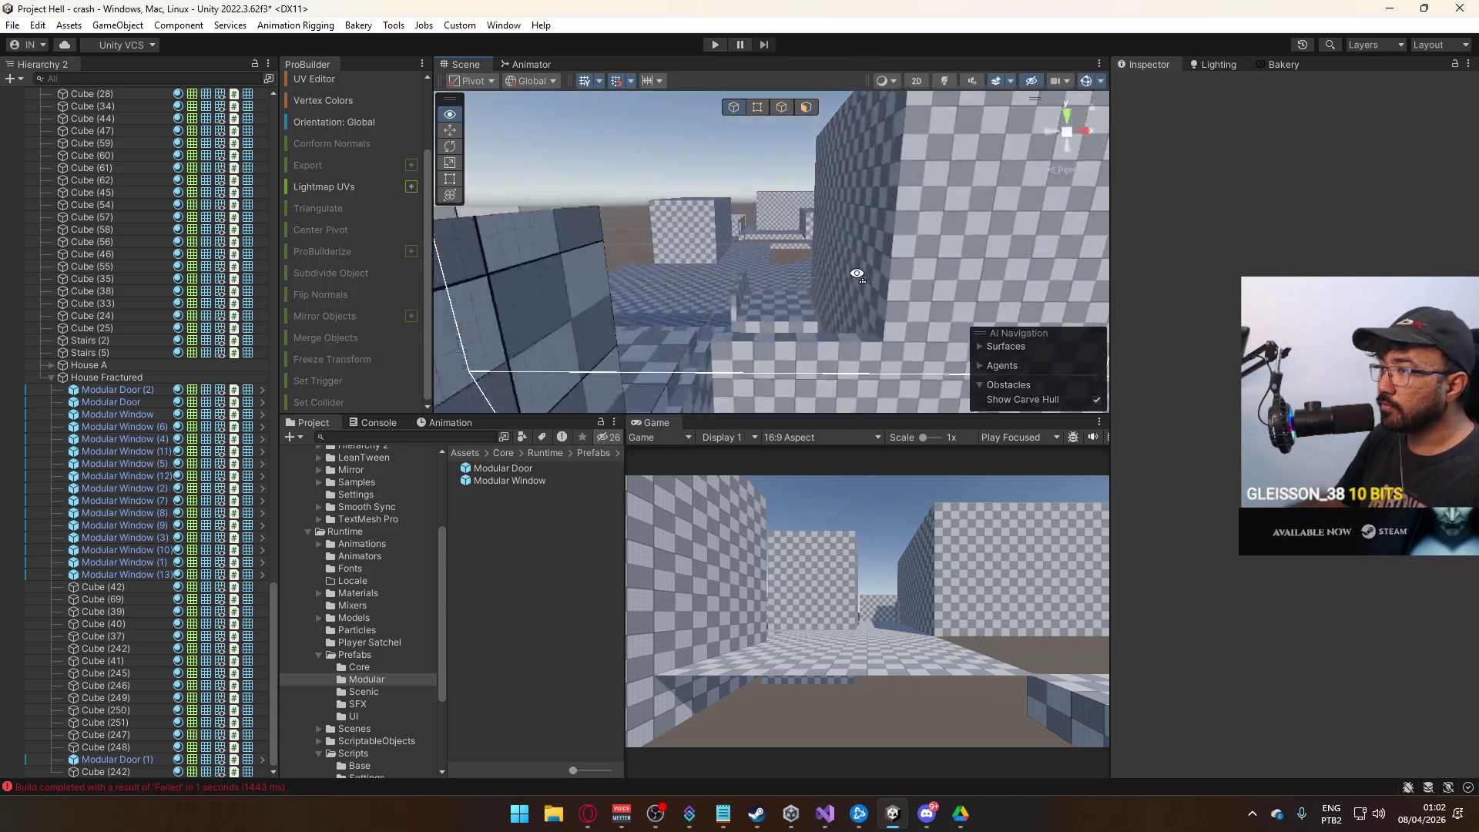
click(770, 323)
mouse_move(770, 324)
mouse_down()
mouse_move(936, 372)
mouse_move(772, 271)
mouse_up()
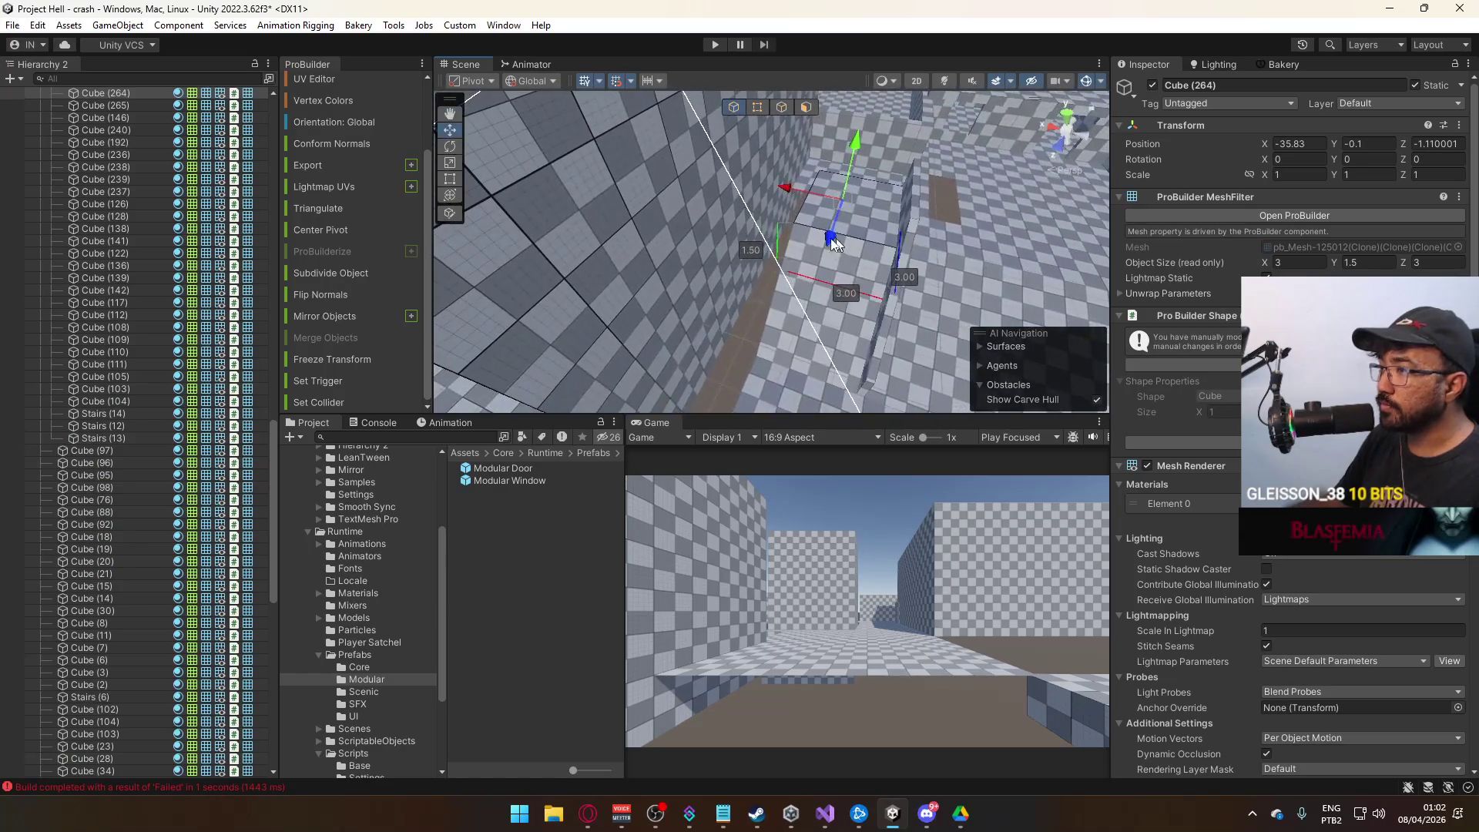
Select three floor blocks and nudge them together along the X axis.
shift+click(773, 271)
key(f)
shift+click(762, 228)
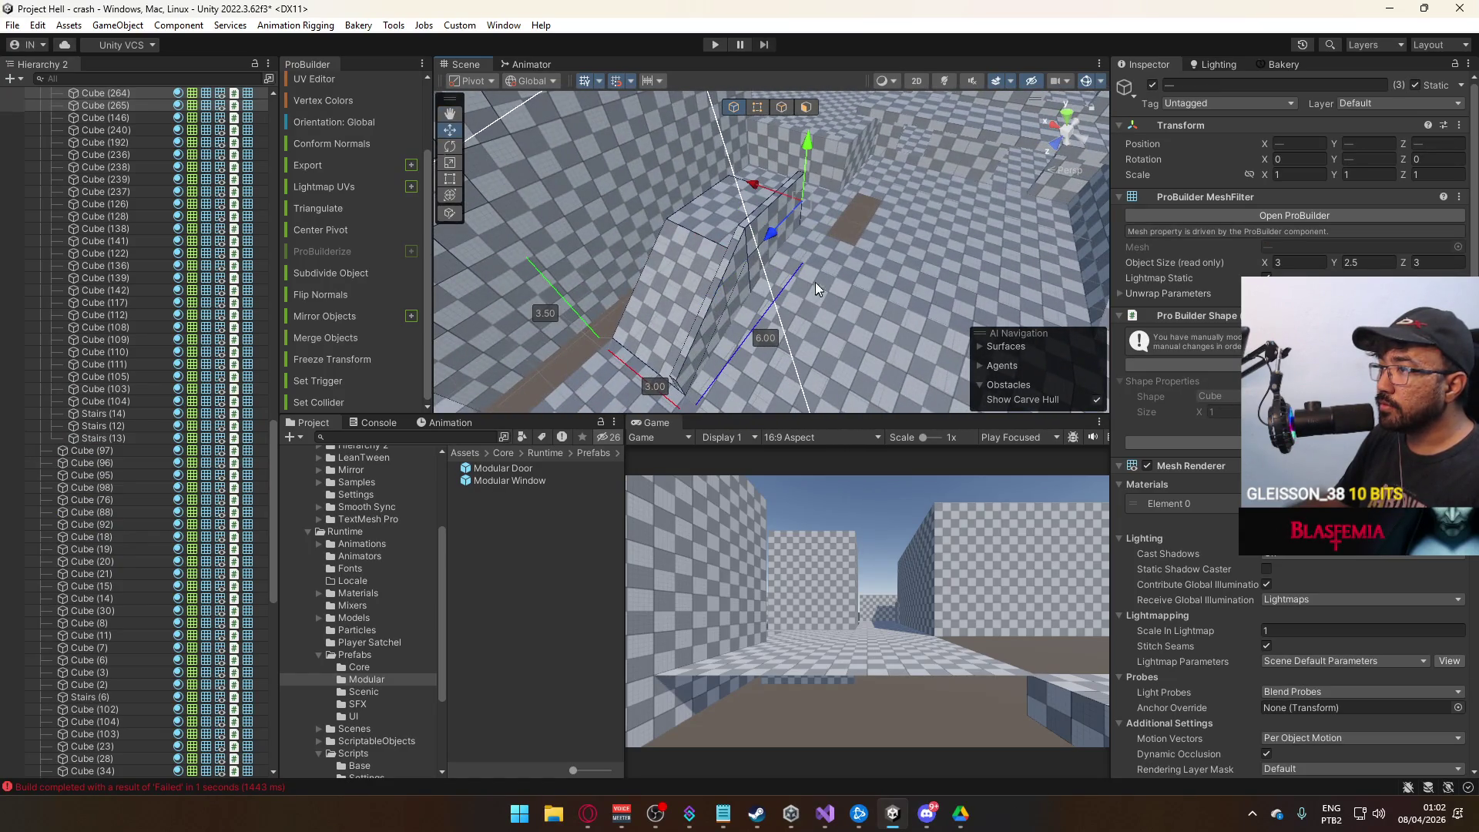
key(f)
mouse_move(761, 232)
mouse_down()
mouse_move(779, 230)
mouse_move(807, 304)
mouse_move(786, 316)
mouse_move(865, 360)
mouse_move(744, 288)
mouse_move(678, 283)
mouse_move(720, 337)
mouse_move(752, 195)
mouse_move(732, 257)
mouse_move(391, 229)
mouse_up()
key(f)
Narrow floor slab Cube (54) to 4.1 wide by dragging its edge in element mode.
click(789, 261)
ctrl+click(786, 316)
click(752, 195)
click(752, 107)
drag(752, 107, 924, 198)
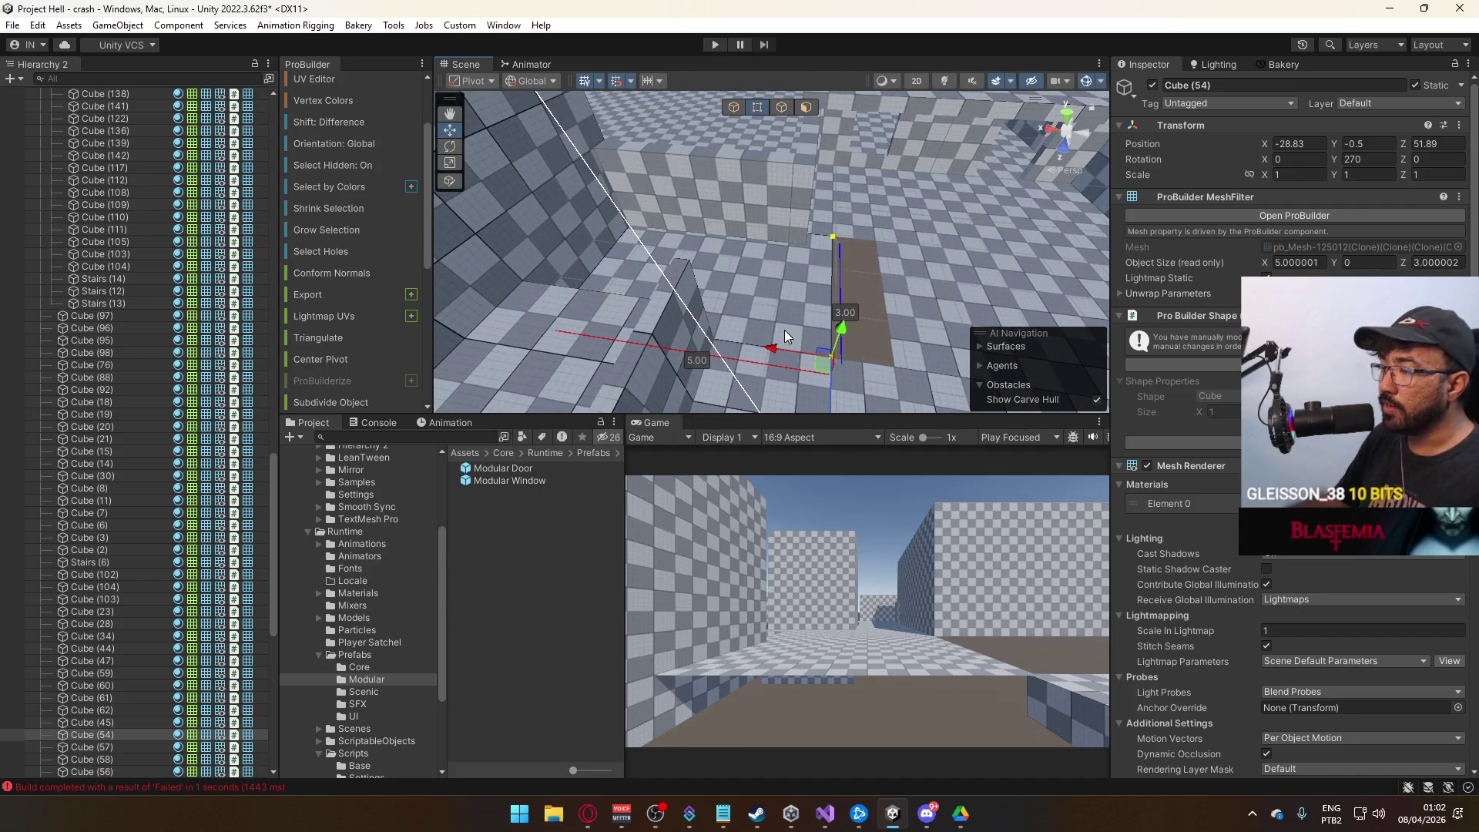
click(717, 350)
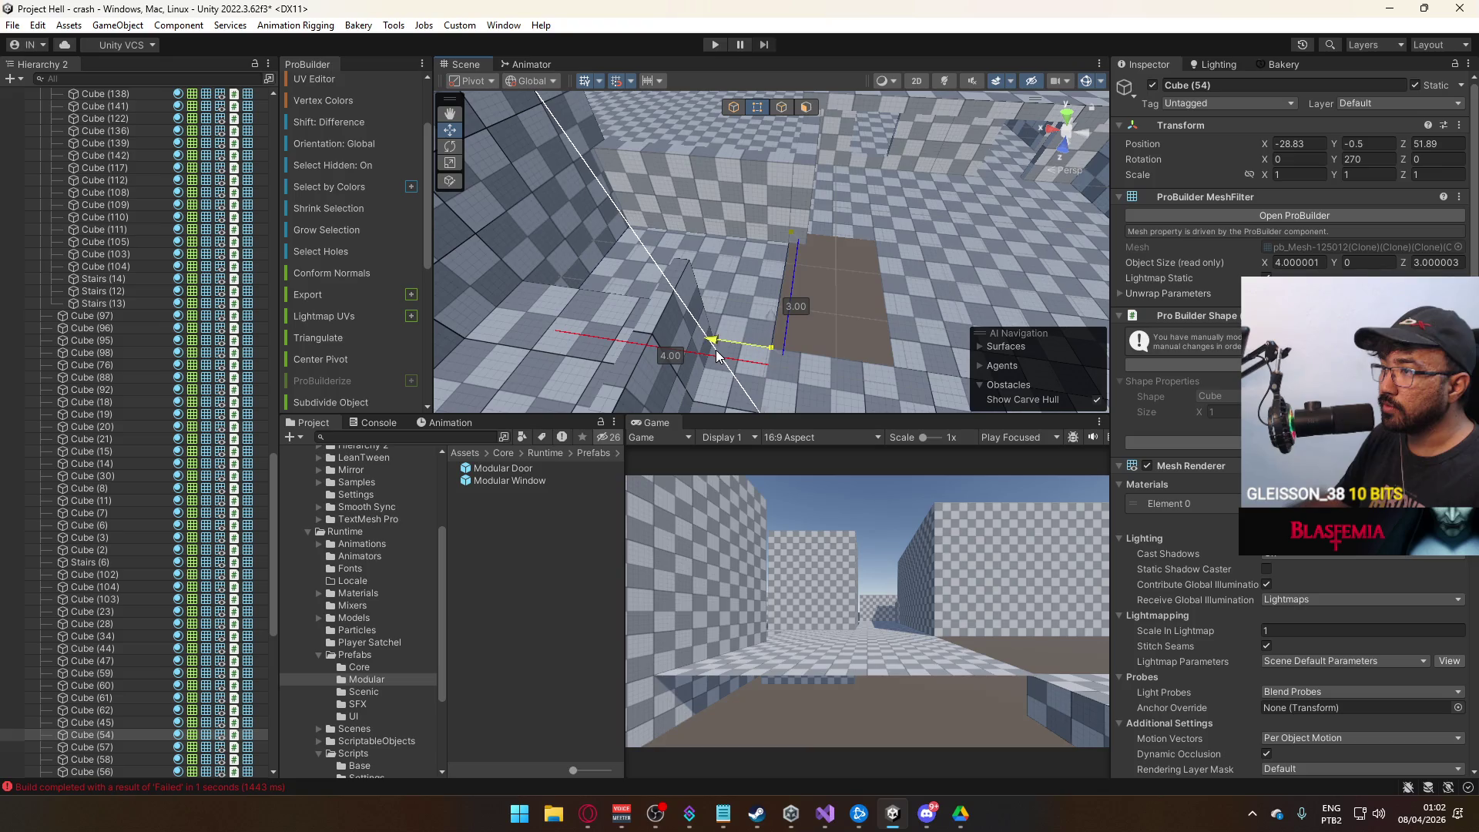
click(734, 108)
Slide floor slab Cube (55) along X to close the gap.
mouse_move(724, 200)
mouse_down()
mouse_move(690, 218)
mouse_move(855, 169)
mouse_up()
click(690, 218)
shift+click(864, 167)
drag(1007, 377, 766, 215)
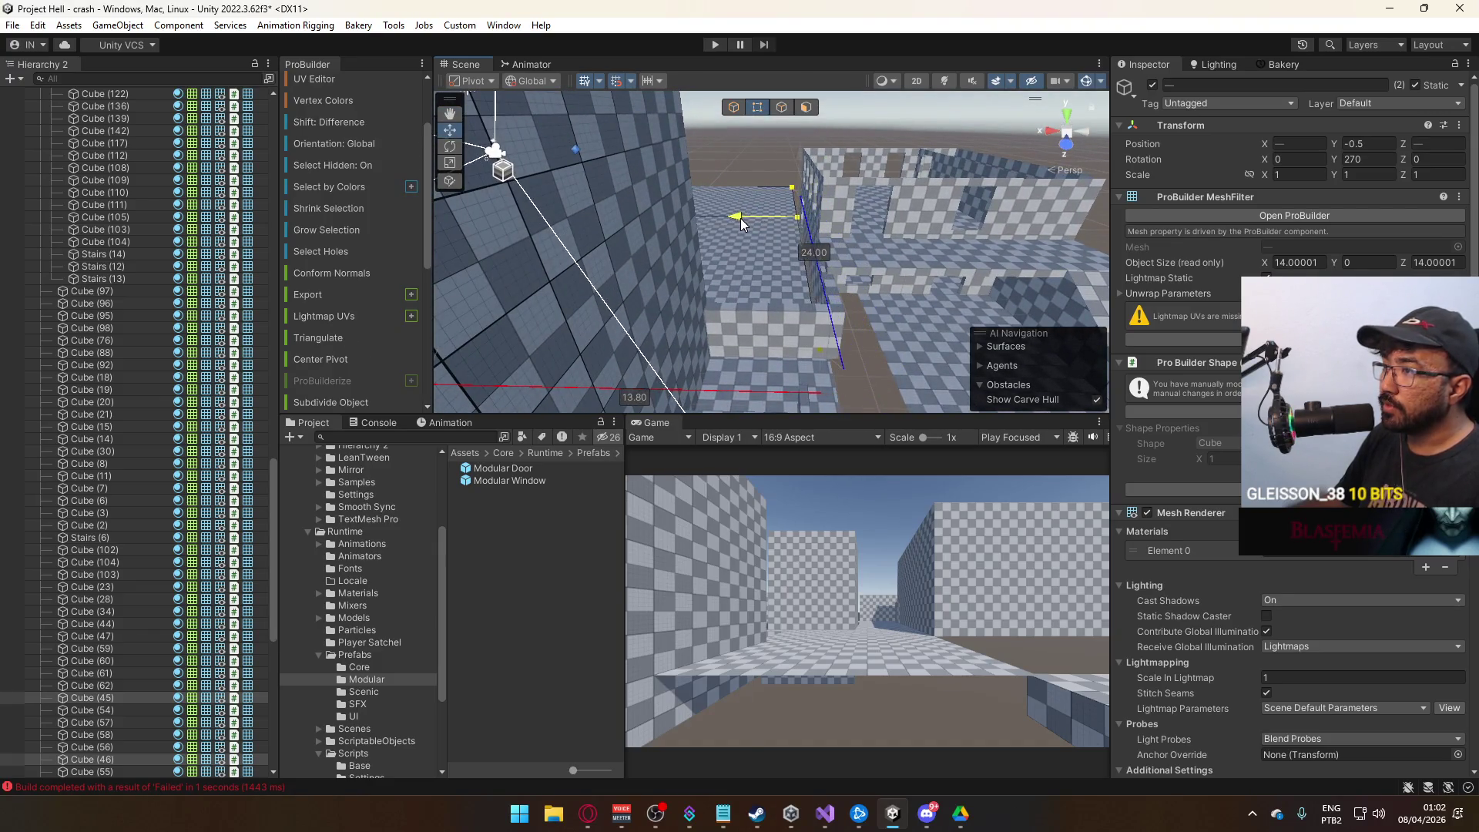
key(f)
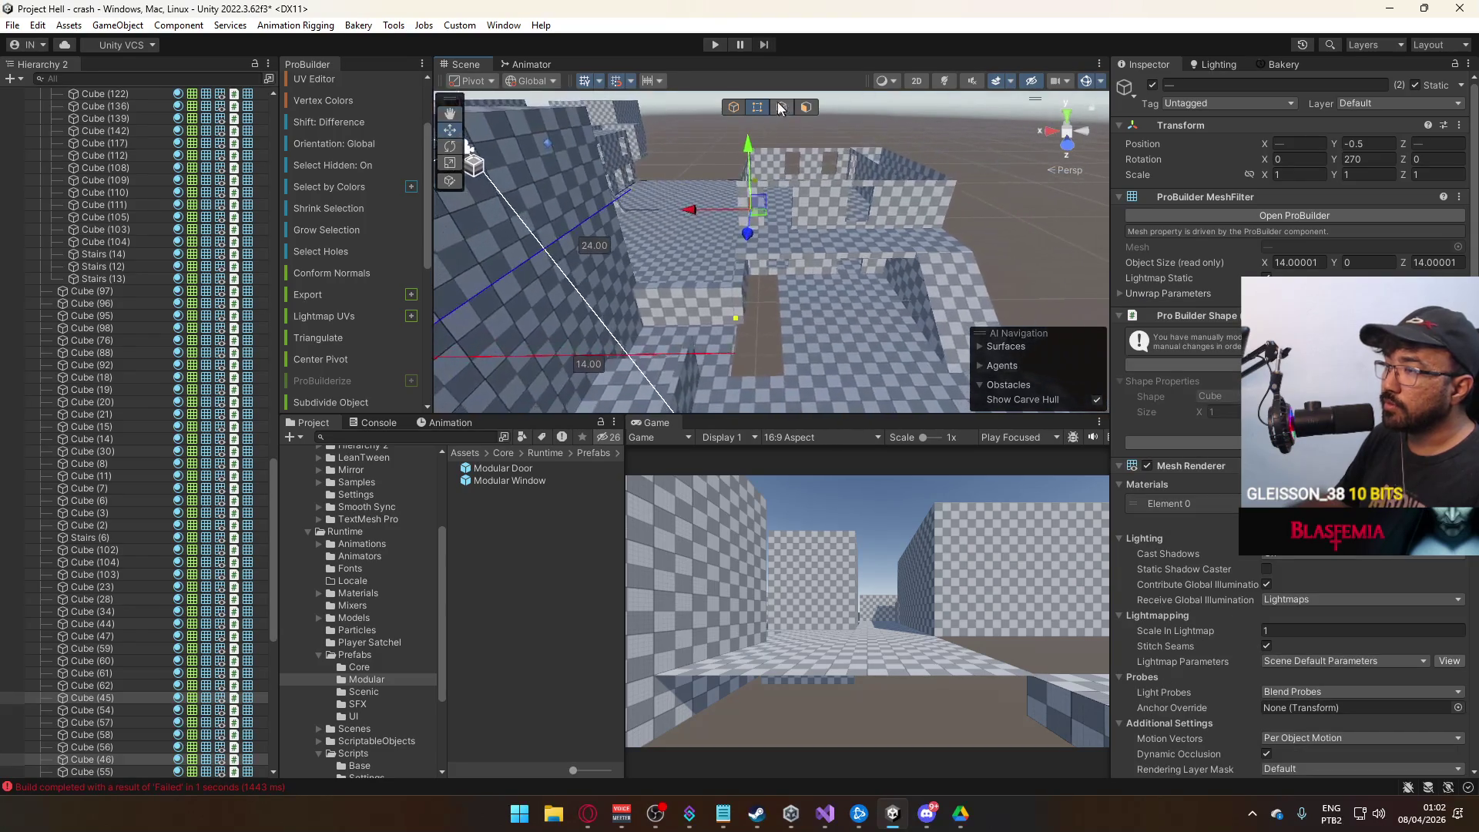
click(830, 327)
key(f)
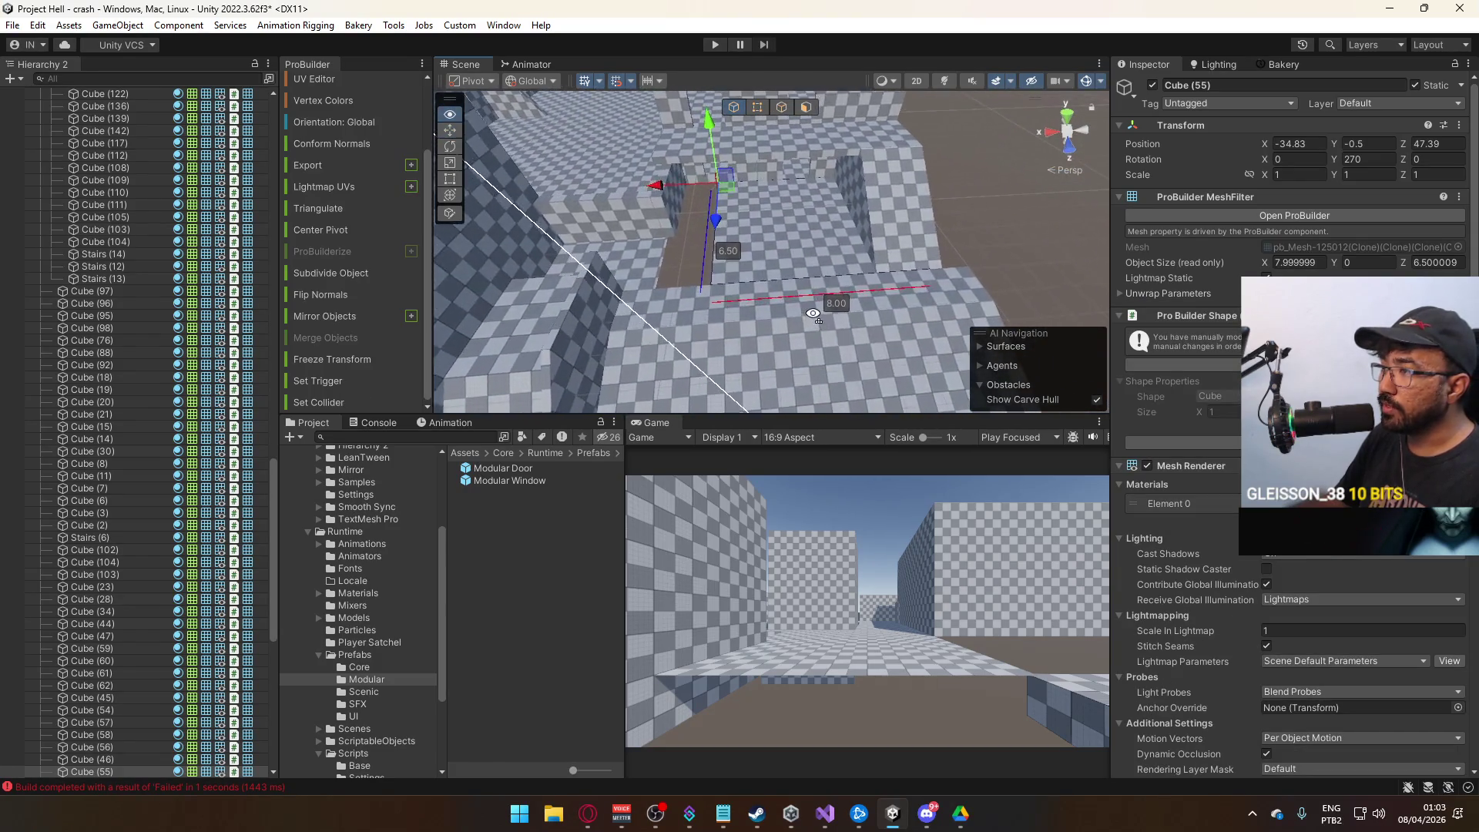
drag(691, 187, 626, 197)
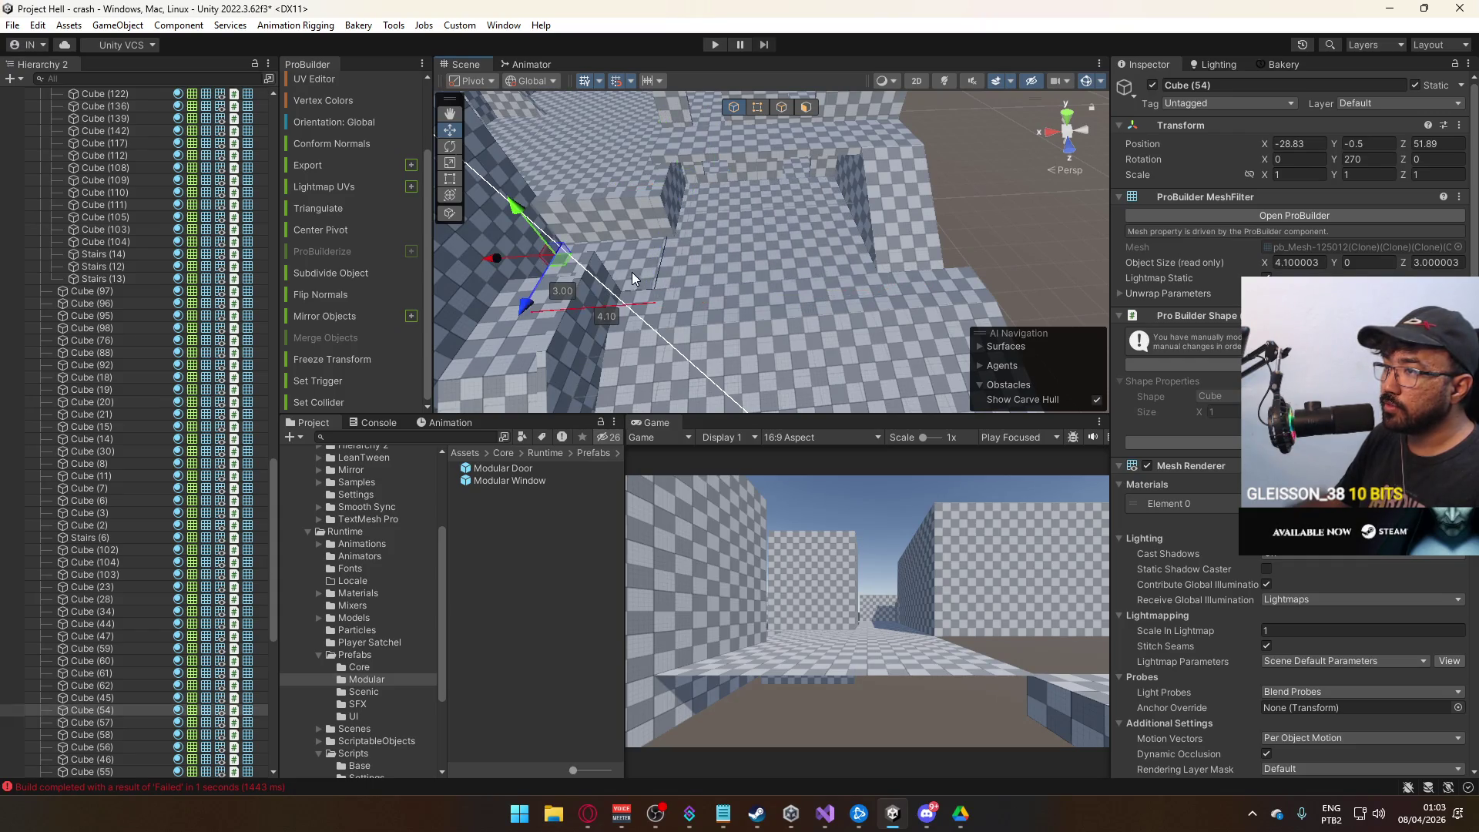
Inspect floor slabs Cube (56) and Cube (57) in element mode, ending with Cube (57) selected.
key(f)
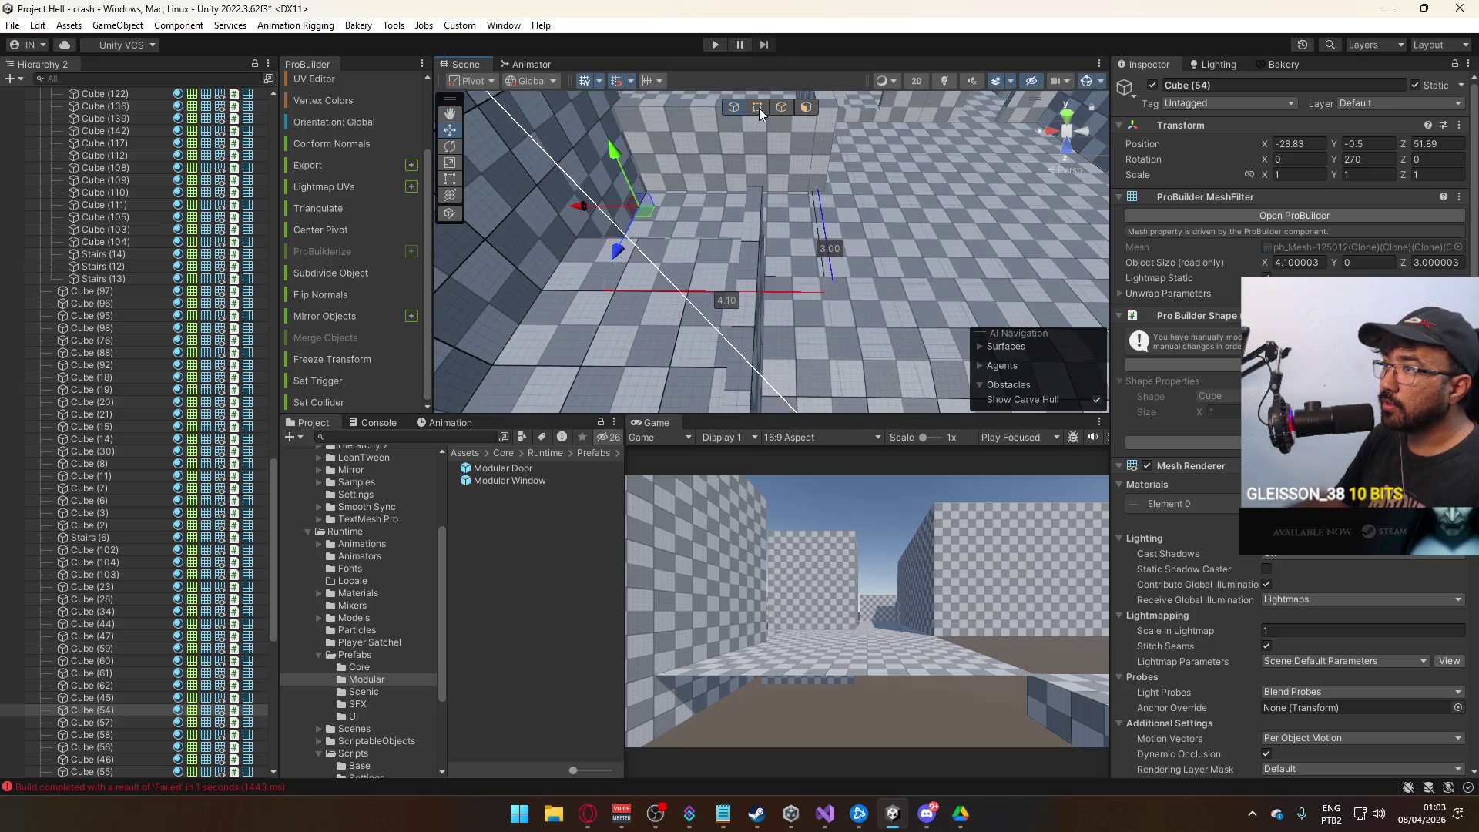
click(758, 108)
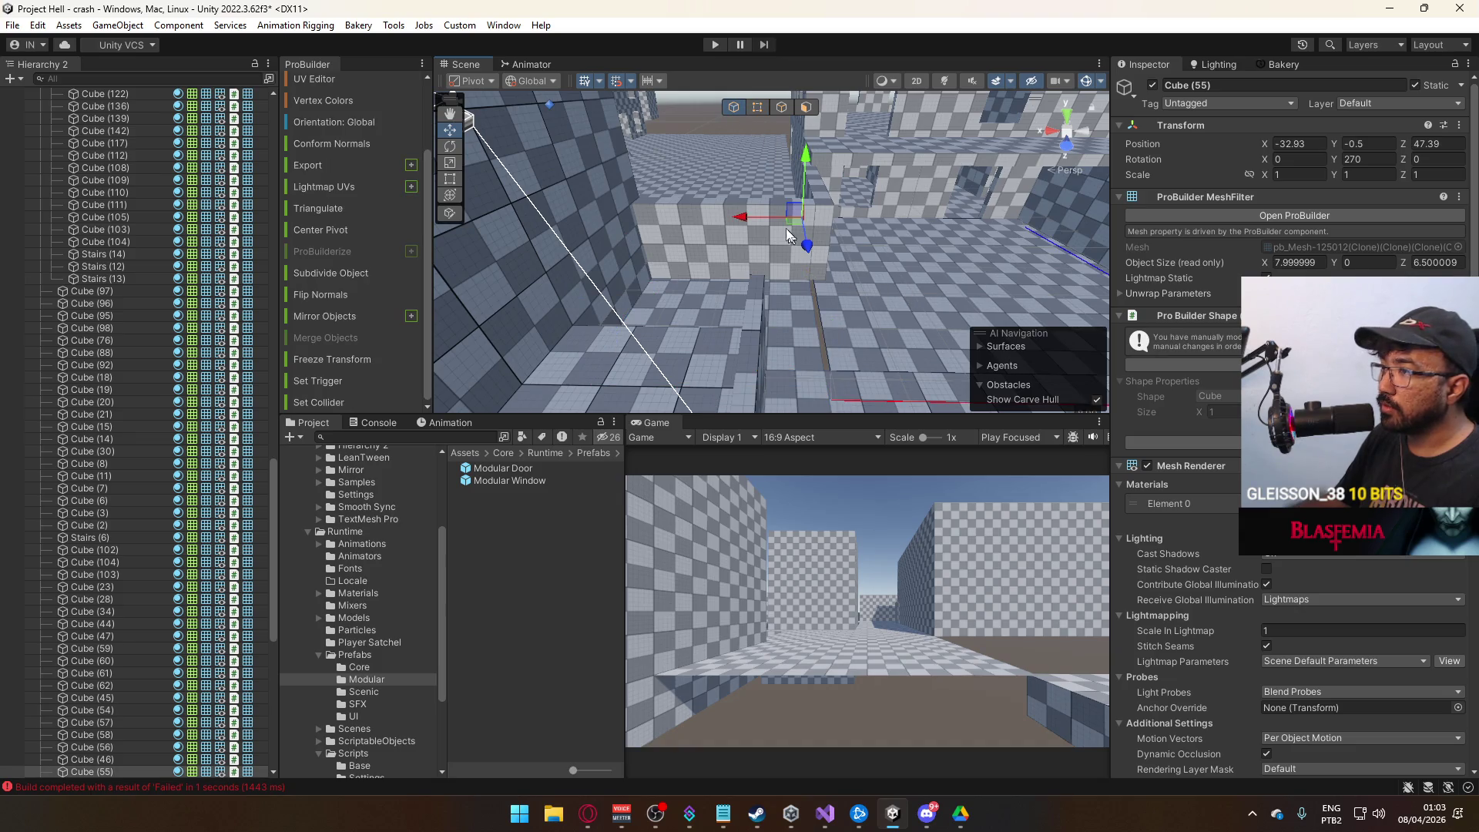
mouse_move(746, 216)
mouse_down()
mouse_move(922, 341)
mouse_move(804, 383)
mouse_move(848, 260)
mouse_move(807, 306)
mouse_move(762, 406)
mouse_move(759, 131)
mouse_up()
click(922, 340)
shift+click(806, 307)
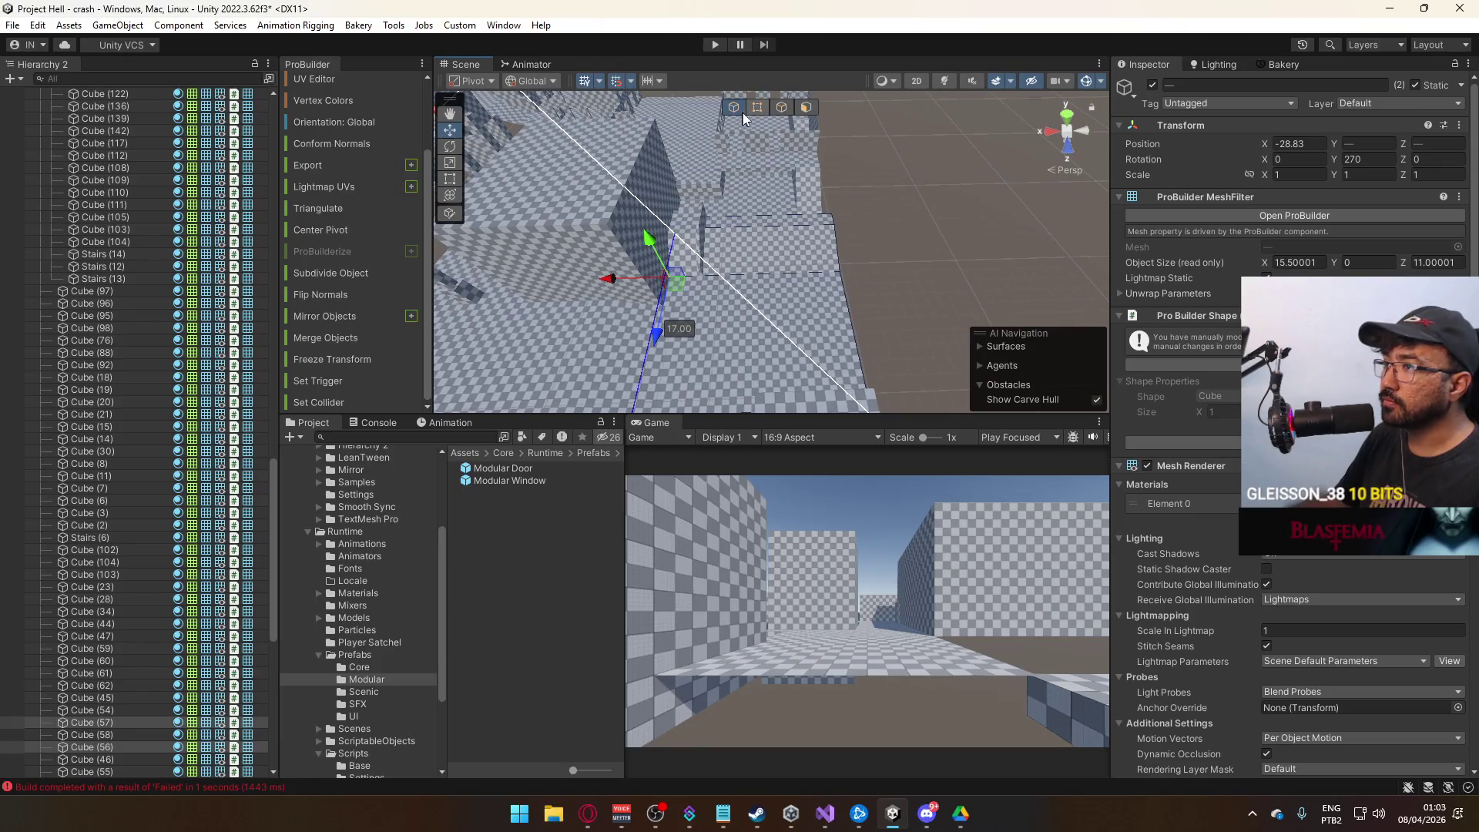
click(809, 216)
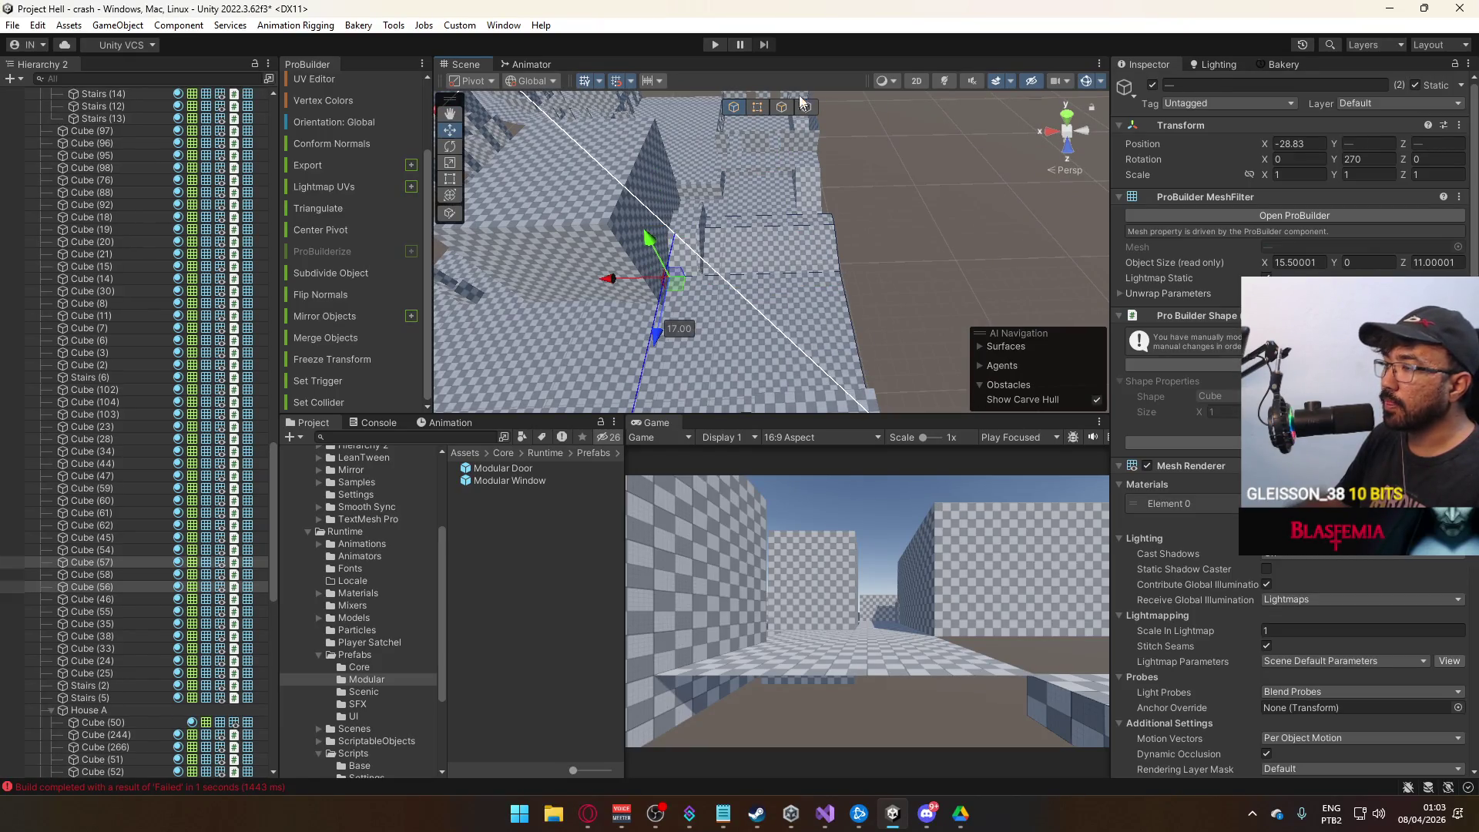
click(759, 107)
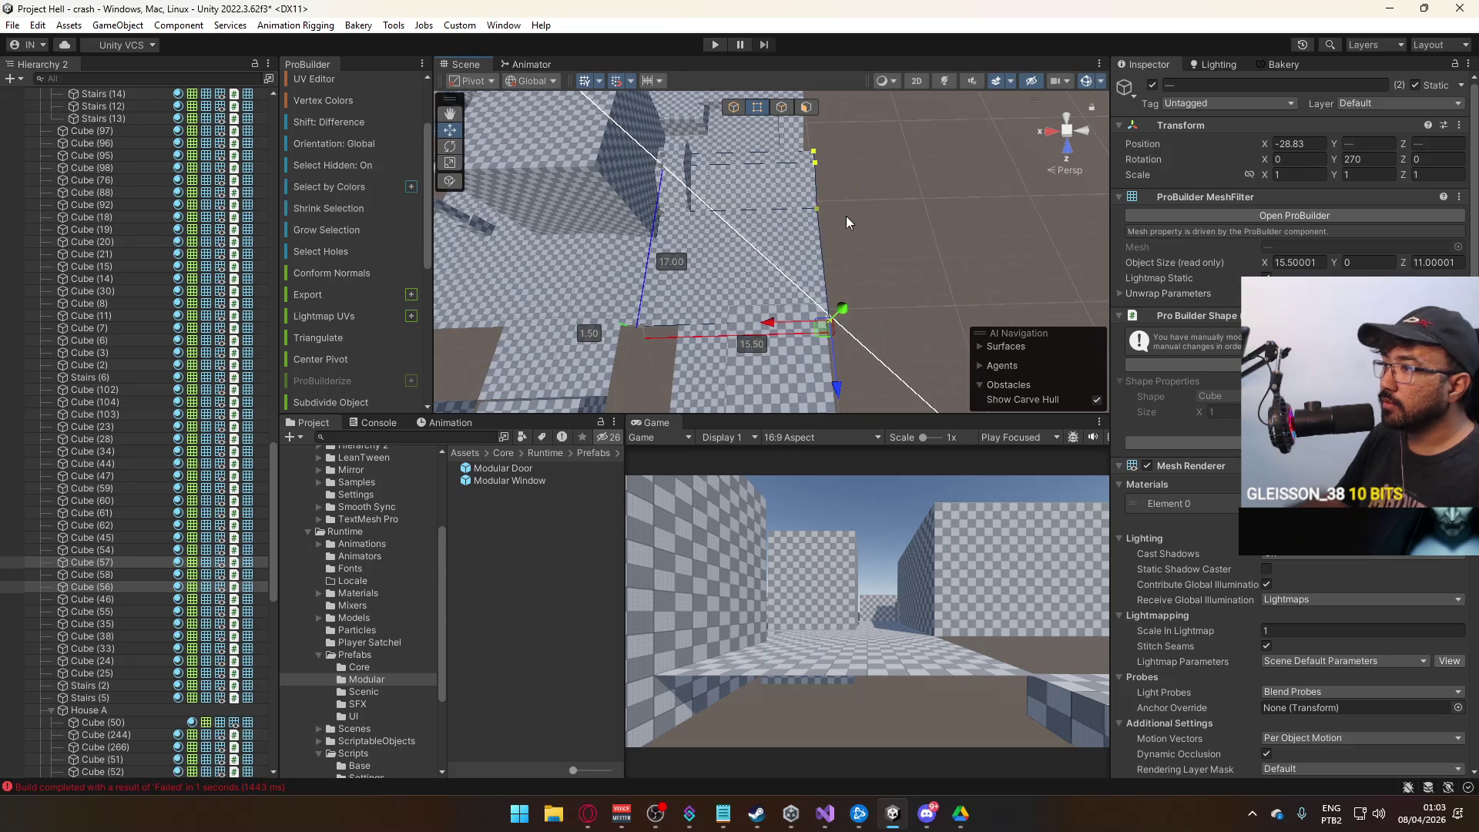
mouse_move(760, 326)
mouse_down()
mouse_move(847, 260)
mouse_move(857, 204)
mouse_move(801, 95)
mouse_move(493, 218)
mouse_move(629, 295)
mouse_up()
scroll(640, 302, up, 3)
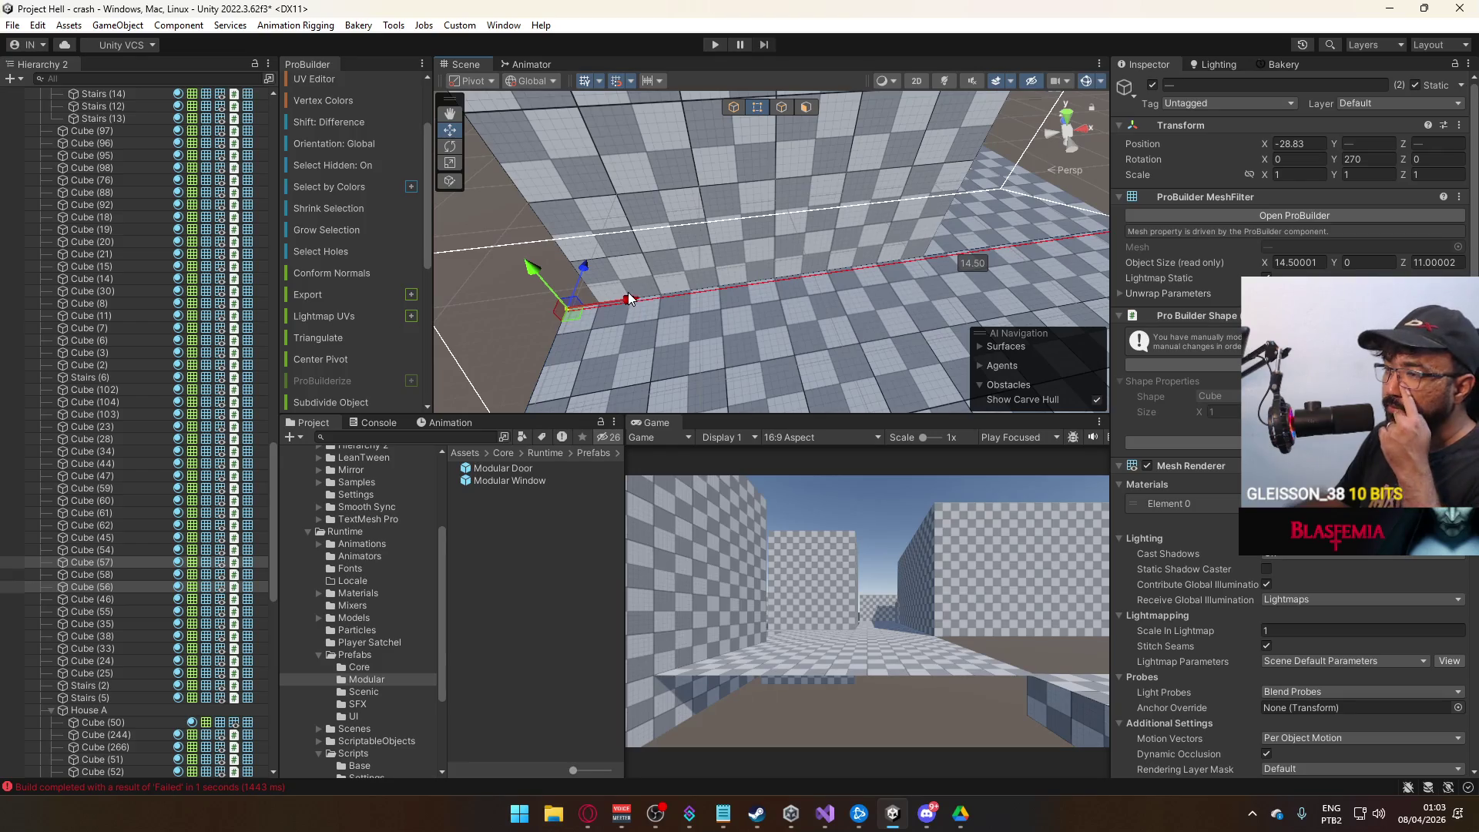
click(529, 263)
mouse_move(529, 264)
mouse_down()
mouse_move(670, 308)
mouse_move(1162, 320)
mouse_move(764, 211)
mouse_move(661, 139)
mouse_move(884, 260)
mouse_move(809, 300)
mouse_move(714, 290)
mouse_move(675, 315)
mouse_move(708, 302)
mouse_move(1053, 316)
mouse_move(1008, 299)
mouse_move(819, 321)
mouse_move(712, 270)
mouse_move(759, 274)
mouse_up()
Slide floor slab Cube (58) along X to close the gap, then select Cube (60).
click(884, 260)
click(911, 304)
click(1008, 299)
mouse_move(700, 182)
mouse_down()
mouse_move(637, 191)
mouse_move(627, 209)
mouse_move(757, 219)
mouse_move(733, 218)
mouse_up()
click(636, 214)
key(f)
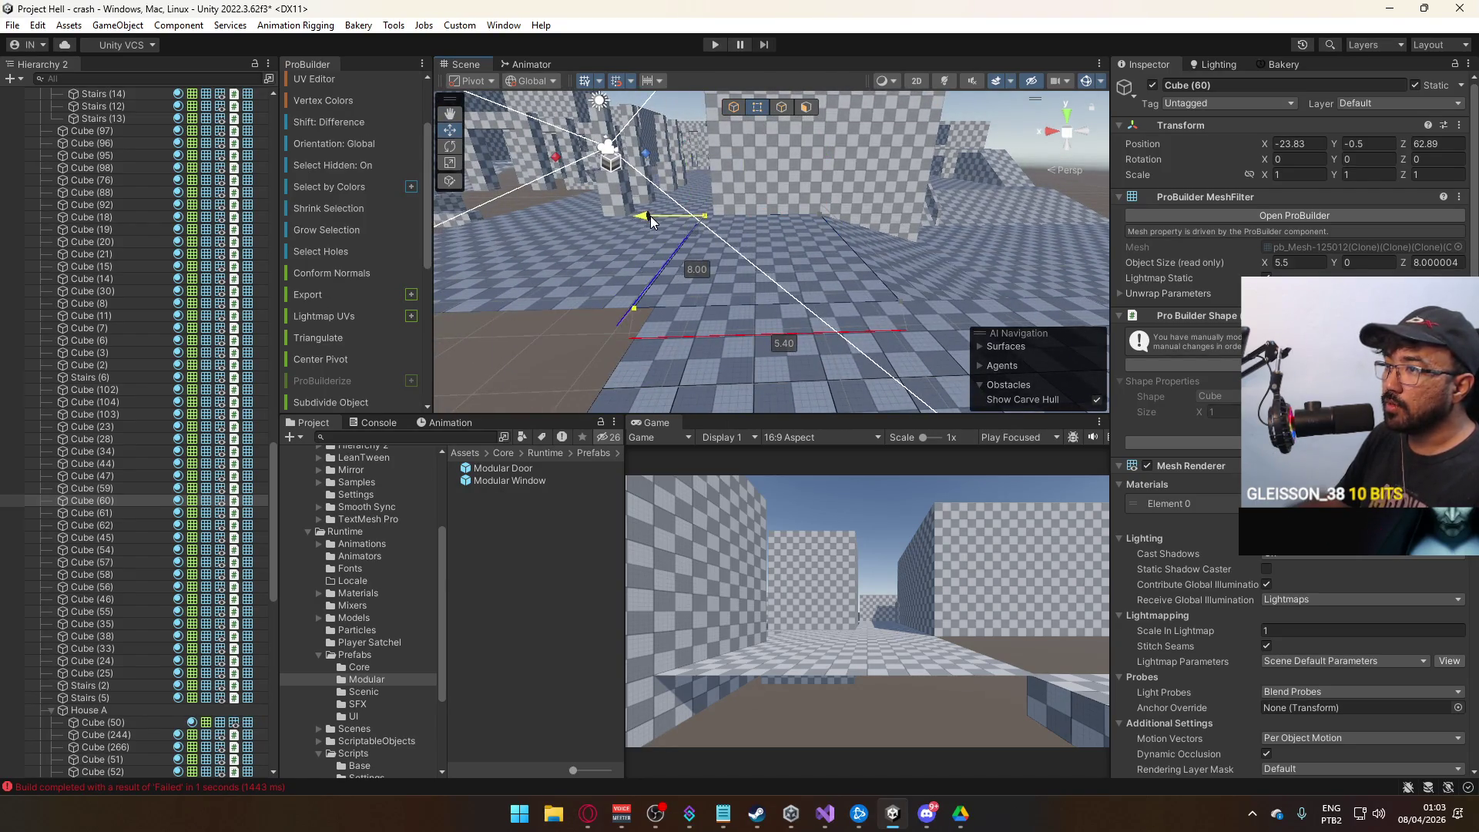
Slide floor slab Cube (25) 3 units along X and shift another cube along X.
click(690, 173)
drag(690, 173, 600, 380)
key(w)
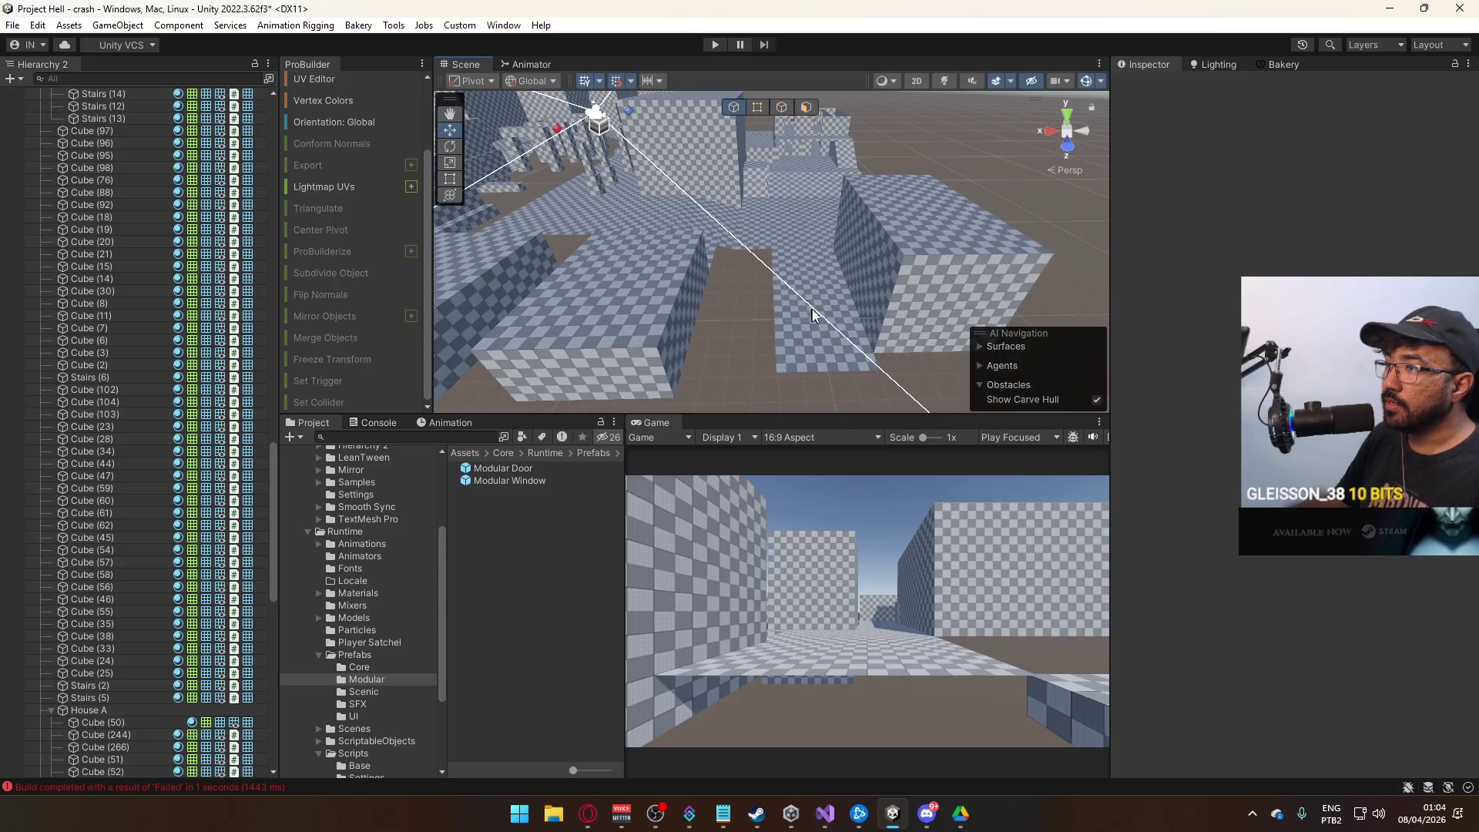
click(813, 314)
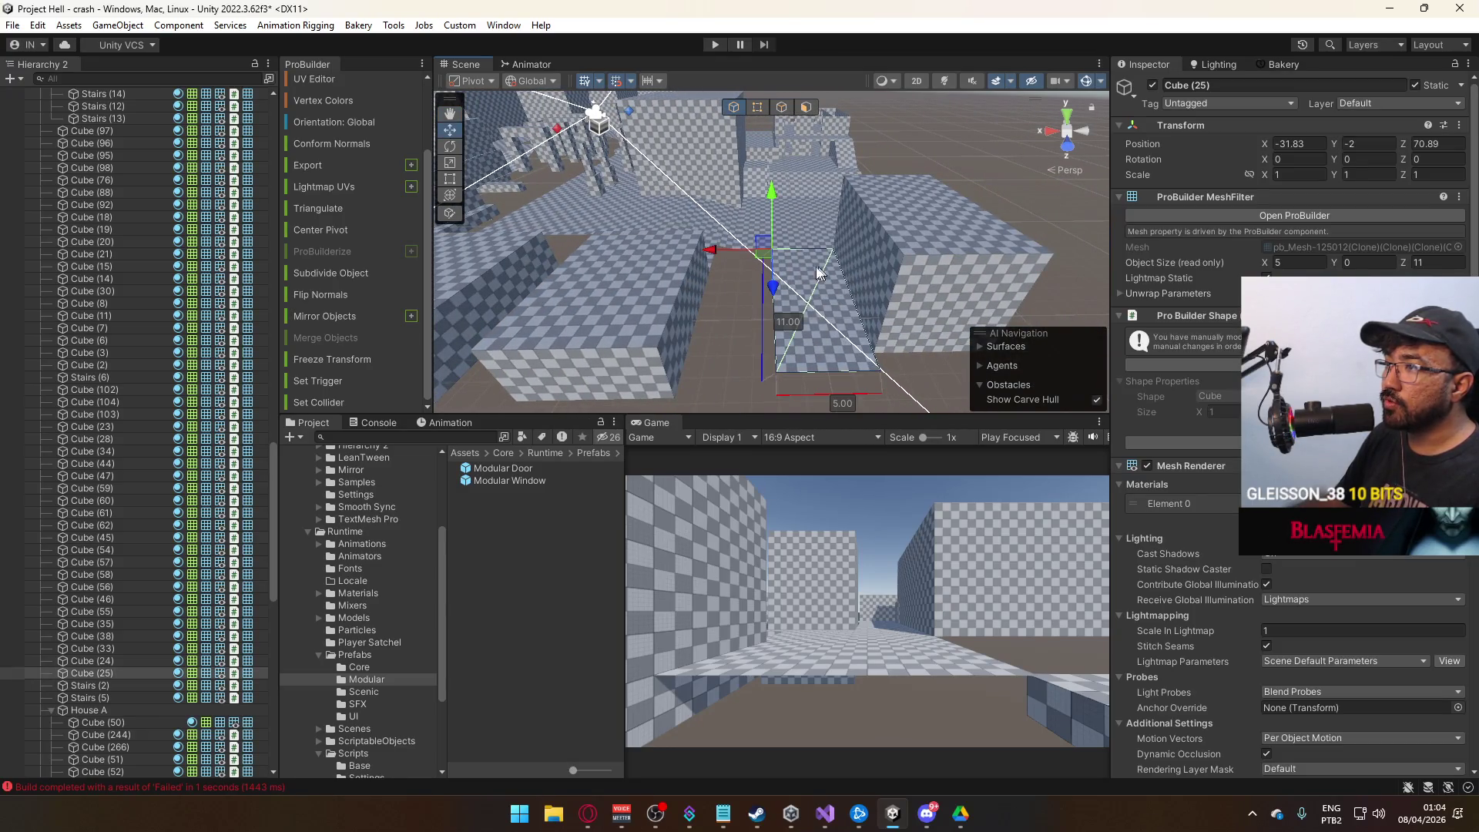
scroll(725, 257, up, 5)
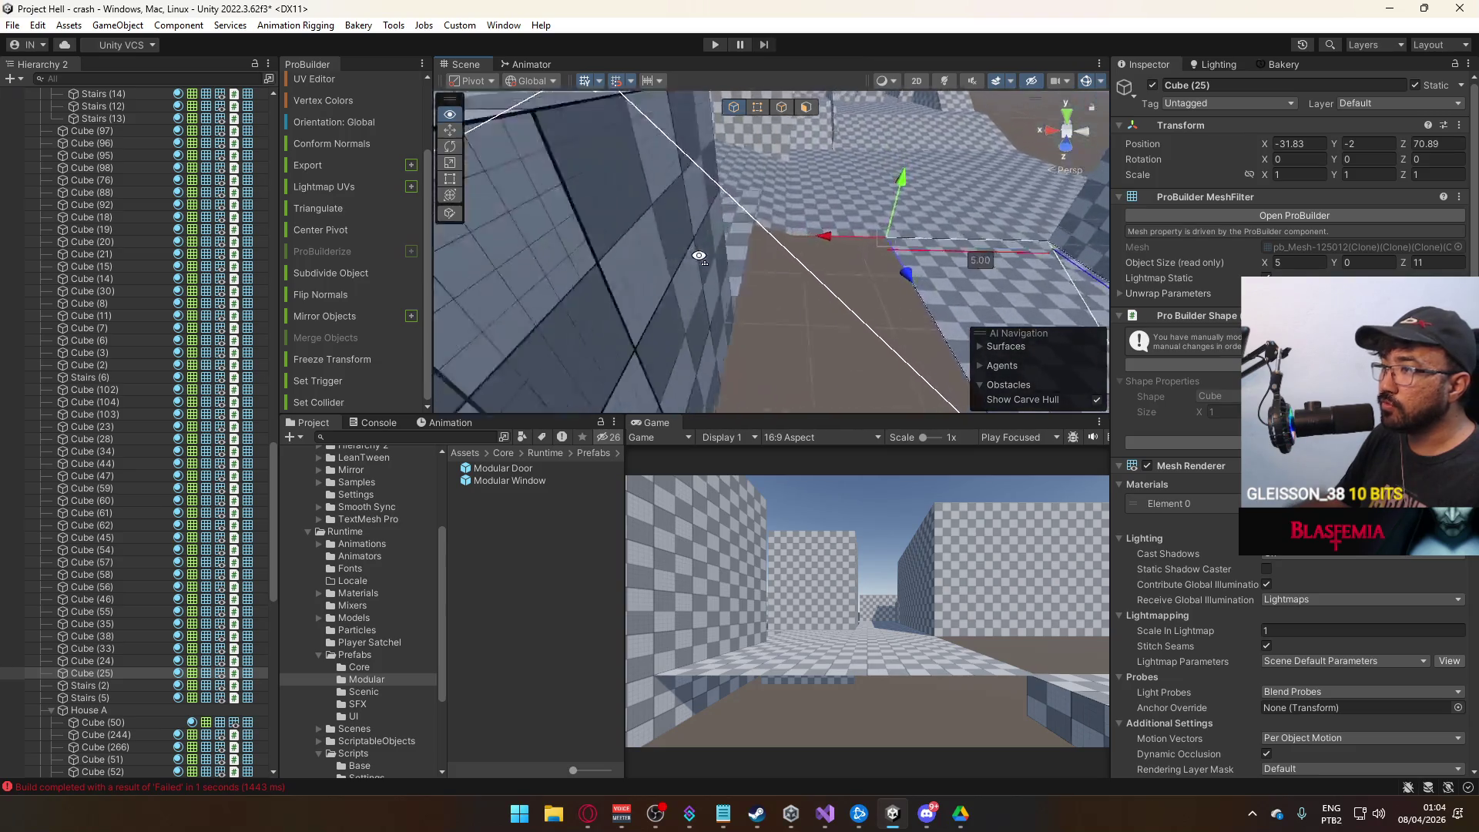
drag(831, 233, 723, 257)
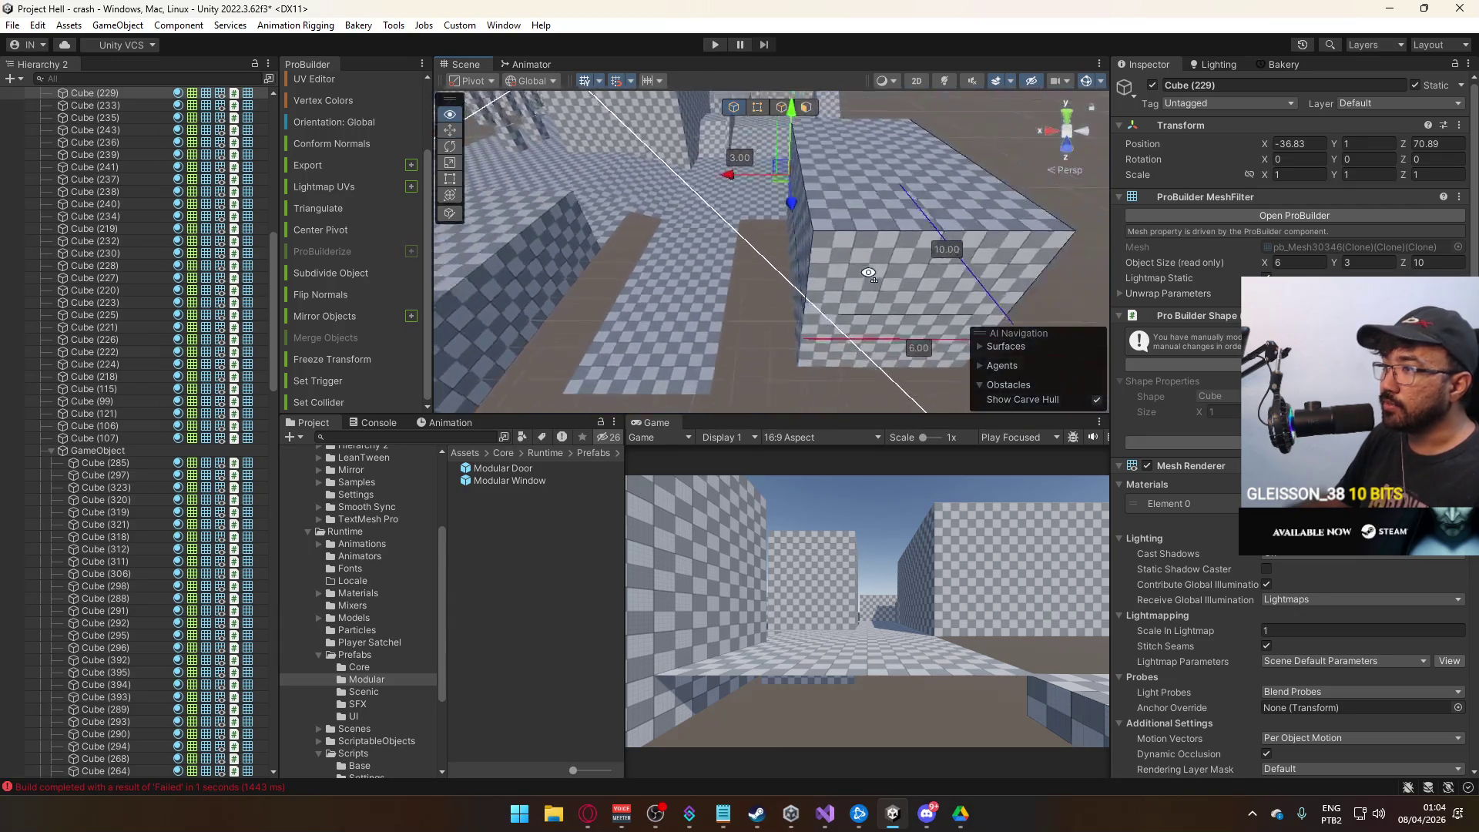
click(802, 305)
mouse_move(729, 228)
mouse_down()
mouse_move(686, 228)
mouse_move(915, 251)
mouse_move(885, 248)
mouse_move(961, 226)
mouse_move(467, 278)
mouse_move(830, 303)
mouse_move(803, 235)
mouse_up()
Move Cube (58) one unit along X and narrow Cube (60) to about 4 wide.
click(701, 303)
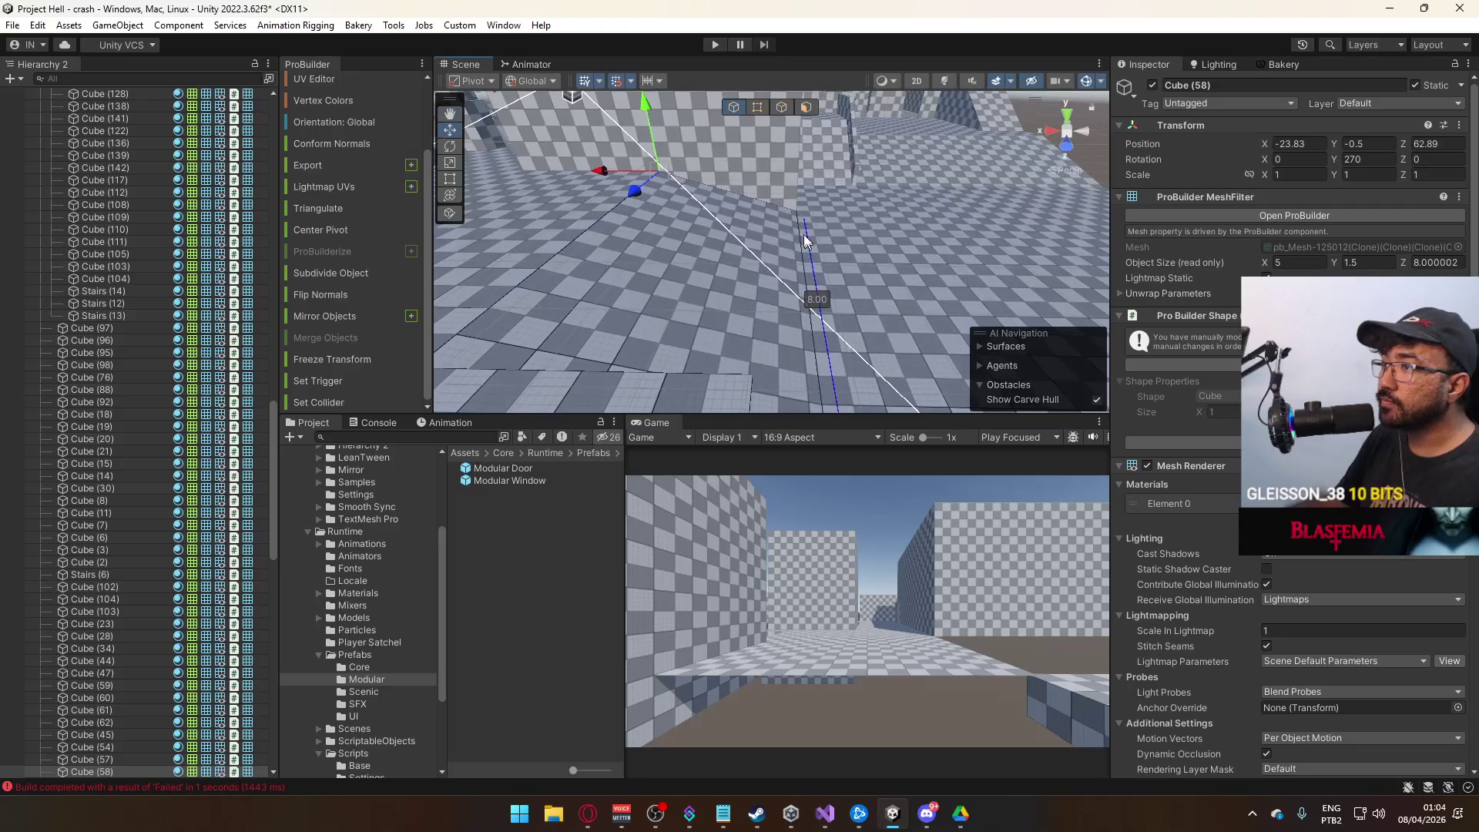
mouse_move(600, 170)
mouse_down()
mouse_move(576, 180)
mouse_move(645, 238)
mouse_move(682, 185)
mouse_up()
click(646, 245)
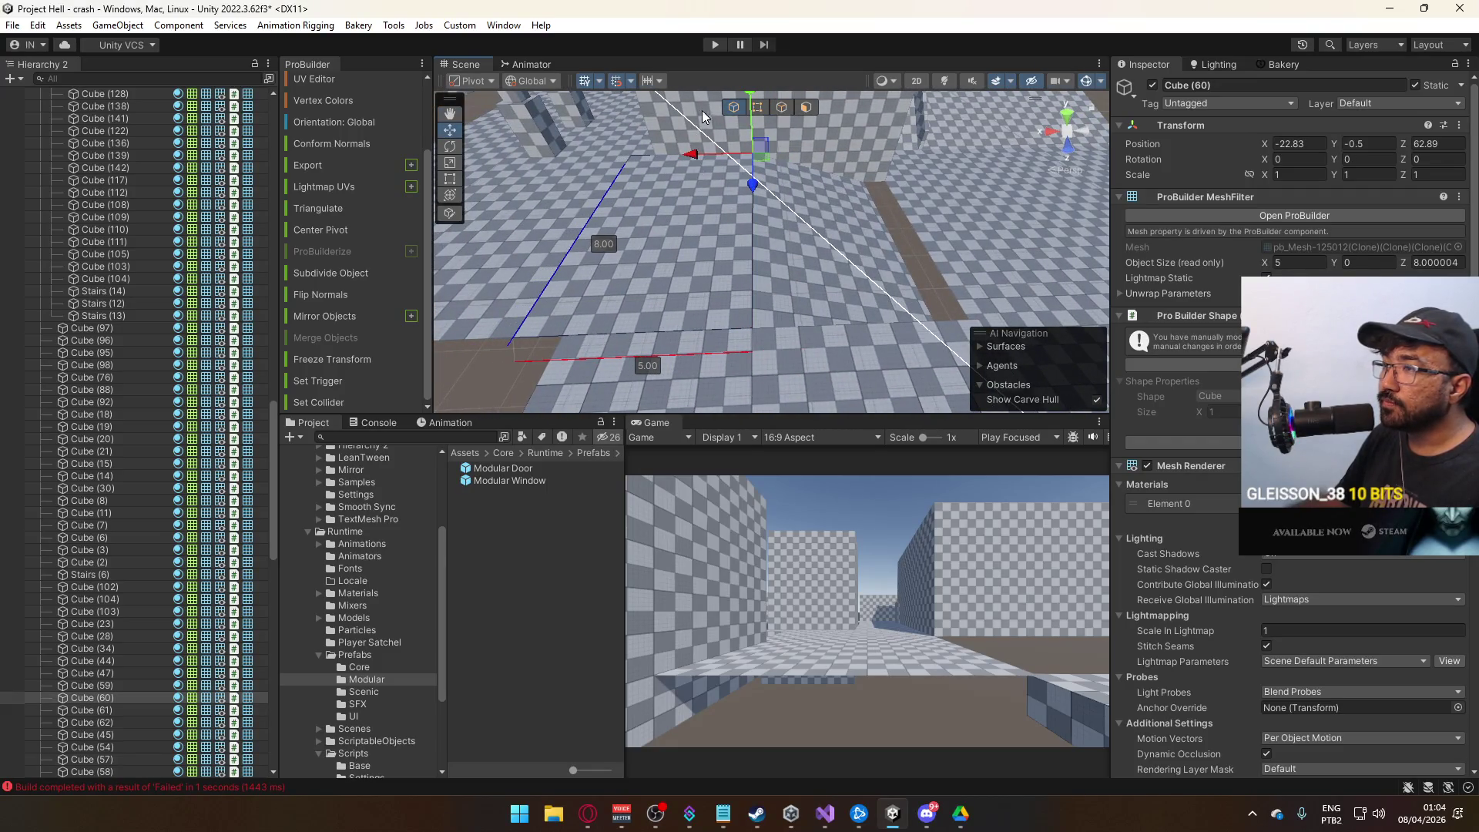
click(759, 108)
drag(570, 157, 596, 168)
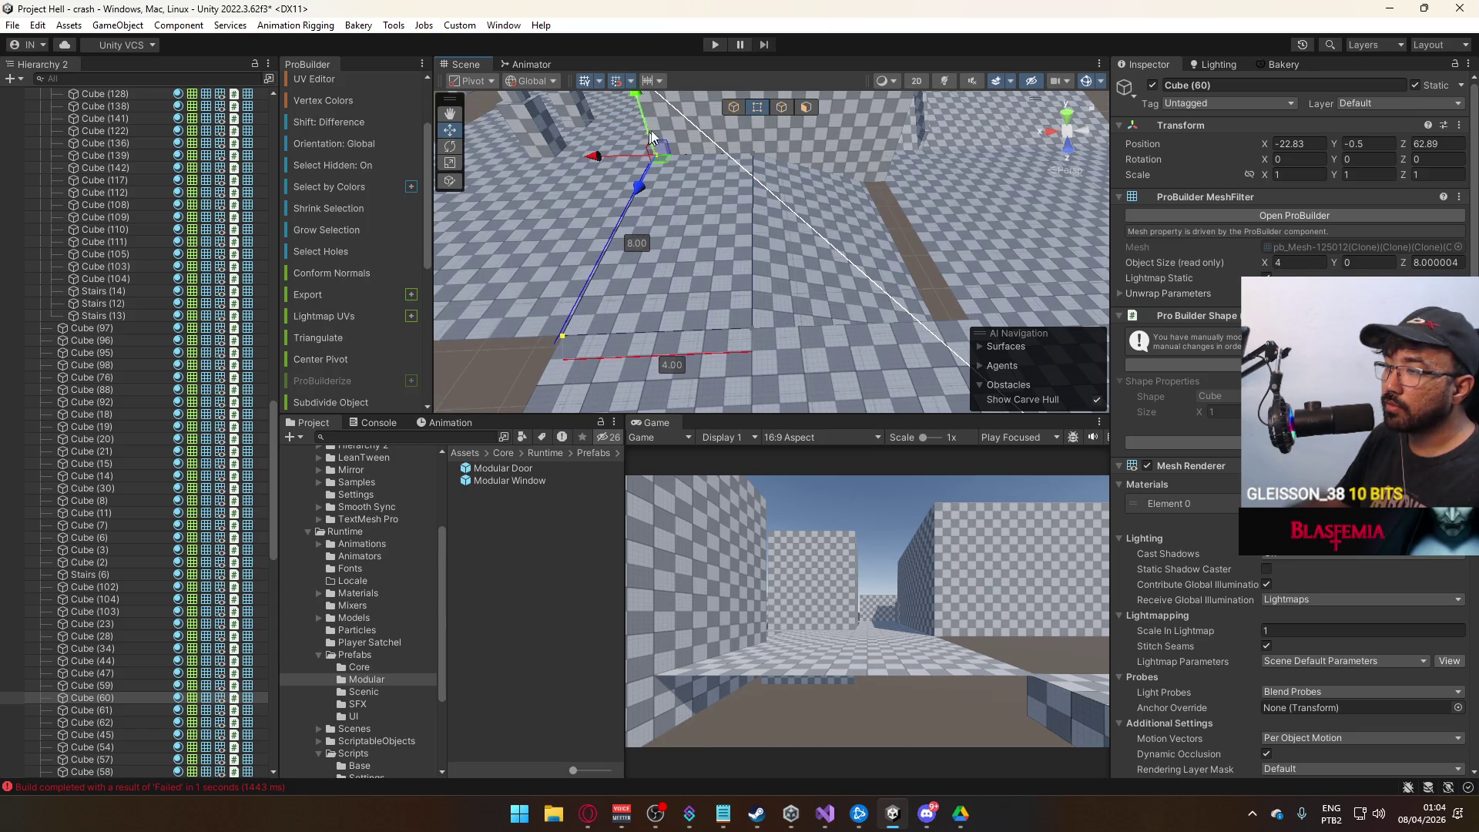
click(730, 108)
Widen floor slab Cube (58) by extruding one of its edges in Edge mode.
mouse_move(895, 222)
mouse_down()
mouse_move(832, 257)
mouse_move(818, 234)
mouse_move(883, 301)
mouse_move(823, 238)
mouse_up()
click(812, 256)
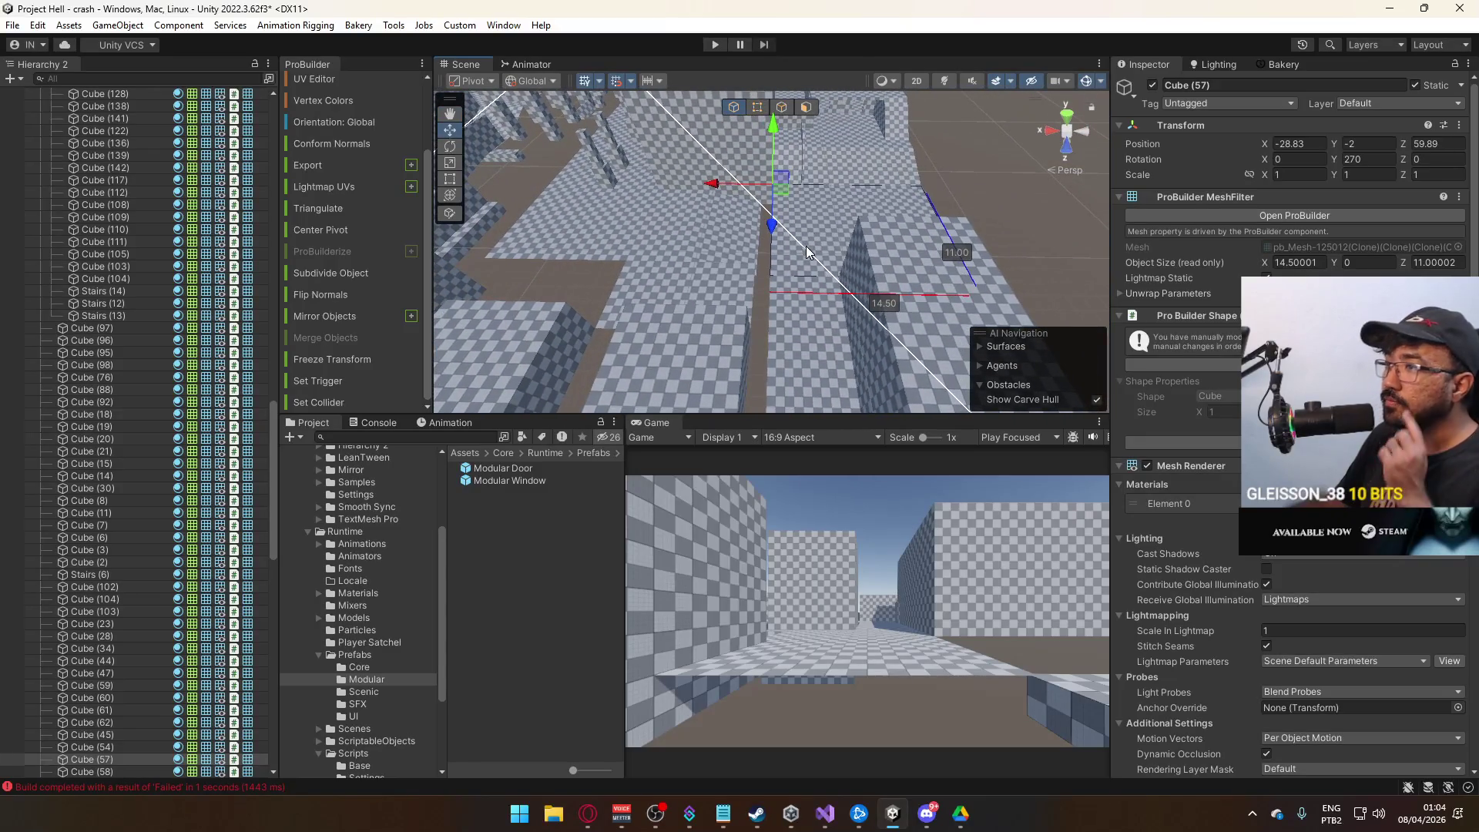
click(785, 297)
key(f)
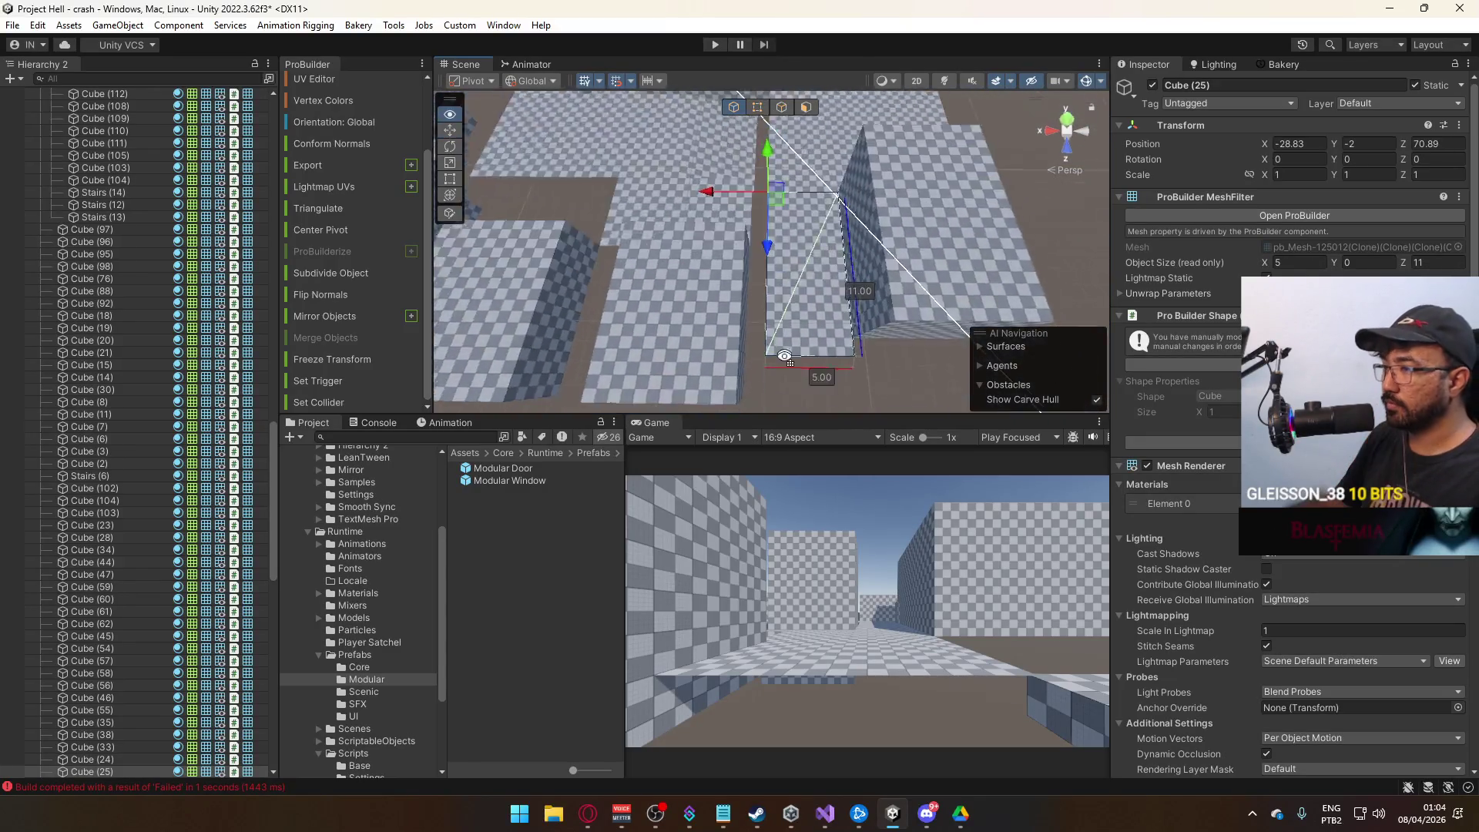
drag(863, 311, 848, 243)
shift+click(849, 233)
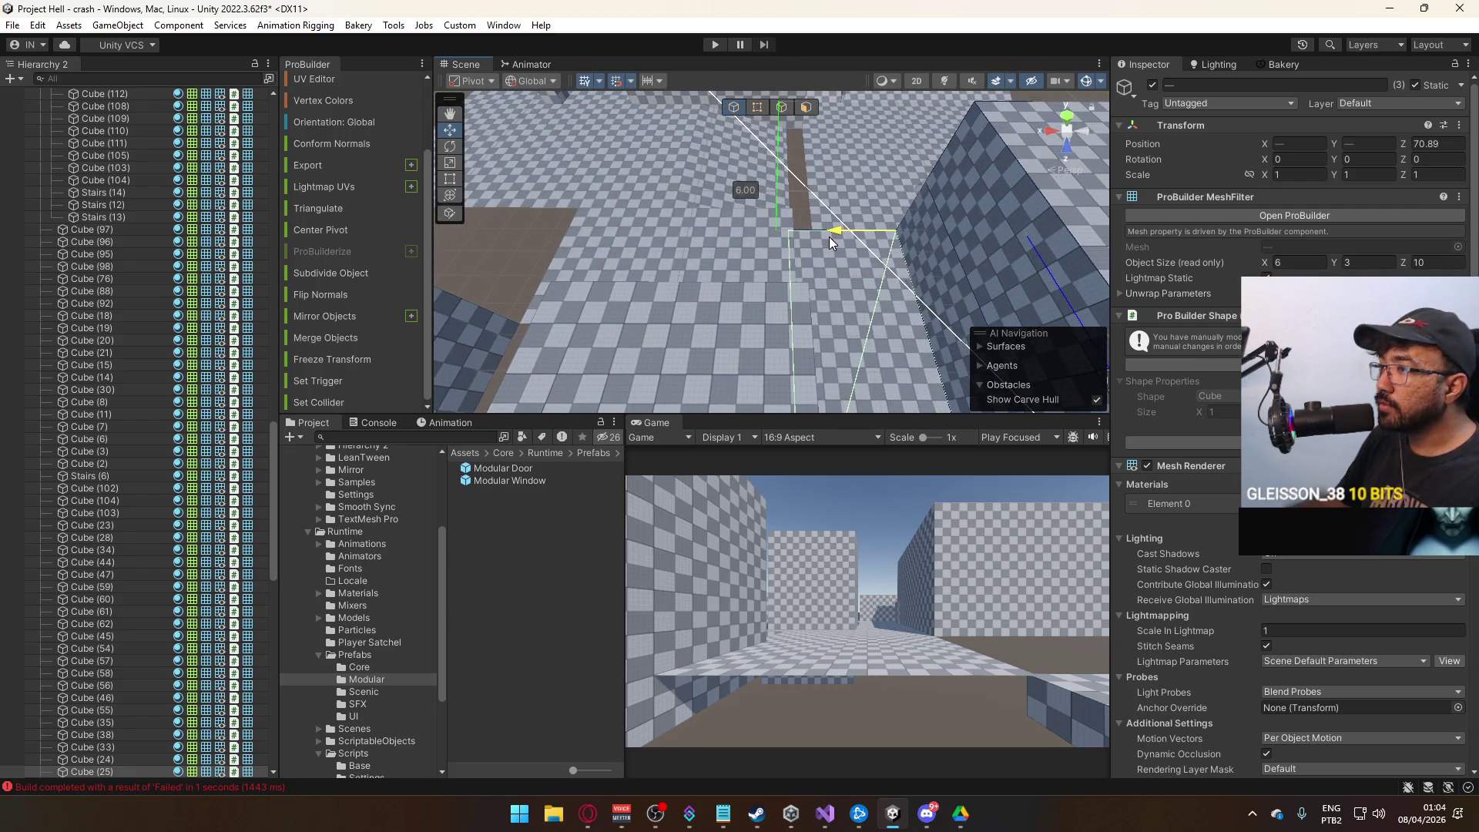
click(819, 199)
mouse_move(820, 199)
mouse_down()
mouse_move(727, 229)
mouse_move(794, 177)
mouse_up()
click(782, 114)
click(759, 283)
drag(732, 253, 757, 236)
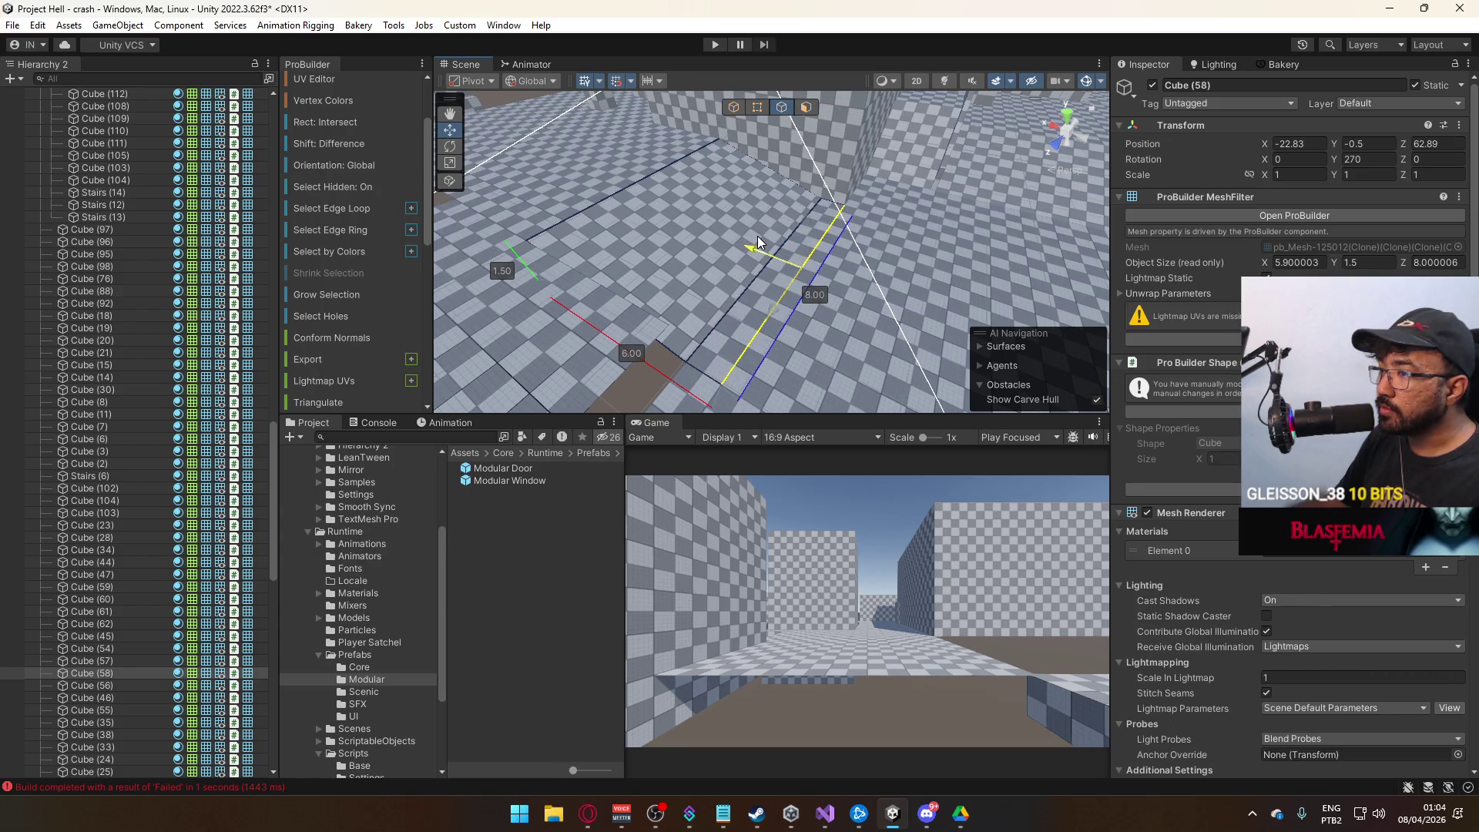
click(734, 107)
click(672, 342)
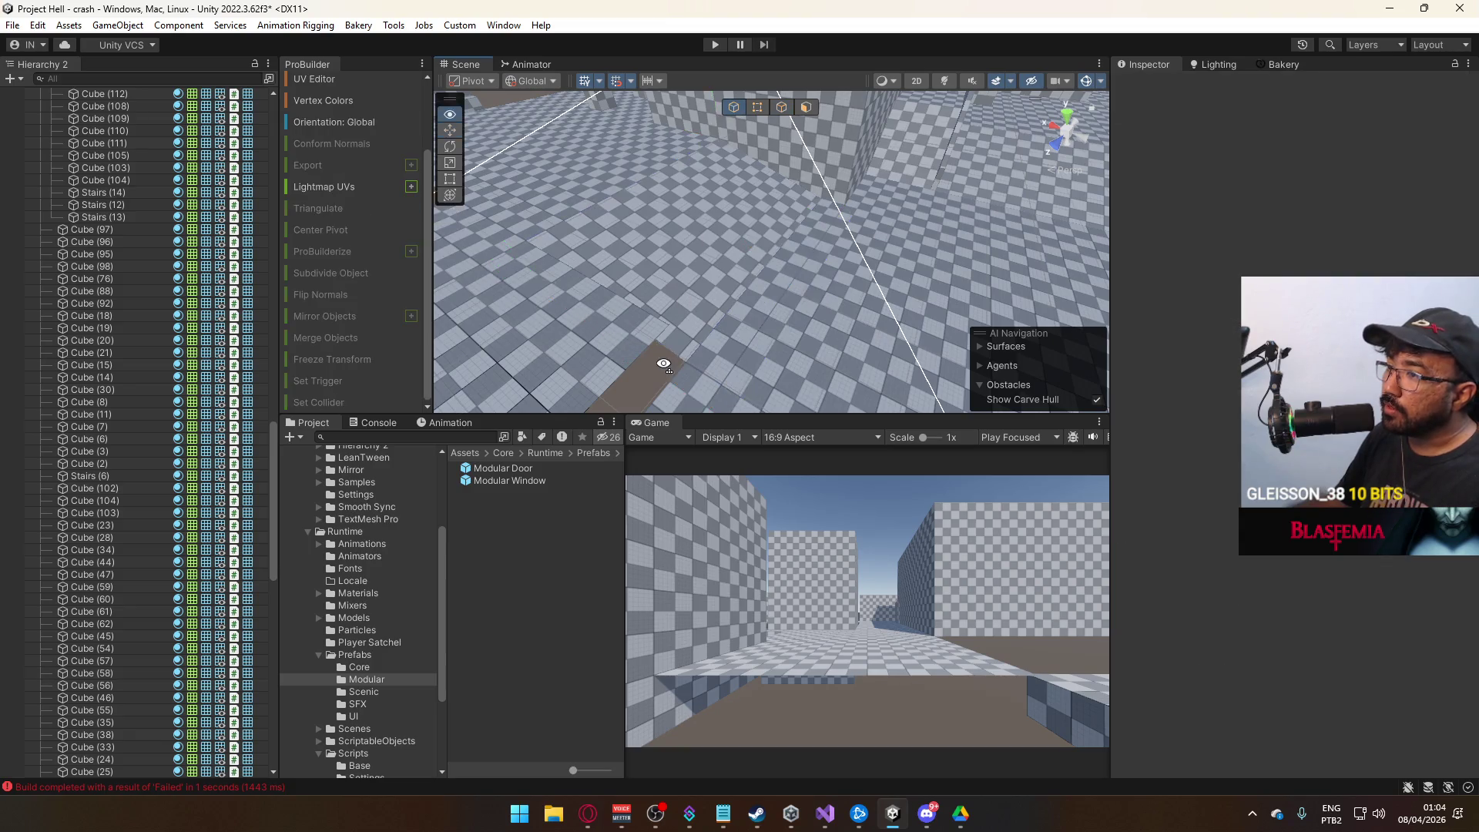
Pull Cube (57)'s end edge out one unit, lengthening it from 14.5 to 15.5.
click(726, 323)
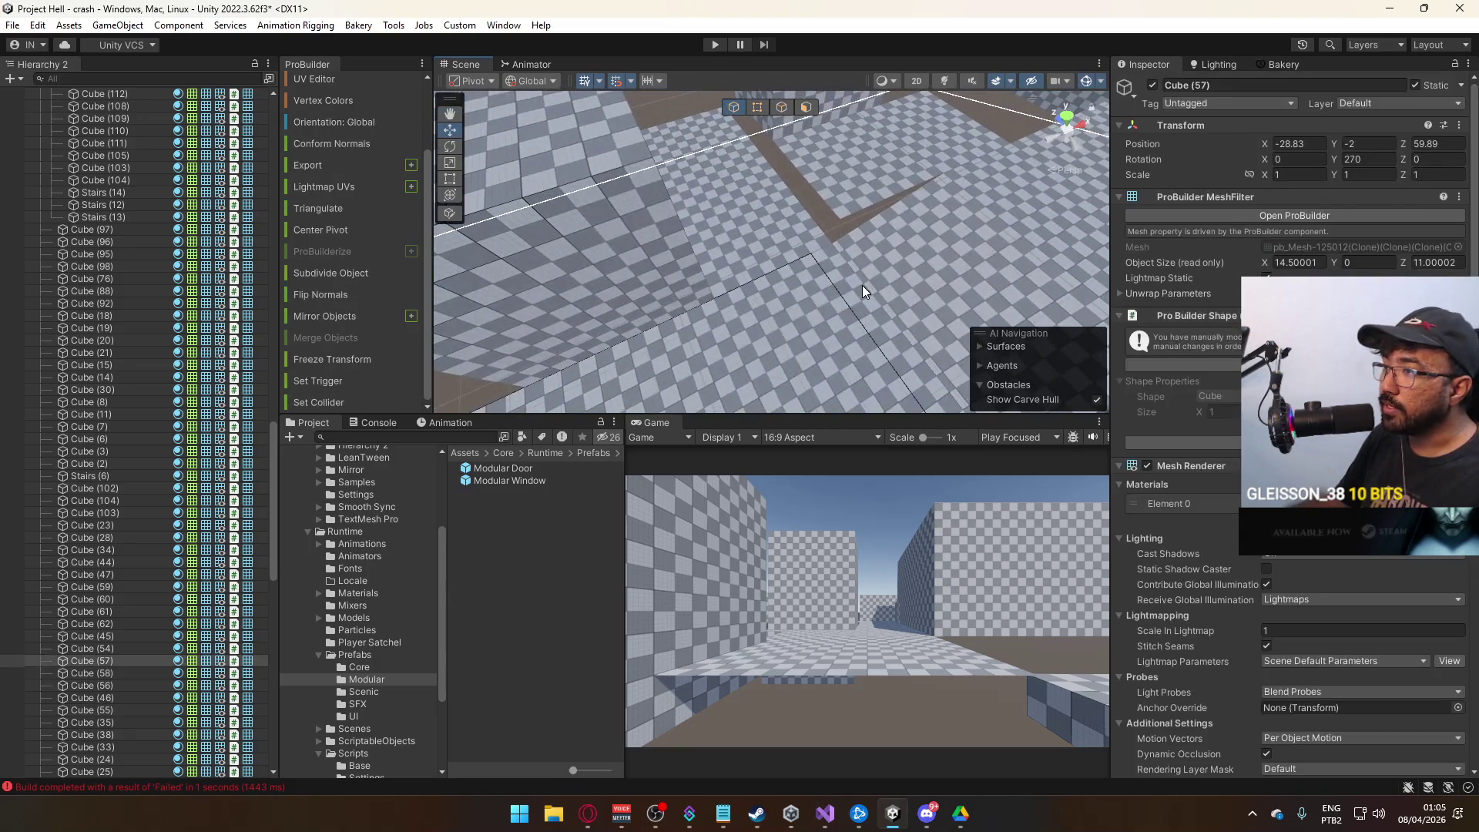
key(f)
click(799, 308)
mouse_move(800, 308)
mouse_down()
mouse_move(591, 342)
mouse_move(630, 175)
mouse_up()
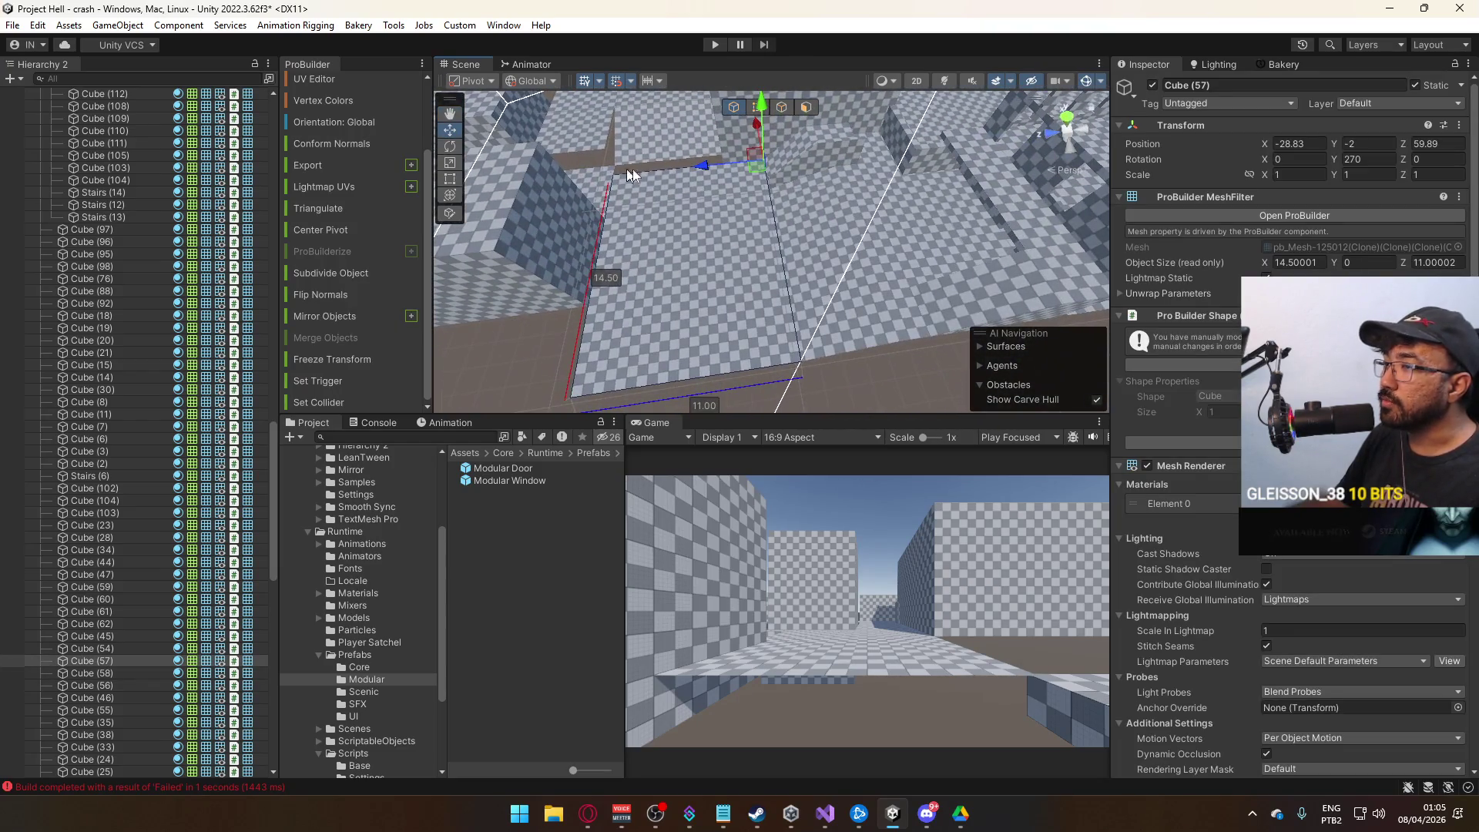
click(757, 107)
mouse_move(751, 131)
mouse_down()
mouse_move(727, 148)
mouse_move(568, 121)
mouse_move(574, 133)
mouse_up()
click(788, 108)
click(795, 214)
mouse_move(795, 215)
mouse_down()
mouse_move(671, 215)
mouse_move(897, 227)
mouse_up()
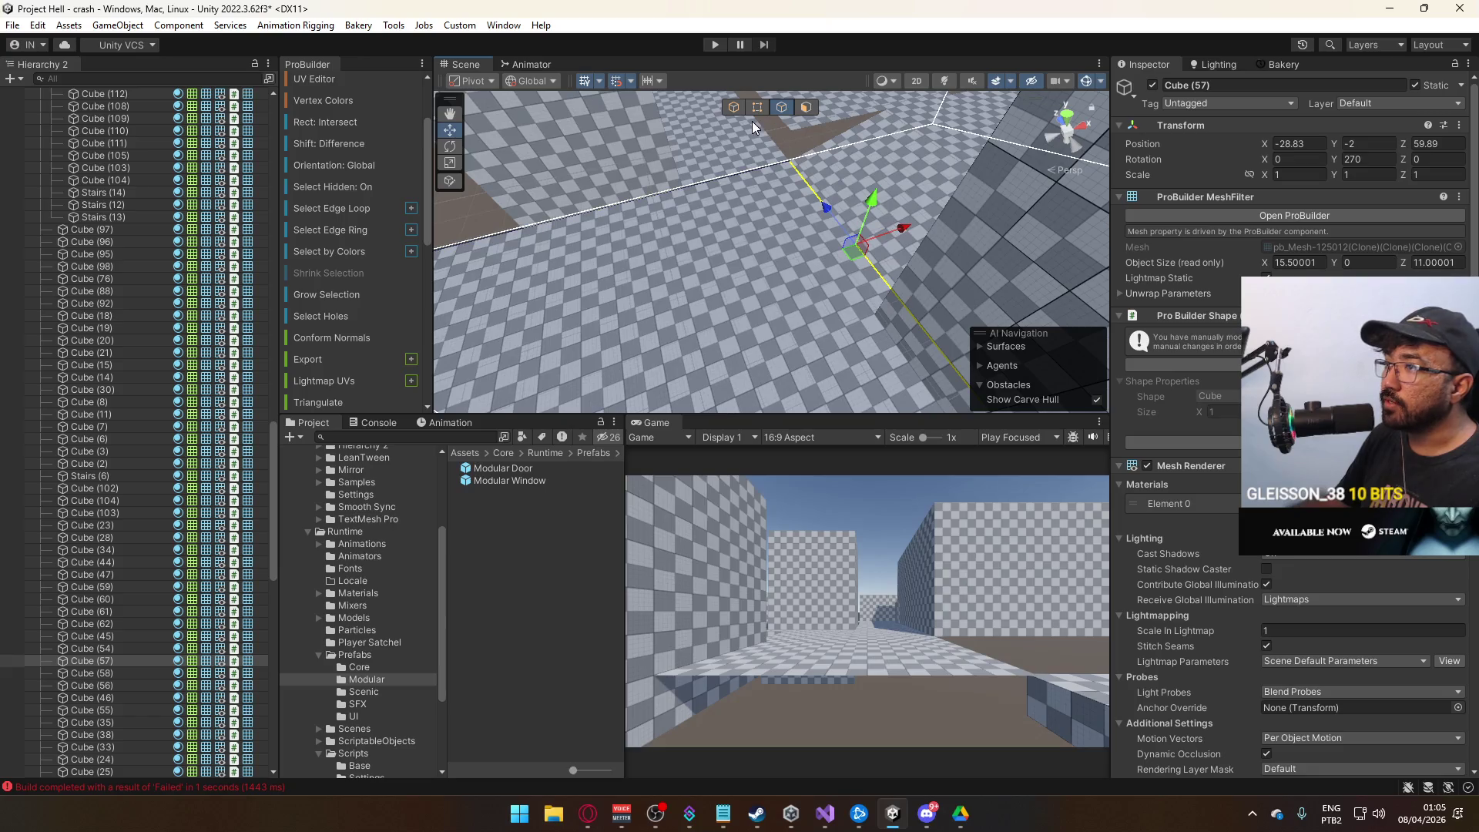
key(Escape)
Select floor slab Cube (25), then block Cube (299).
mouse_move(761, 126)
mouse_down()
mouse_move(660, 121)
mouse_move(723, 242)
mouse_move(912, 198)
mouse_move(994, 198)
mouse_move(624, 233)
mouse_move(810, 217)
mouse_up()
click(723, 242)
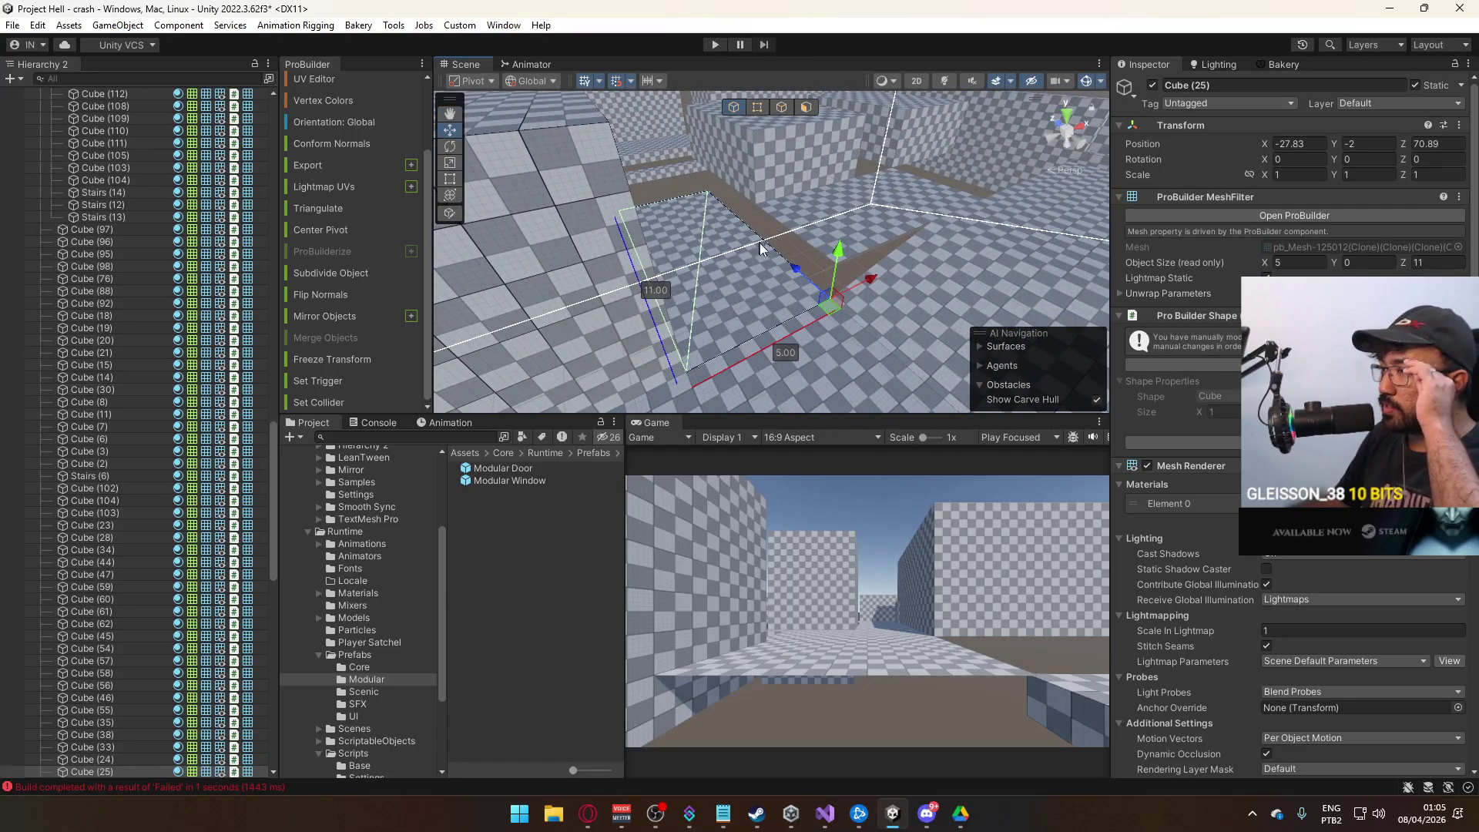
mouse_move(792, 295)
mouse_down()
mouse_move(762, 247)
mouse_move(775, 230)
mouse_move(732, 262)
mouse_move(751, 247)
mouse_move(734, 228)
mouse_up()
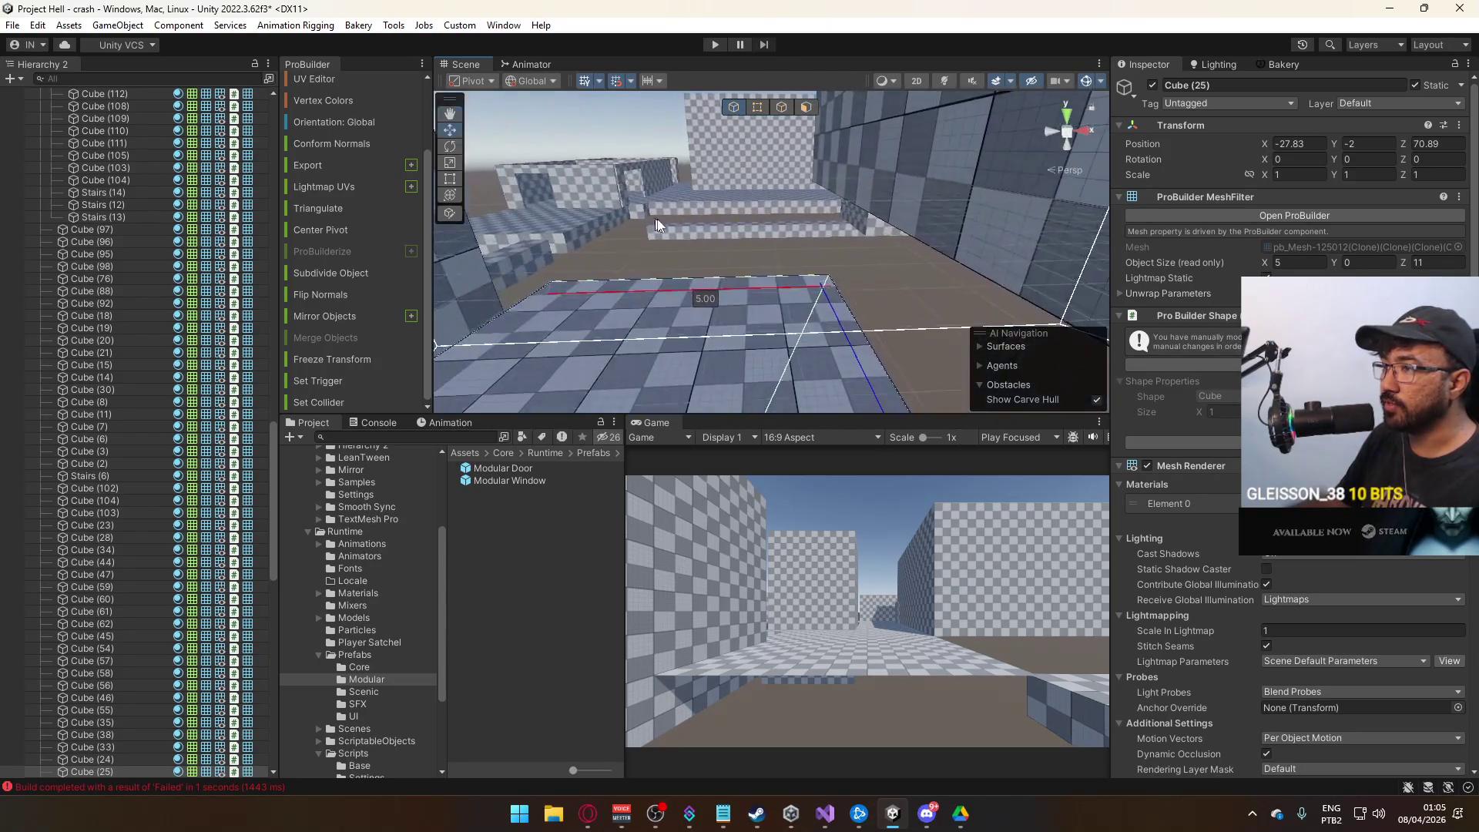
click(734, 228)
Select room block Cube (242) and move the view around the walls toward the floor slabs.
click(597, 265)
click(547, 256)
click(593, 257)
mouse_move(593, 256)
mouse_down()
mouse_move(676, 265)
mouse_move(730, 238)
mouse_move(709, 243)
mouse_move(722, 257)
mouse_move(672, 212)
mouse_move(621, 219)
mouse_move(770, 260)
mouse_move(569, 268)
mouse_move(853, 353)
mouse_up()
click(767, 260)
mouse_move(912, 183)
mouse_down()
mouse_move(556, 163)
mouse_move(817, 198)
mouse_up()
mouse_move(919, 208)
mouse_down()
mouse_move(487, 238)
mouse_move(726, 237)
mouse_up()
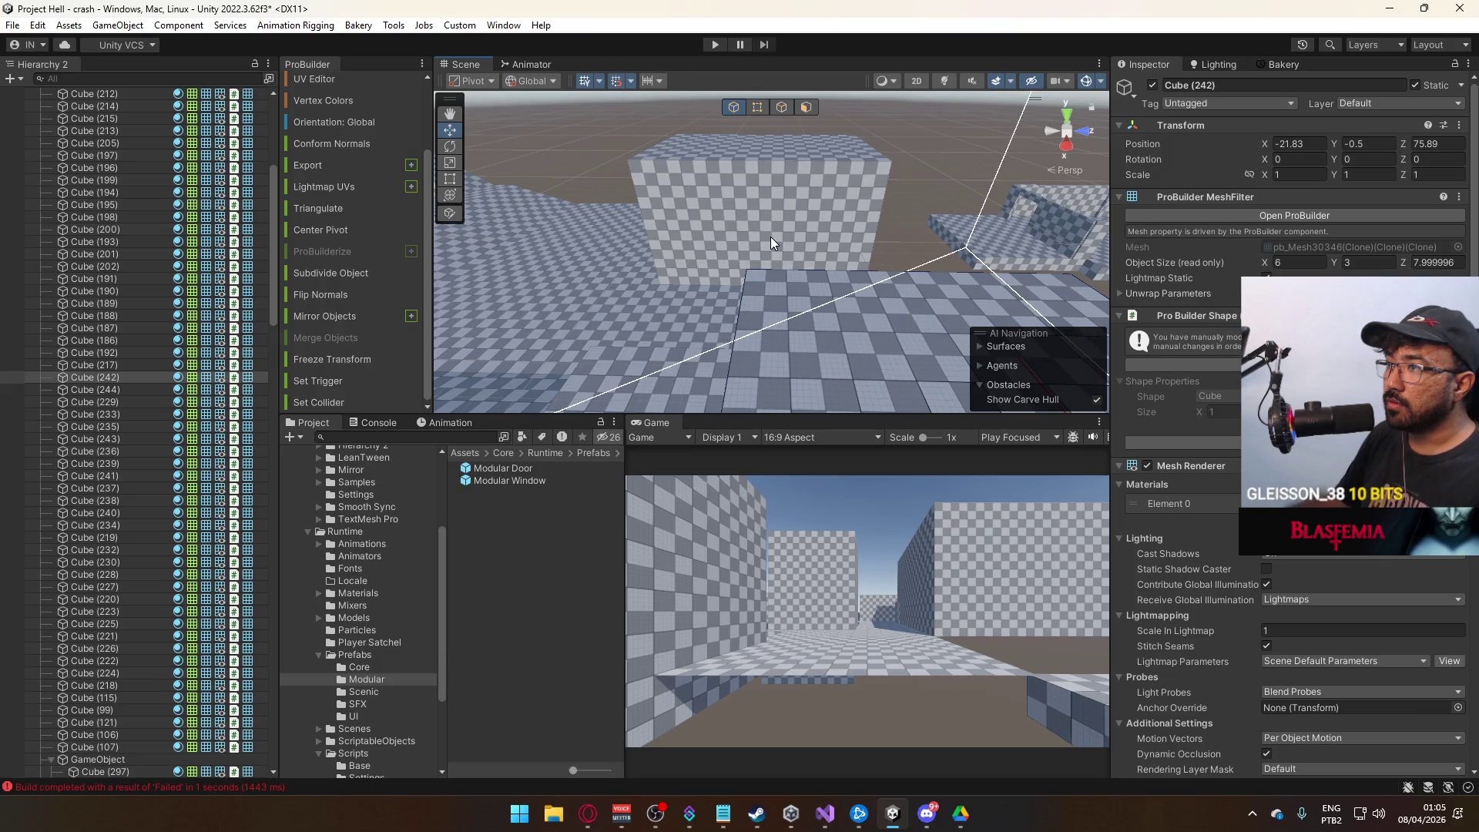
mouse_move(797, 173)
mouse_down()
mouse_move(751, 228)
mouse_move(790, 243)
mouse_move(688, 257)
mouse_move(644, 219)
mouse_up()
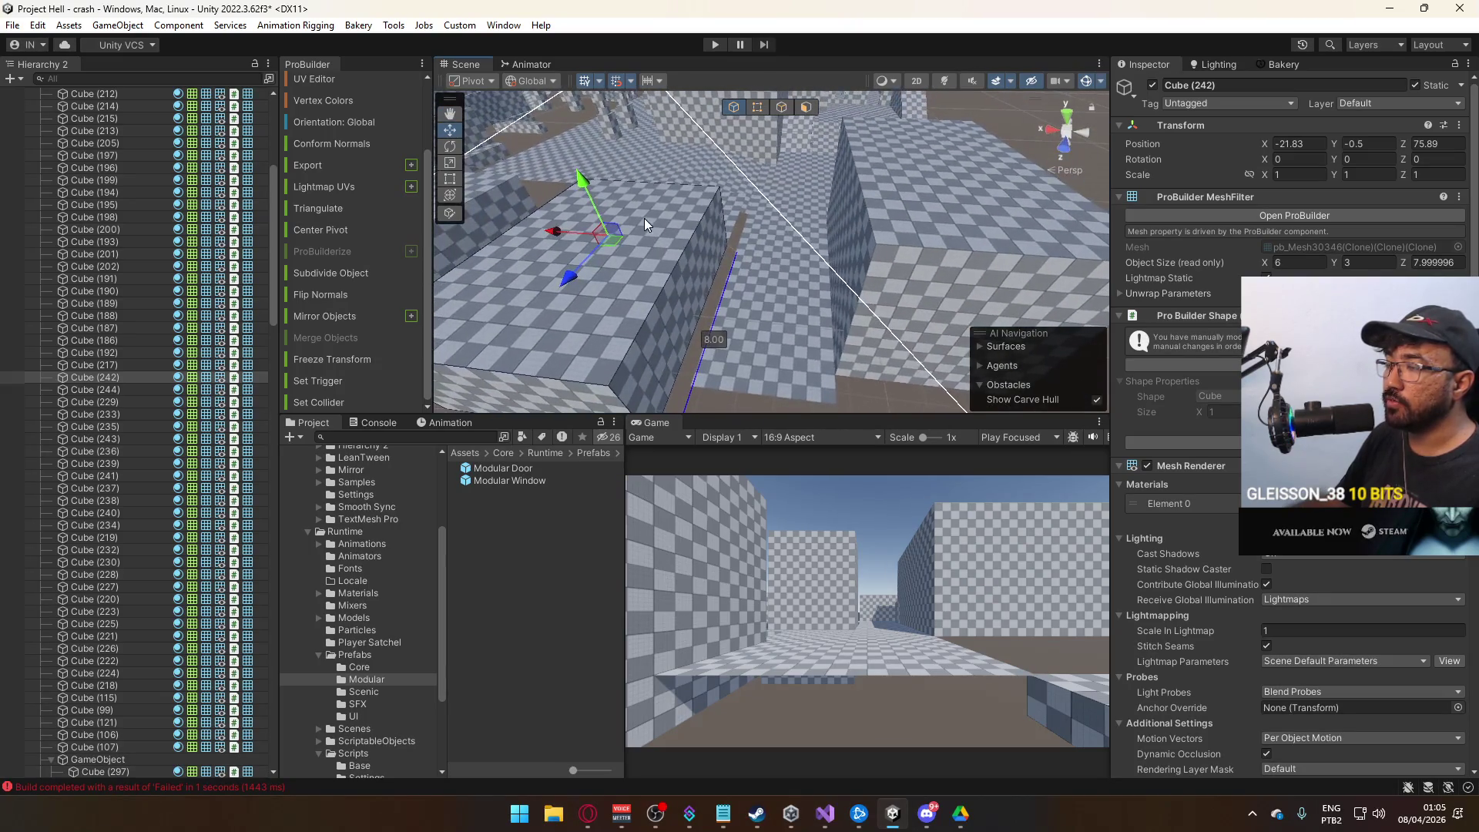
mouse_move(843, 245)
mouse_down()
mouse_move(973, 279)
mouse_move(1026, 257)
mouse_move(835, 290)
mouse_move(855, 266)
mouse_up()
mouse_move(561, 240)
mouse_down()
mouse_move(901, 360)
mouse_move(825, 357)
mouse_move(623, 258)
mouse_move(784, 280)
mouse_move(751, 285)
mouse_up()
Duplicate floor slab Cube (62) into Cube (63) and reshape it to 3 by 8 in Vertex mode.
click(635, 258)
key(ctrl+d)
click(758, 106)
mouse_move(771, 231)
mouse_down()
mouse_move(724, 312)
mouse_move(794, 394)
mouse_up()
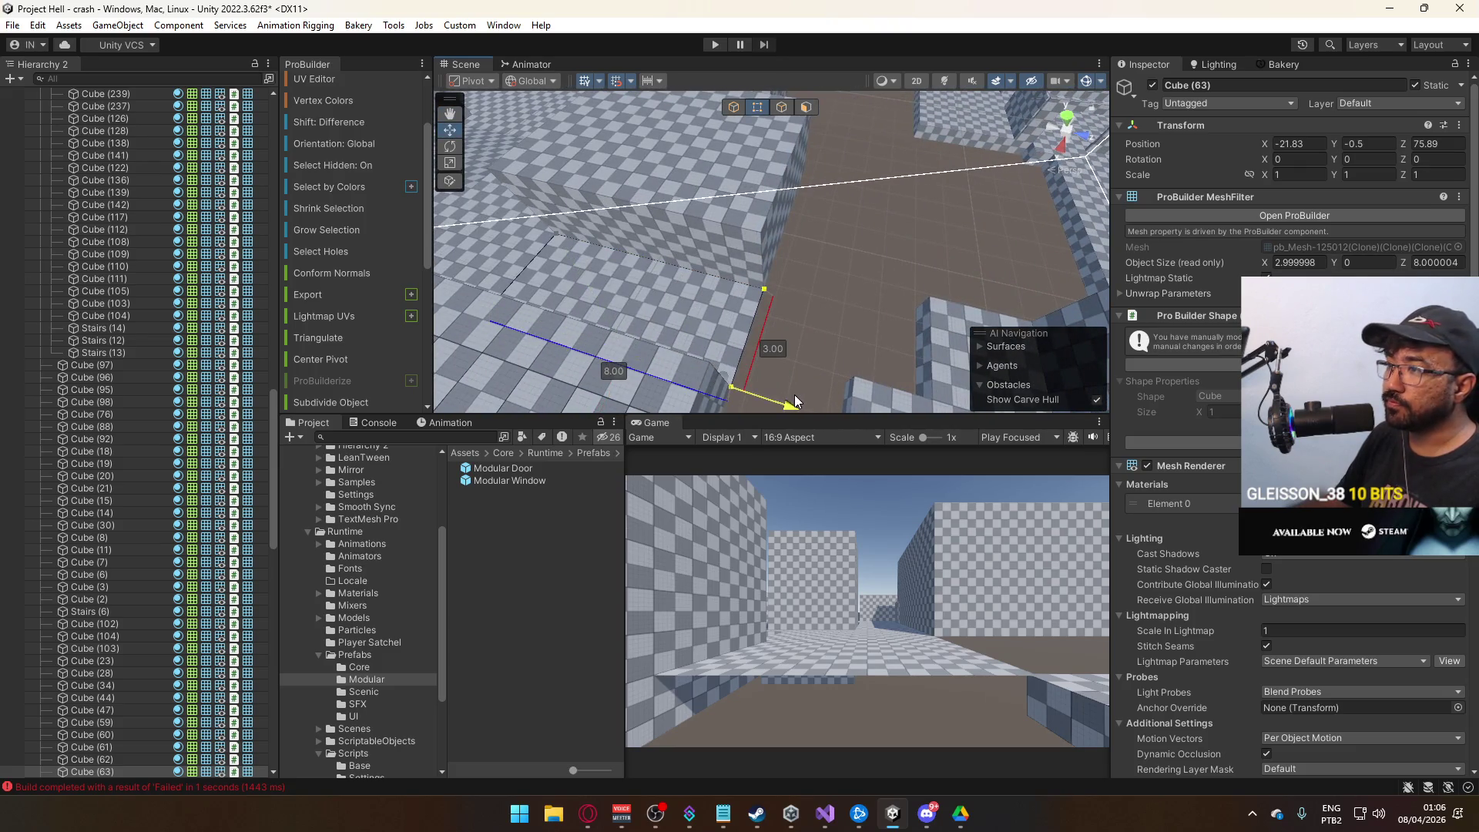
click(733, 109)
mouse_move(763, 193)
mouse_down()
mouse_move(801, 253)
mouse_move(718, 314)
mouse_move(638, 306)
mouse_move(978, 288)
mouse_move(840, 248)
mouse_move(793, 188)
mouse_move(748, 310)
mouse_move(799, 317)
mouse_move(733, 349)
mouse_move(878, 344)
mouse_move(924, 316)
mouse_move(937, 282)
mouse_move(804, 247)
mouse_up()
click(801, 252)
Select floor slab Cube (59), then room block Cube (244), and undo the last change.
click(639, 306)
click(840, 248)
key(ctrl+z)
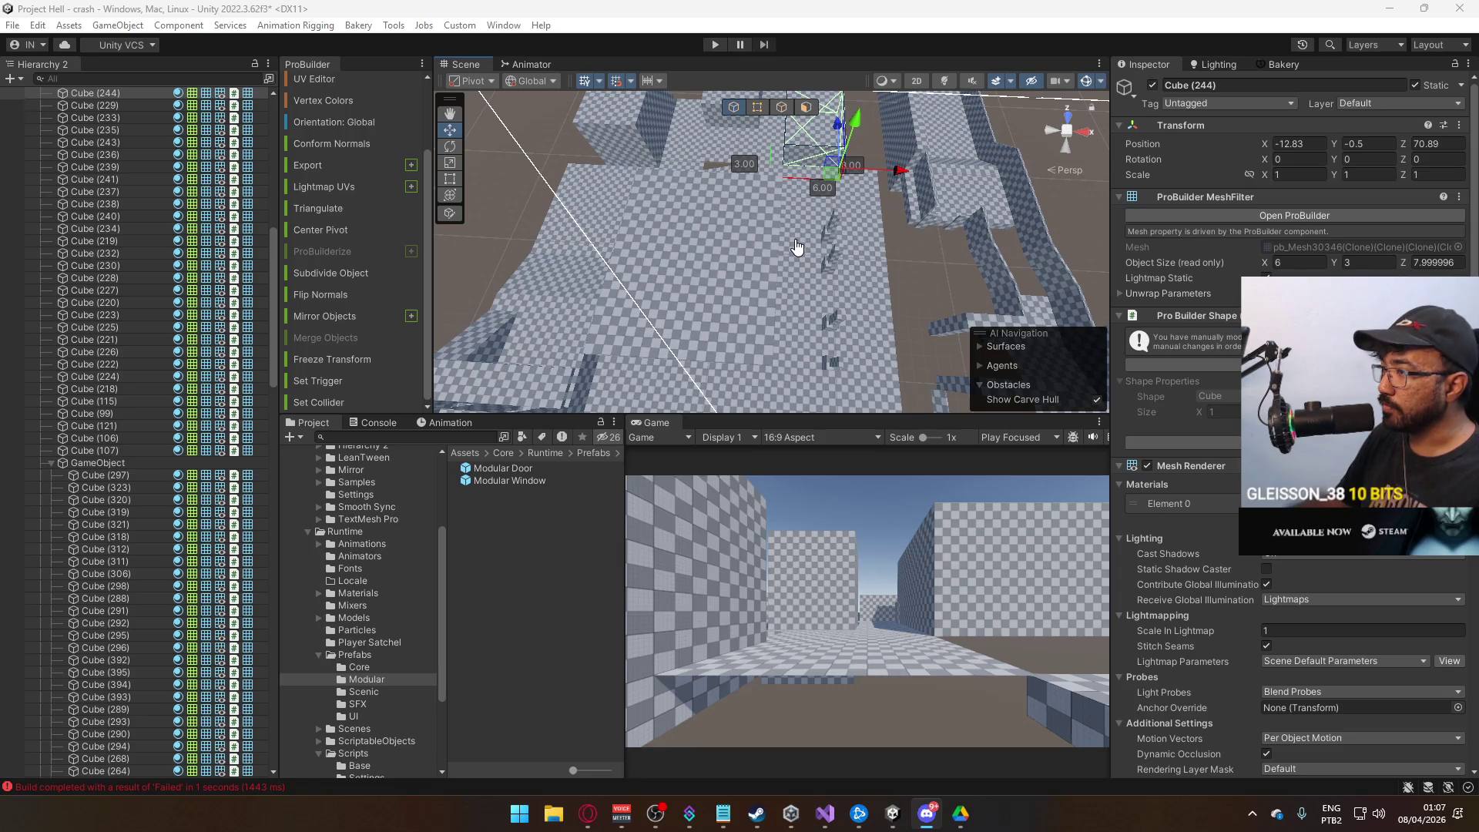
Duplicate room block Cube (244) and narrow the copy, Cube (245), in Vertex mode.
mouse_move(857, 269)
mouse_down()
mouse_move(879, 219)
mouse_move(821, 255)
mouse_up()
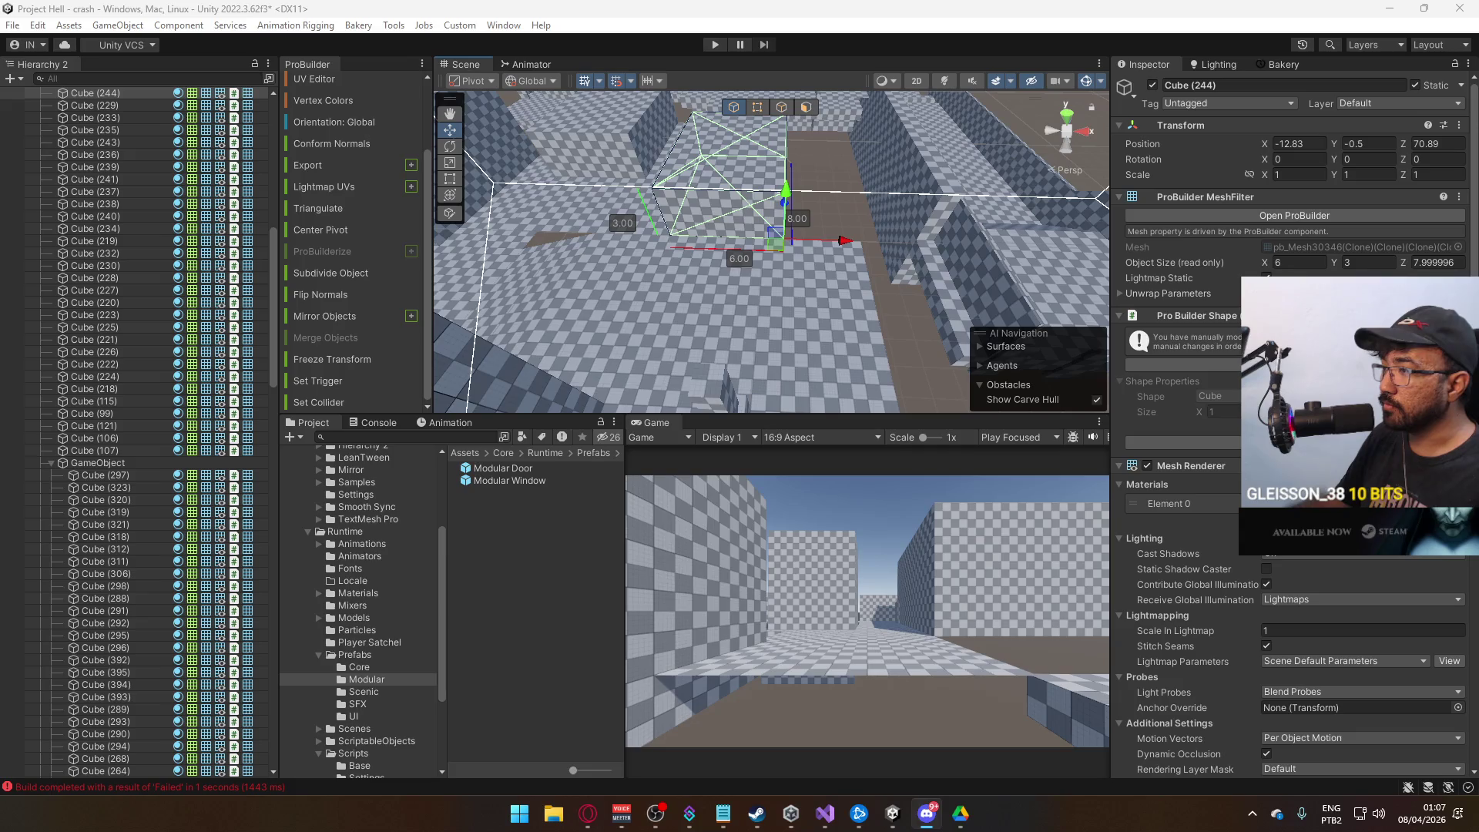
mouse_move(821, 254)
mouse_down()
mouse_move(782, 298)
mouse_move(955, 310)
mouse_move(884, 301)
mouse_move(903, 291)
mouse_move(805, 298)
mouse_up()
key(ctrl+d)
key(f)
click(757, 107)
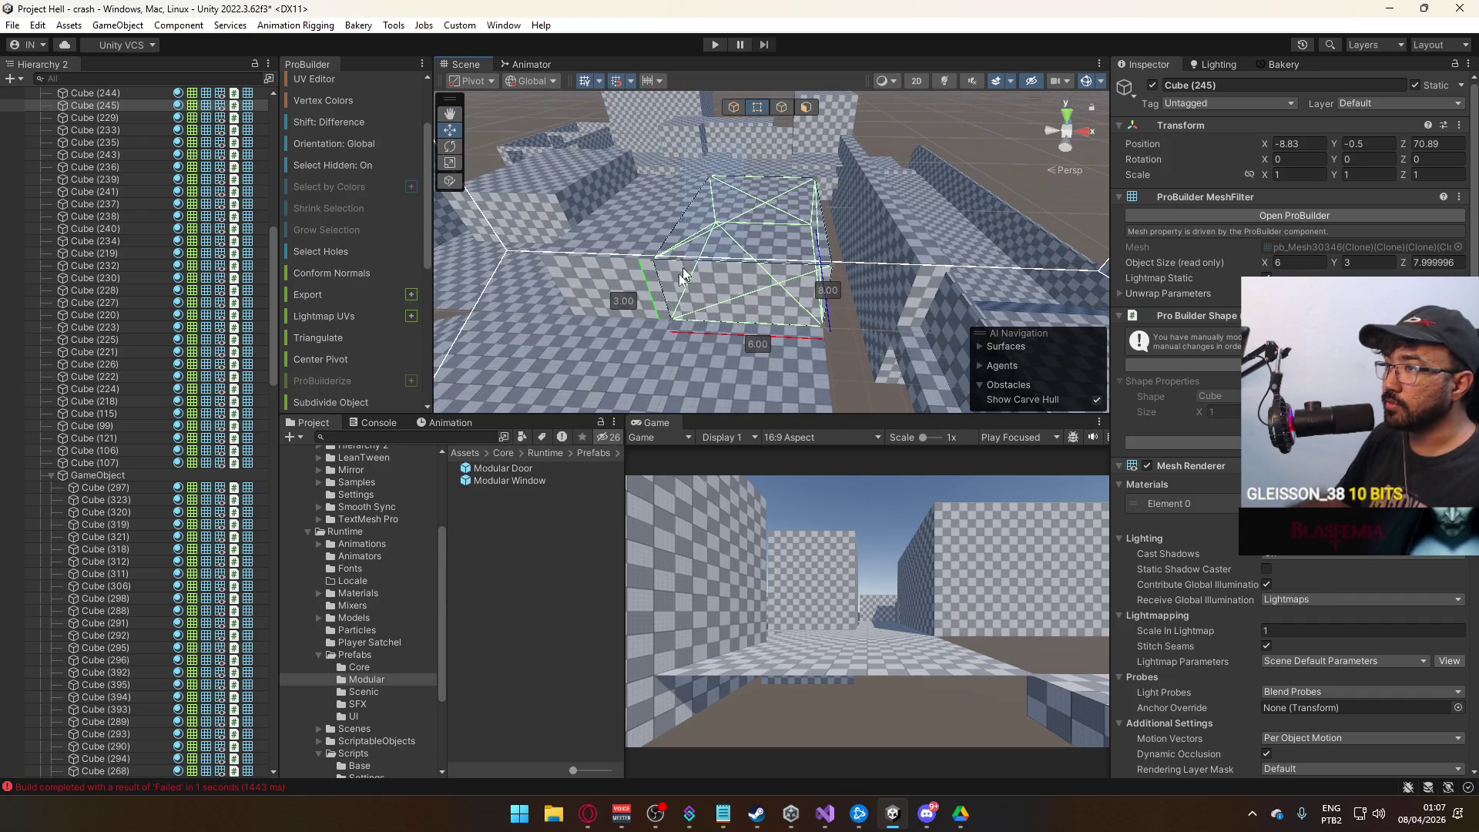
drag(713, 260, 784, 256)
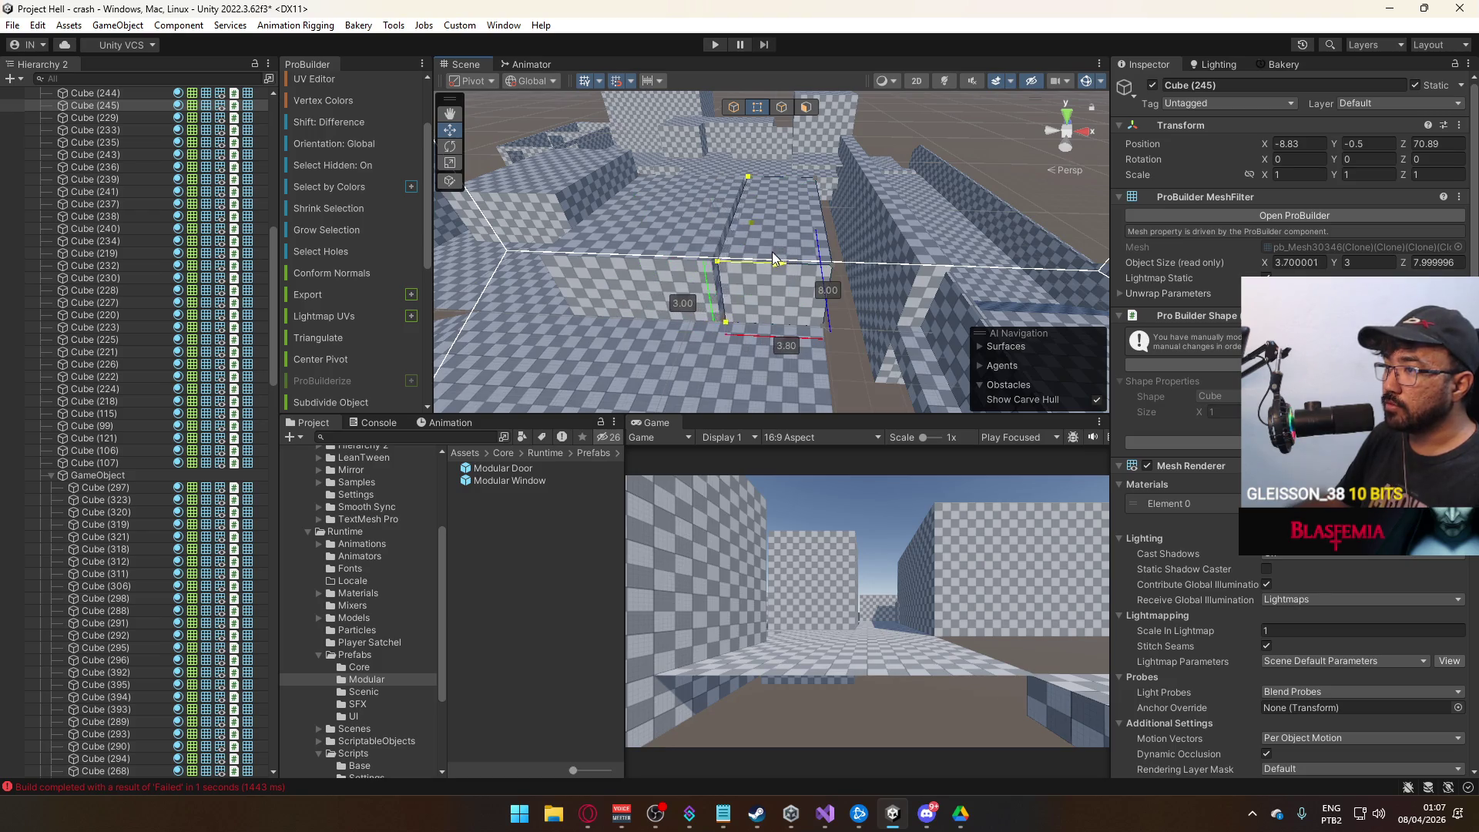
click(738, 108)
key(f)
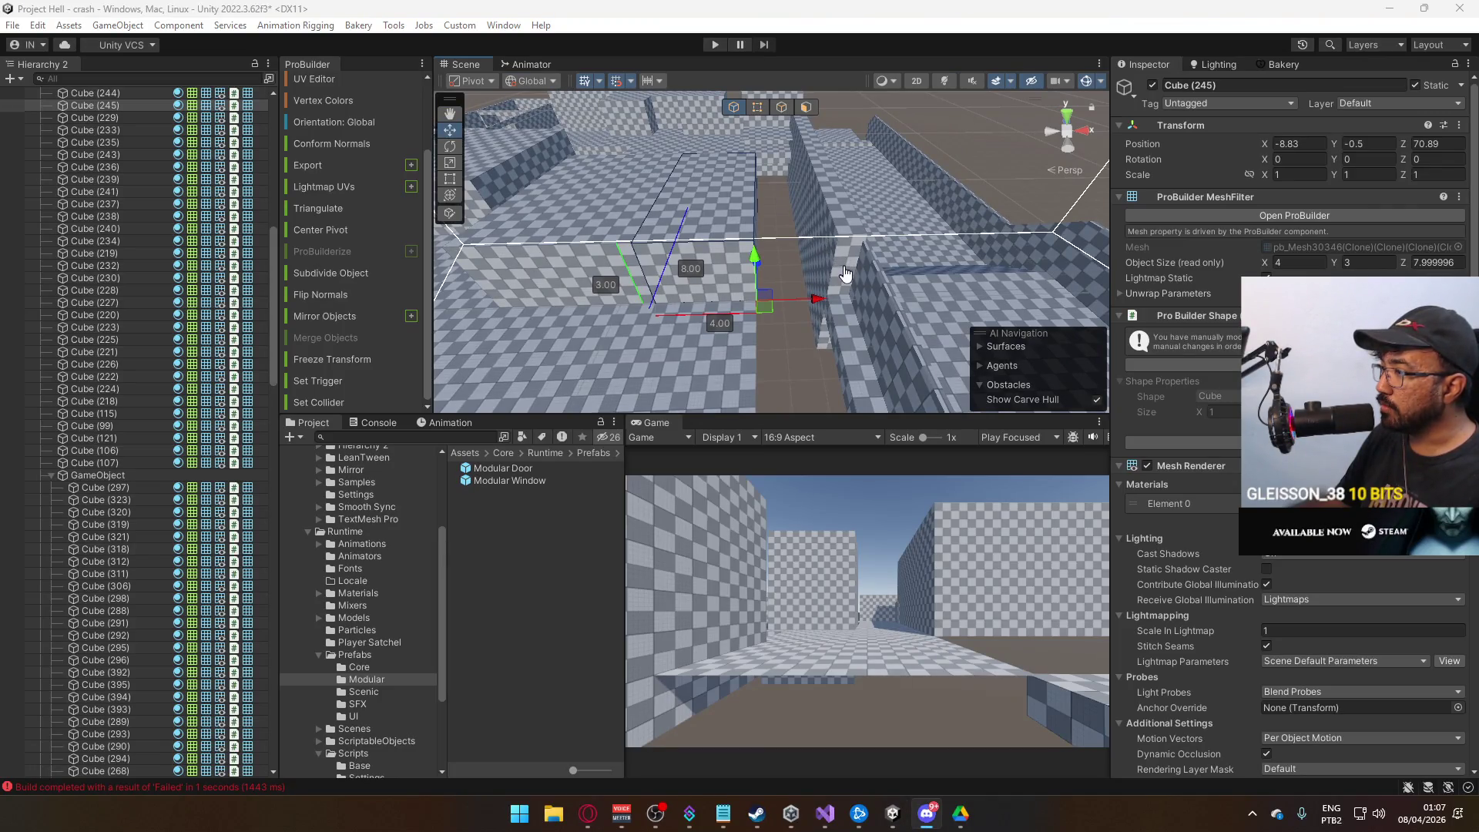
mouse_move(852, 299)
mouse_down()
mouse_move(889, 305)
mouse_move(846, 309)
mouse_move(932, 353)
mouse_move(963, 339)
mouse_move(798, 252)
mouse_up()
Duplicate Cube (245) as Cube (246), delete wall Cube (105), and select Cube (246).
key(ctrl+d)
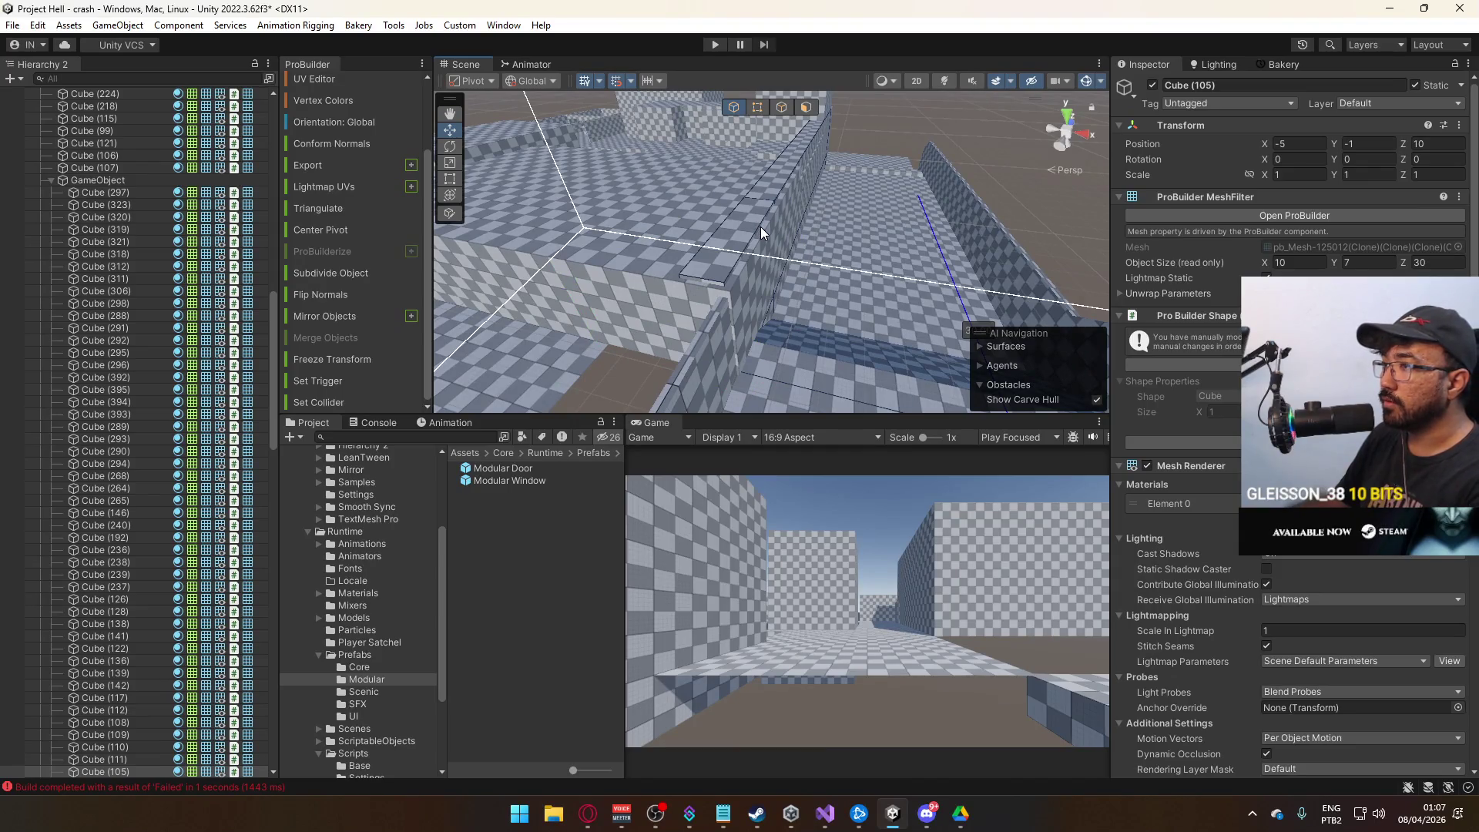
key(Delete)
click(749, 273)
mouse_move(749, 273)
alt+mouse_down()
mouse_move(745, 299)
mouse_move(771, 262)
alt+mouse_up()
click(963, 247)
mouse_move(963, 247)
alt+mouse_down()
mouse_move(691, 221)
mouse_move(730, 233)
alt+mouse_up()
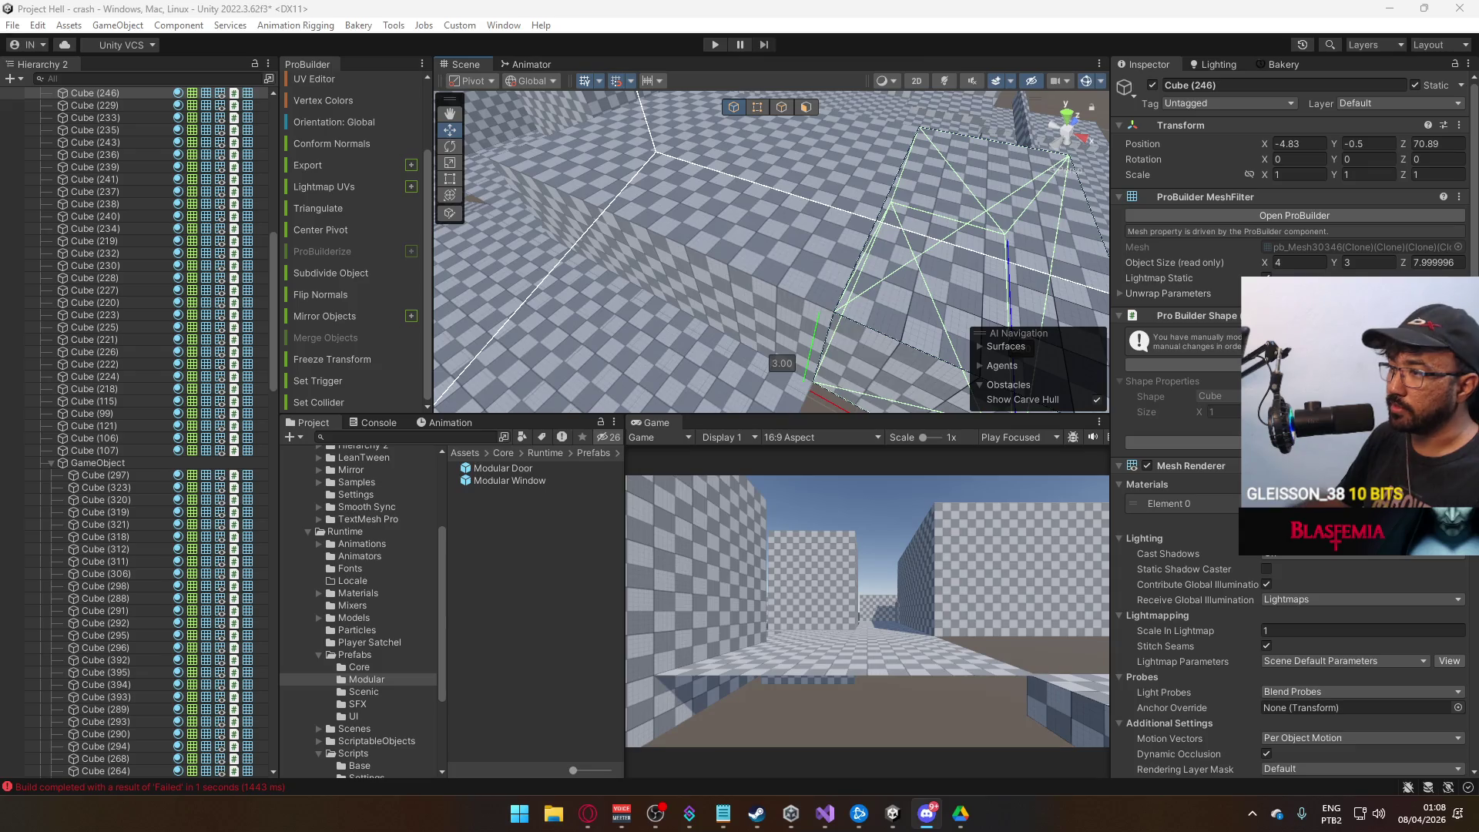
Select room blocks Cube (245) and Cube (246) in vertex editing mode.
mouse_move(823, 282)
mouse_down()
mouse_move(741, 322)
mouse_move(816, 182)
mouse_up()
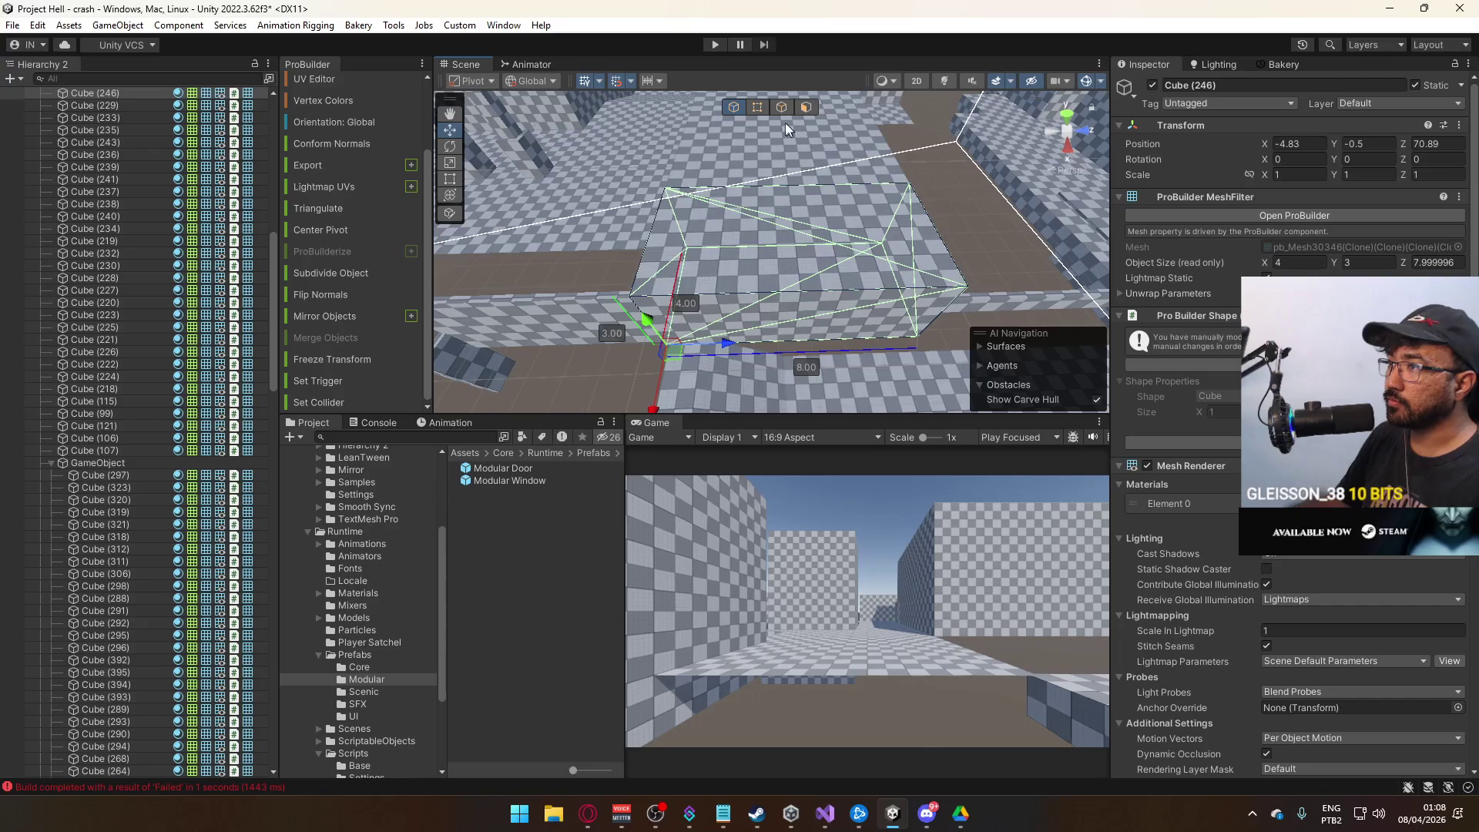
click(762, 108)
drag(925, 231, 780, 214)
click(780, 215)
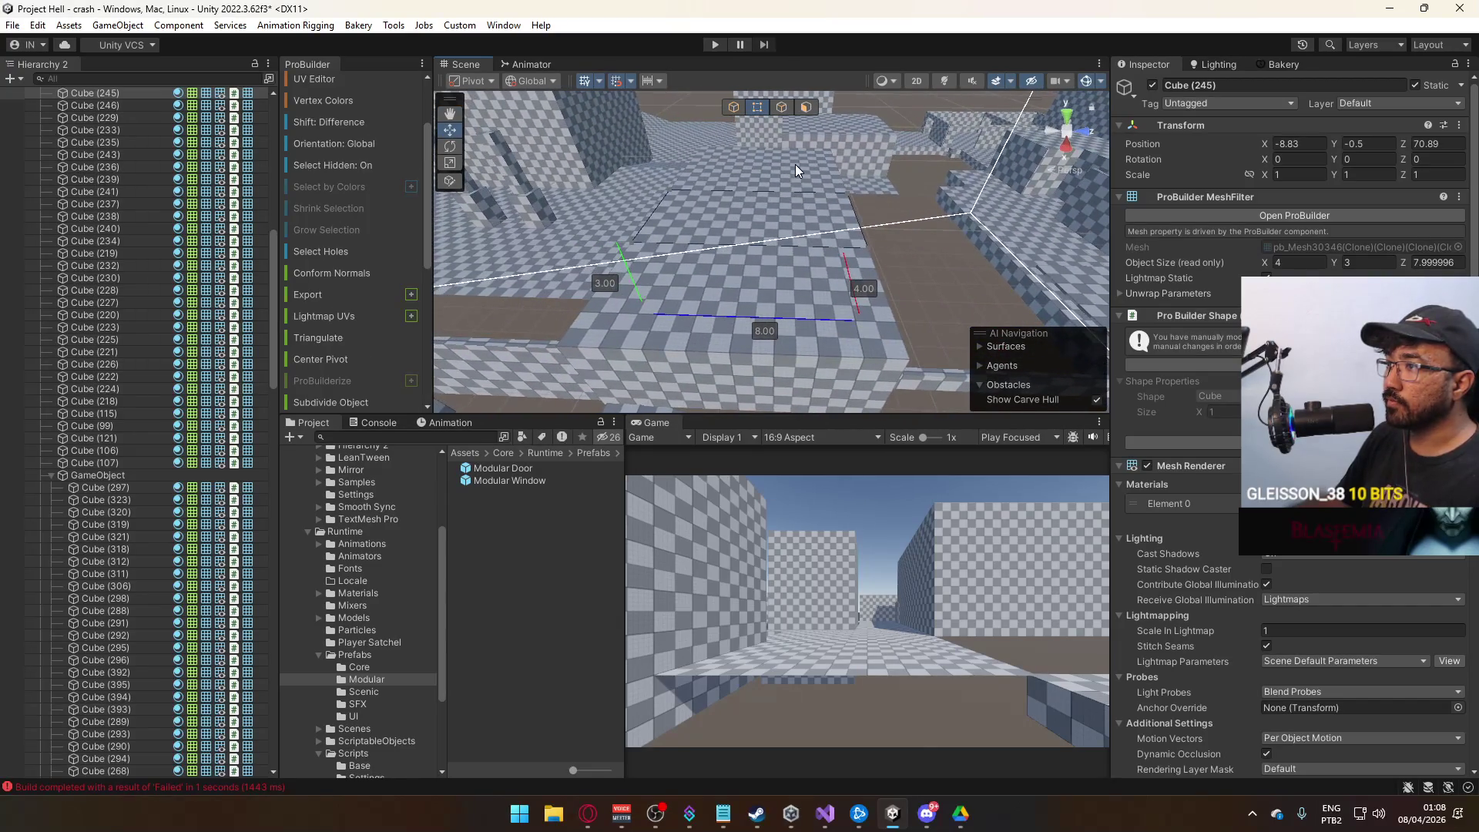
key(alt+Tab)
click(825, 206)
shift+click(806, 224)
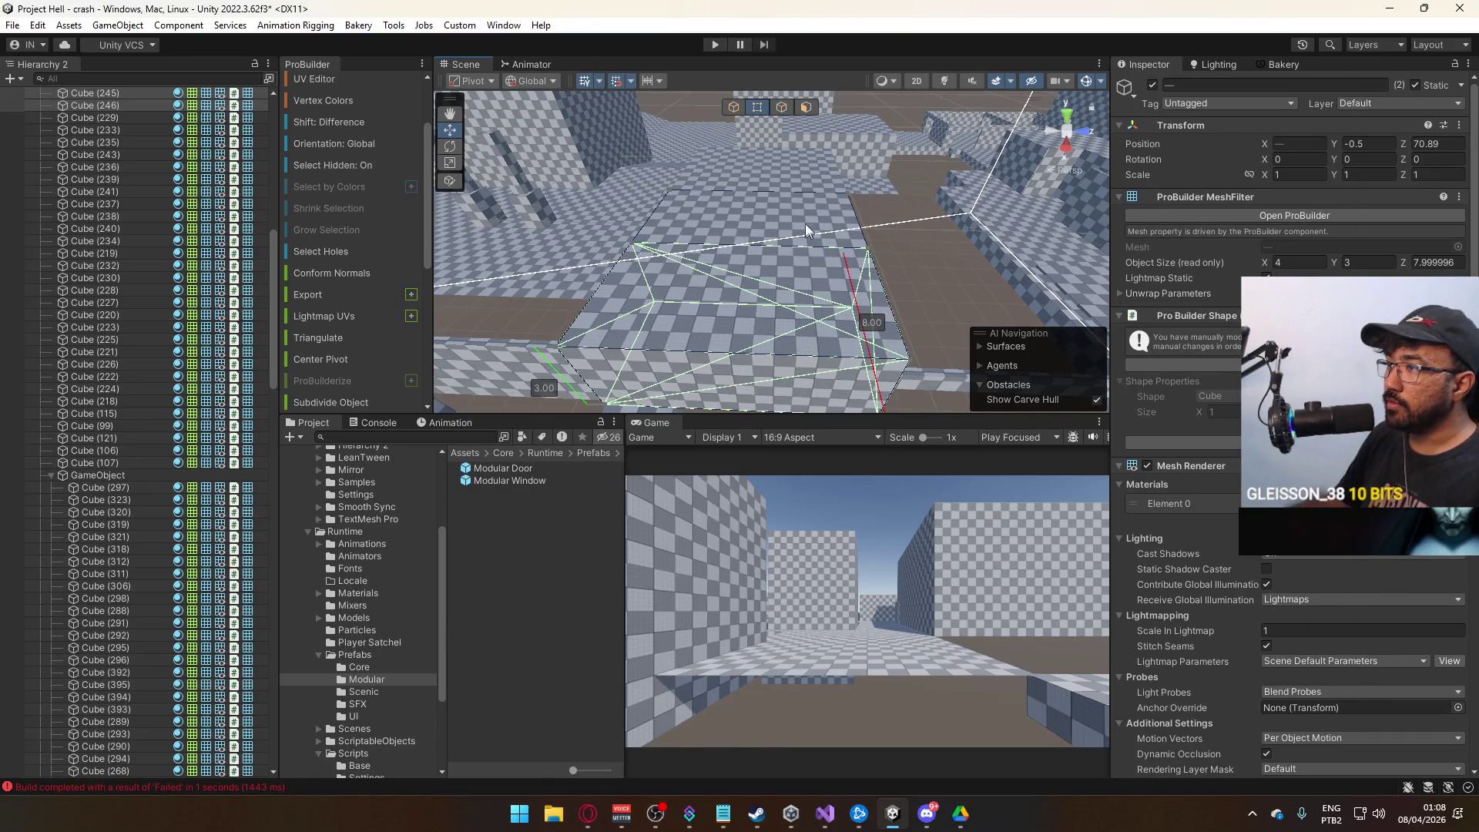
mouse_move(806, 223)
mouse_down()
mouse_move(778, 246)
mouse_move(839, 270)
mouse_move(867, 271)
mouse_move(927, 229)
mouse_move(915, 205)
mouse_move(792, 248)
mouse_move(788, 214)
mouse_move(801, 208)
mouse_up()
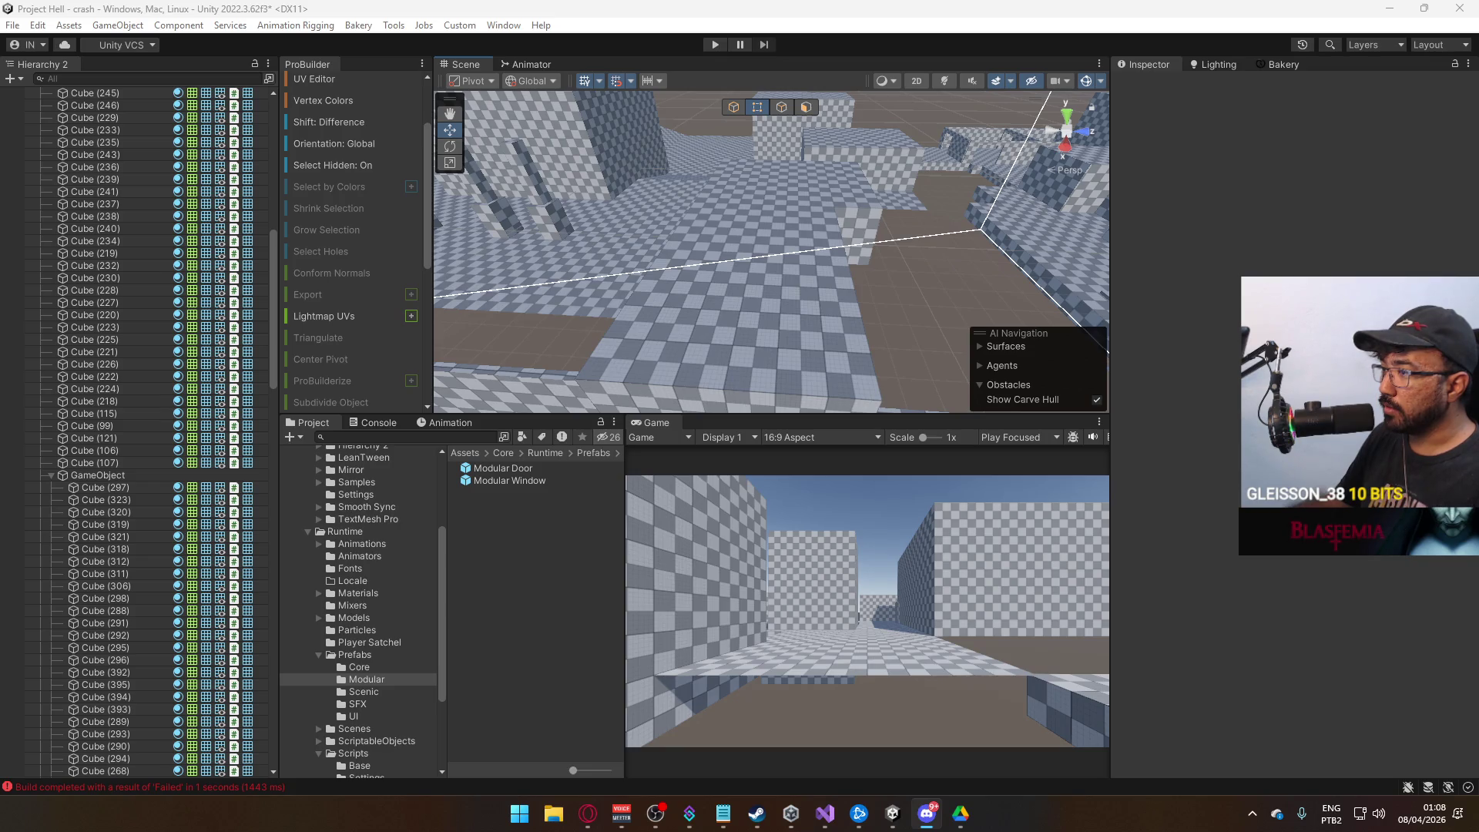
Shorten room block Cube (246) to a depth of 6 units.
mouse_move(900, 311)
mouse_down()
mouse_move(820, 301)
mouse_move(775, 127)
mouse_up()
click(775, 127)
key(f)
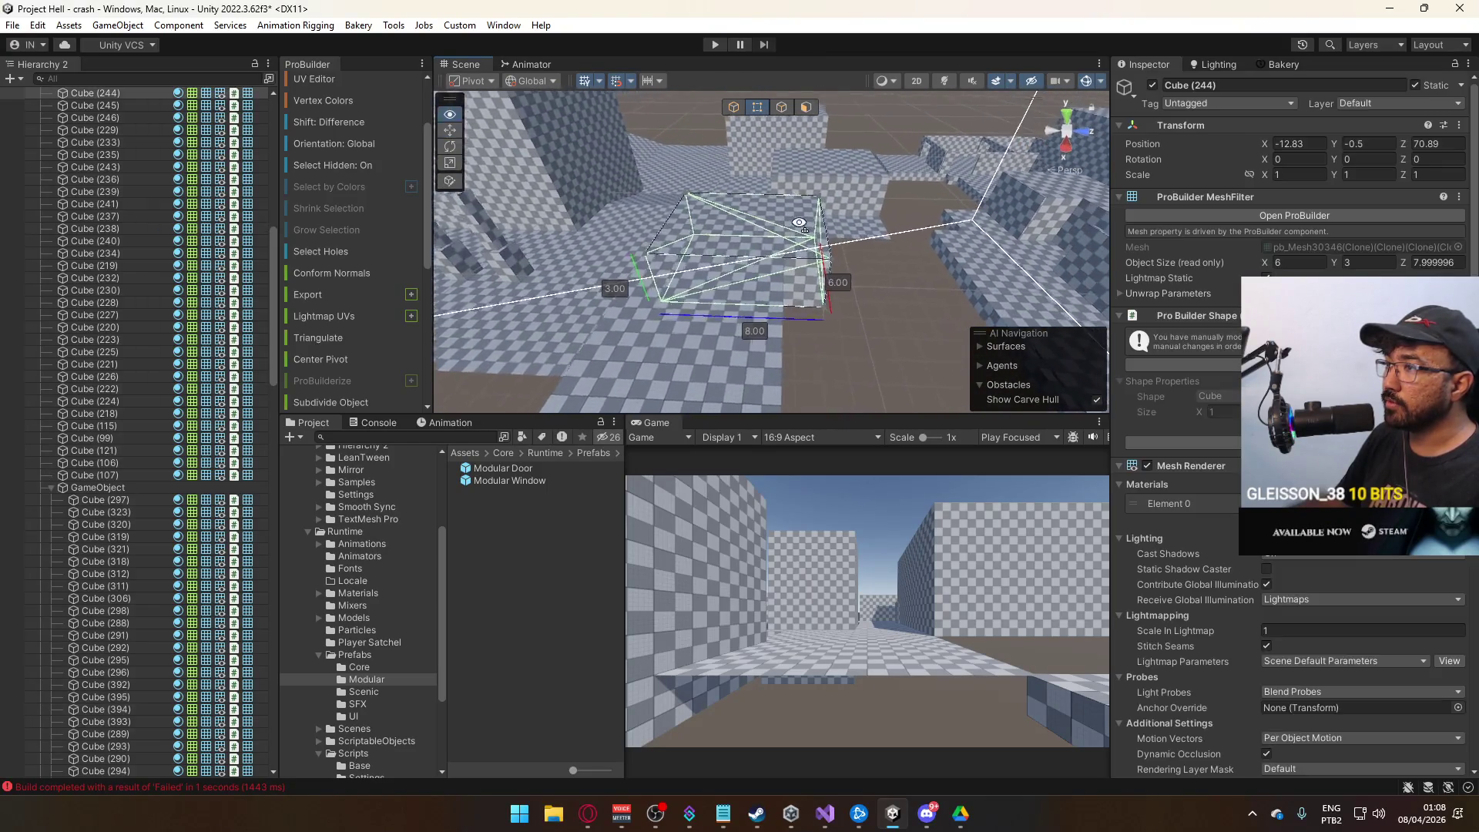
mouse_move(788, 336)
mouse_down()
mouse_move(693, 362)
mouse_move(838, 341)
mouse_up()
click(854, 209)
key(f)
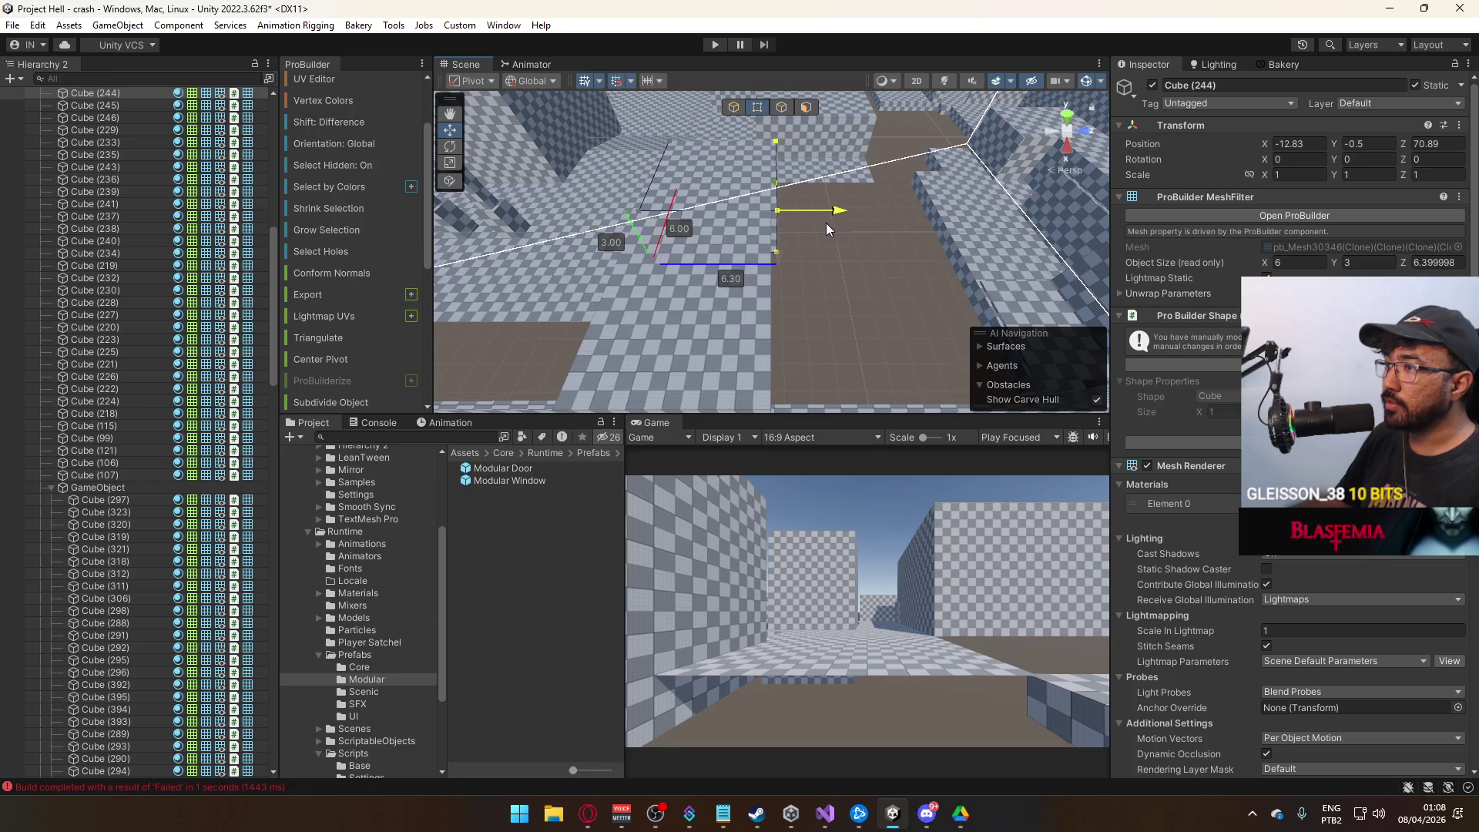
mouse_move(819, 228)
mouse_down()
mouse_move(727, 347)
mouse_move(778, 320)
mouse_move(761, 318)
mouse_move(823, 316)
mouse_move(755, 318)
mouse_up()
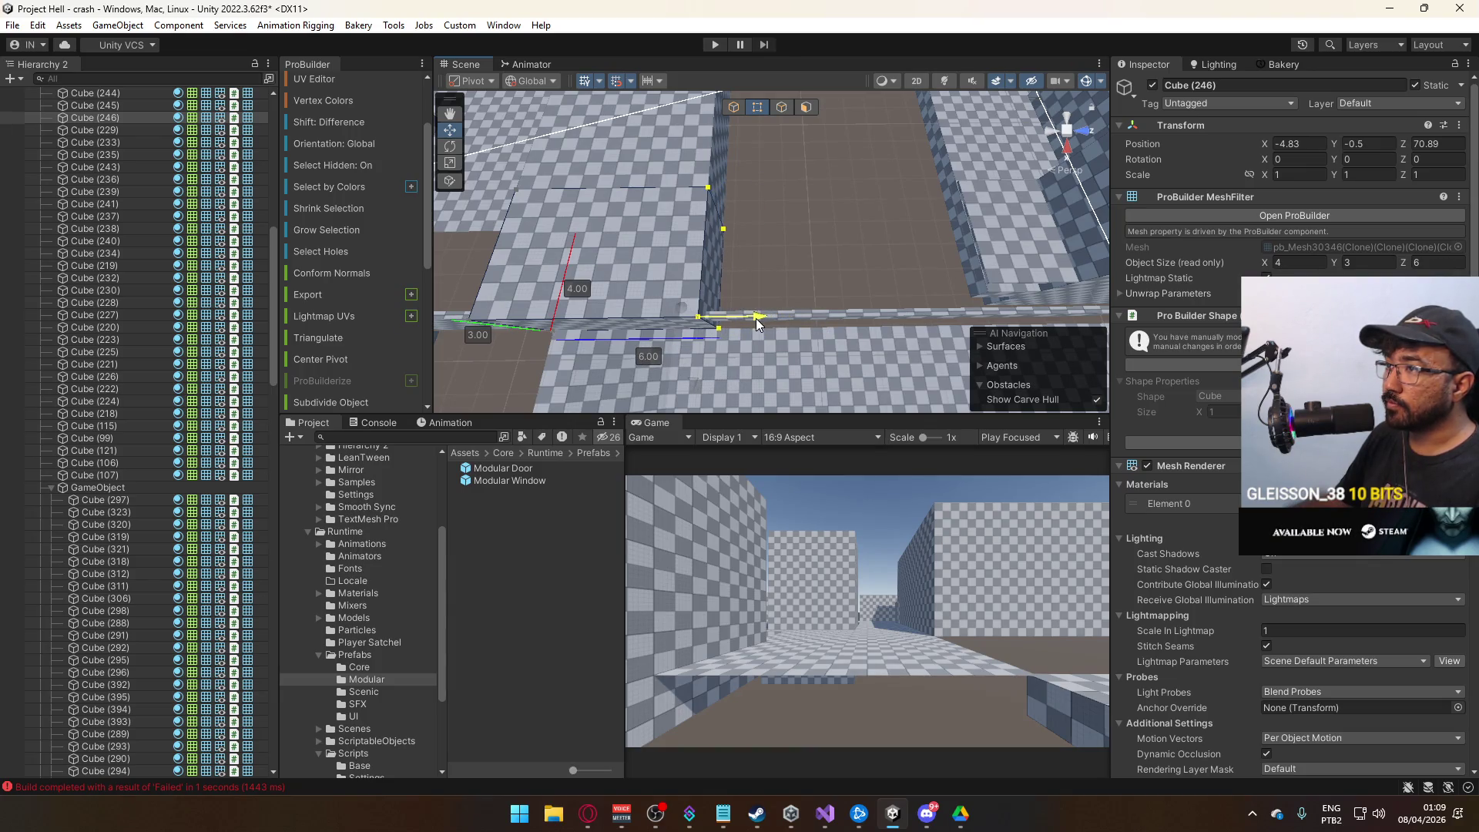
click(668, 227)
Duplicate Cube (246), move the copy 6 units back along Z, and trim it to 2.5 deep.
key(ctrl+d)
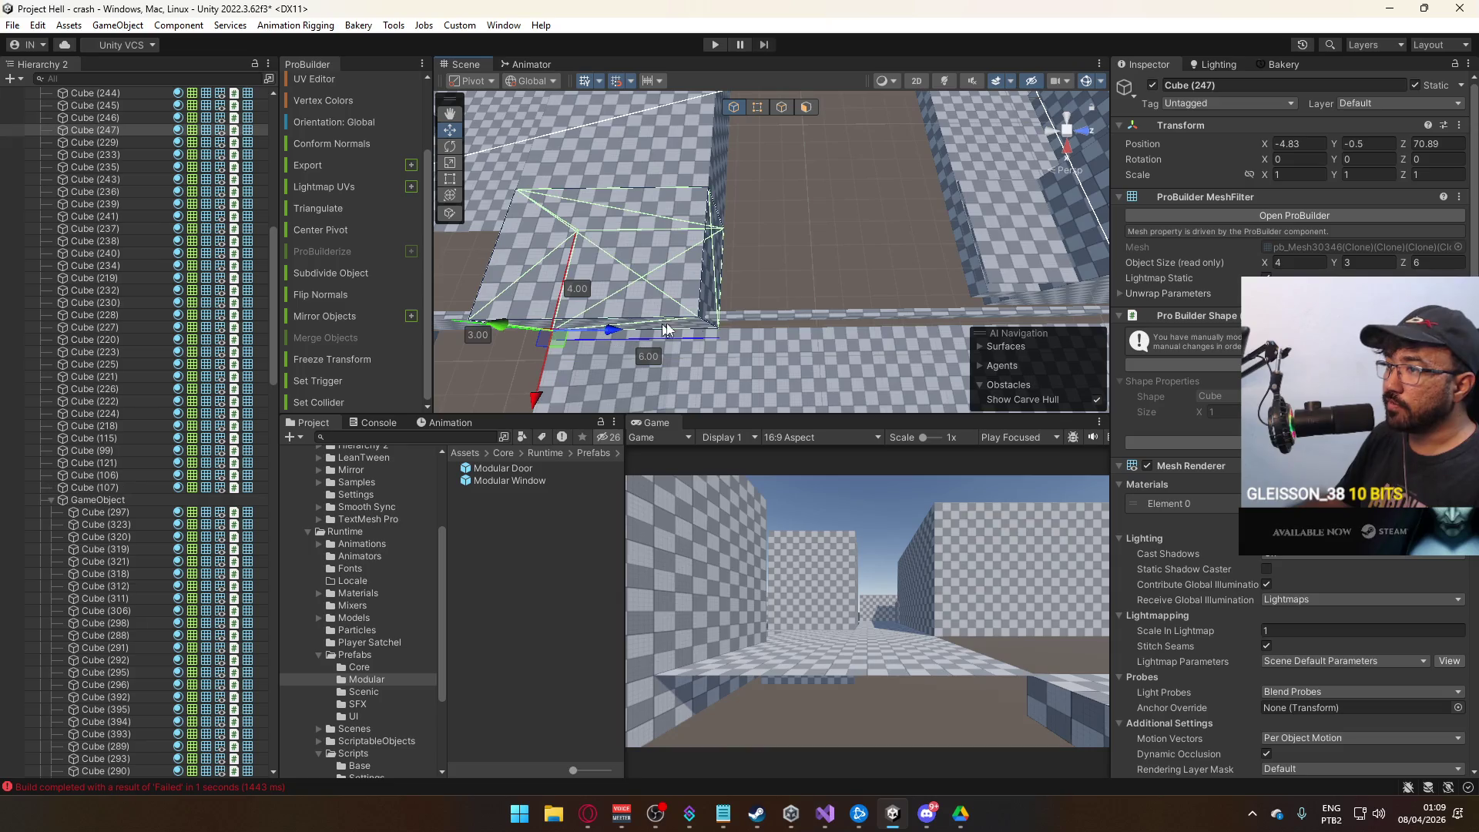
mouse_move(609, 321)
mouse_down()
mouse_move(874, 331)
mouse_move(783, 331)
mouse_up()
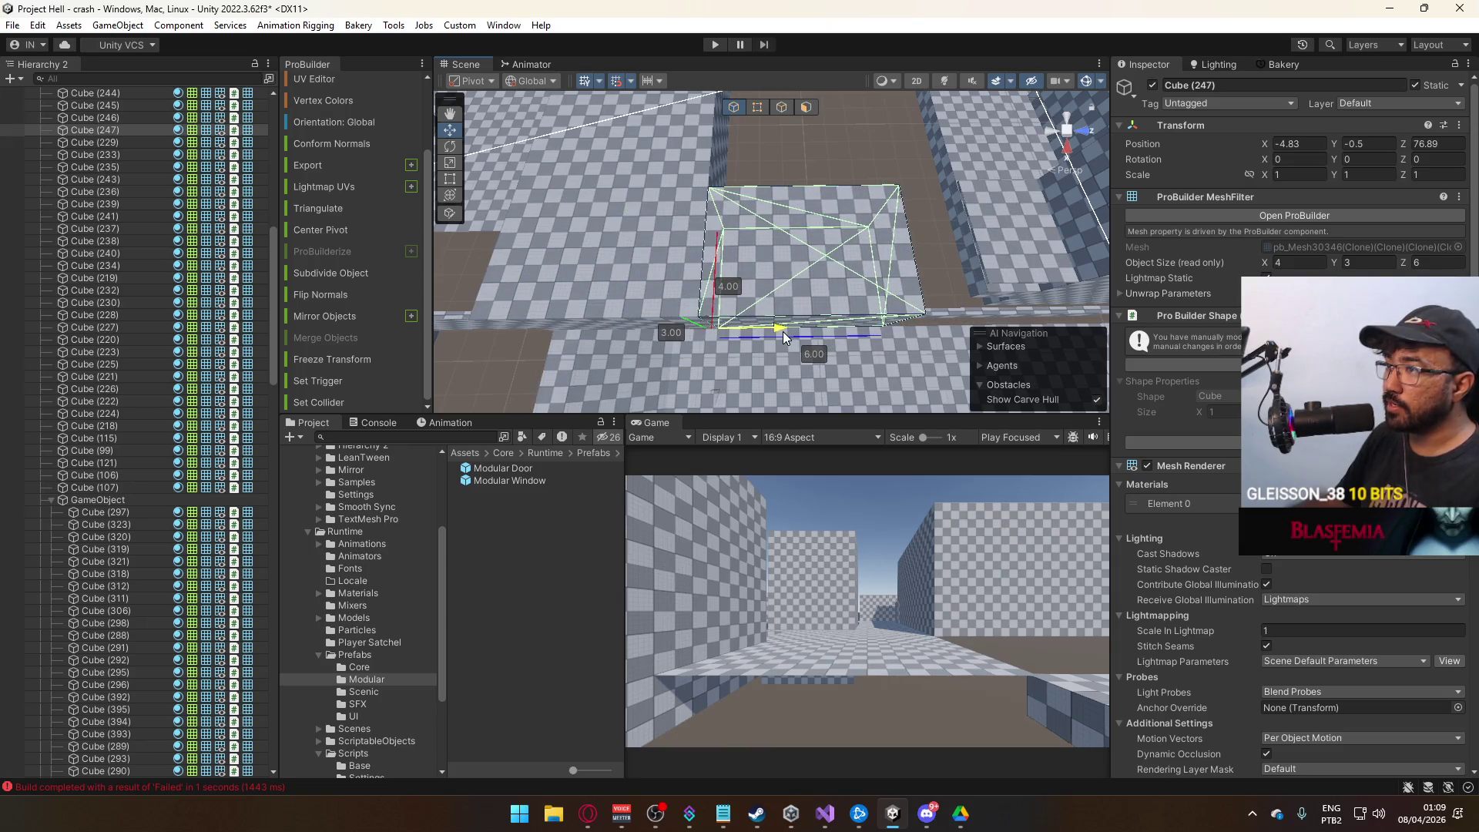
click(758, 107)
click(955, 328)
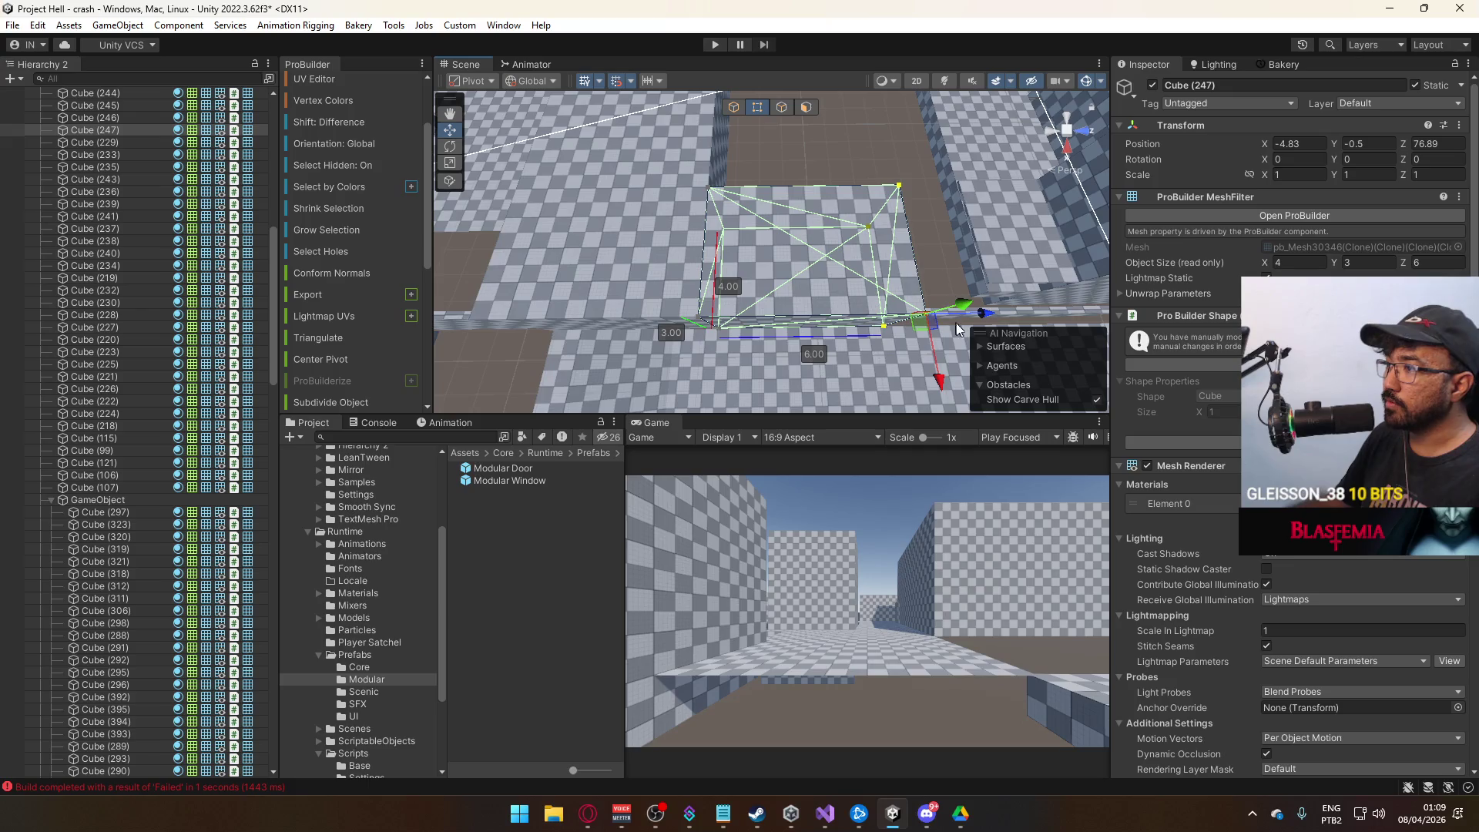
drag(987, 323, 854, 327)
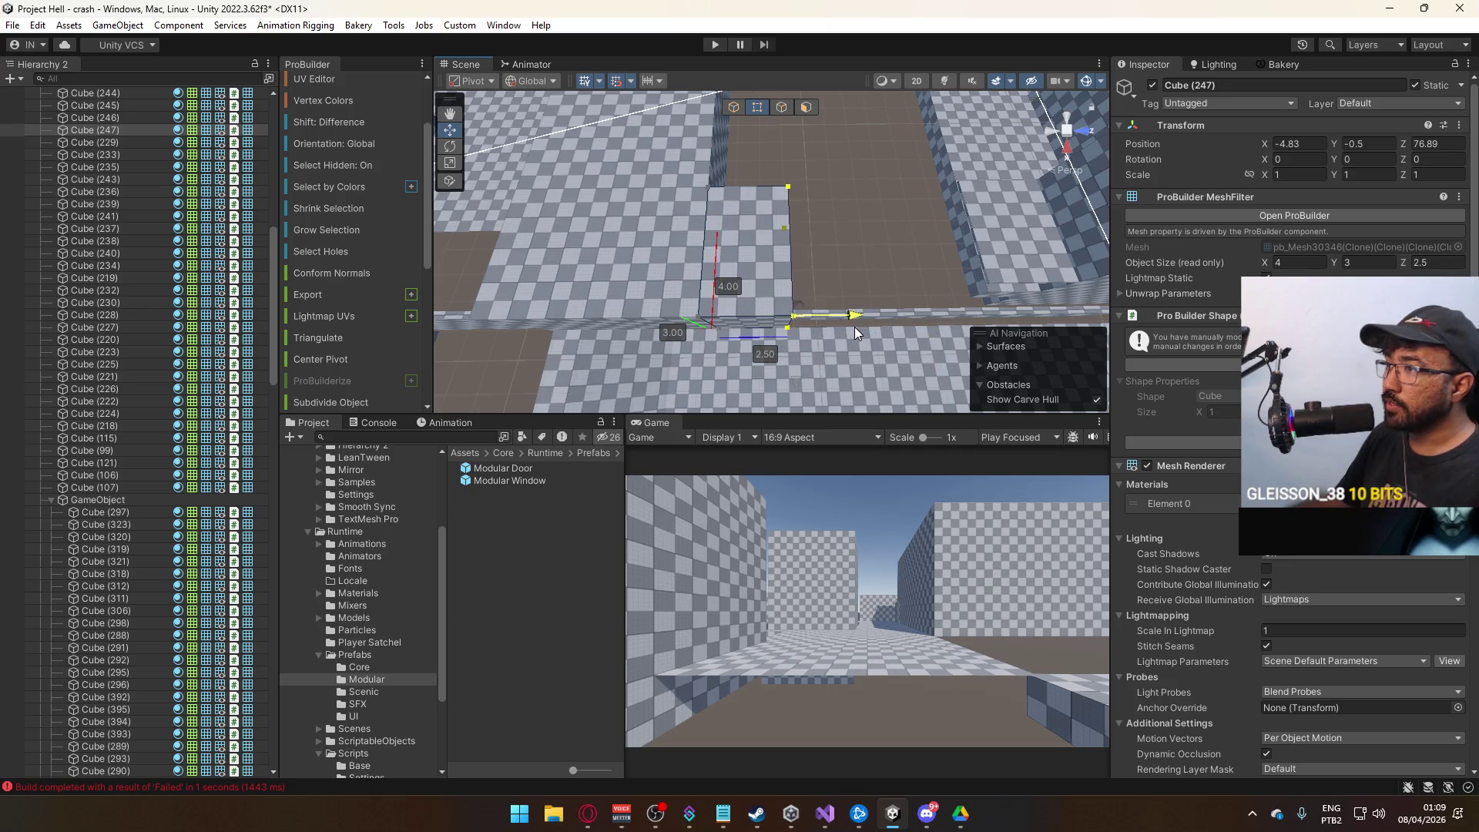
click(734, 107)
click(613, 191)
key(f)
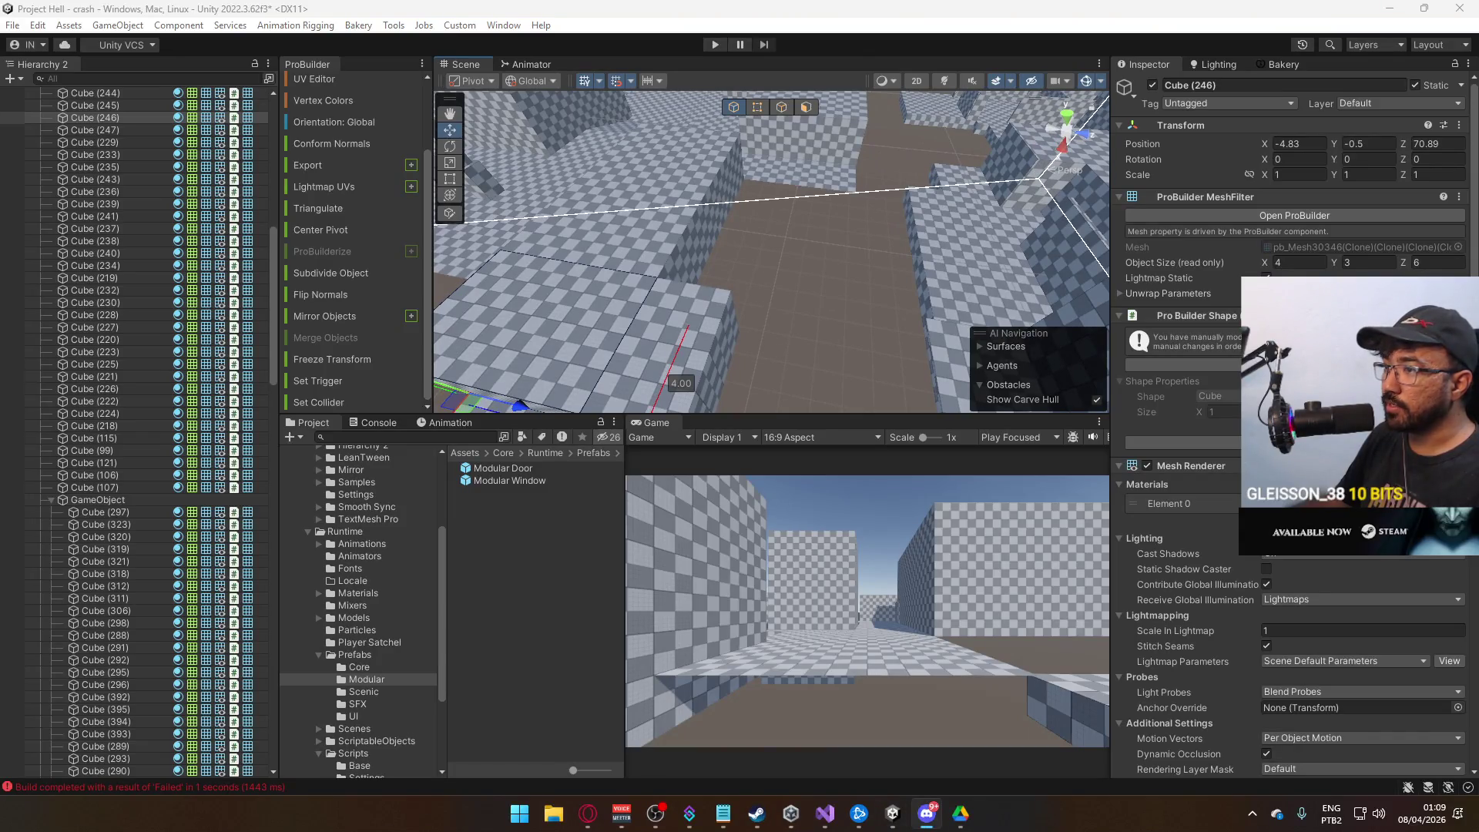
mouse_move(867, 302)
mouse_down()
mouse_move(954, 274)
mouse_move(682, 252)
mouse_up()
Duplicate room block Cube (244) and move the copy, Cube (248), back along Z.
click(721, 295)
click(722, 293)
click(724, 289)
mouse_move(757, 271)
mouse_down()
mouse_move(736, 264)
mouse_move(790, 253)
mouse_up()
key(ctrl+d)
drag(789, 252, 727, 243)
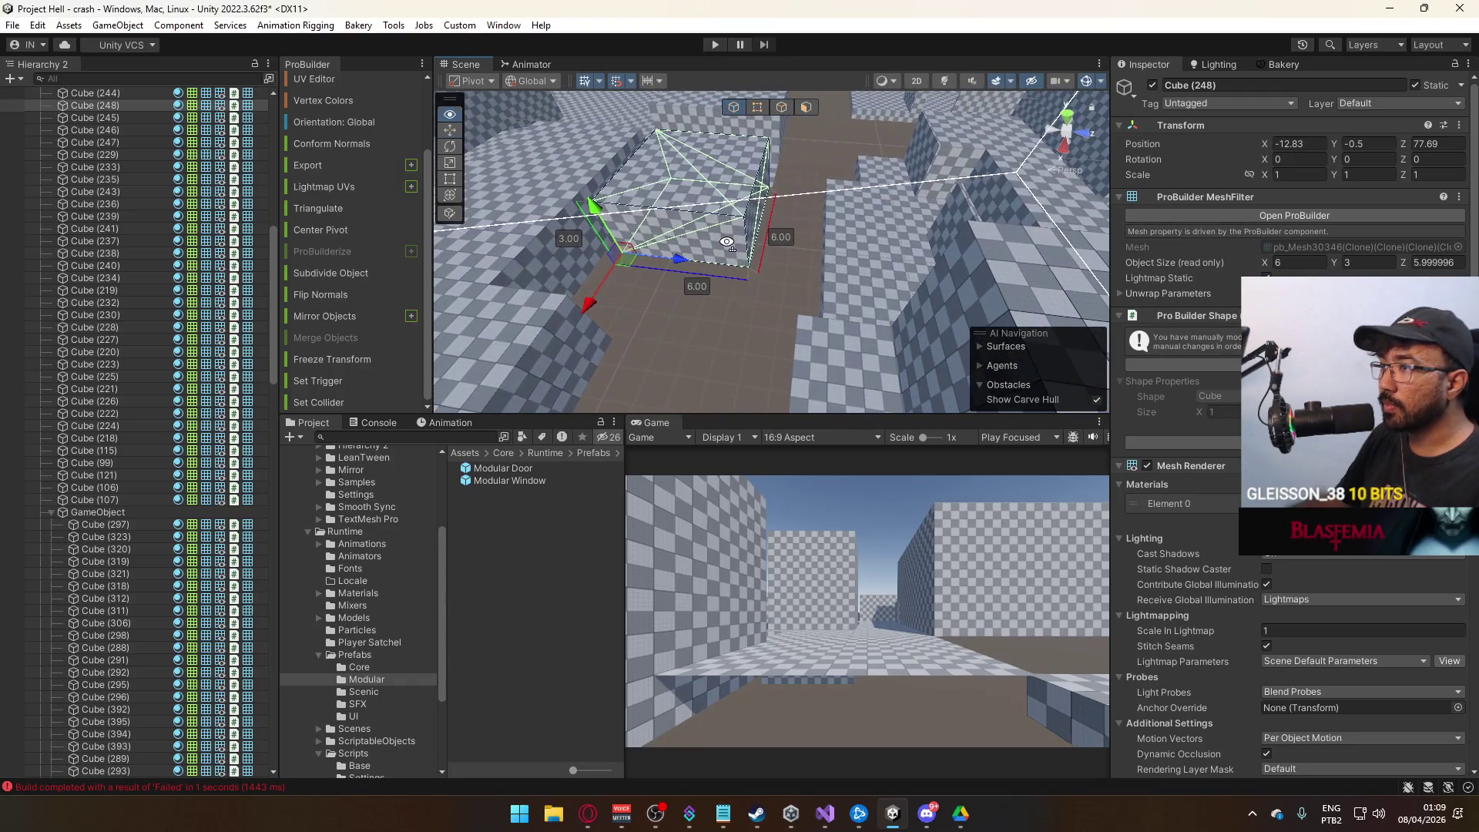
Slide Cube (248) along X into place beside the other room blocks.
click(687, 251)
click(686, 249)
drag(682, 253, 685, 258)
mouse_move(599, 289)
mouse_down()
mouse_move(632, 317)
mouse_move(666, 265)
mouse_up()
mouse_move(699, 192)
mouse_down()
mouse_move(593, 239)
mouse_move(784, 308)
mouse_move(868, 304)
mouse_move(816, 312)
mouse_move(877, 219)
mouse_up()
Trim Cube (248) to 4 deep in vertex mode, then duplicate it for a stacked copy.
key(2)
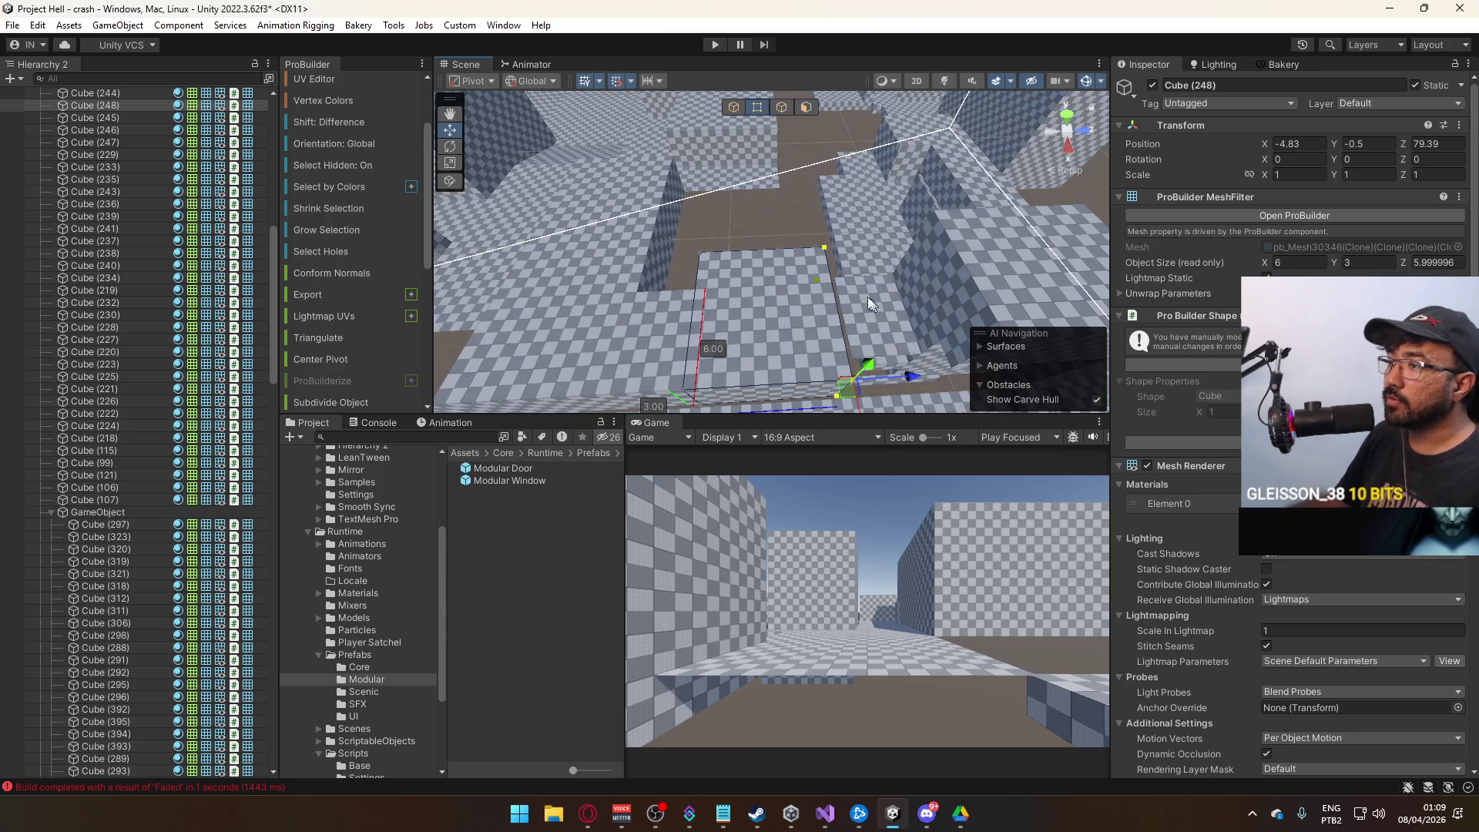
mouse_move(914, 373)
mouse_down()
mouse_move(854, 380)
mouse_move(848, 276)
mouse_up()
key(1)
mouse_move(695, 266)
mouse_down()
mouse_move(820, 331)
mouse_move(826, 199)
mouse_move(826, 260)
mouse_move(793, 200)
mouse_up()
key(ctrl+d)
key(alt+Tab)
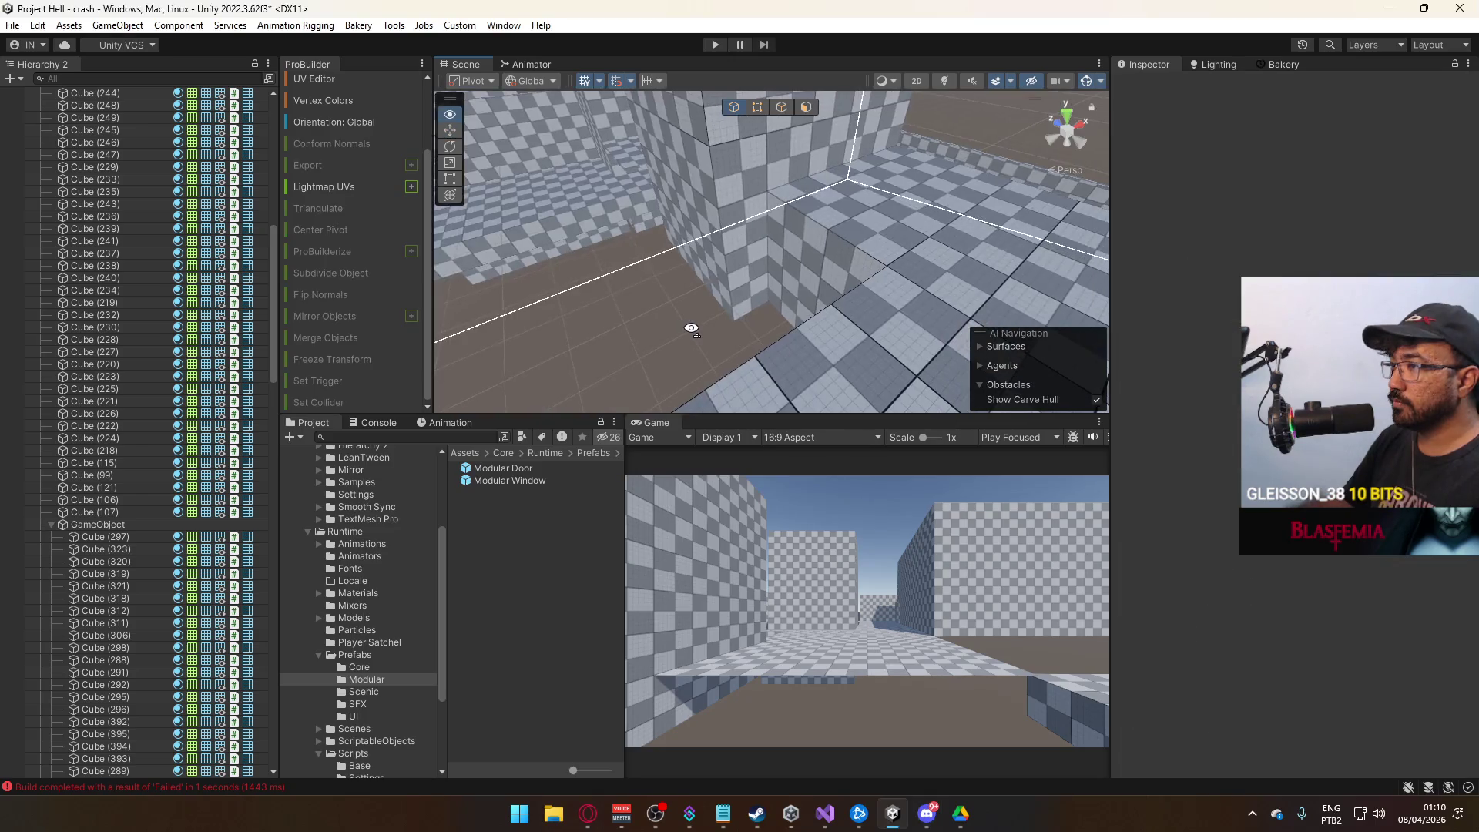
Push a side face of Cube (248) in so the block is 4.5 wide.
click(799, 301)
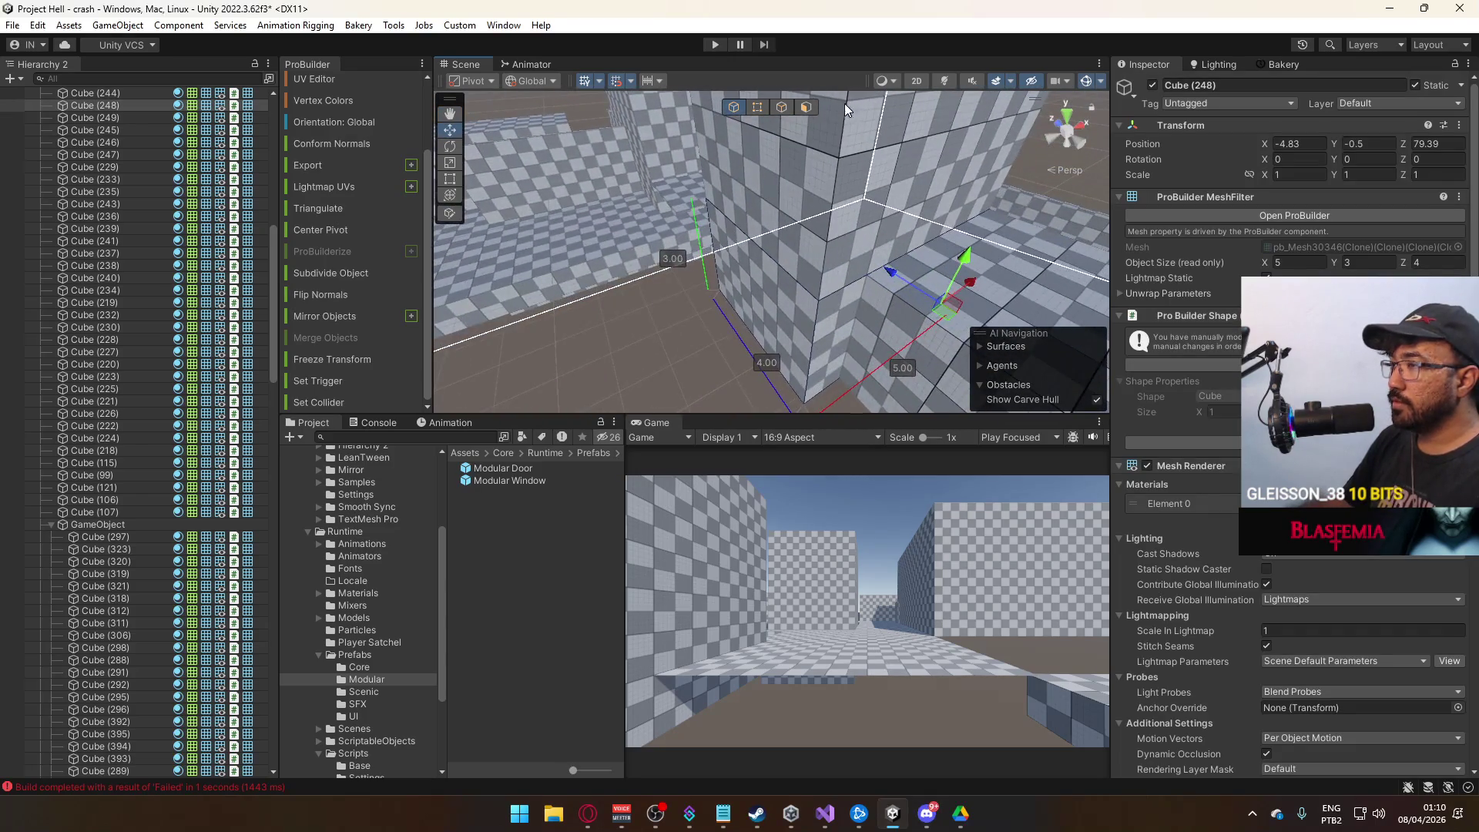
click(806, 107)
click(793, 303)
drag(794, 303, 818, 270)
click(733, 107)
mouse_move(689, 313)
mouse_down()
mouse_move(977, 316)
mouse_move(678, 361)
mouse_move(721, 320)
mouse_up()
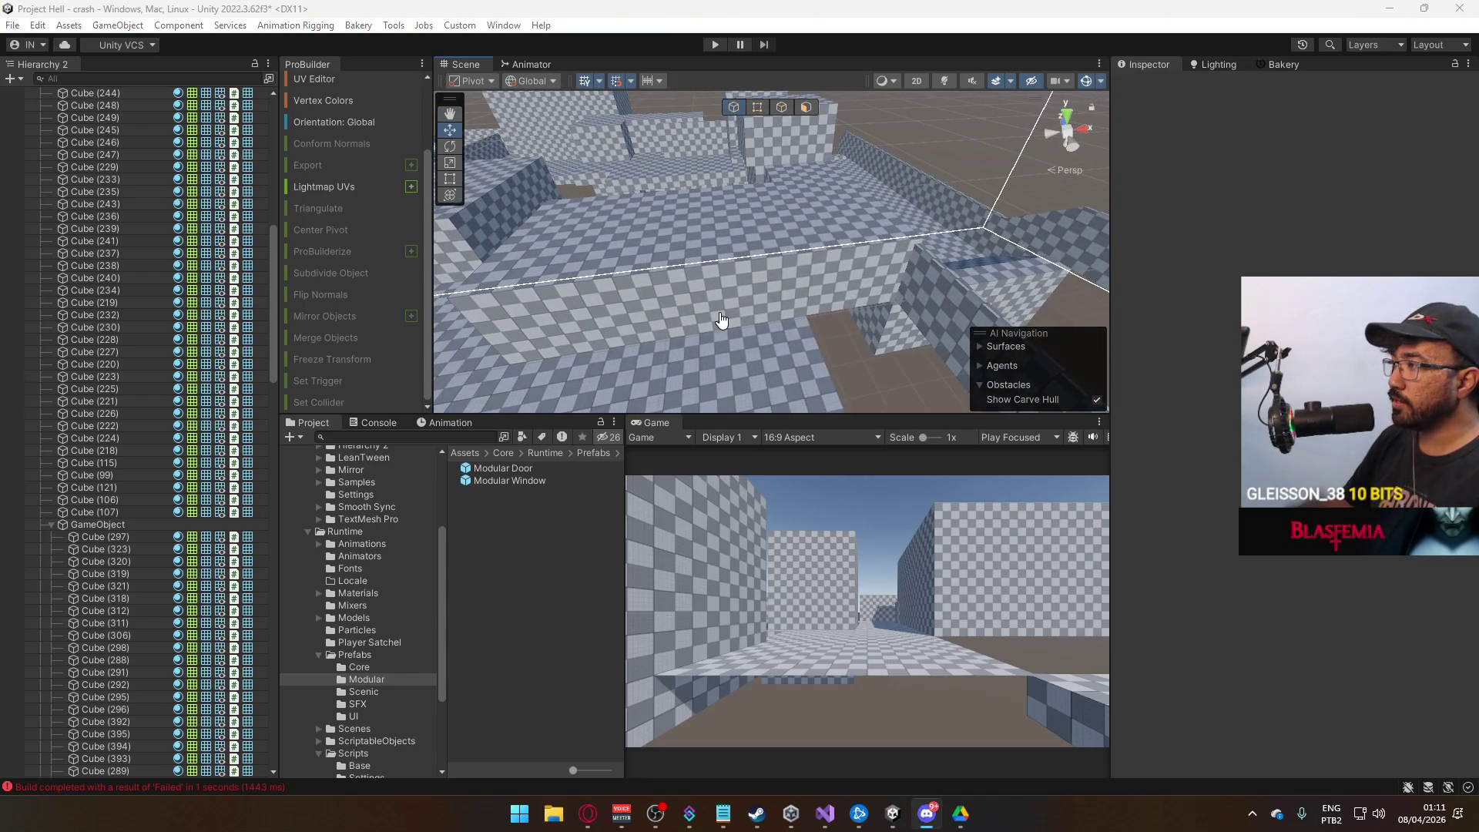
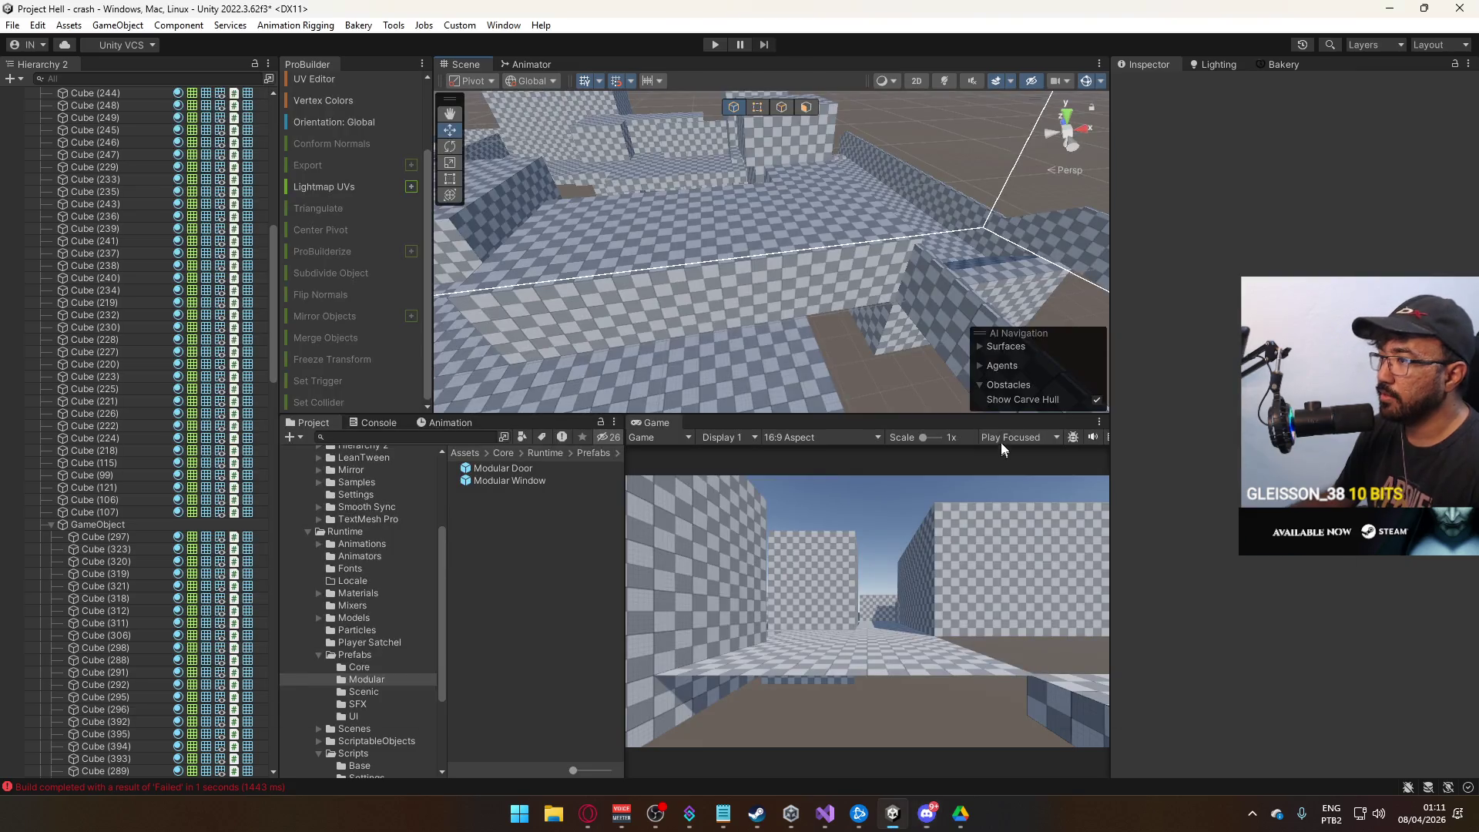
Widen wall block Cube (245) to 5 units and stretch Cube (246)'s left edge outward using vertices.
mouse_move(863, 309)
mouse_down()
mouse_move(910, 307)
mouse_move(807, 280)
mouse_up()
click(883, 325)
mouse_move(883, 325)
mouse_down()
mouse_move(849, 345)
mouse_move(746, 328)
mouse_up()
click(849, 344)
click(854, 205)
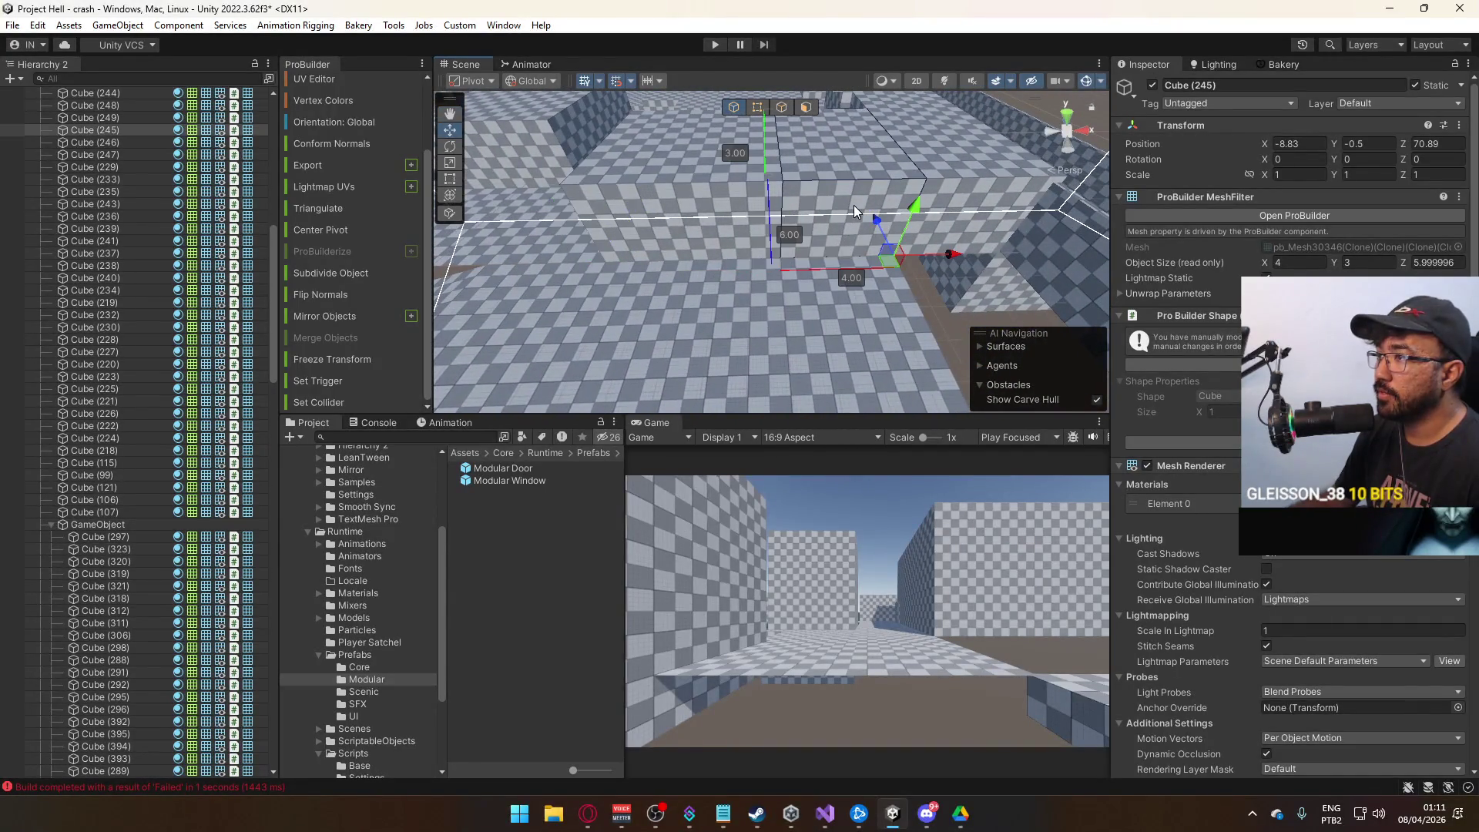
drag(912, 259, 886, 219)
click(757, 107)
drag(677, 330, 763, 154)
drag(786, 242, 759, 241)
click(949, 228)
drag(894, 170, 855, 174)
mouse_move(767, 134)
mouse_down()
mouse_move(809, 254)
mouse_move(856, 223)
mouse_move(822, 226)
mouse_up()
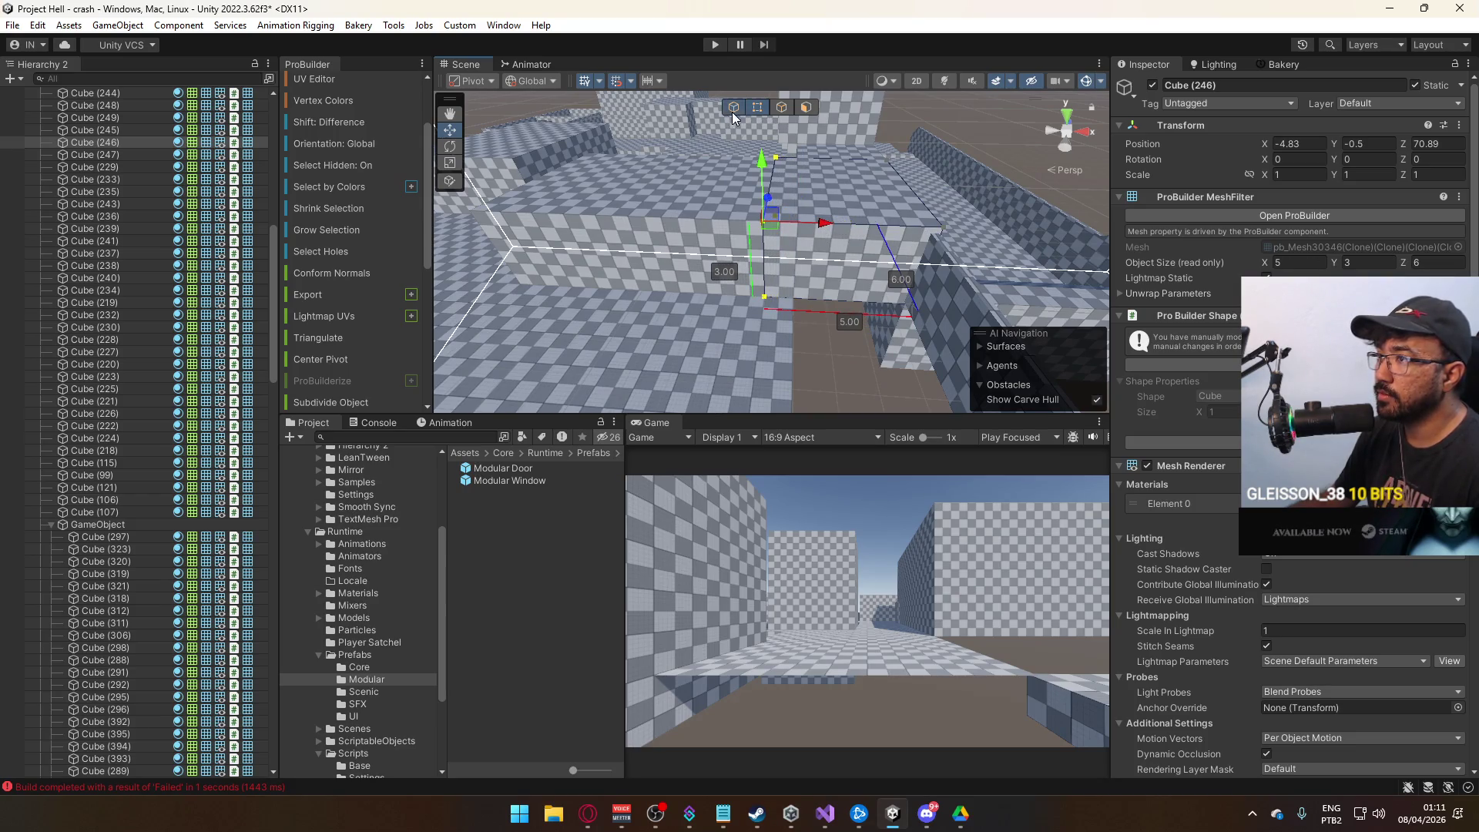
Shift Cube (245) one unit and Cube (244) two units left, shrinking Cube (244) from 6 to 4 wide.
click(800, 224)
mouse_move(836, 305)
mouse_down()
mouse_move(820, 306)
mouse_move(817, 254)
mouse_up()
click(821, 243)
mouse_move(886, 315)
mouse_down()
mouse_move(831, 314)
mouse_move(807, 223)
mouse_up()
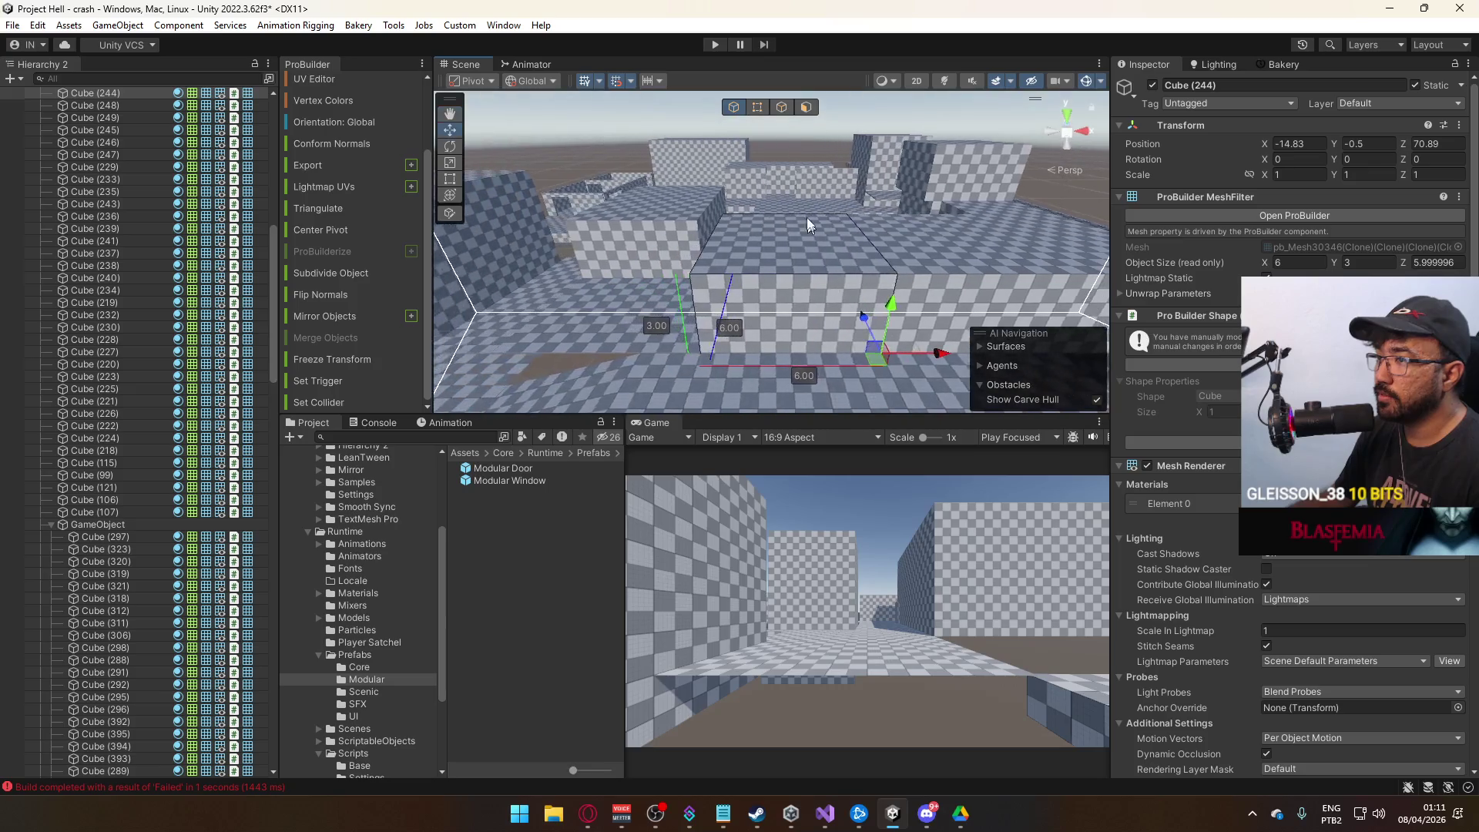
key(g)
mouse_move(806, 279)
mouse_down()
mouse_move(848, 279)
mouse_move(829, 281)
mouse_up()
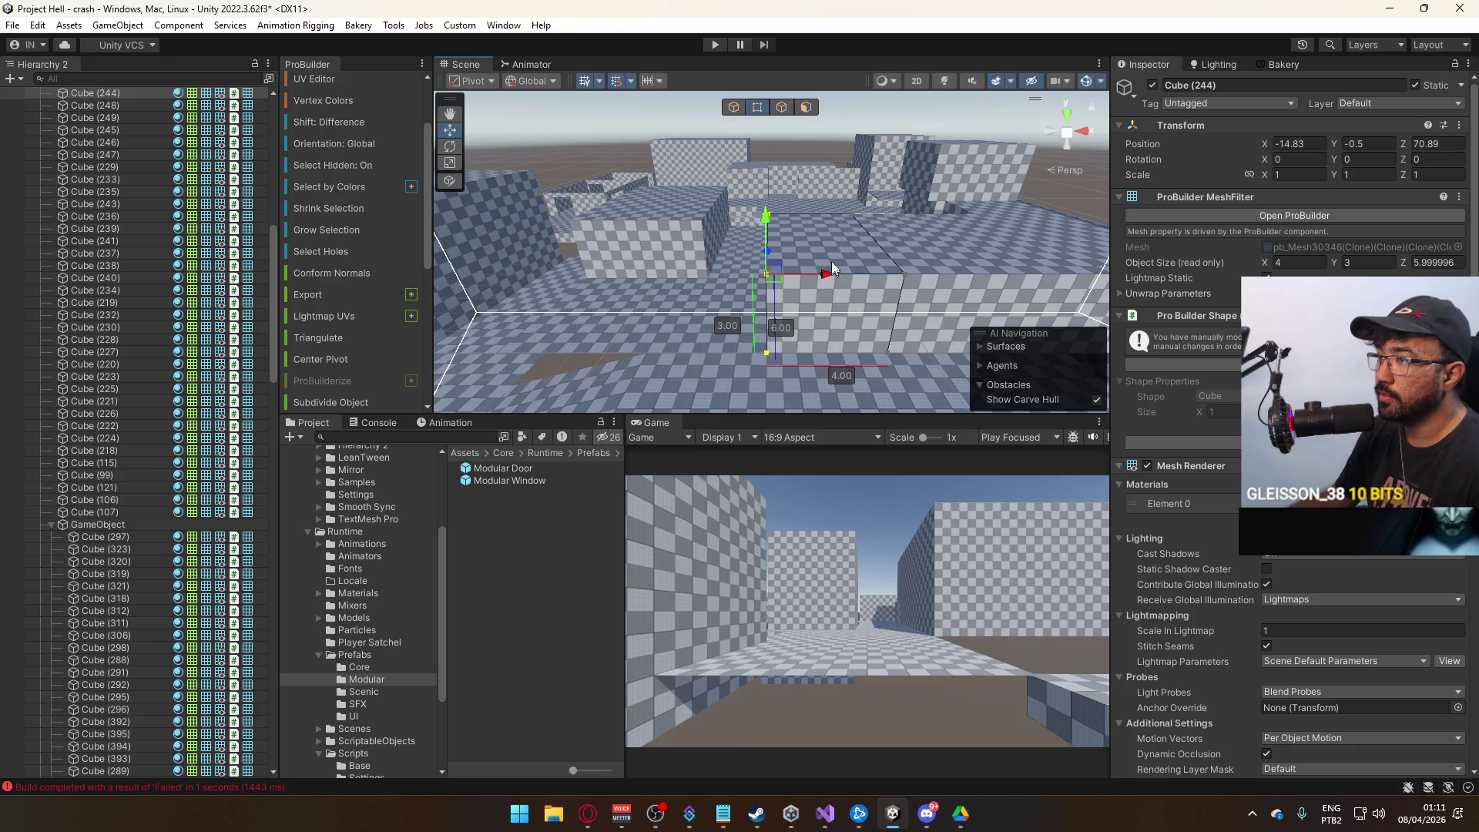
Add a 4x3x6 block, Cube (250), and duplicate Cube (245) with Ctrl+D.
click(821, 129)
drag(821, 130, 906, 252)
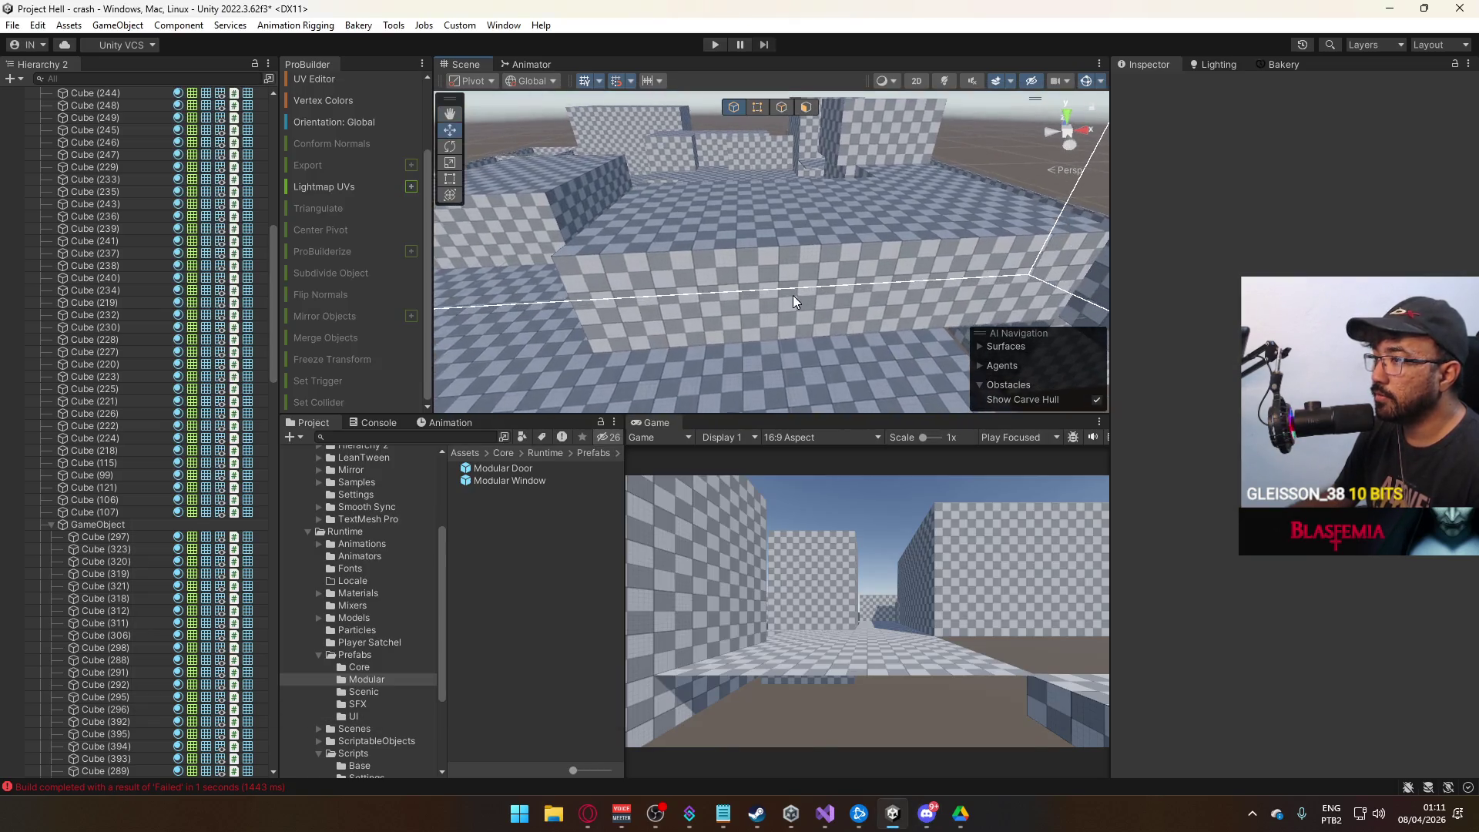
click(793, 295)
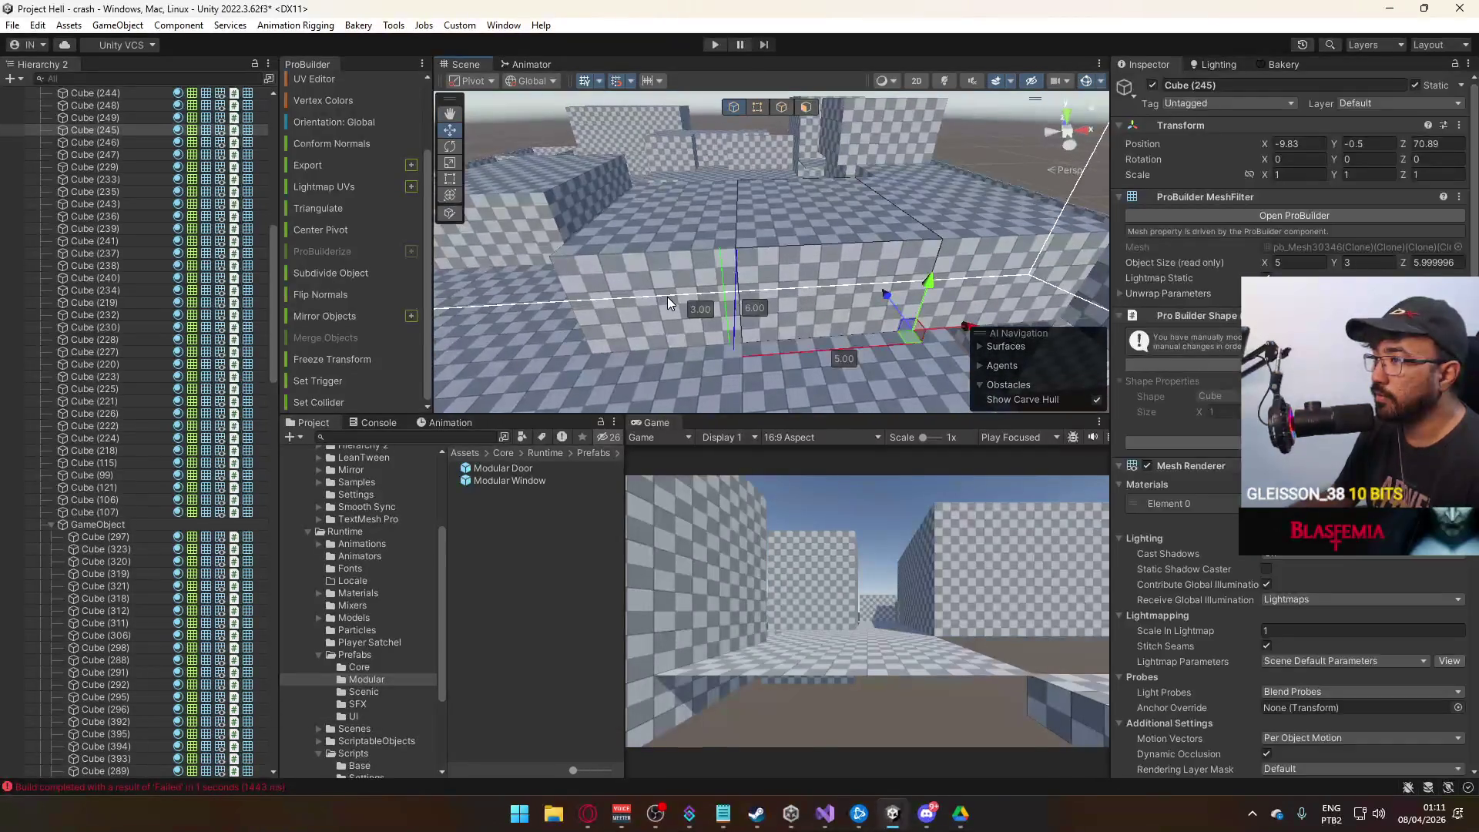
mouse_move(744, 296)
mouse_down()
mouse_move(833, 258)
mouse_move(803, 243)
mouse_move(774, 265)
mouse_up()
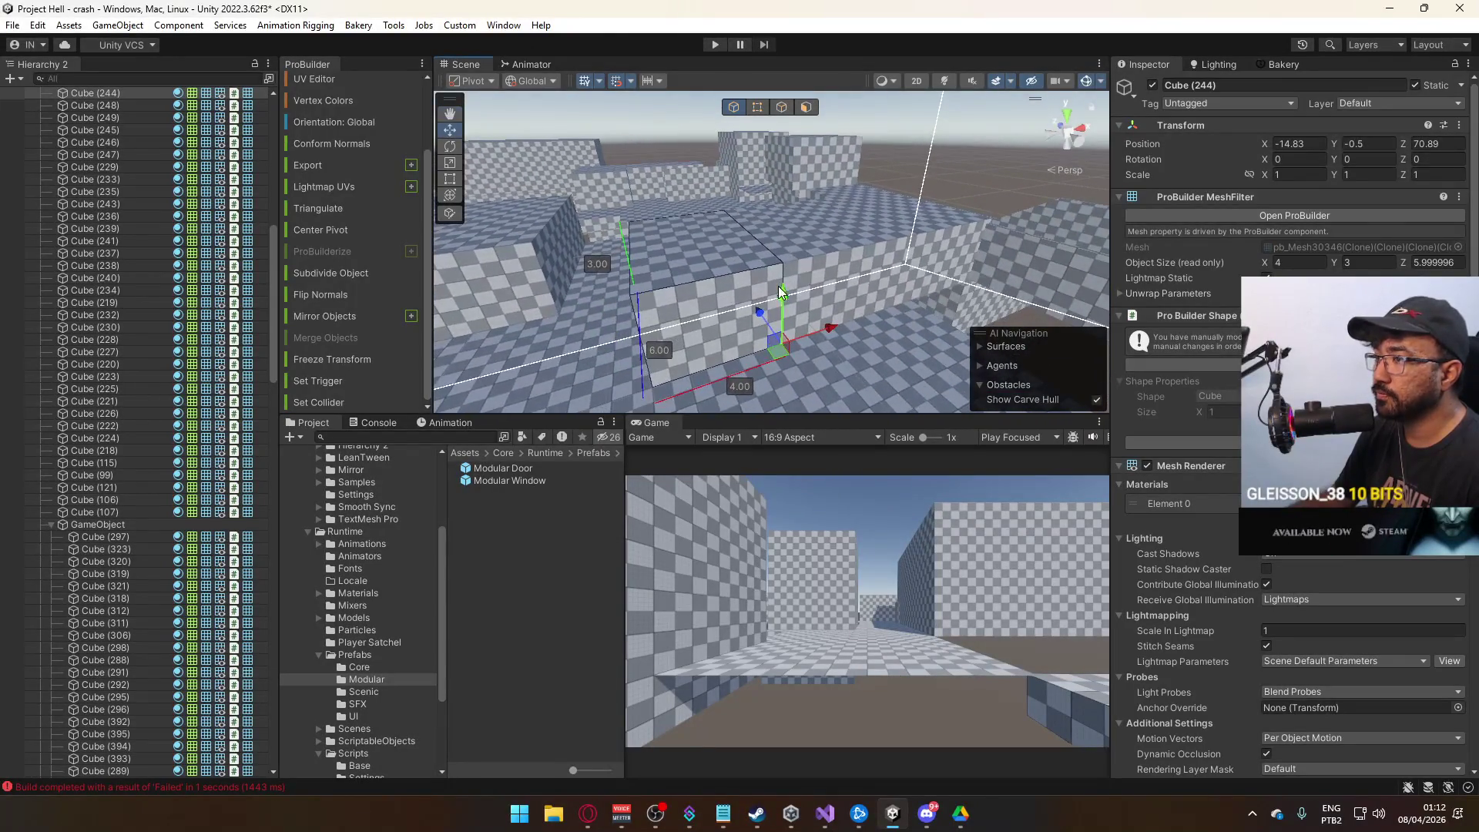
click(775, 265)
click(826, 250)
mouse_move(825, 250)
mouse_down()
mouse_move(726, 254)
mouse_move(794, 260)
mouse_move(693, 182)
mouse_move(733, 156)
mouse_up()
key(ctrl+d)
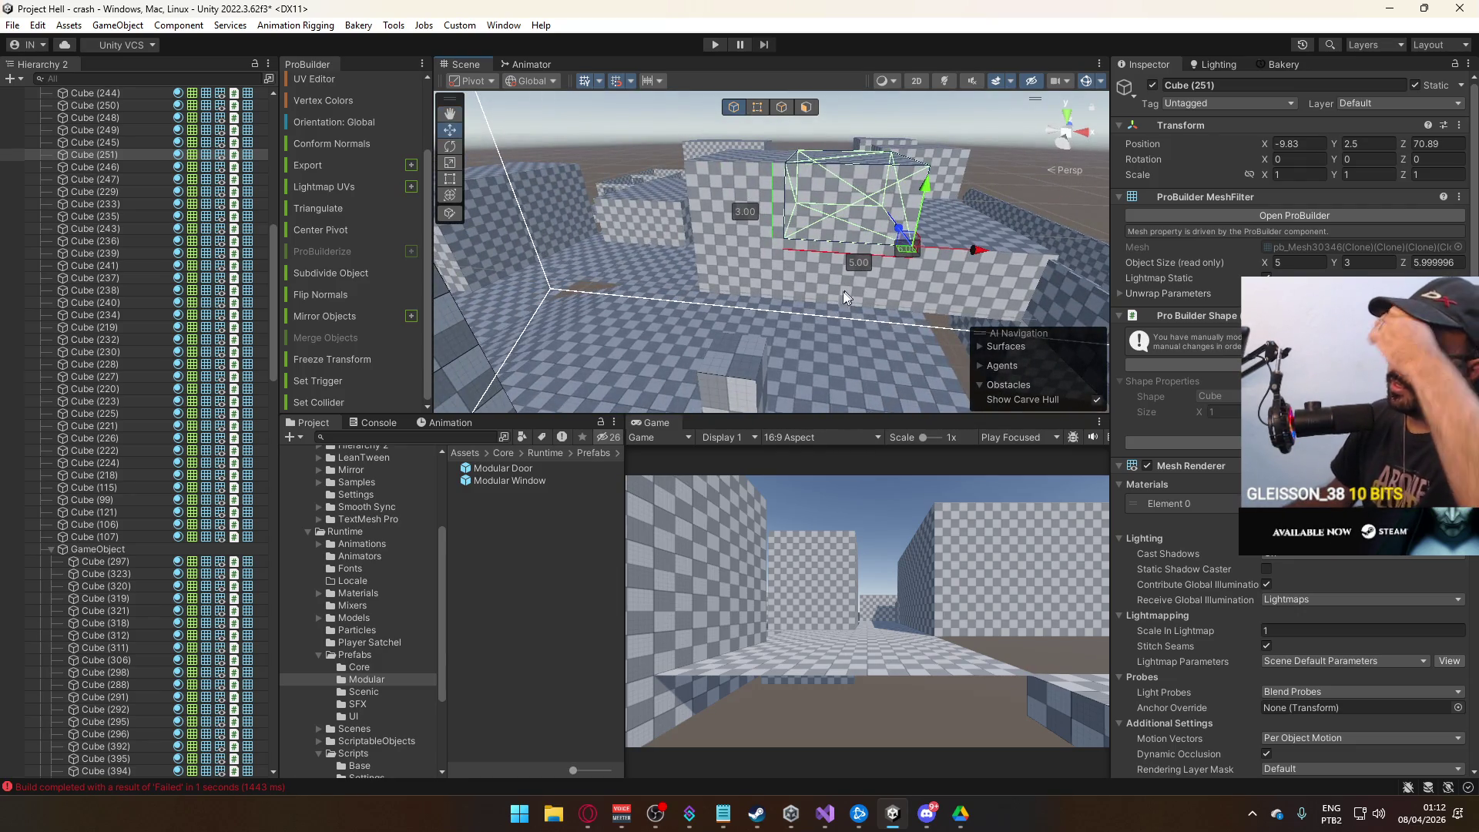
Drag floor slab Cube (59)'s corner vertices along X so it spans 14 units instead of 10.
drag(843, 297, 868, 322)
click(867, 322)
mouse_move(728, 385)
mouse_down()
mouse_move(1098, 440)
mouse_move(805, 439)
mouse_move(789, 168)
mouse_up()
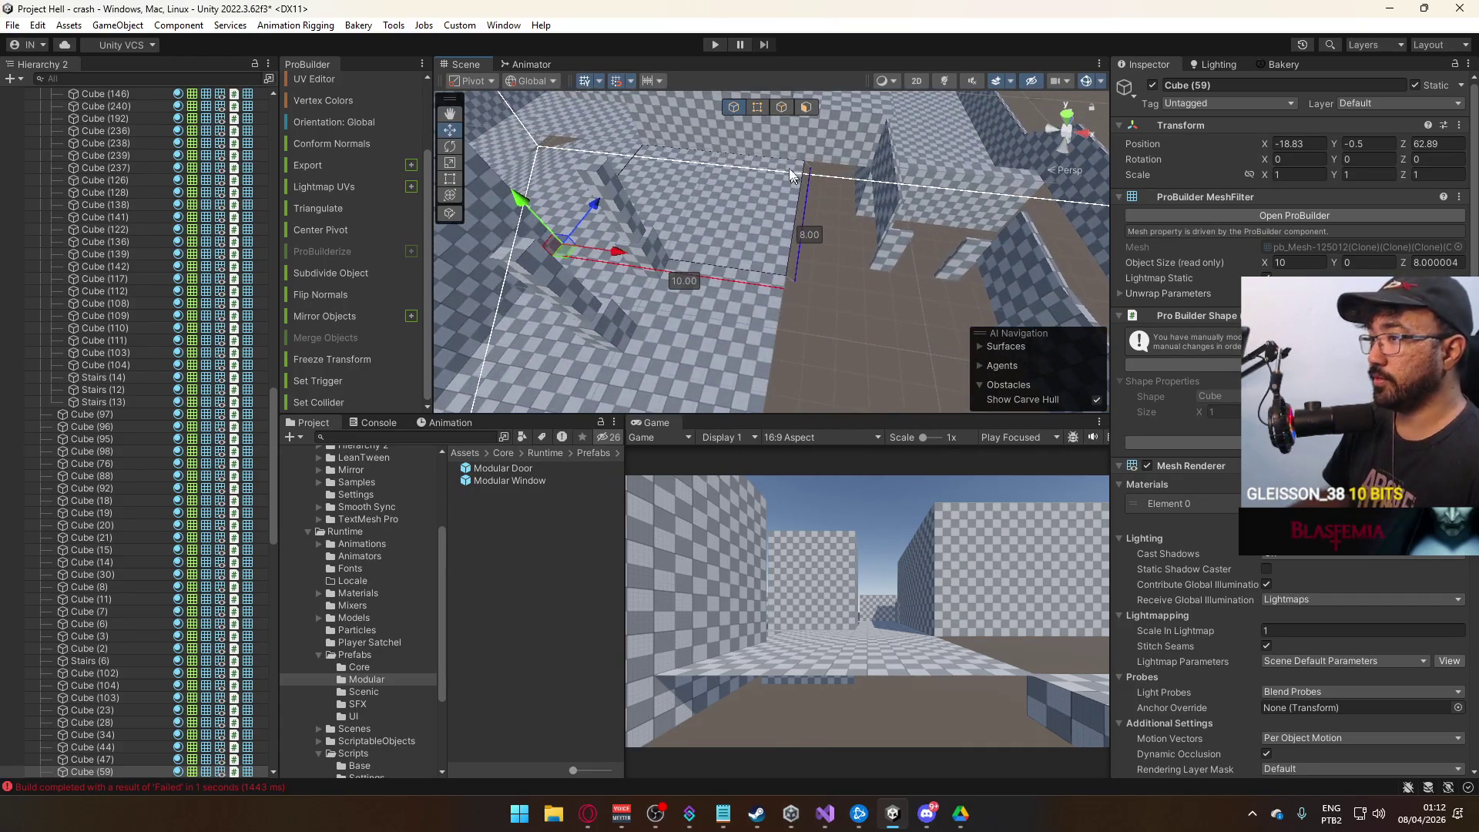
click(758, 108)
drag(897, 178, 781, 328)
mouse_move(845, 285)
mouse_down()
mouse_move(973, 283)
mouse_move(829, 281)
mouse_move(858, 306)
mouse_move(847, 316)
mouse_up()
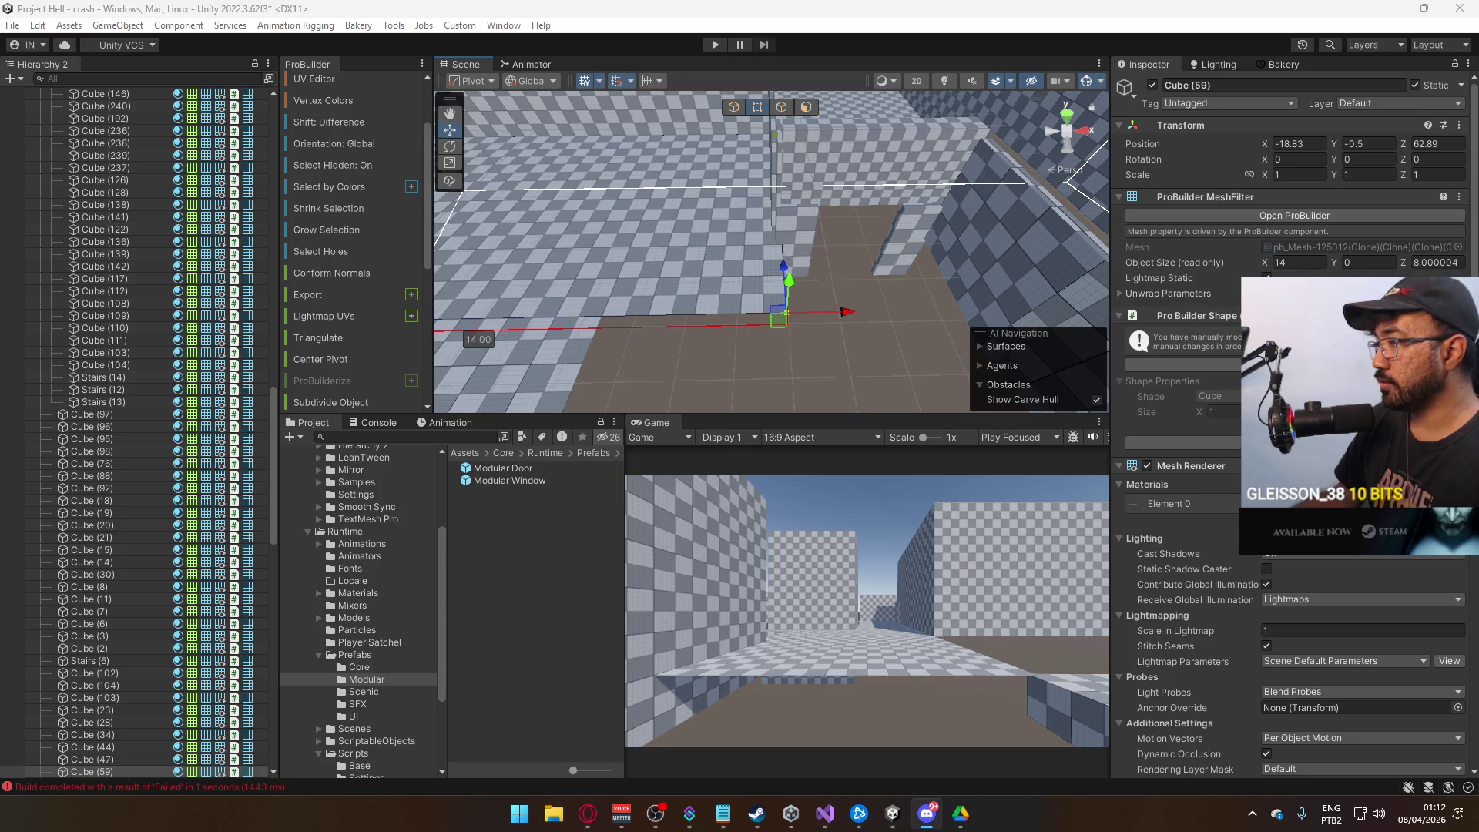
mouse_move(706, 396)
mouse_down()
mouse_move(965, 266)
mouse_move(257, 297)
mouse_move(396, 298)
mouse_move(372, 300)
mouse_move(518, 257)
mouse_move(753, 109)
mouse_up()
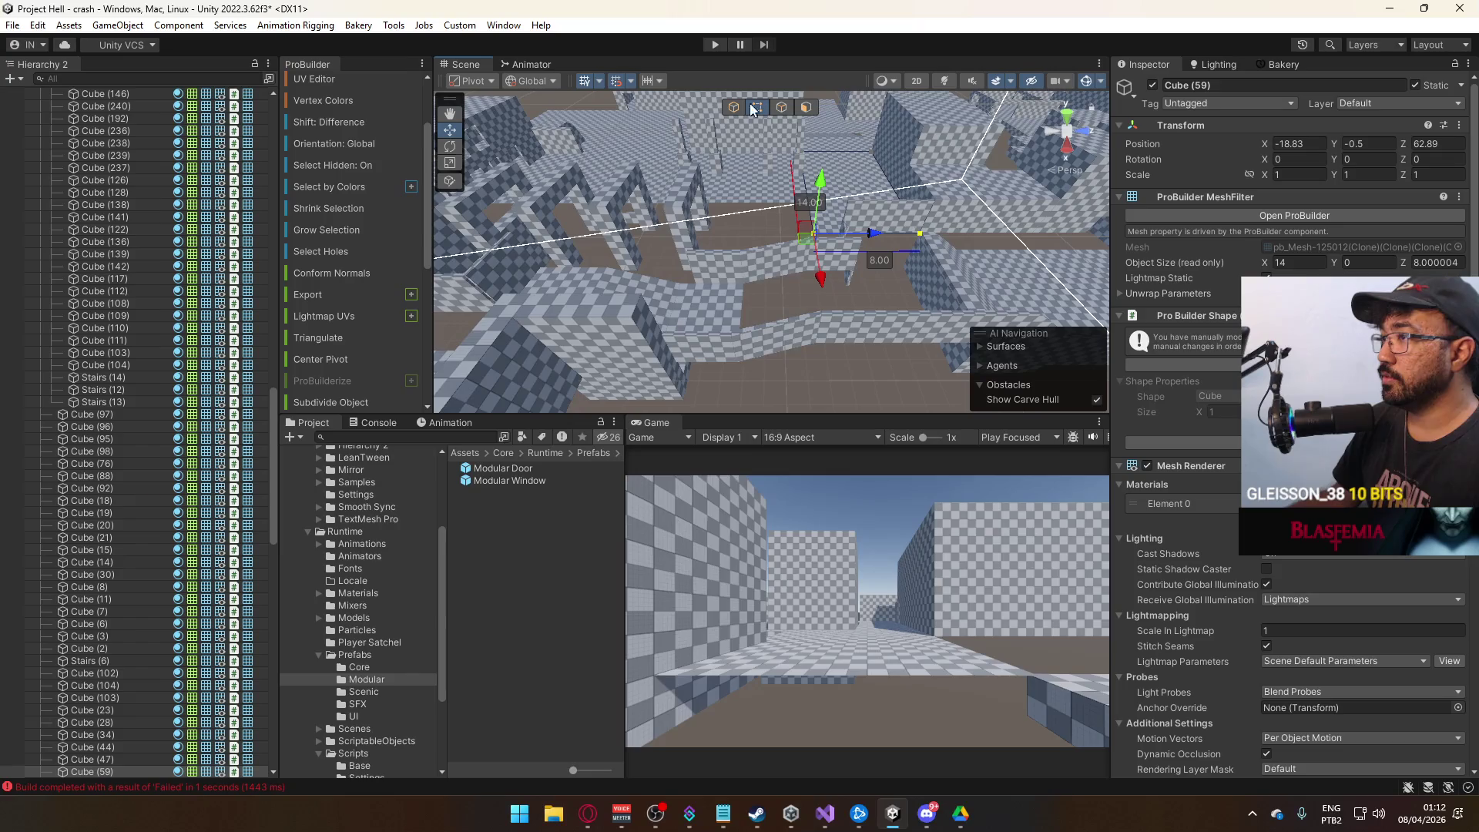
click(753, 109)
mouse_move(863, 261)
mouse_down()
mouse_move(826, 276)
mouse_move(880, 290)
mouse_up()
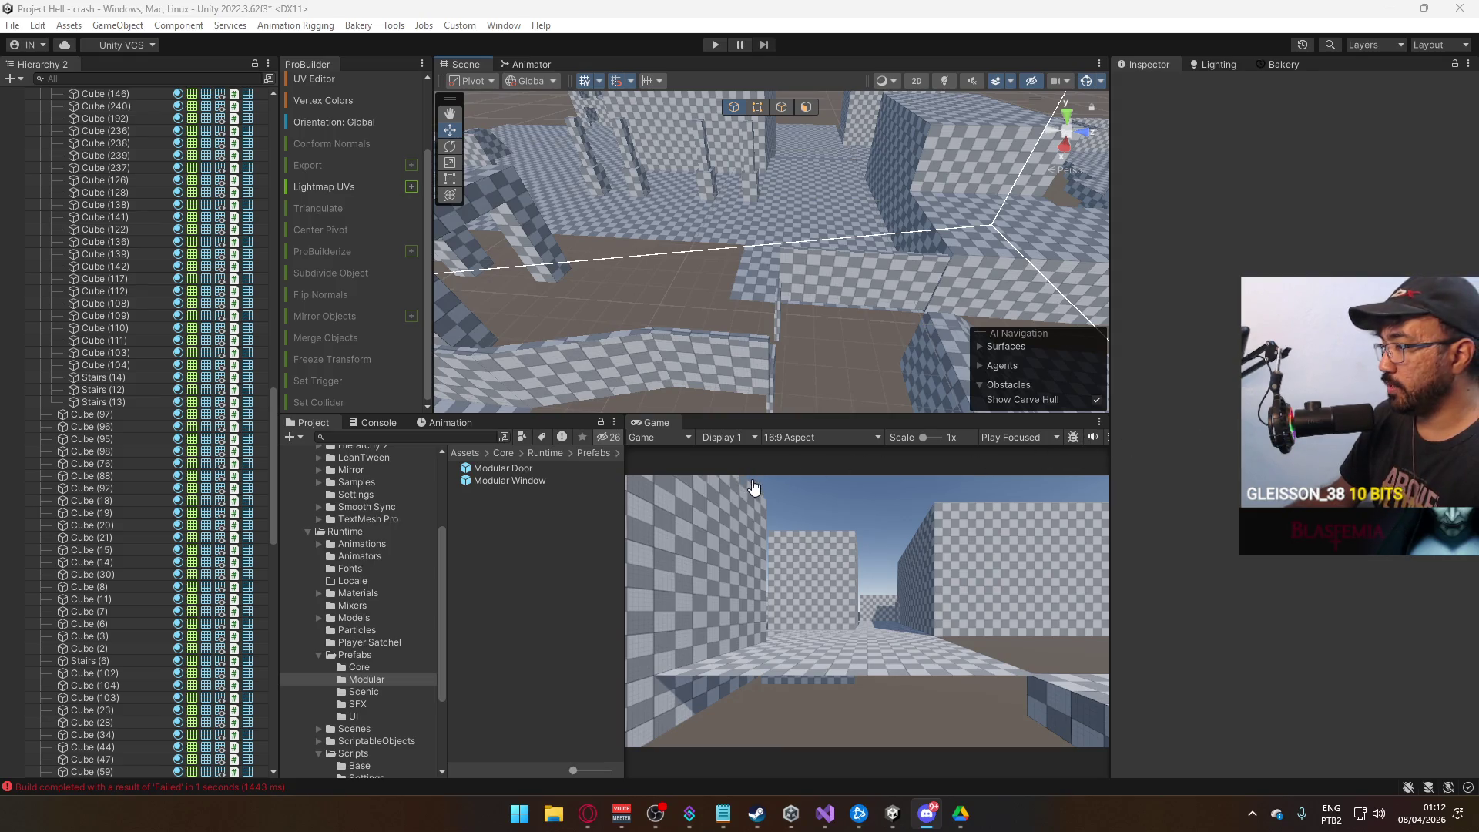
mouse_move(840, 332)
mouse_down()
mouse_move(742, 286)
mouse_move(706, 285)
mouse_move(677, 307)
mouse_up()
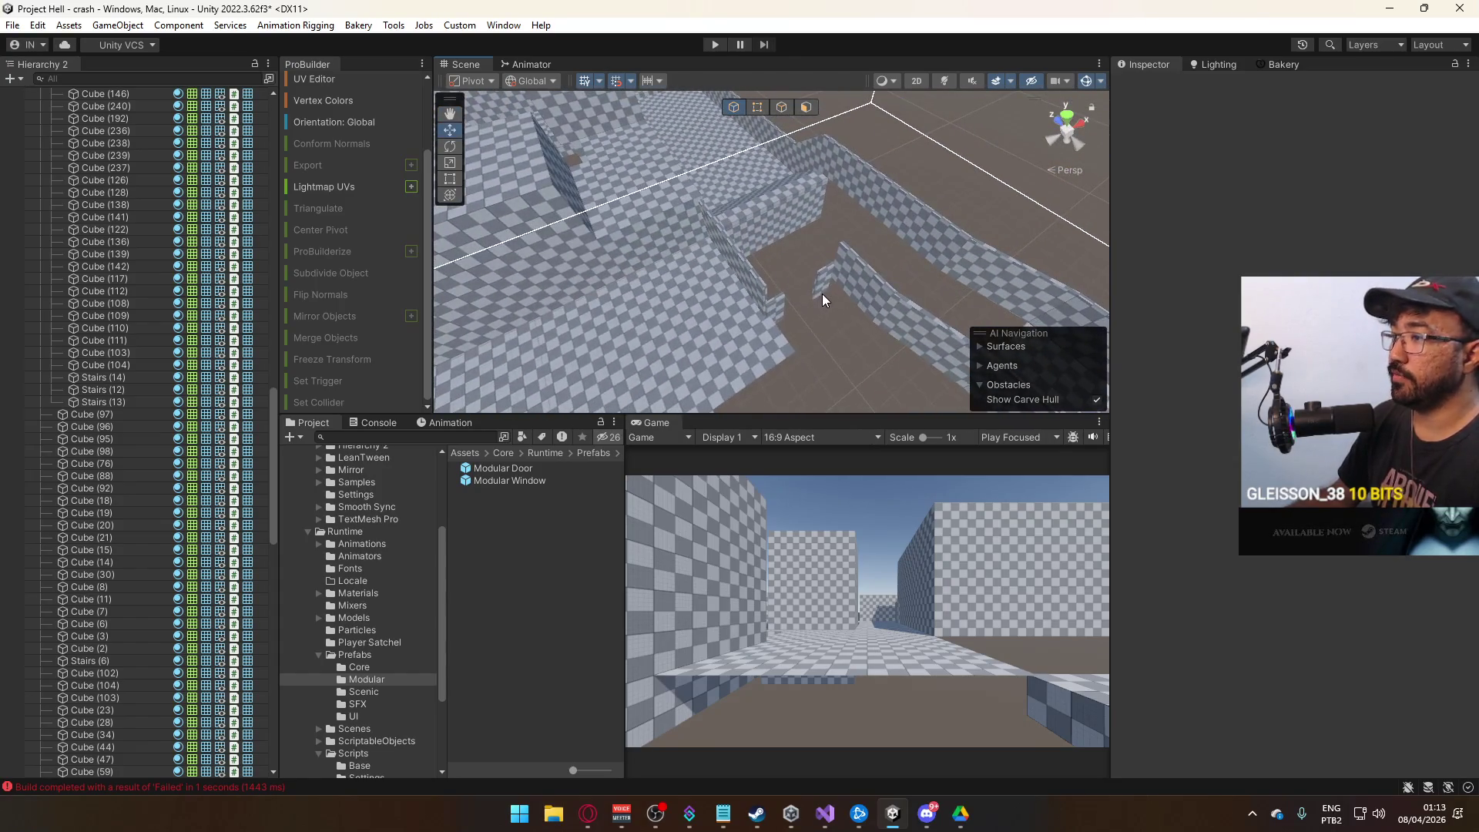
Select and inspect two wall cubes in front of the wall.
click(821, 293)
mouse_move(821, 294)
mouse_down()
mouse_move(866, 230)
mouse_move(996, 133)
mouse_up()
shift+click(866, 230)
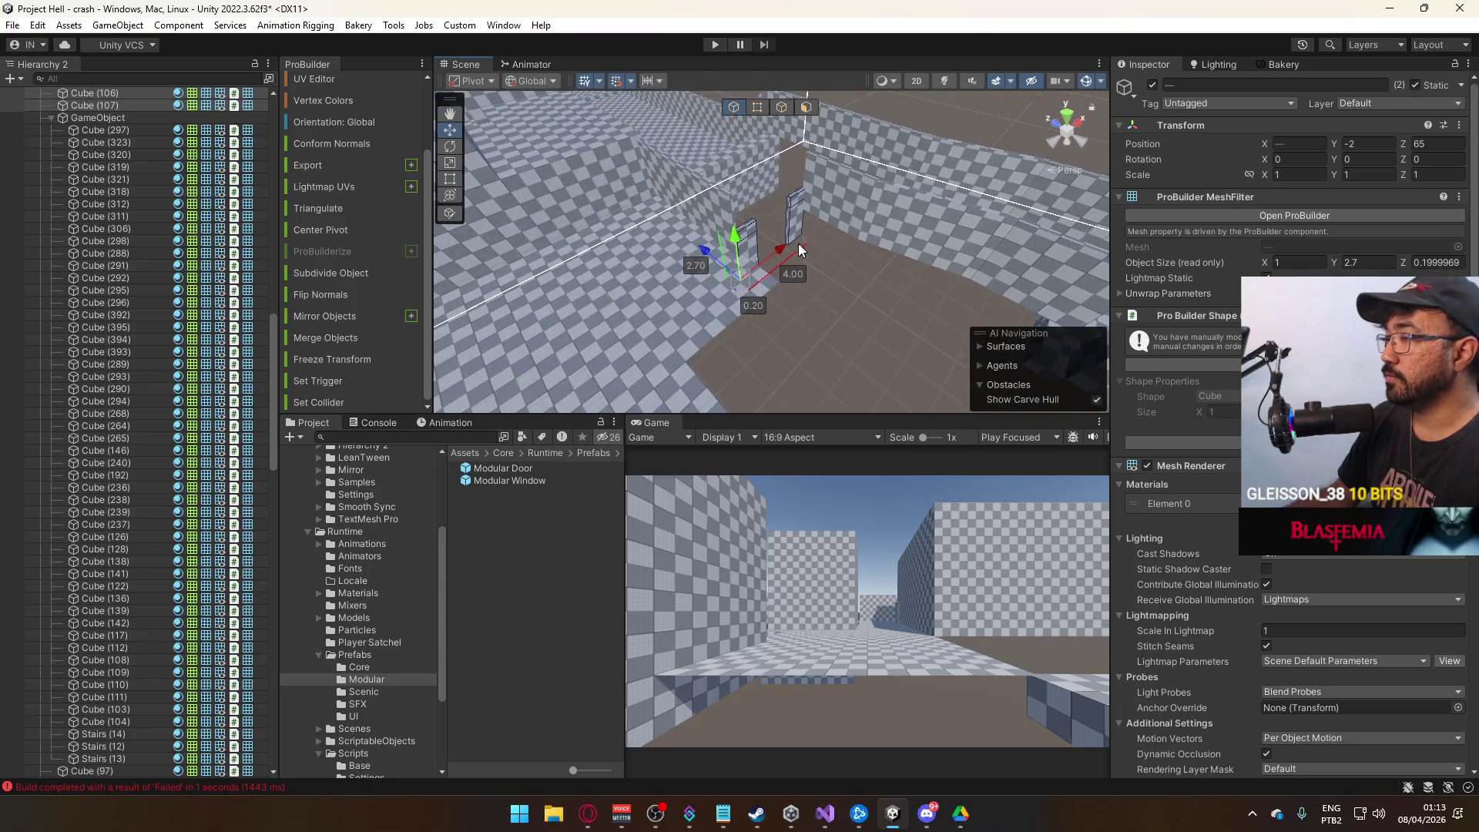
mouse_move(797, 262)
mouse_down()
mouse_move(821, 257)
mouse_move(782, 262)
mouse_move(765, 188)
mouse_move(622, 209)
mouse_move(897, 308)
mouse_move(753, 320)
mouse_move(234, 181)
mouse_move(260, 193)
mouse_up()
click(968, 320)
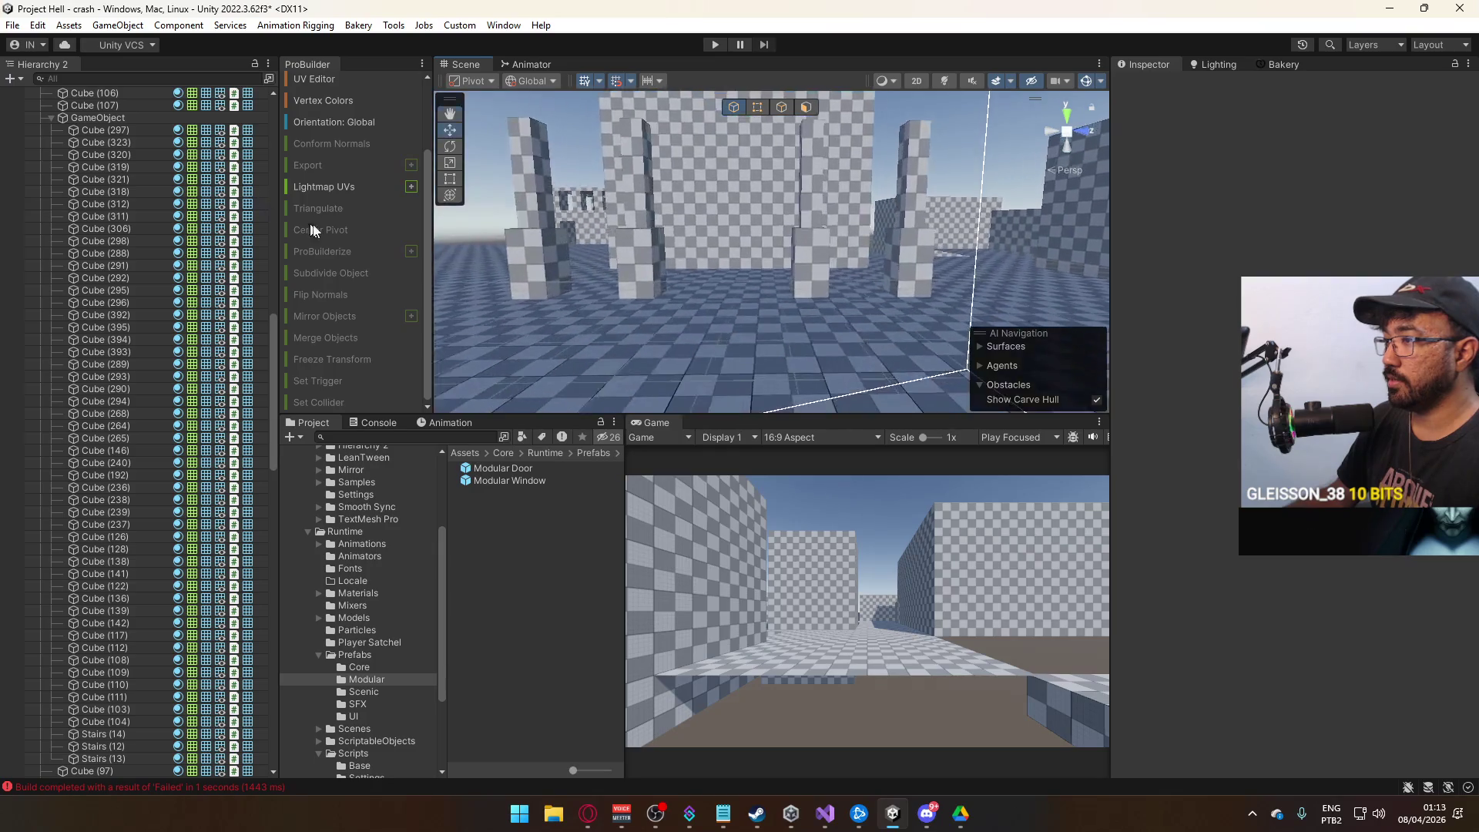
Move two pillars, including the middle one, 0.5 units along Z to line them up.
click(808, 210)
mouse_move(845, 231)
mouse_down()
mouse_move(829, 225)
mouse_move(734, 279)
mouse_up()
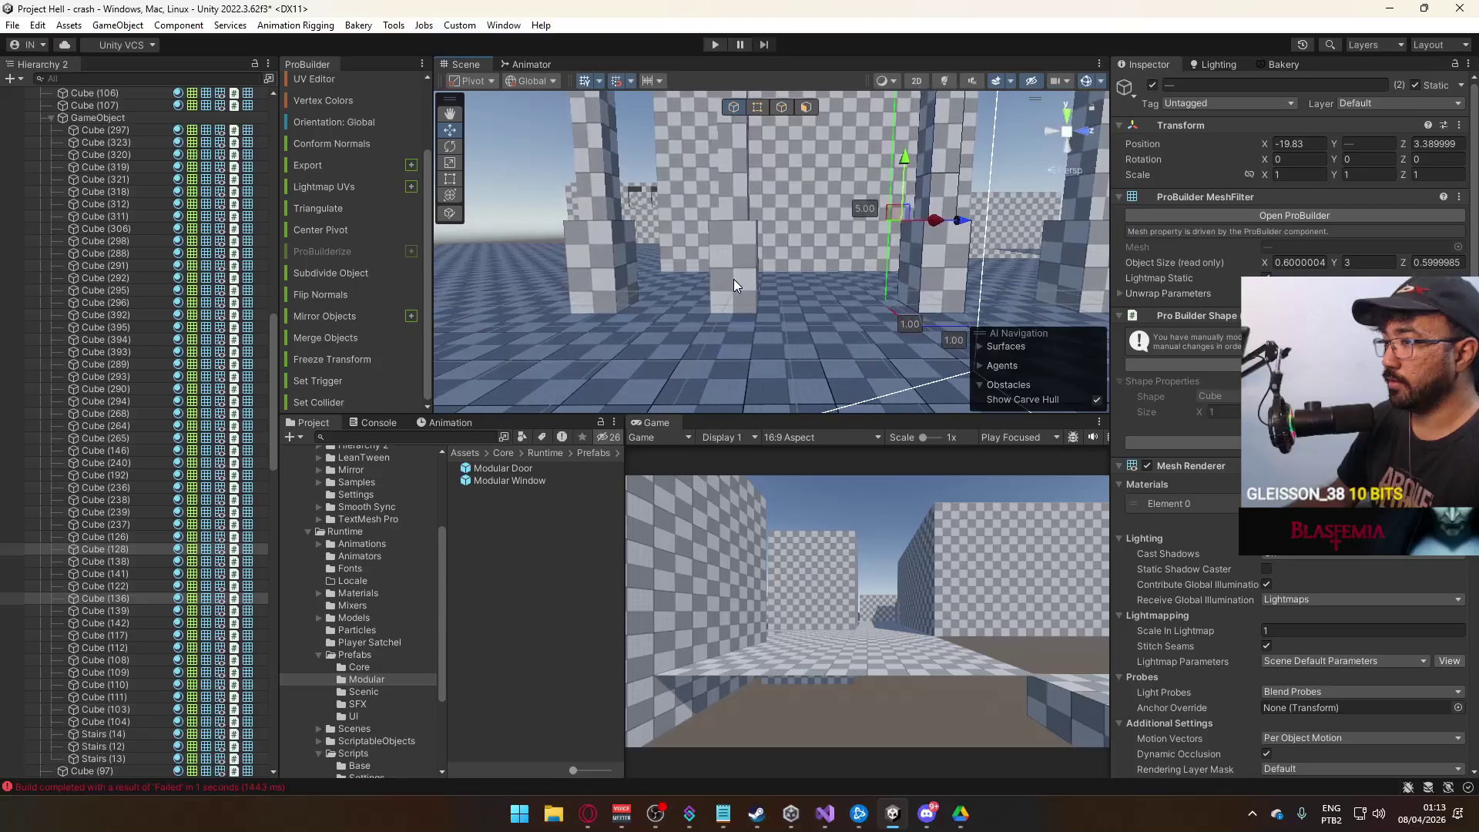
click(734, 278)
mouse_move(777, 228)
mouse_down()
mouse_move(789, 221)
mouse_move(852, 275)
mouse_move(816, 281)
mouse_move(881, 244)
mouse_move(811, 292)
mouse_up()
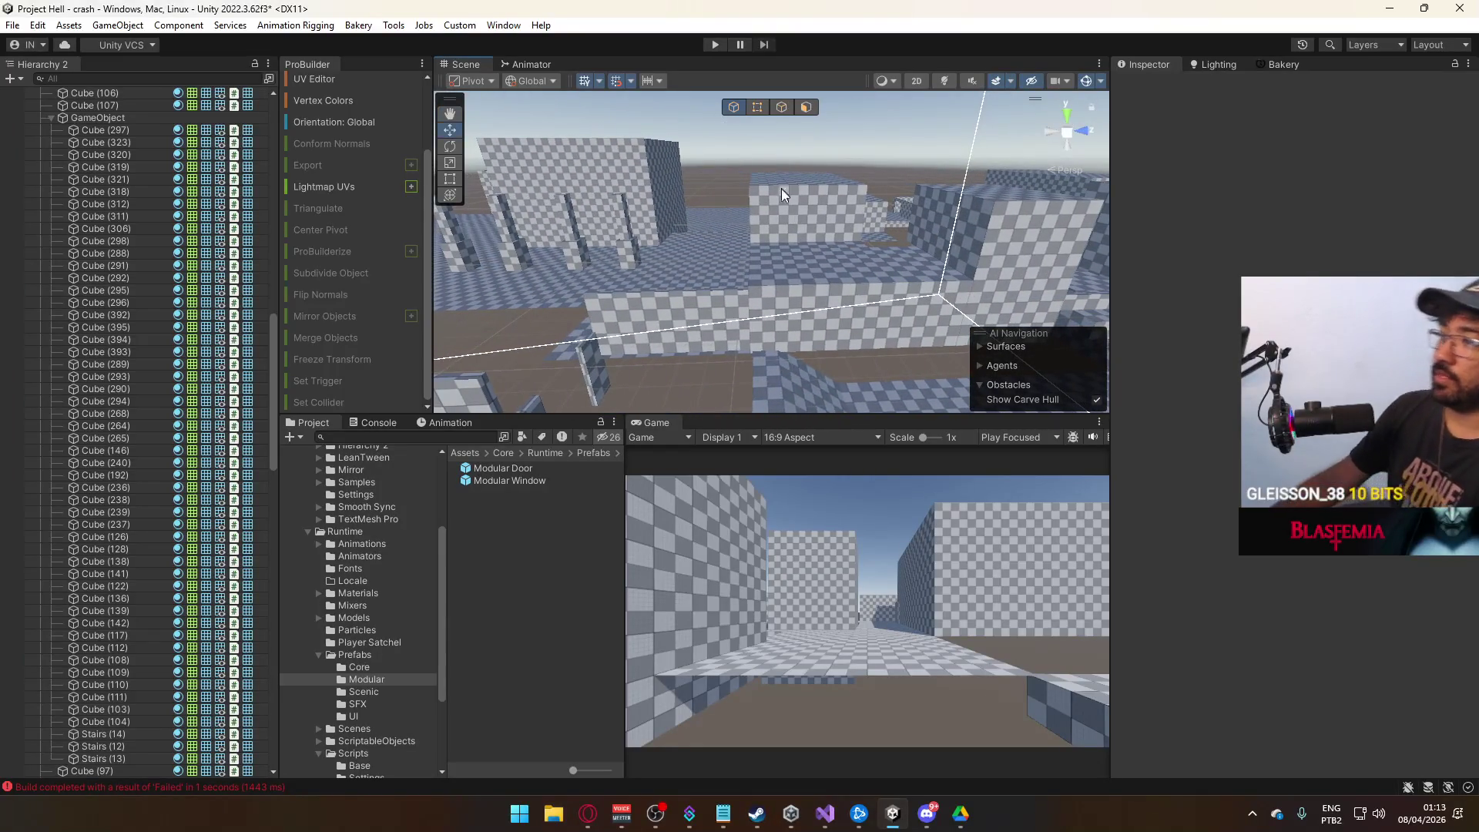
Select Cube (247), then Cube (245), and collapse the second GameObject group in the Hierarchy.
click(911, 290)
mouse_move(911, 289)
mouse_down()
mouse_move(1140, 317)
mouse_move(718, 264)
mouse_move(611, 313)
mouse_move(852, 306)
mouse_move(744, 186)
mouse_move(447, 404)
mouse_up()
click(718, 264)
click(48, 497)
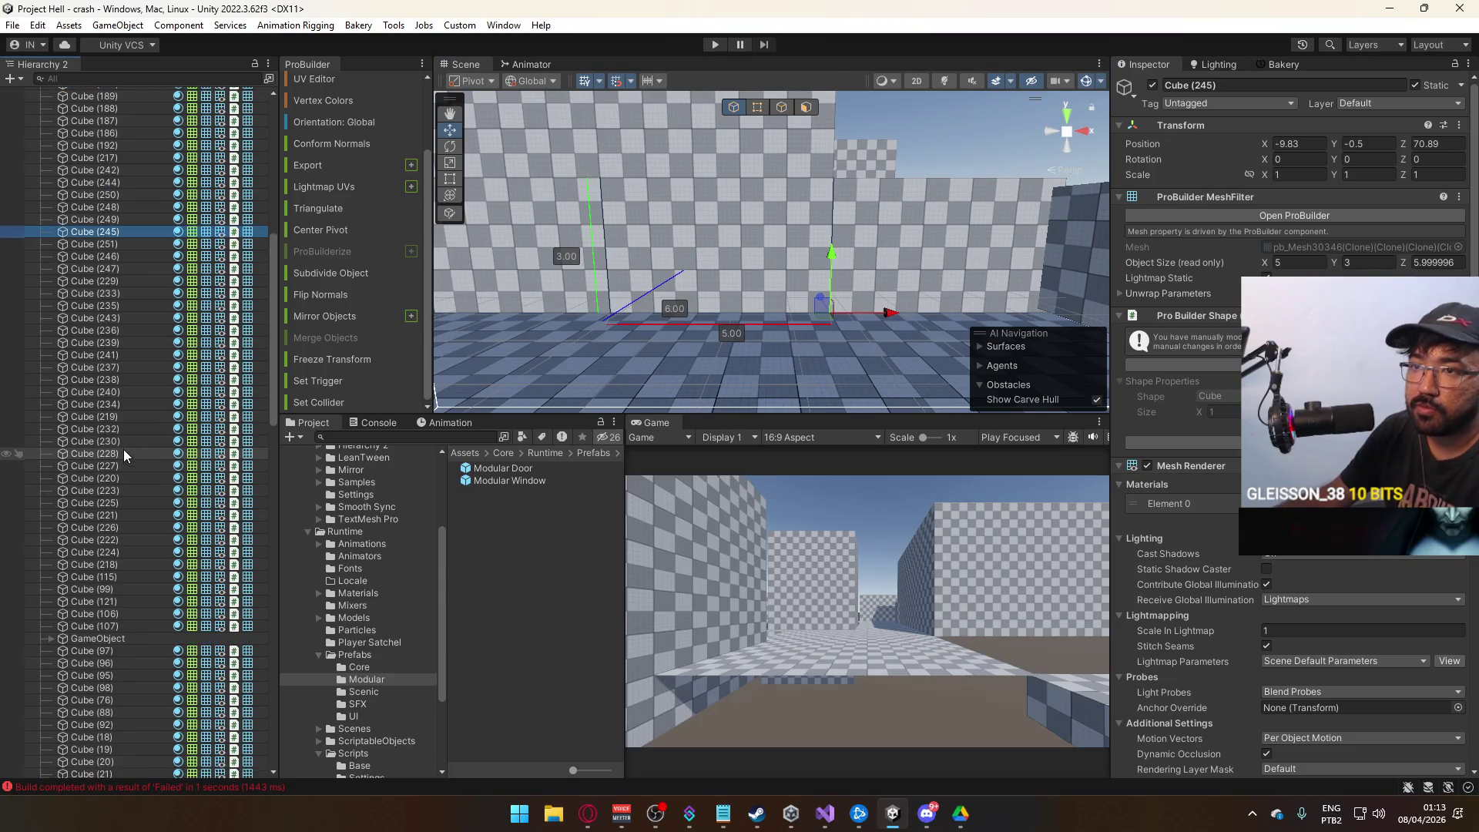
Place a Modular Door in the wall and slide it along X to about -17.5.
mouse_move(505, 468)
mouse_down()
mouse_move(696, 372)
mouse_move(537, 352)
mouse_move(570, 331)
mouse_move(607, 314)
mouse_move(868, 323)
mouse_move(822, 291)
mouse_up()
click(821, 291)
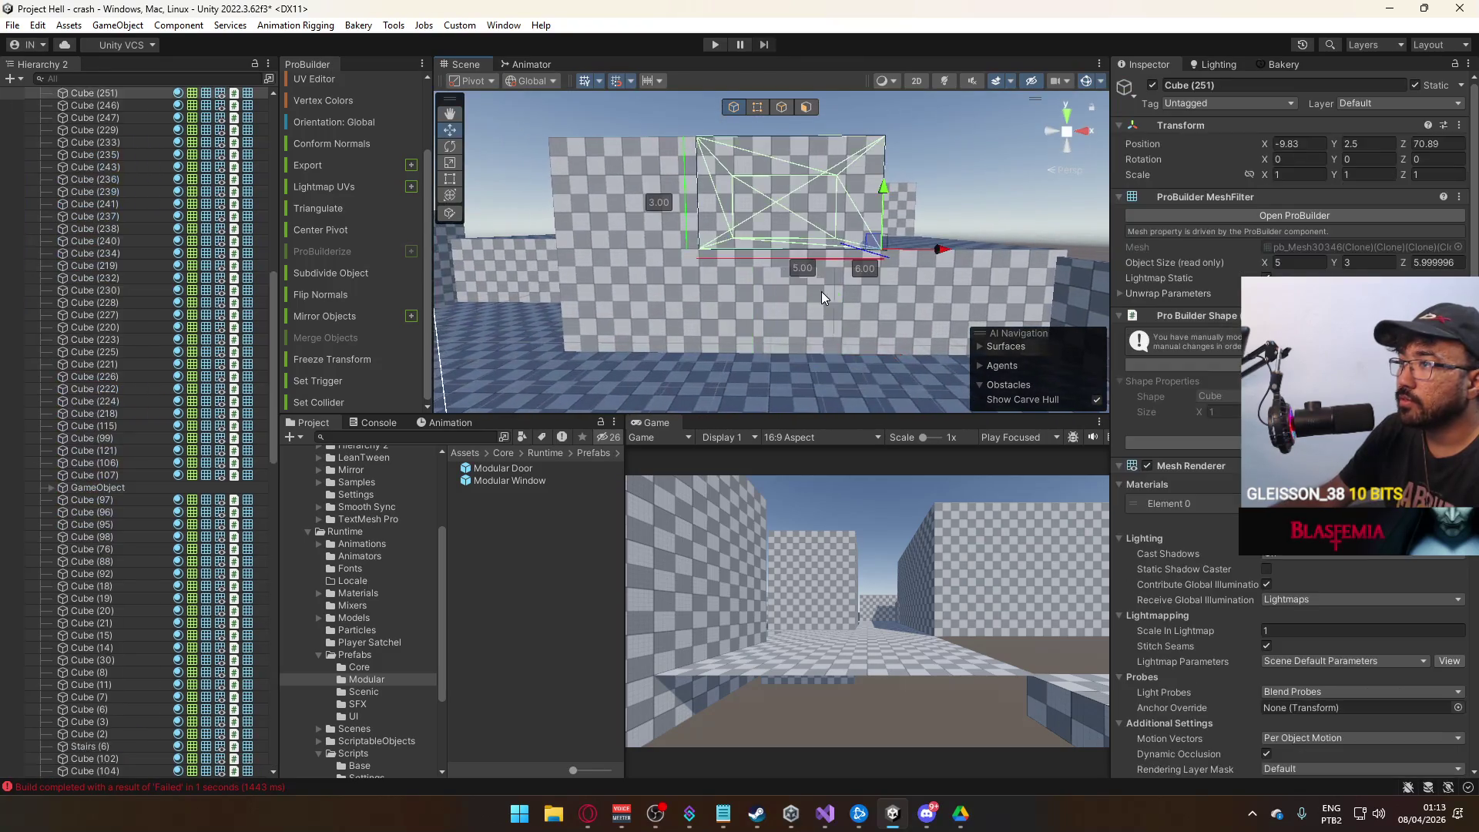
click(817, 272)
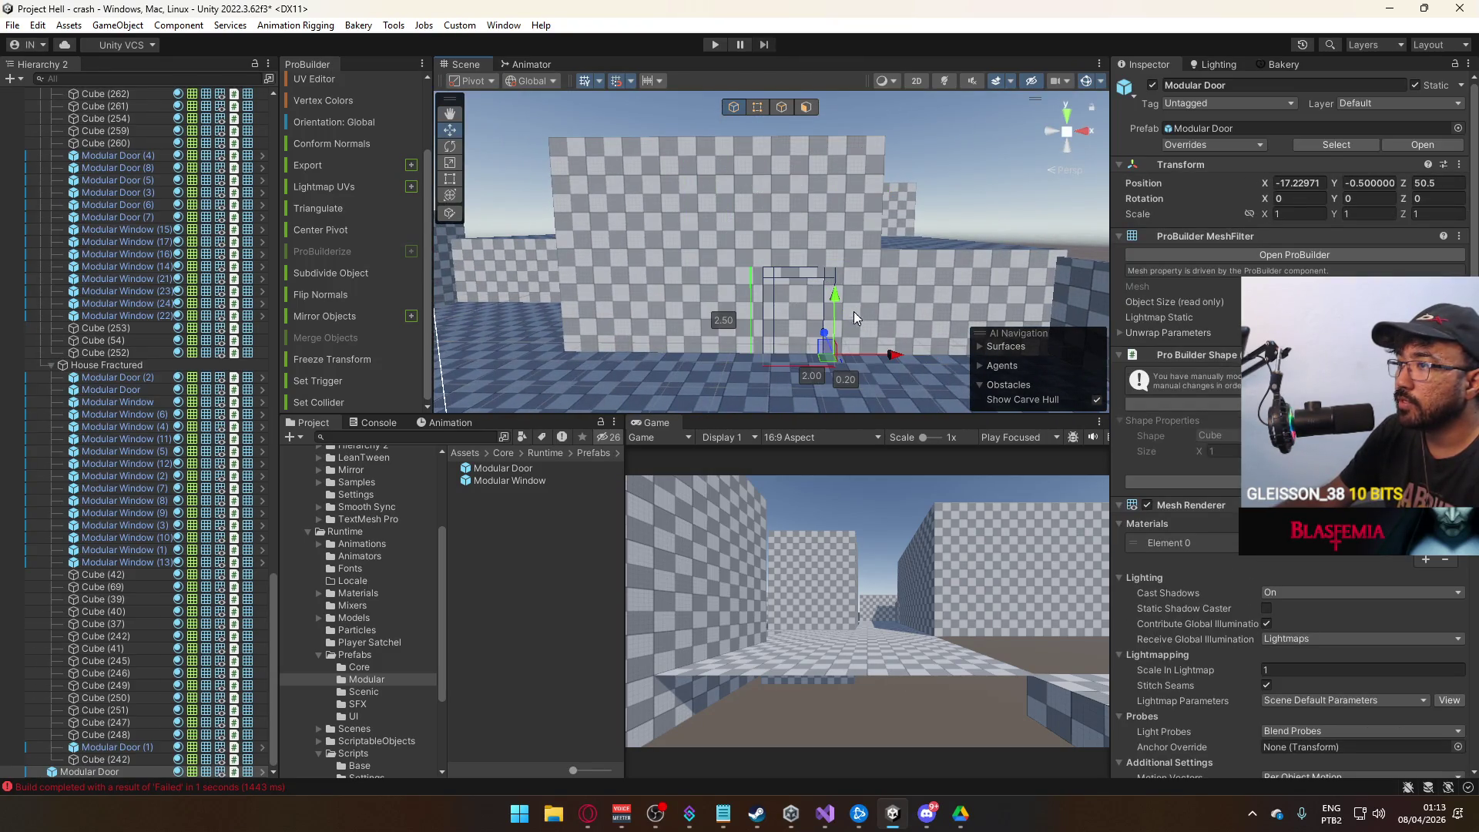
drag(876, 356, 897, 370)
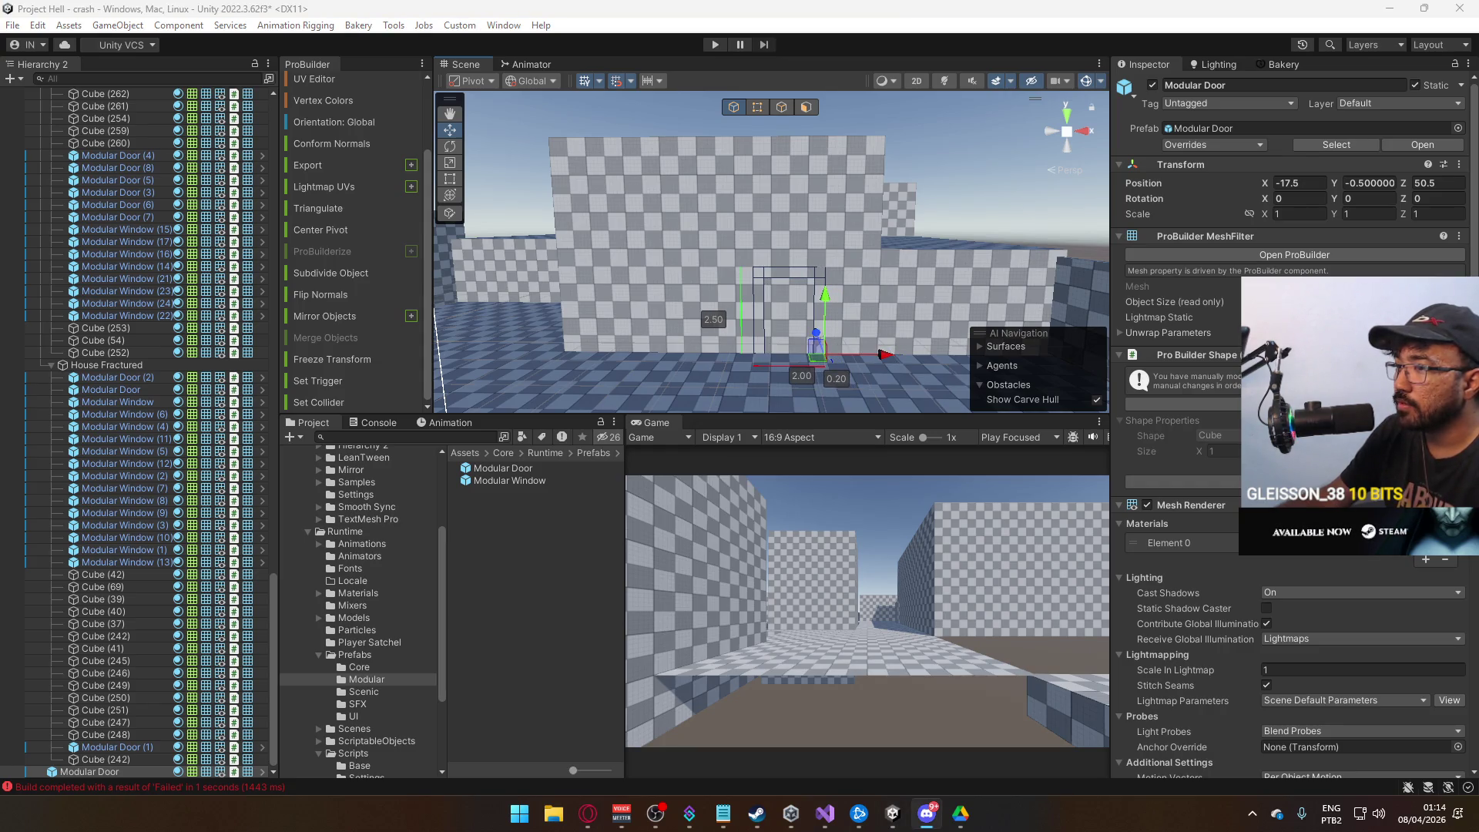
key(f)
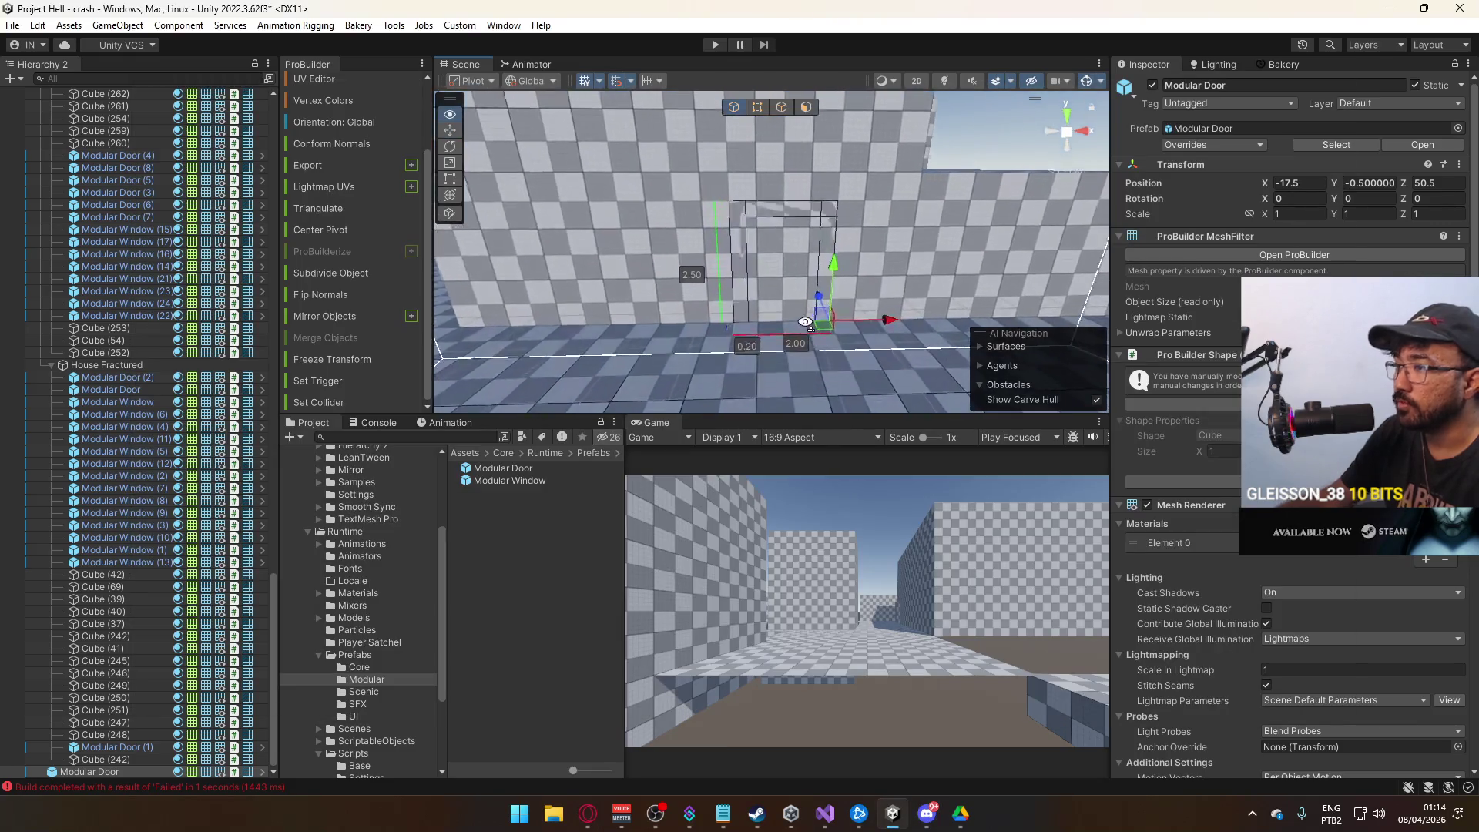
drag(879, 323, 853, 323)
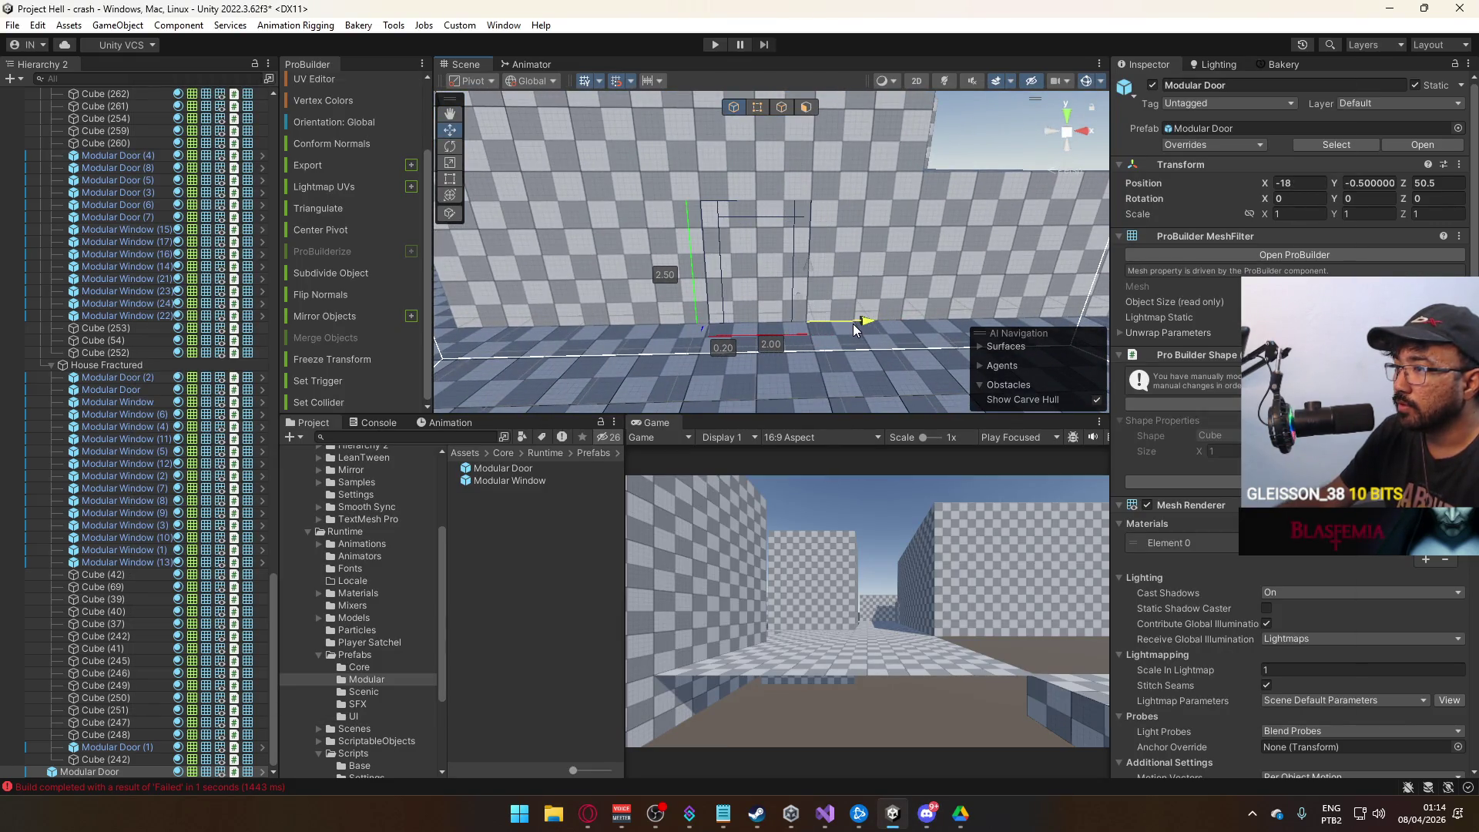
Delete one face of wall block Cube (245) to open the wall.
click(756, 276)
key(f)
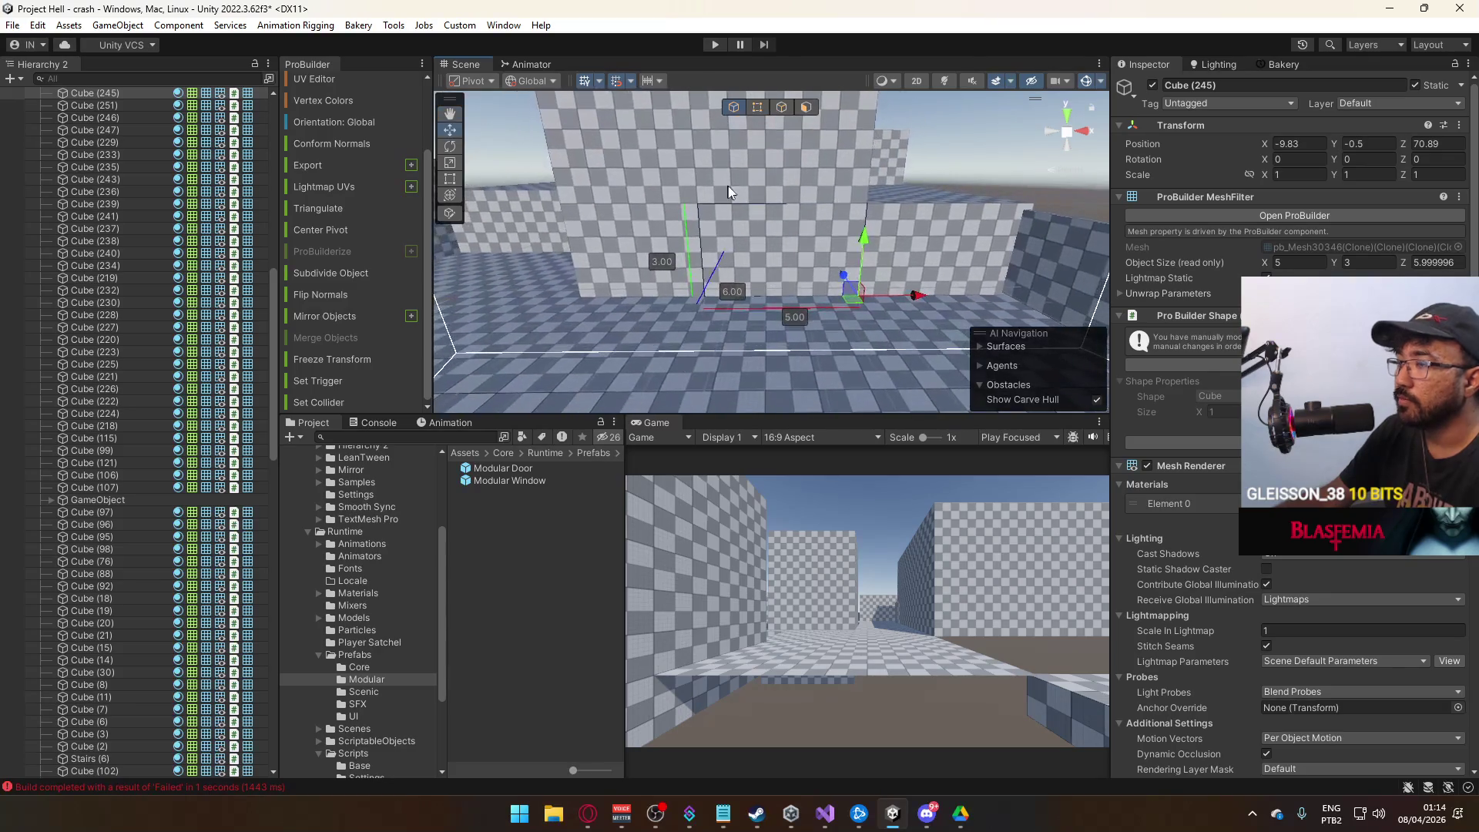
click(806, 108)
click(779, 242)
key(Delete)
mouse_move(852, 268)
mouse_down()
mouse_move(822, 316)
mouse_move(751, 233)
mouse_up()
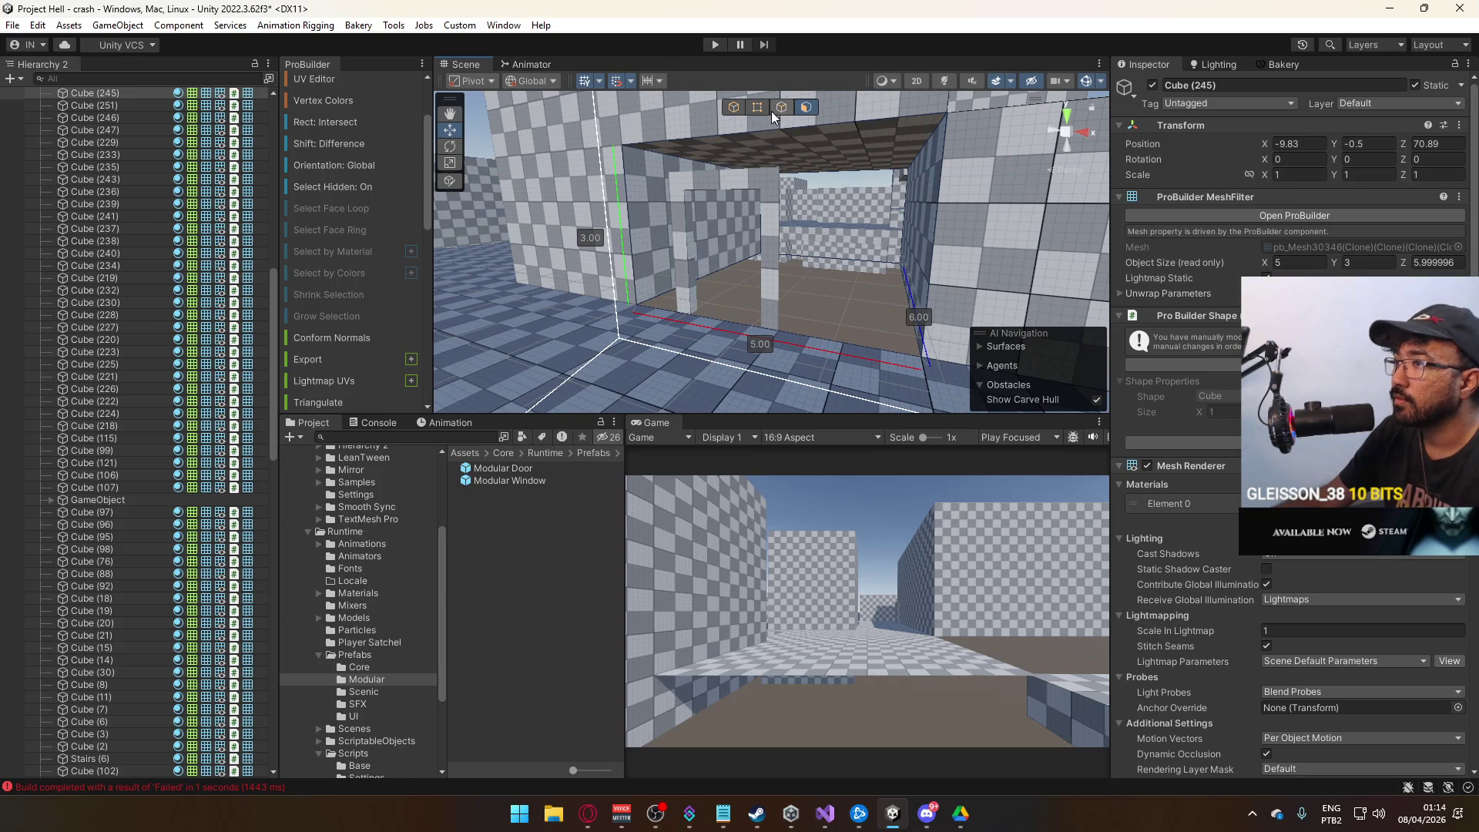
click(732, 111)
Drop a Modular Window prefab into the corridor scene.
click(870, 275)
mouse_move(844, 279)
mouse_down()
mouse_move(821, 300)
mouse_move(889, 297)
mouse_up()
click(870, 326)
mouse_move(504, 483)
mouse_down()
mouse_move(775, 350)
mouse_move(829, 303)
mouse_up()
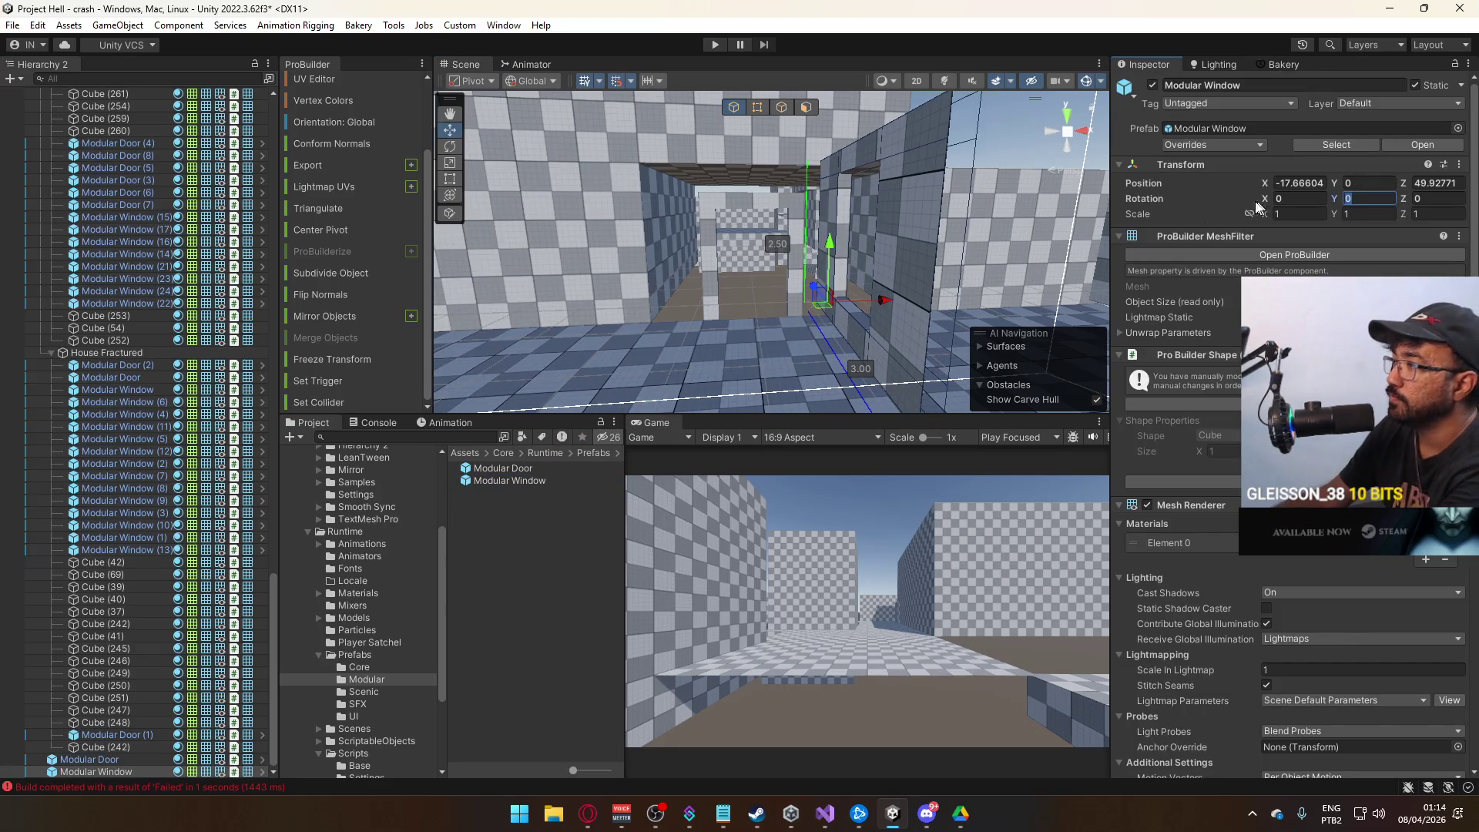
Move the window to Z 50.5 and narrow it from 3 to 2.4 units.
text(9)
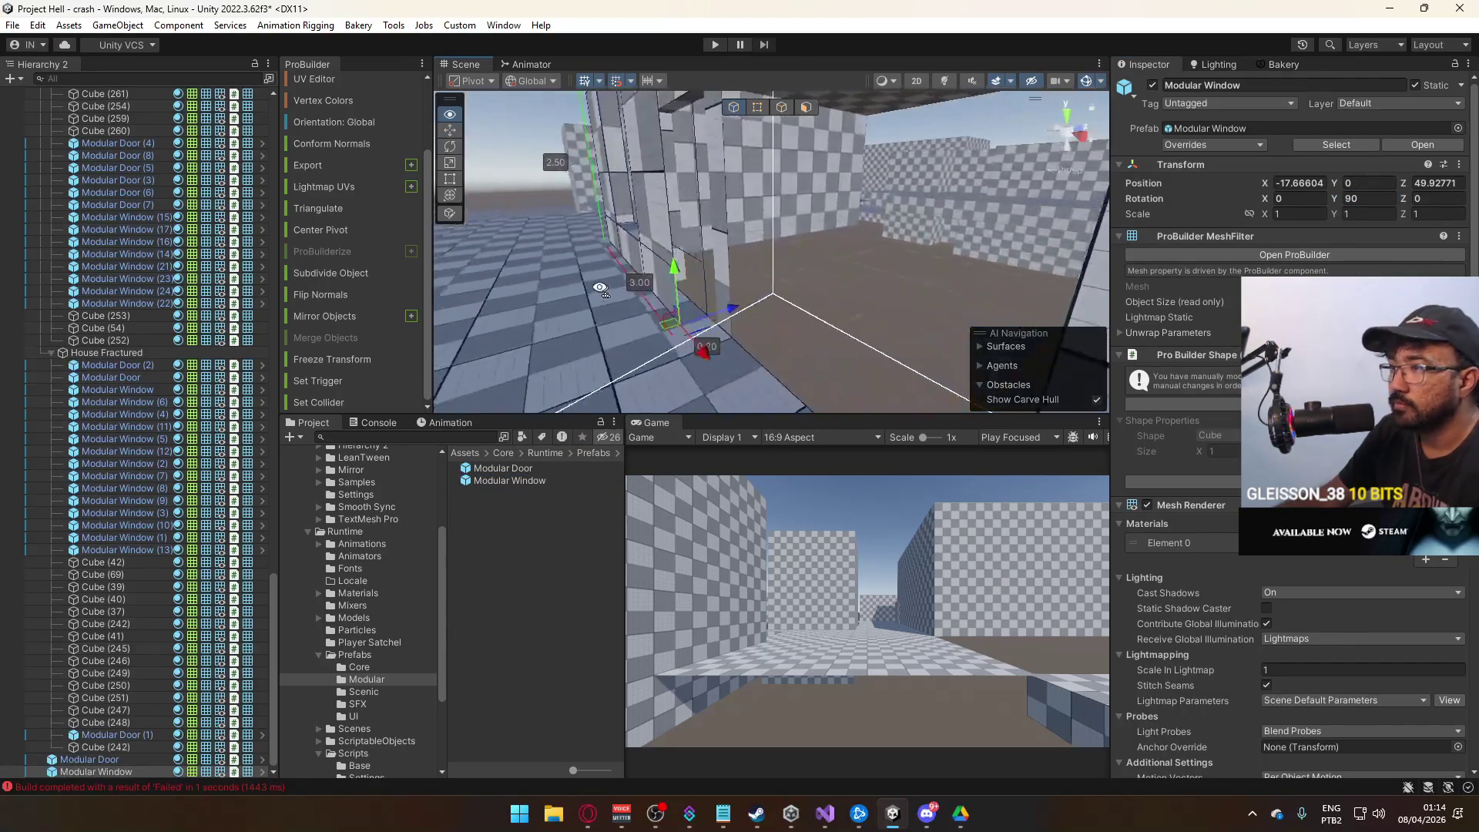
mouse_move(777, 297)
mouse_down()
mouse_move(1101, 303)
mouse_move(1001, 272)
mouse_move(982, 282)
mouse_move(839, 209)
mouse_move(841, 329)
mouse_up()
click(766, 109)
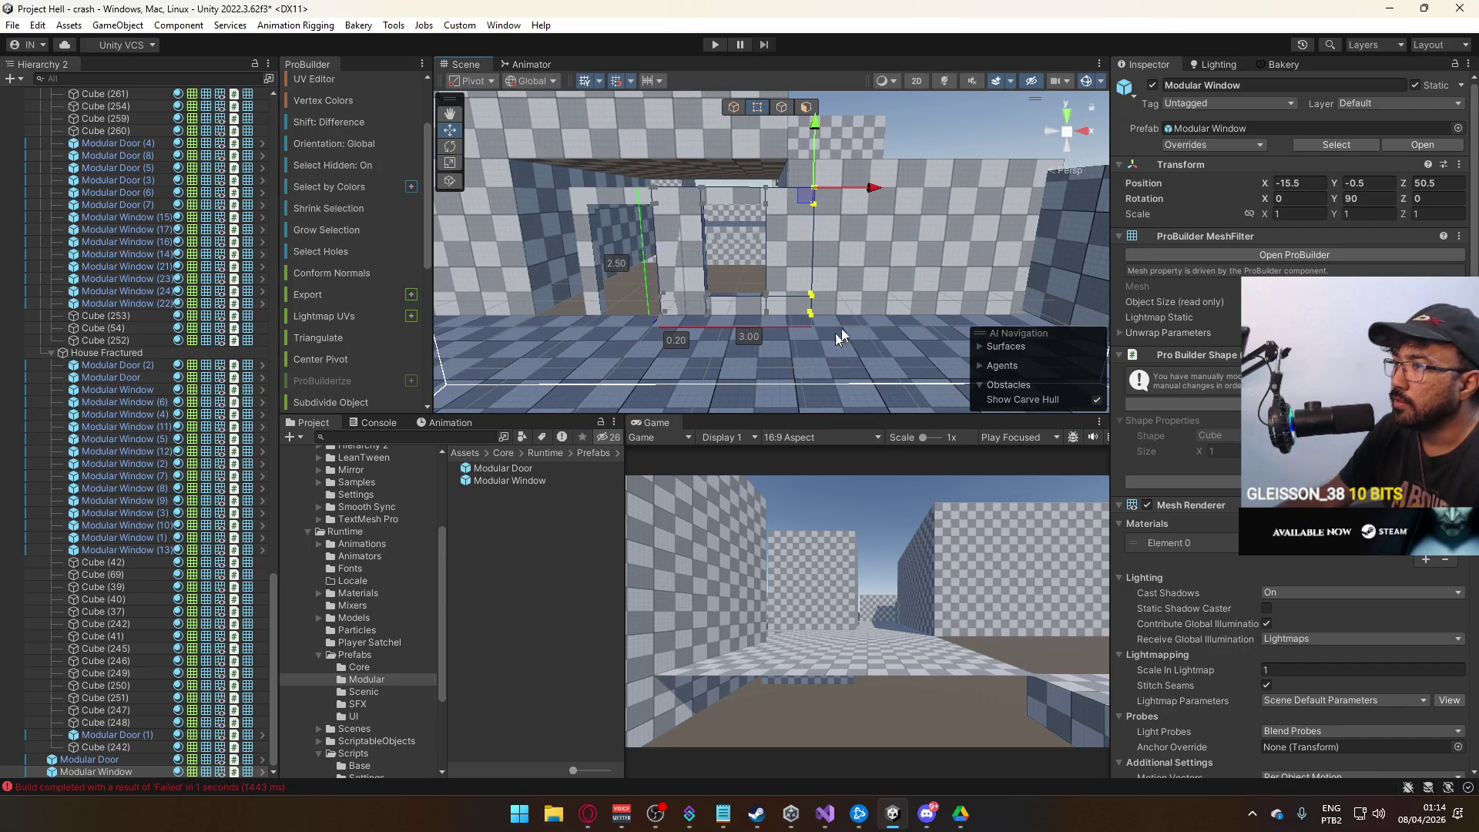
mouse_move(872, 192)
mouse_down()
mouse_move(838, 197)
mouse_move(824, 148)
mouse_up()
drag(904, 375, 857, 216)
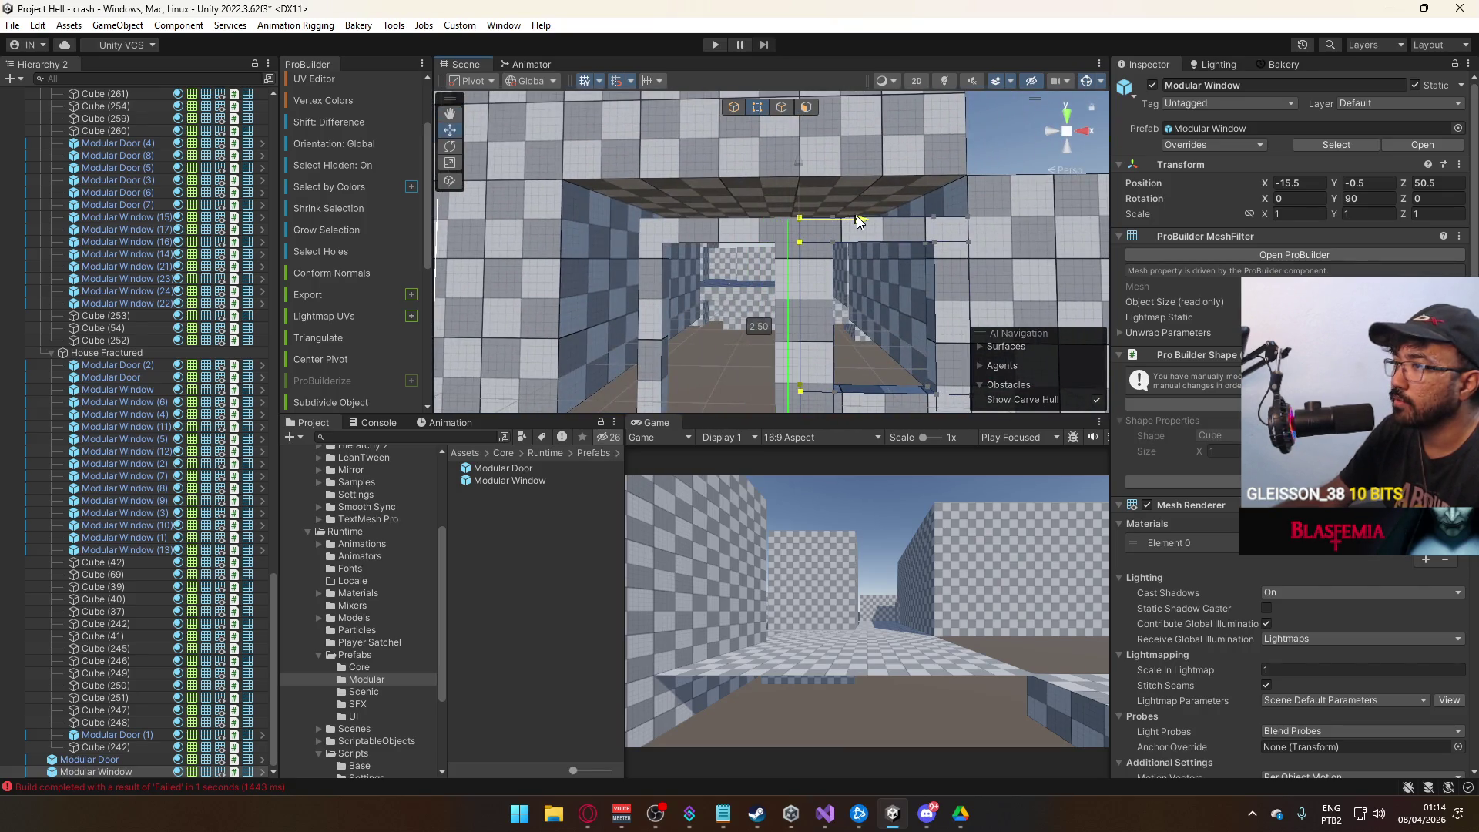
click(734, 108)
Adjust the modular window's vertices along X and shift the window to X -16.
click(737, 379)
key(f)
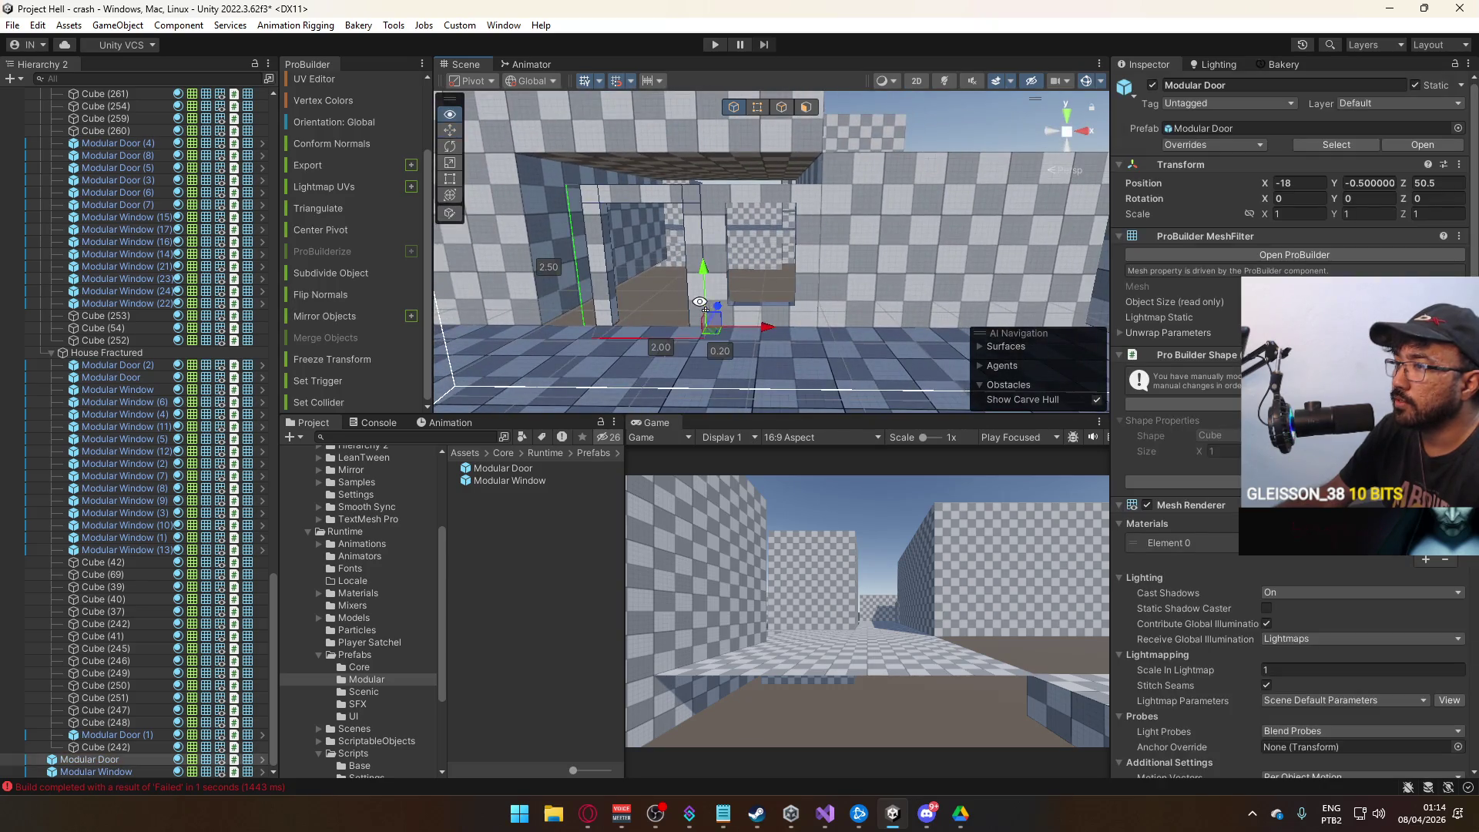
click(817, 304)
key(f)
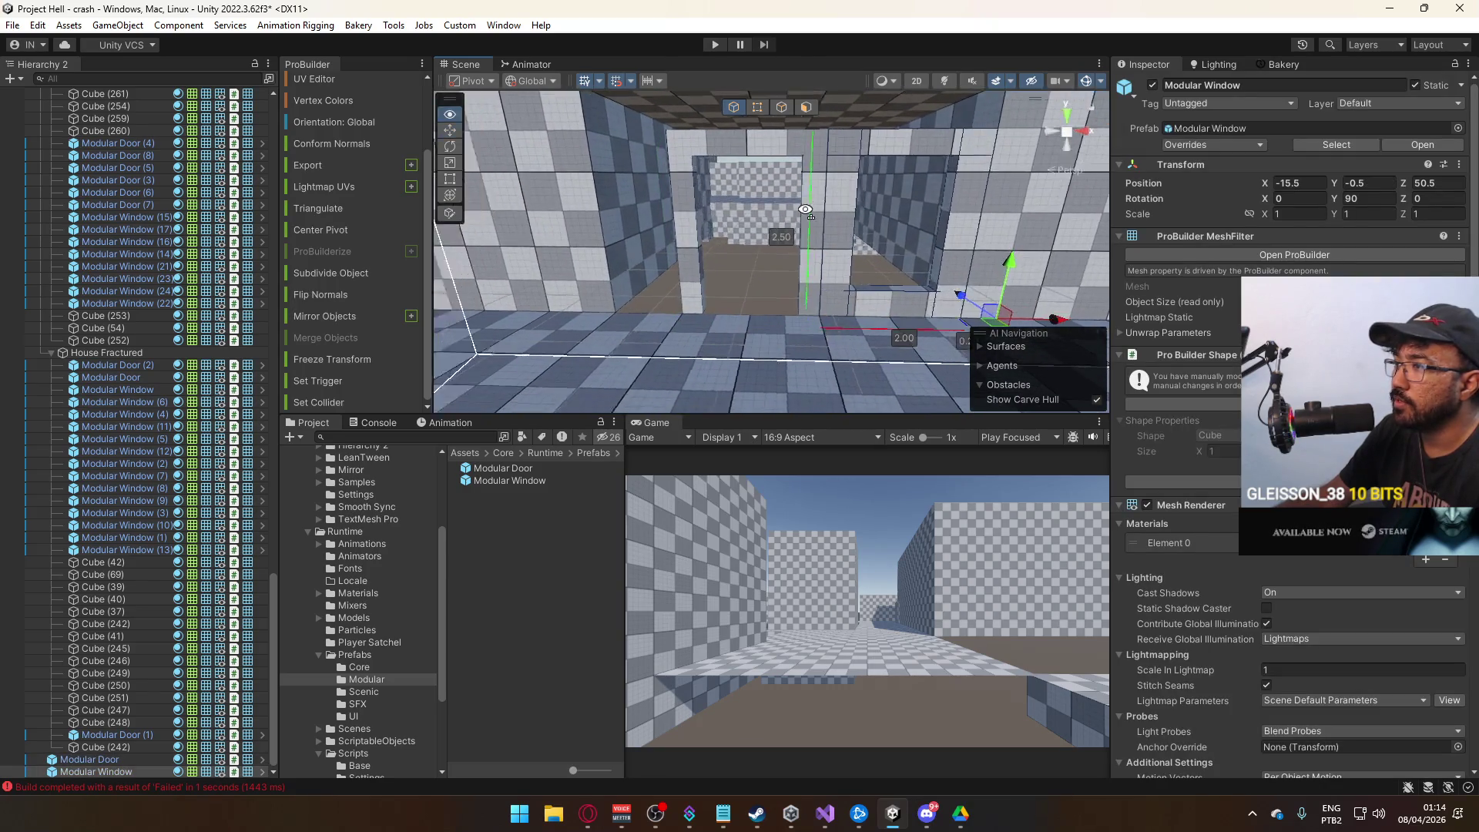
drag(878, 176, 789, 114)
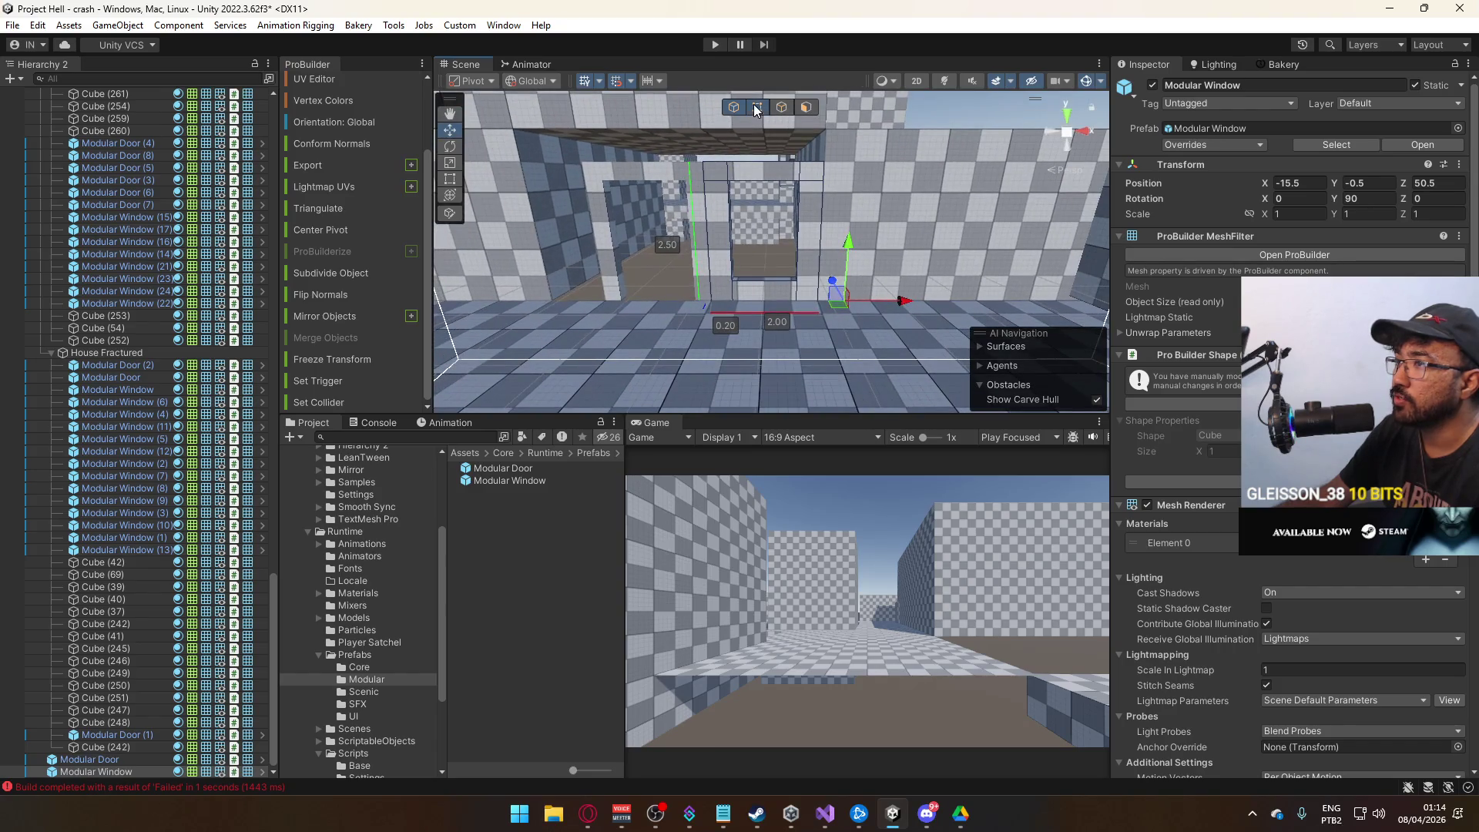
click(756, 108)
drag(770, 170, 797, 166)
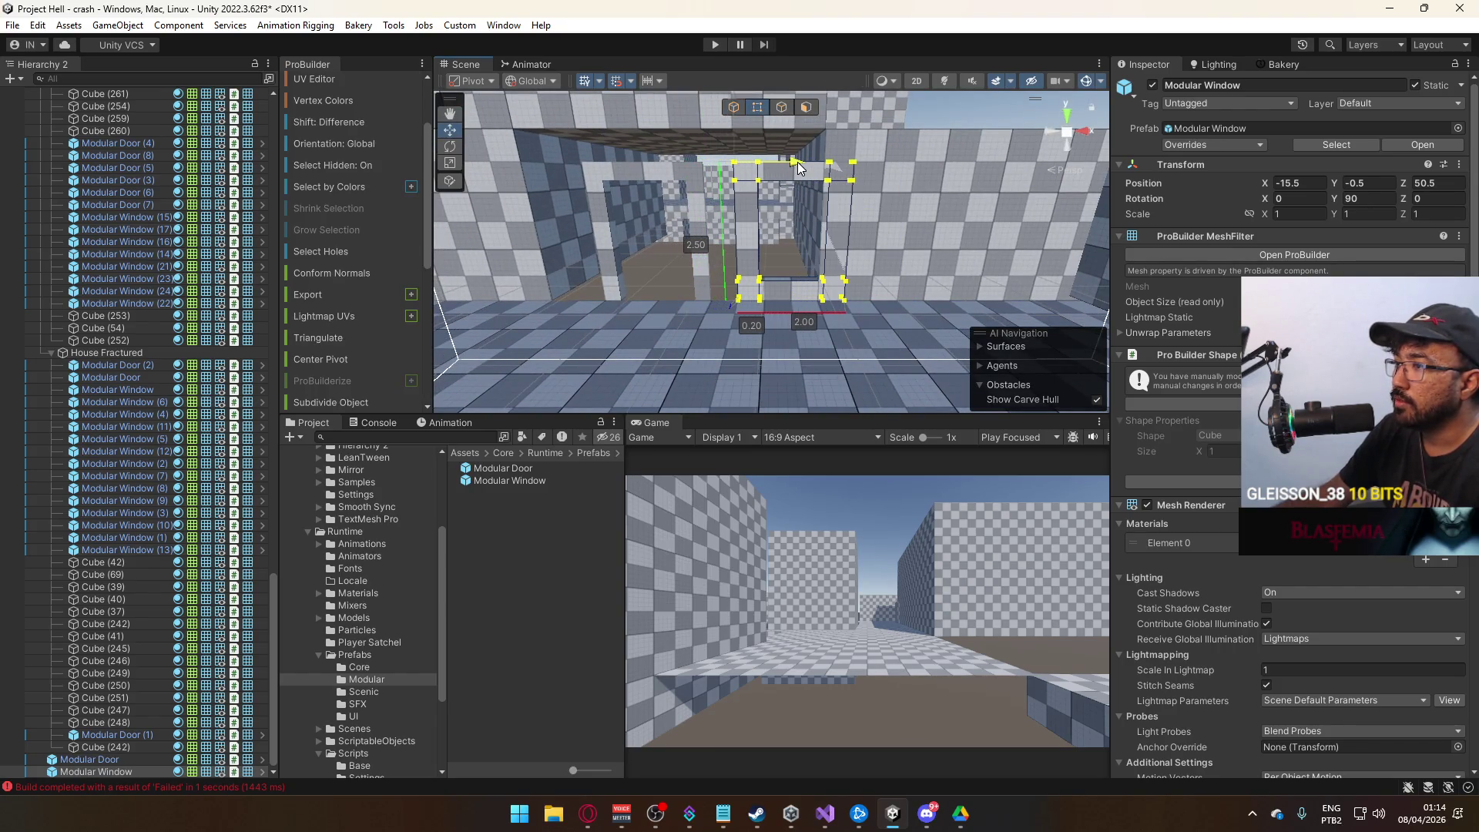
click(732, 107)
drag(913, 303, 881, 305)
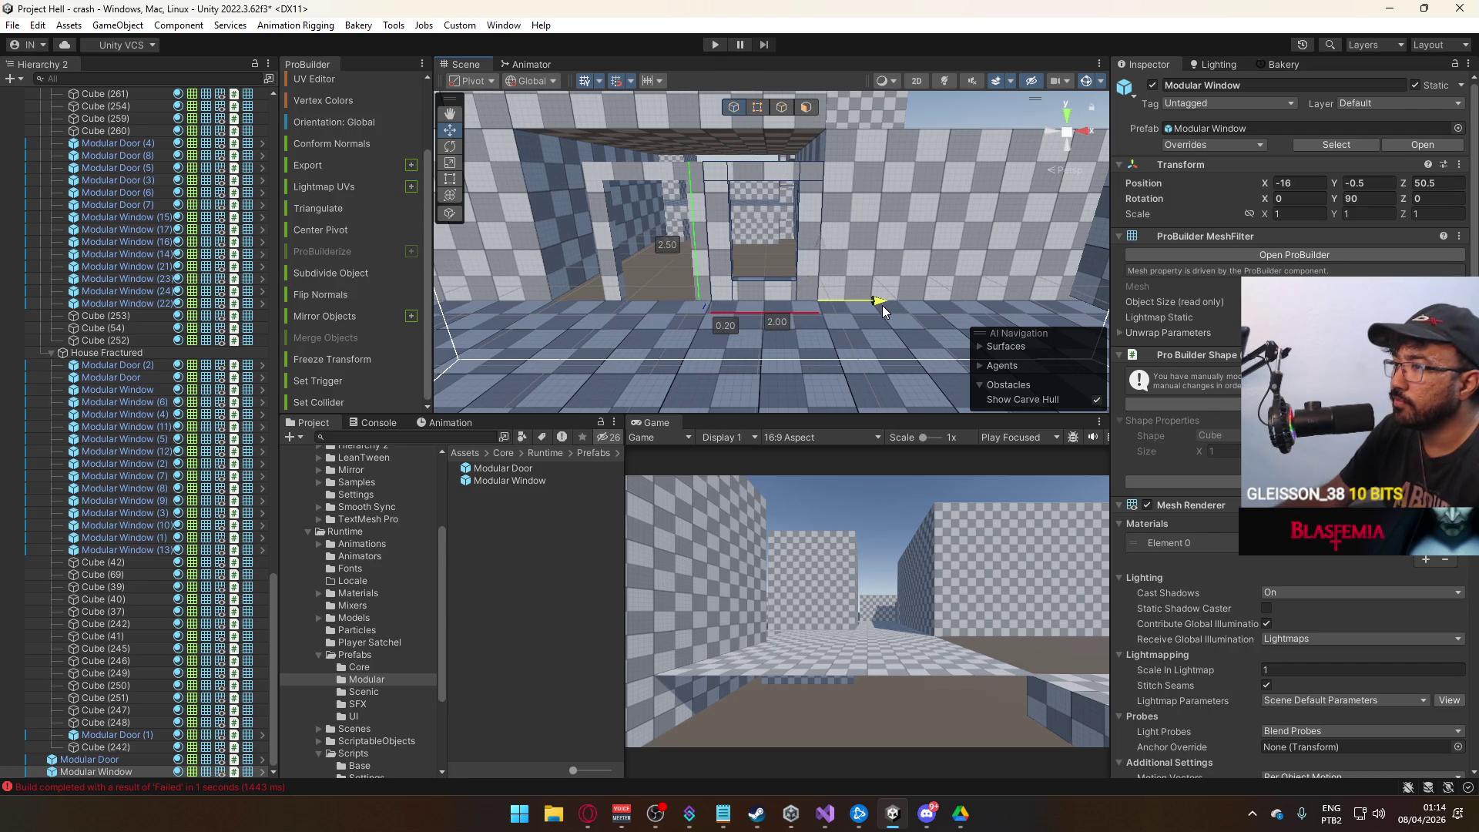
Widen the modular door opening from 2 to 3 units by dragging its left-edge vertices.
drag(738, 289, 742, 271)
click(742, 271)
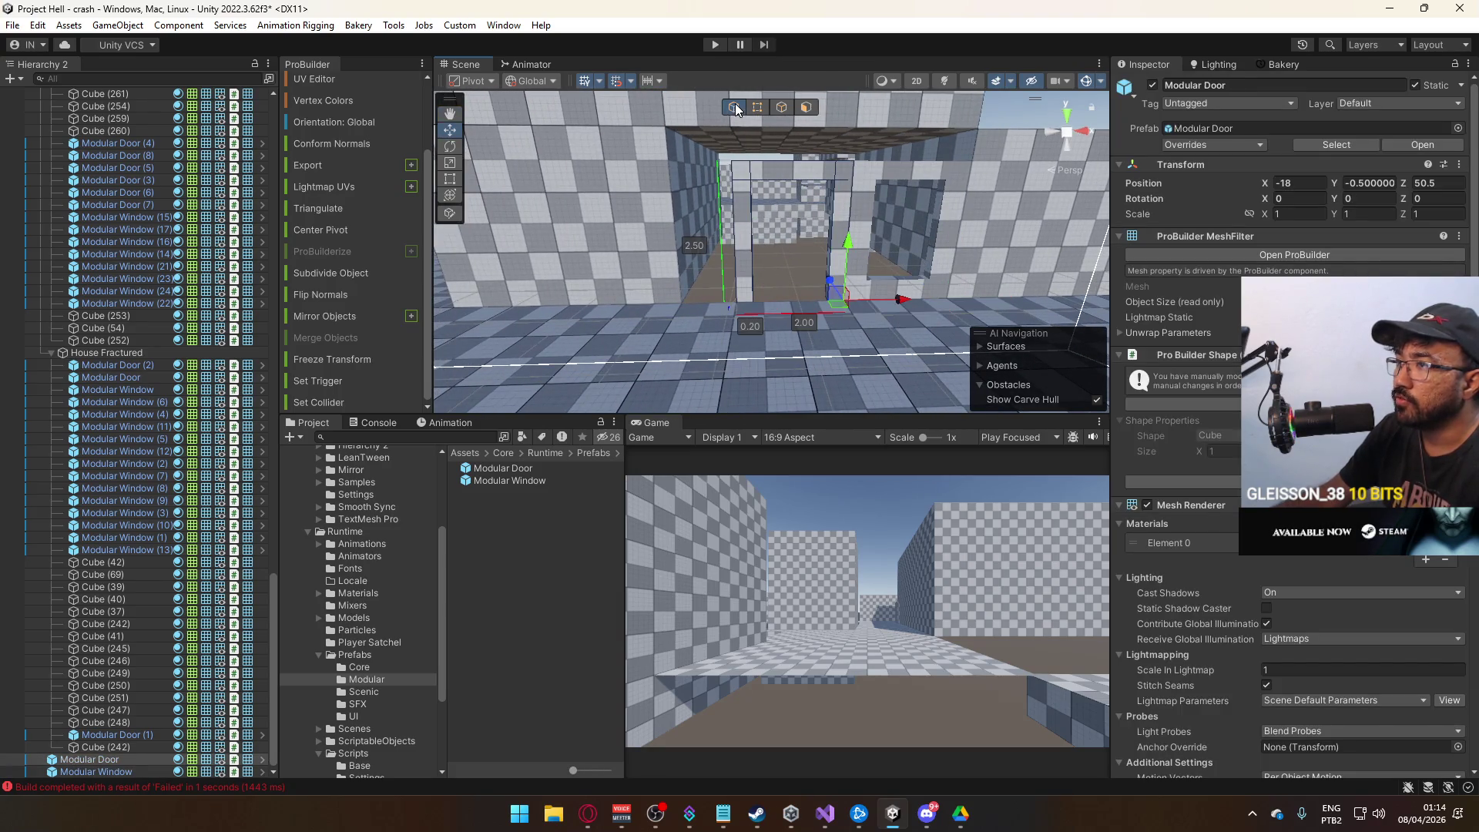
key(g)
drag(721, 150, 741, 335)
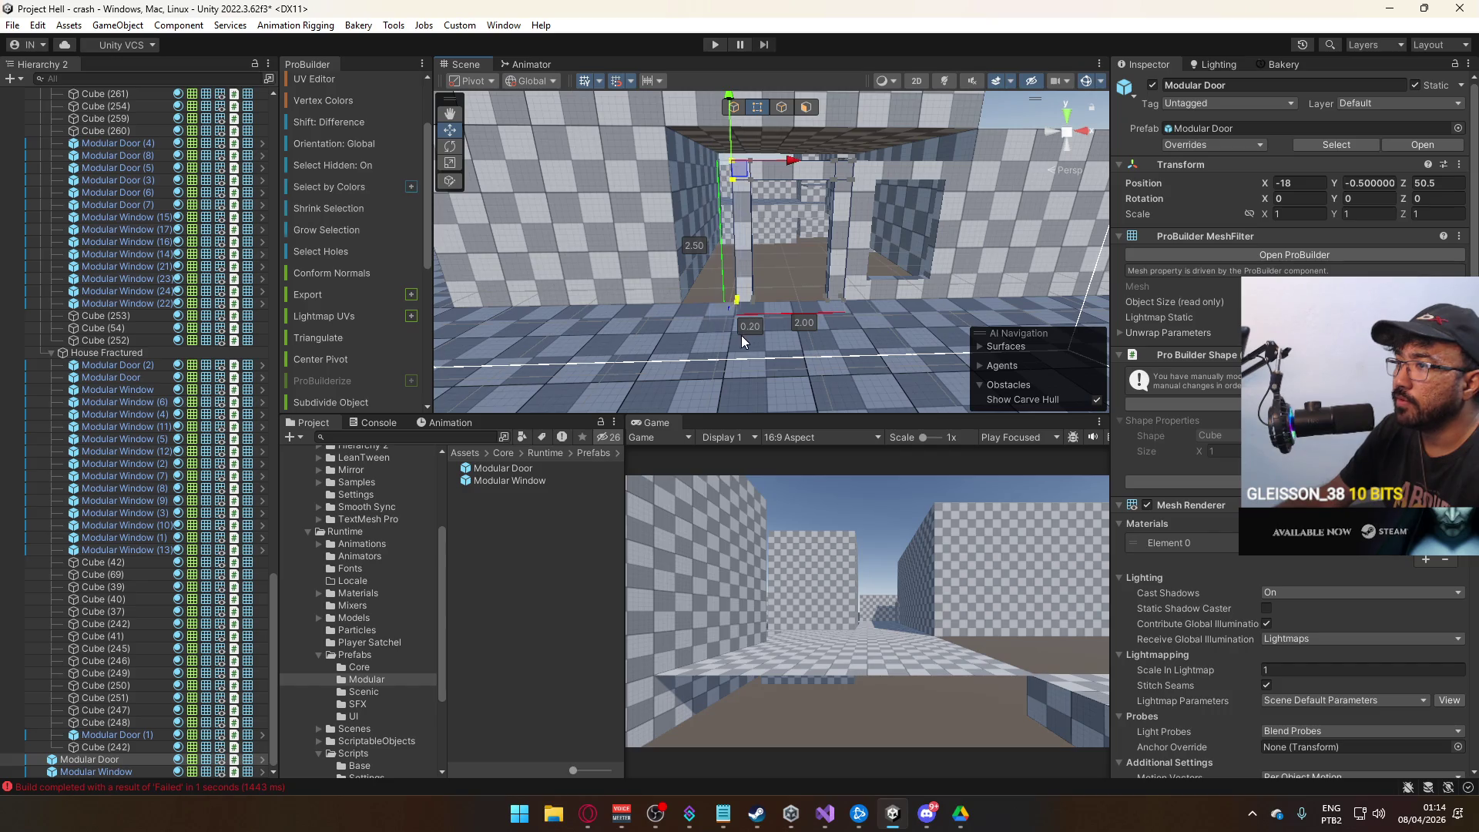
drag(789, 166, 728, 170)
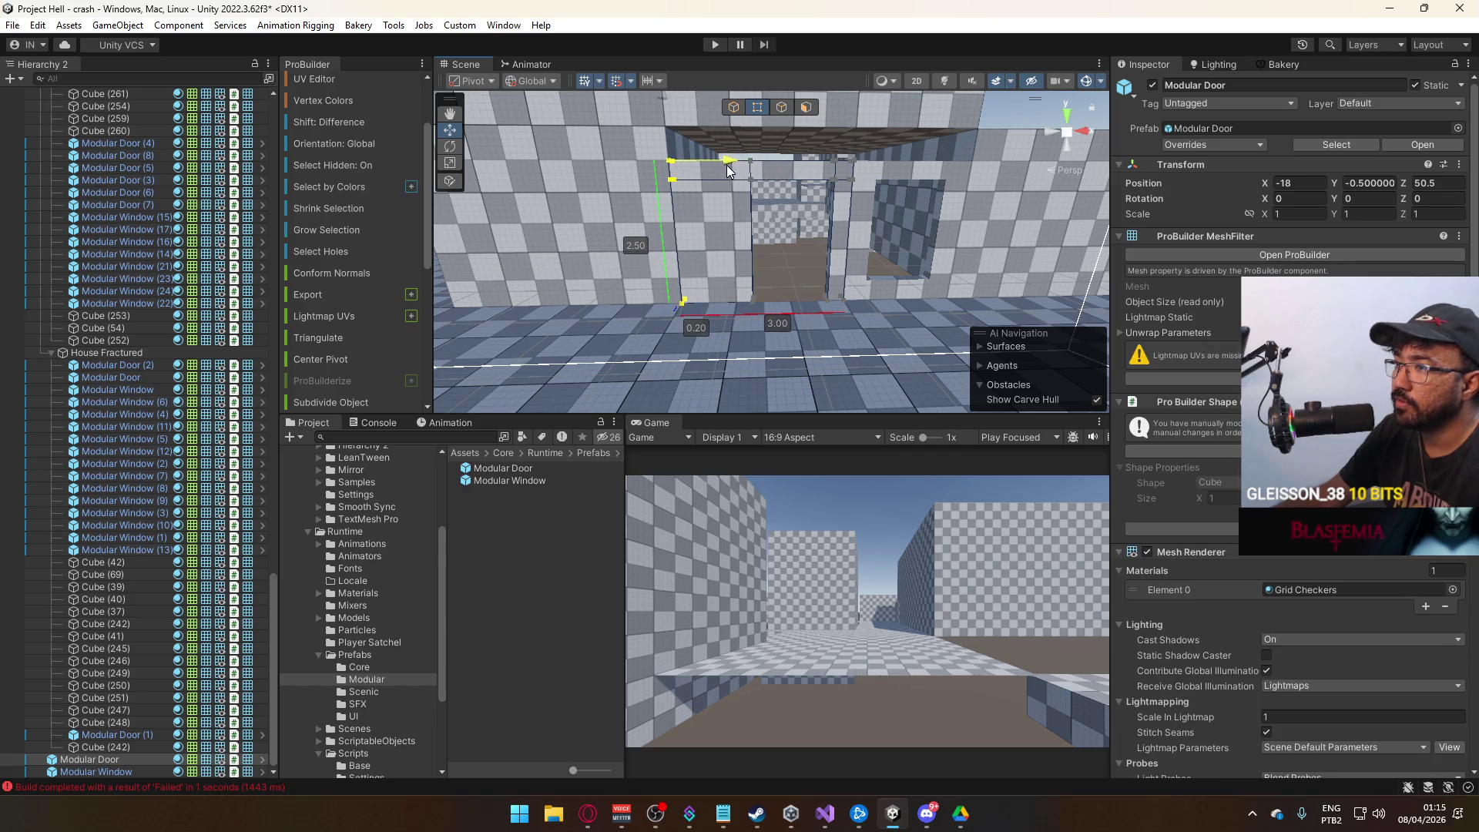
click(734, 107)
Select slab Cube (64) and move it along Z to 72.19.
click(797, 233)
mouse_move(798, 233)
mouse_down()
mouse_move(760, 203)
mouse_move(717, 402)
mouse_move(427, 368)
mouse_move(636, 441)
mouse_move(584, 327)
mouse_move(640, 385)
mouse_move(703, 403)
mouse_move(668, 390)
mouse_move(793, 193)
mouse_move(894, 219)
mouse_up()
click(736, 330)
click(567, 362)
mouse_move(893, 219)
mouse_down()
mouse_move(957, 151)
mouse_move(831, 235)
mouse_move(788, 140)
mouse_up()
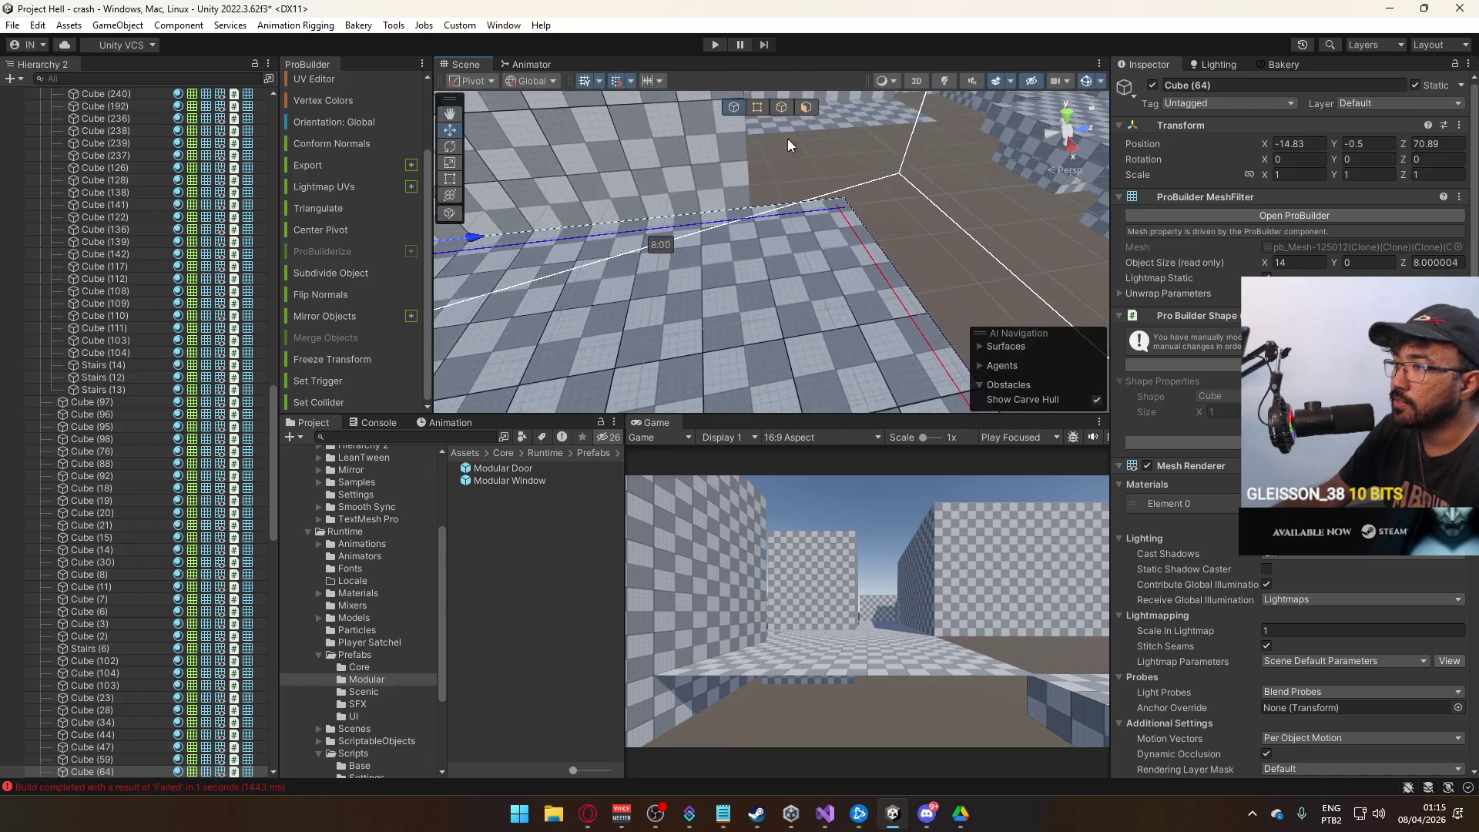
click(757, 107)
mouse_move(848, 192)
mouse_down()
mouse_move(874, 237)
mouse_move(743, 182)
mouse_move(770, 249)
mouse_up()
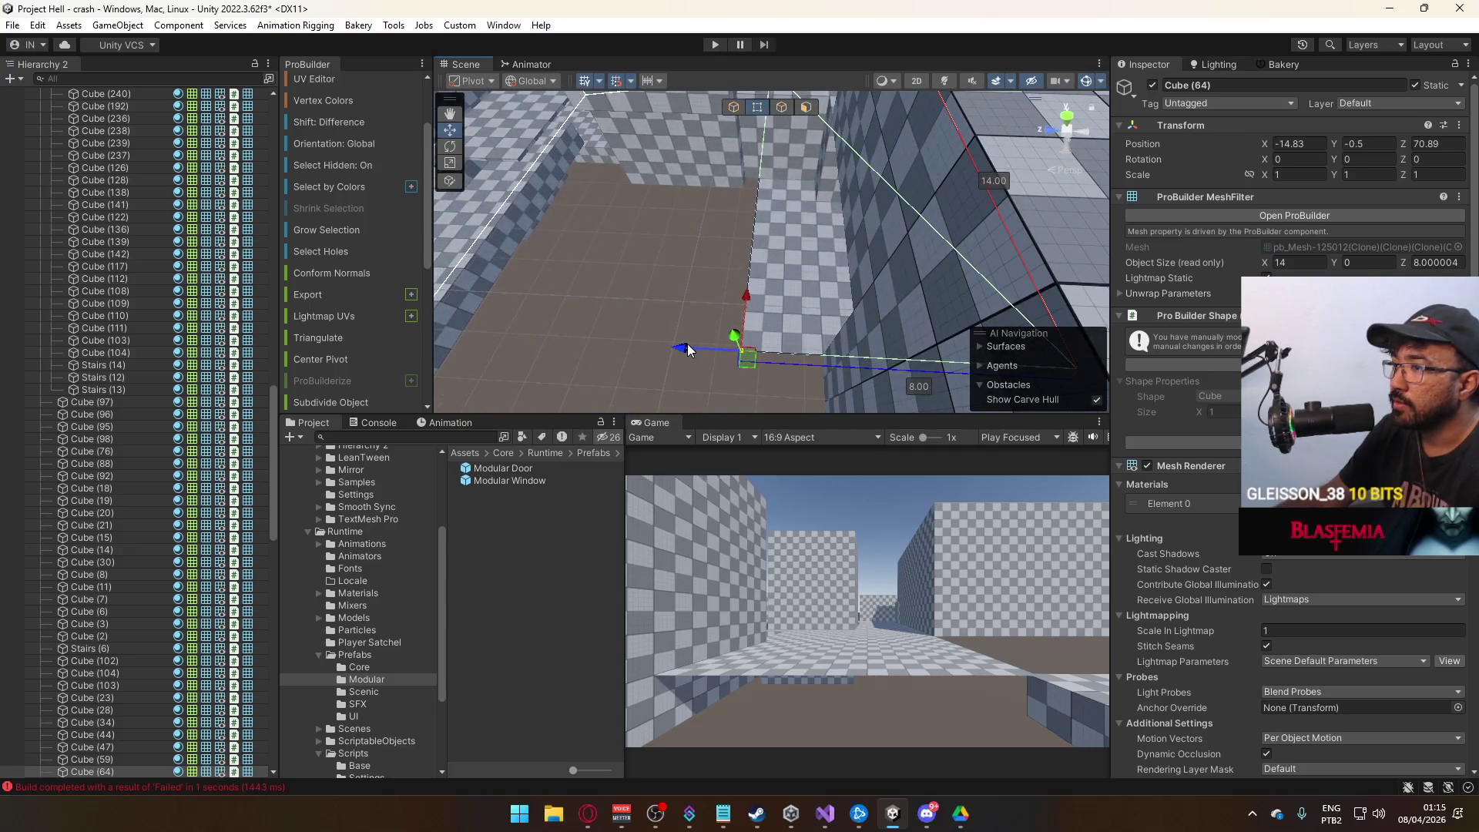
Shorten Cube (64)'s depth from 8 to 6.10 and trim its width to 5 units.
drag(689, 348, 768, 345)
key(f)
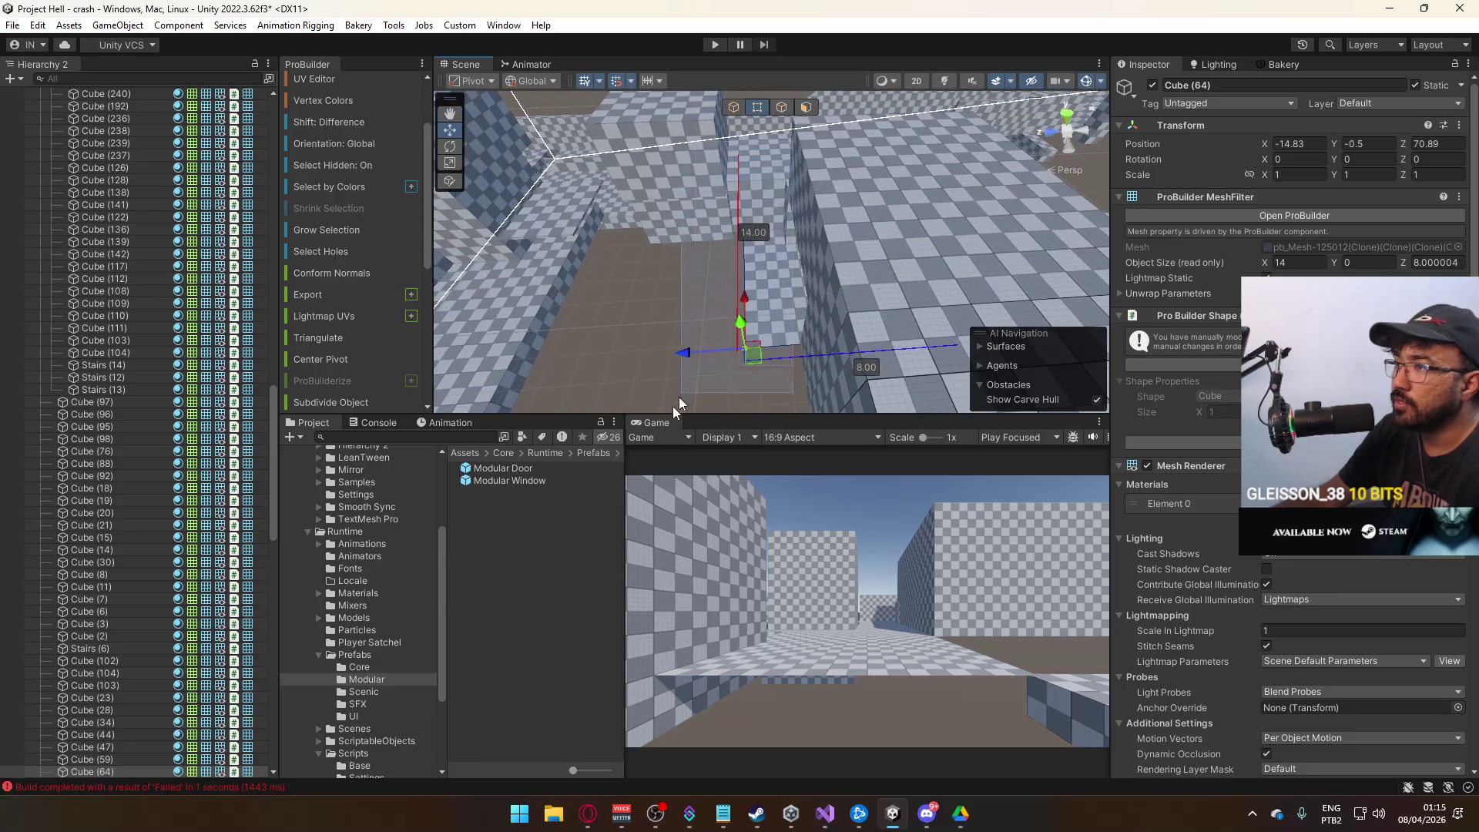
mouse_move(698, 155)
mouse_down()
mouse_move(722, 155)
mouse_move(539, 229)
mouse_move(694, 187)
mouse_move(816, 202)
mouse_up()
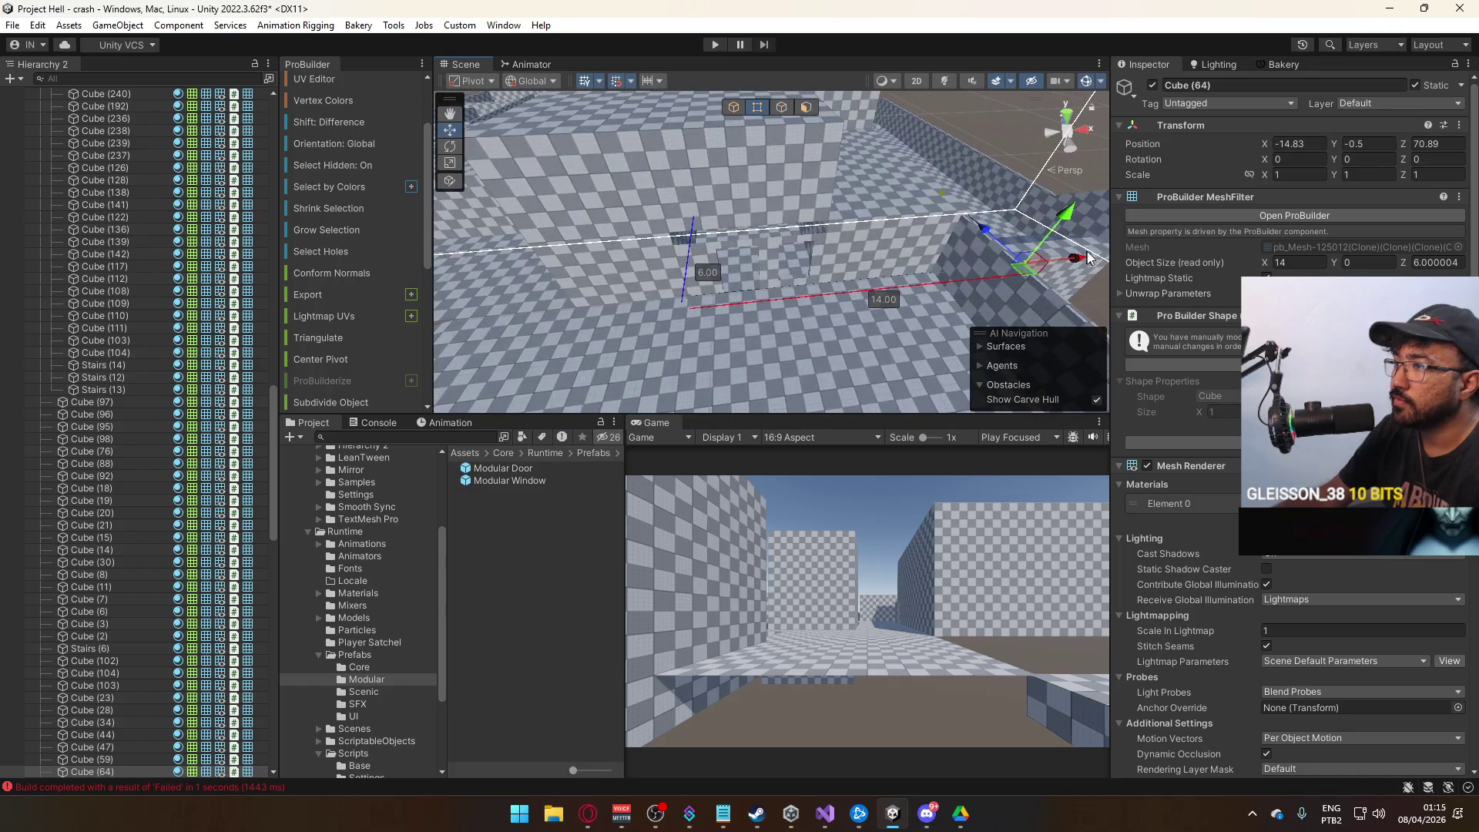
drag(883, 279, 744, 143)
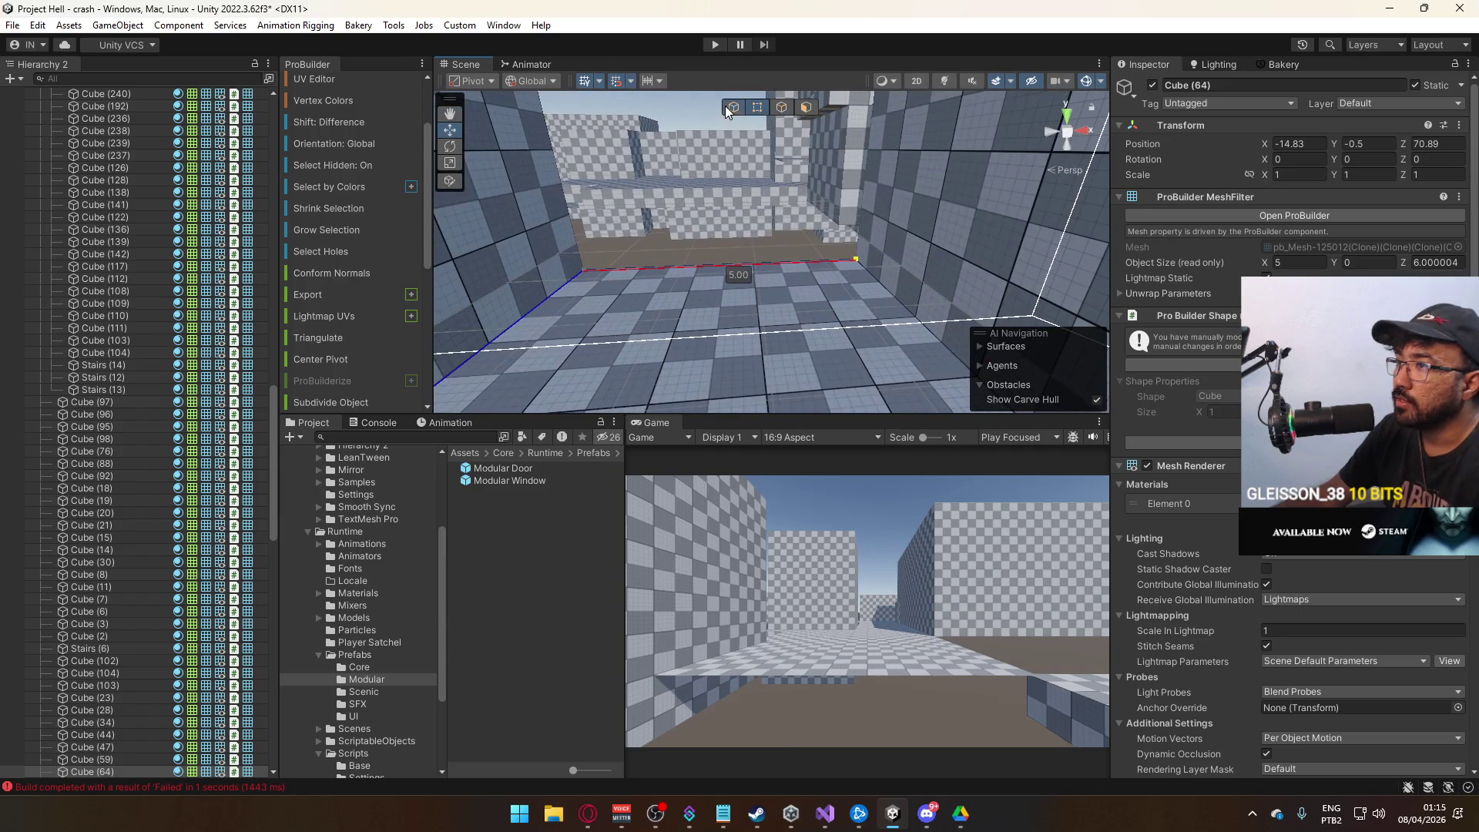
Reselect Cube (64) and fly the view through the room, corridor and courtyard.
click(711, 242)
mouse_move(711, 243)
mouse_down()
mouse_move(1076, 345)
mouse_move(782, 252)
mouse_move(886, 267)
mouse_up()
click(886, 267)
mouse_move(1115, 296)
mouse_down()
mouse_move(1114, 237)
mouse_move(867, 202)
mouse_up()
drag(902, 312, 861, 265)
mouse_move(594, 302)
mouse_down()
mouse_move(474, 283)
mouse_move(882, 301)
mouse_move(810, 301)
mouse_move(732, 256)
mouse_move(518, 276)
mouse_up()
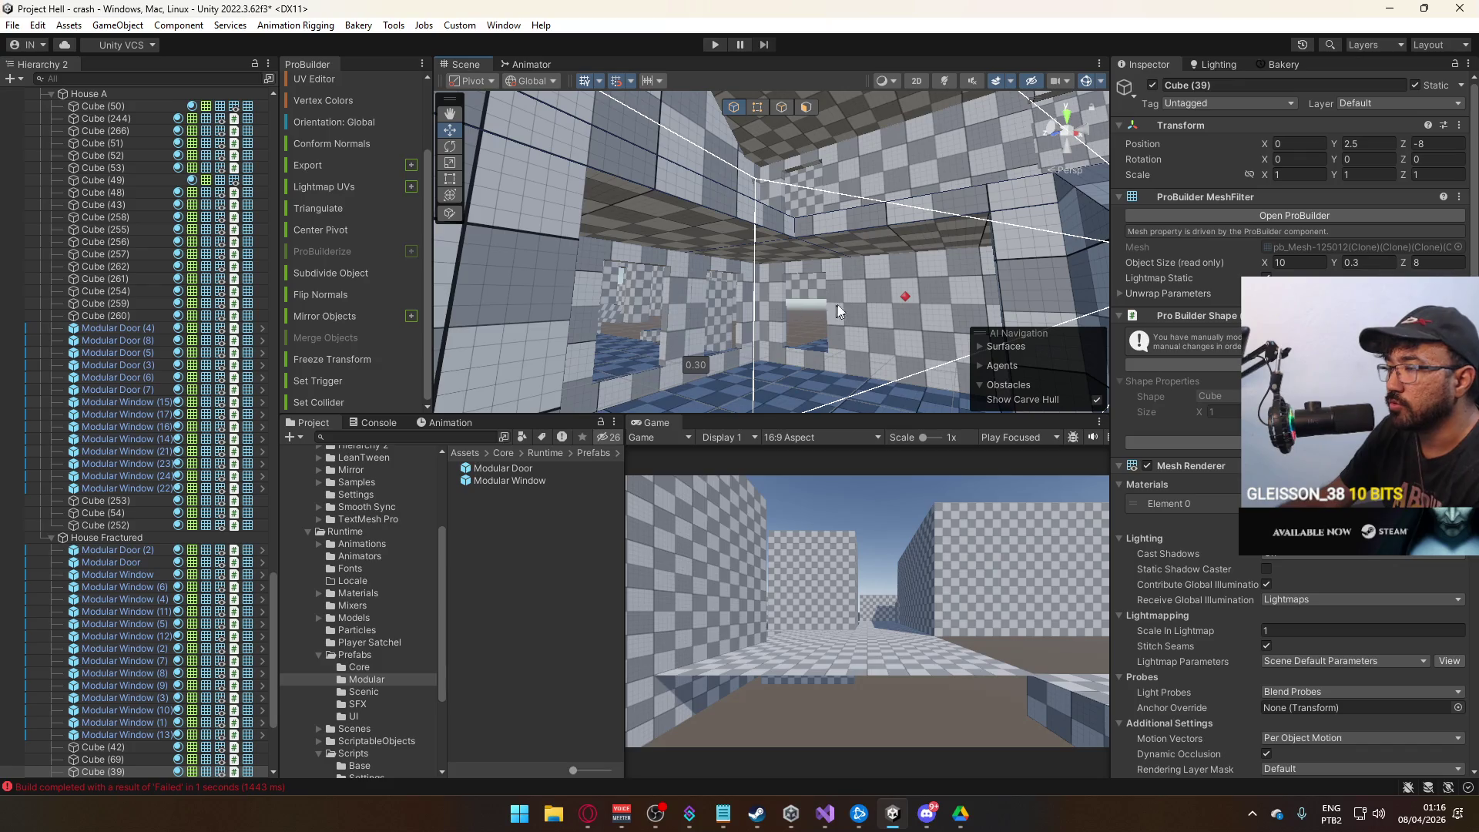
Move slab Cube (55) over the room to X 23, Z 33.5.
mouse_move(883, 292)
mouse_down()
mouse_move(690, 231)
mouse_move(499, 329)
mouse_move(736, 222)
mouse_move(787, 322)
mouse_move(761, 339)
mouse_move(525, 333)
mouse_move(647, 260)
mouse_up()
click(737, 225)
click(788, 322)
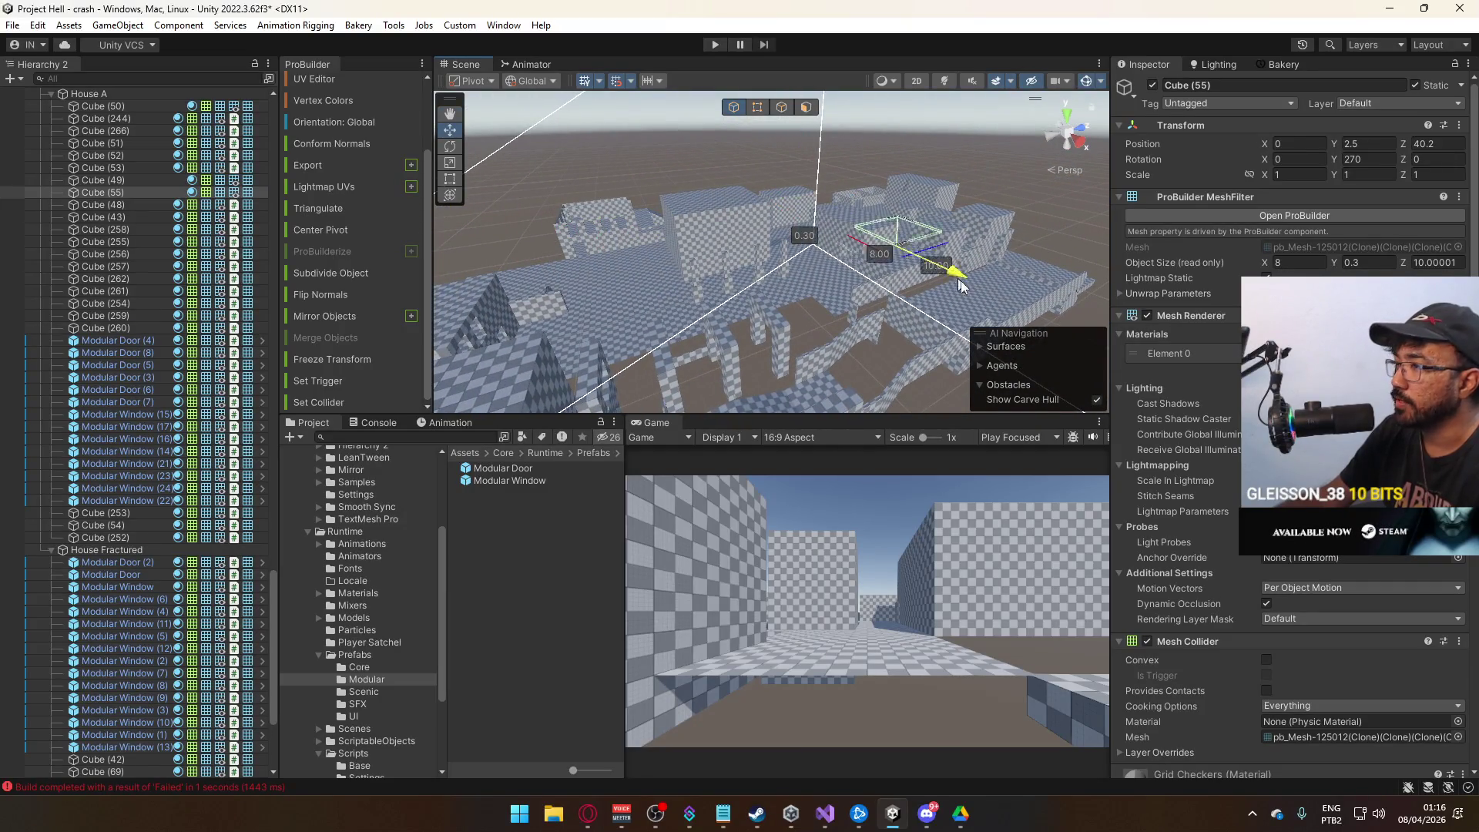
drag(927, 278, 971, 241)
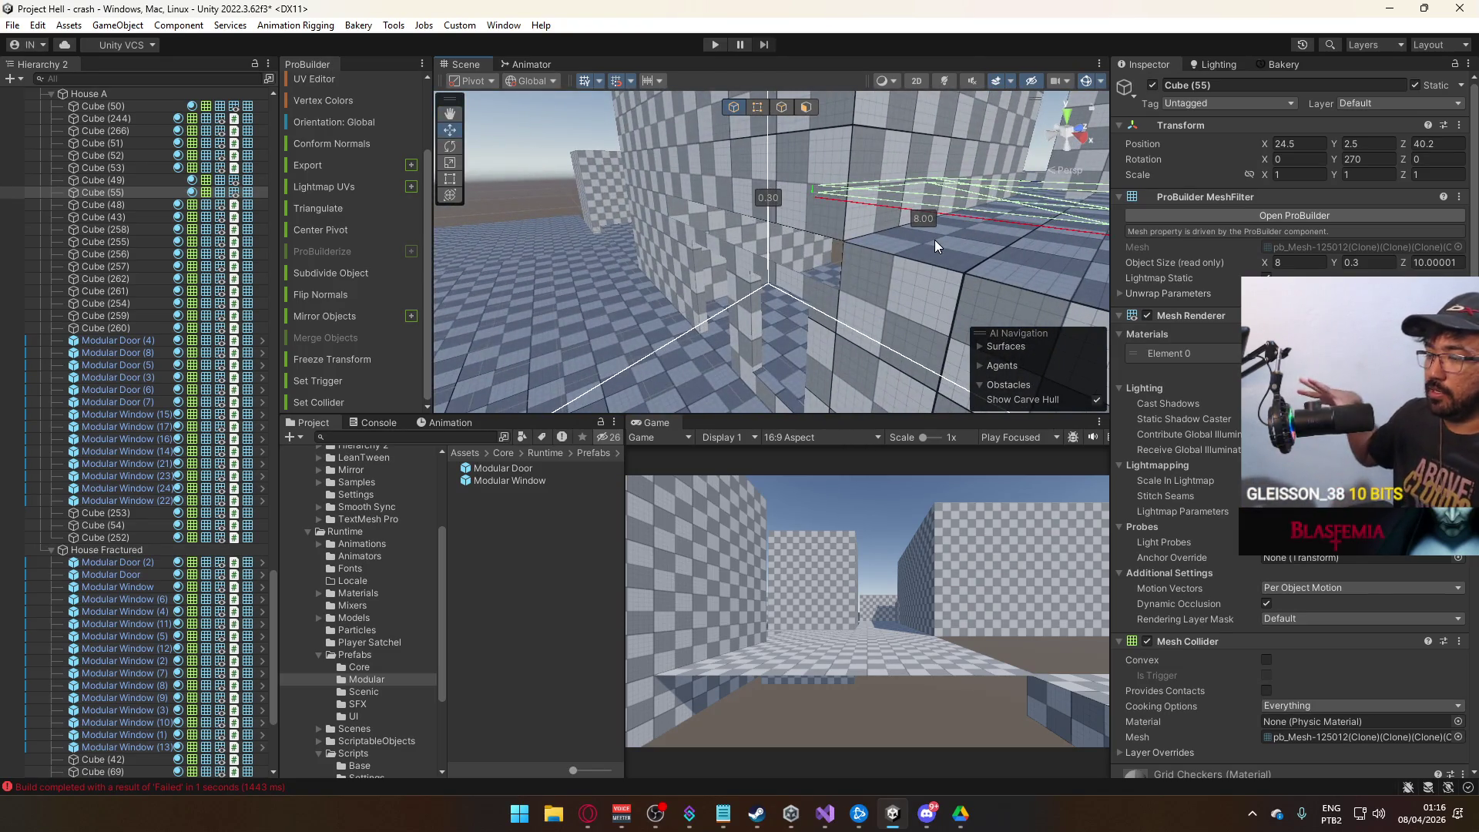
key(f)
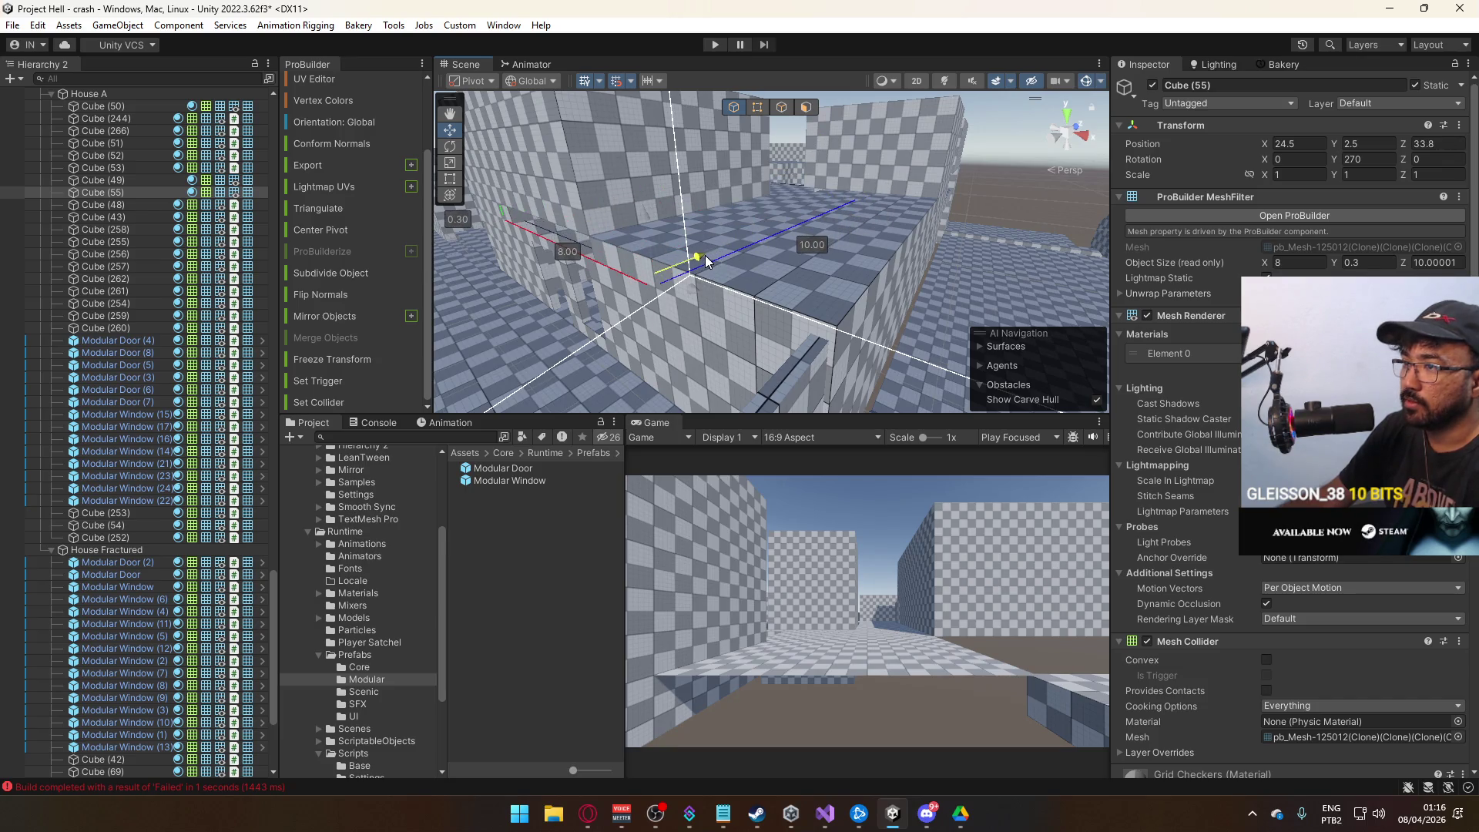
mouse_move(681, 260)
mouse_down()
mouse_move(706, 222)
mouse_move(689, 217)
mouse_move(755, 208)
mouse_move(884, 152)
mouse_move(942, 227)
mouse_up()
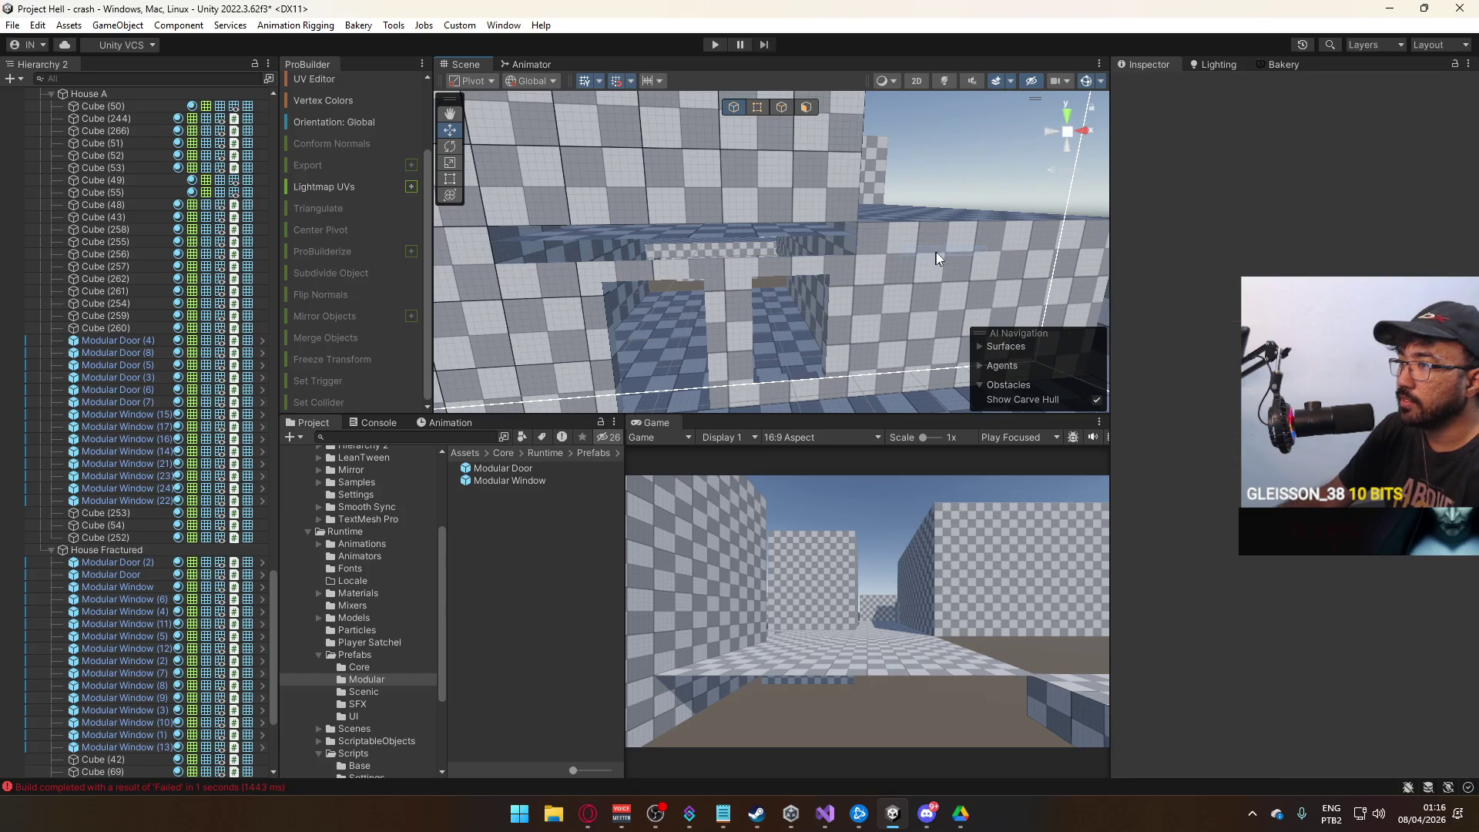
drag(895, 257, 842, 248)
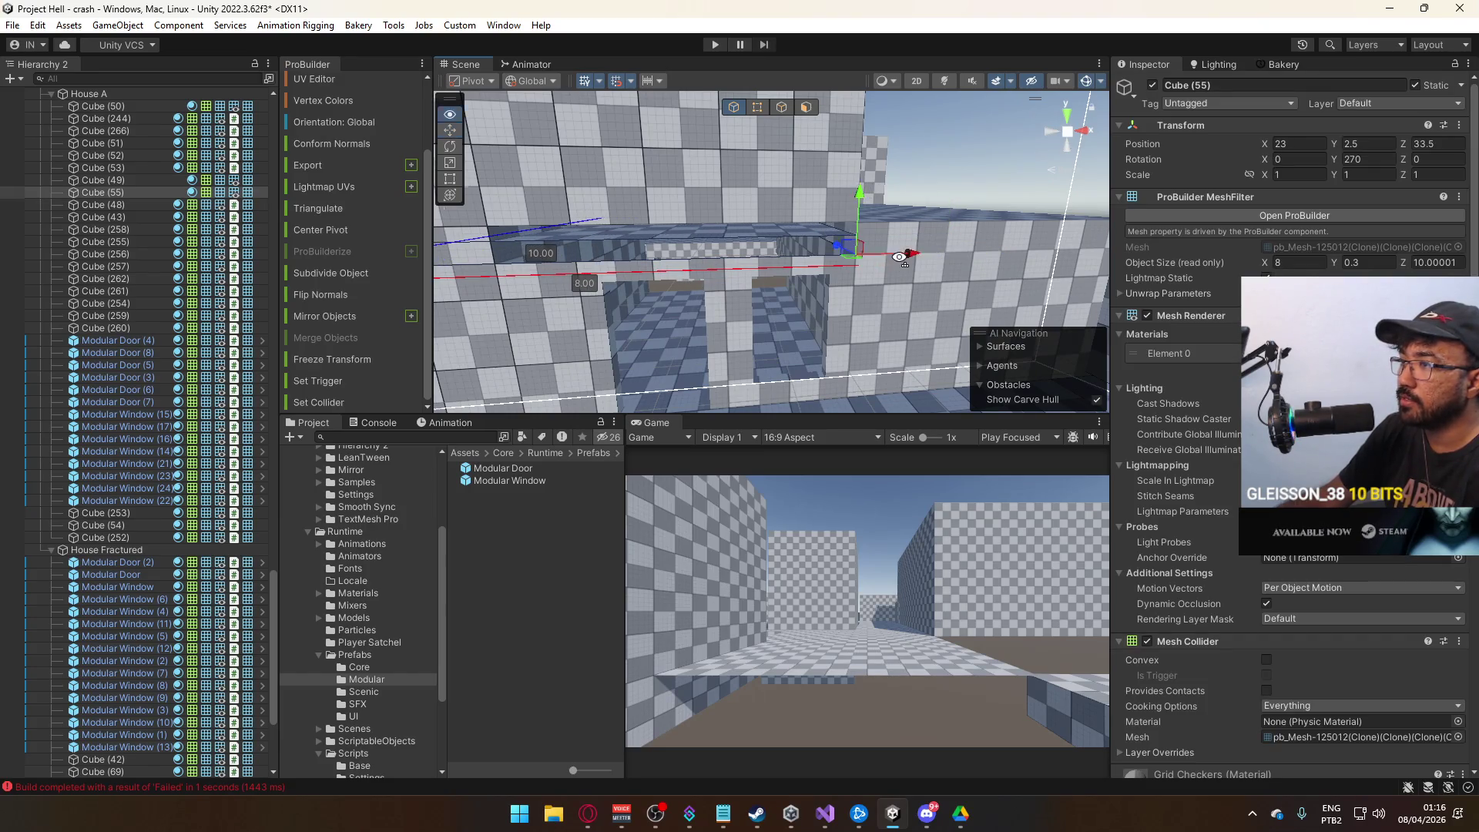
key(f)
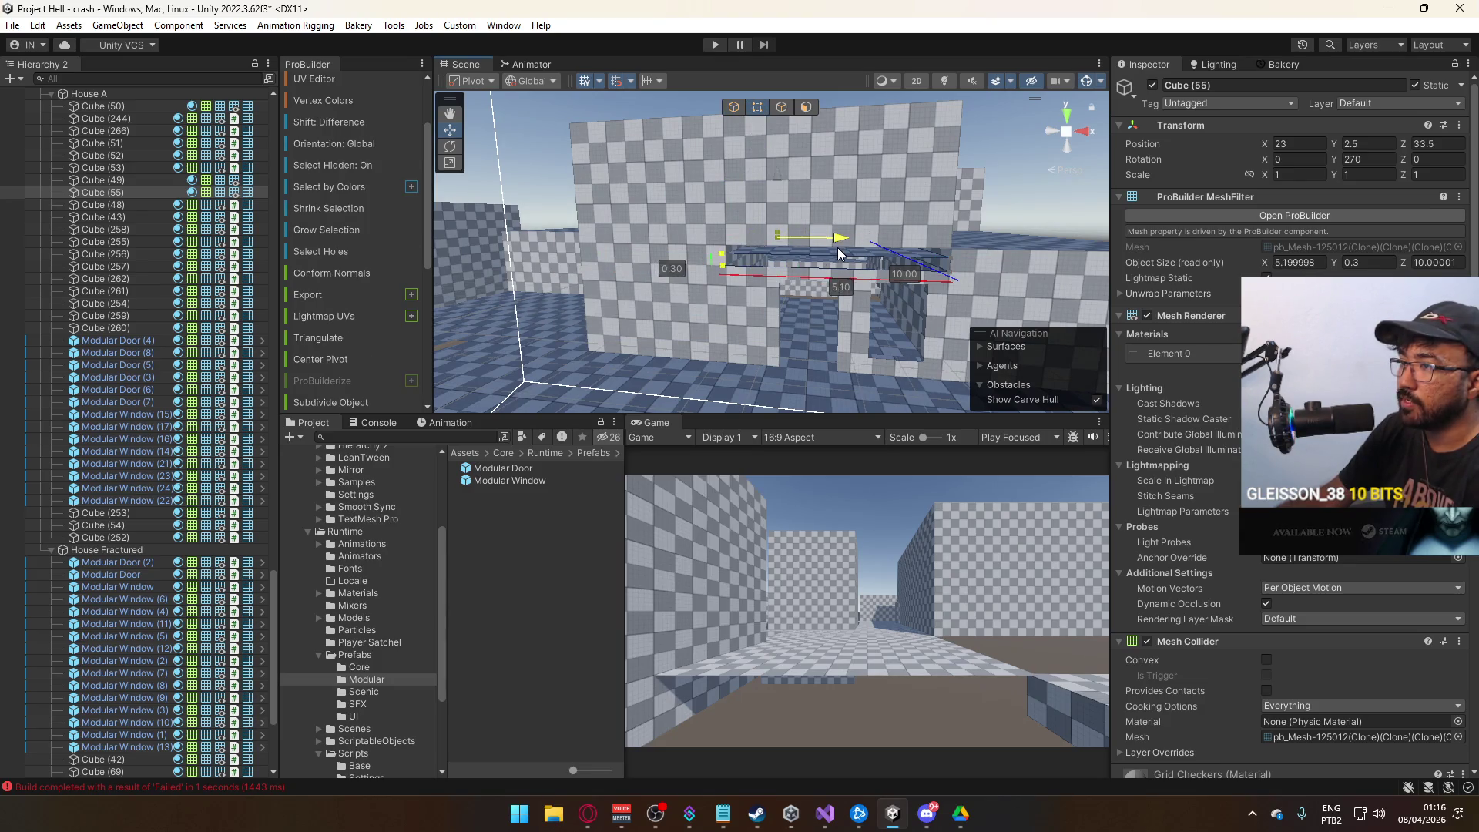
Trim Cube (55) to 5 long and 3.7 deep, then select Cube (248).
mouse_move(840, 254)
mouse_down()
mouse_move(867, 229)
mouse_move(473, 336)
mouse_up()
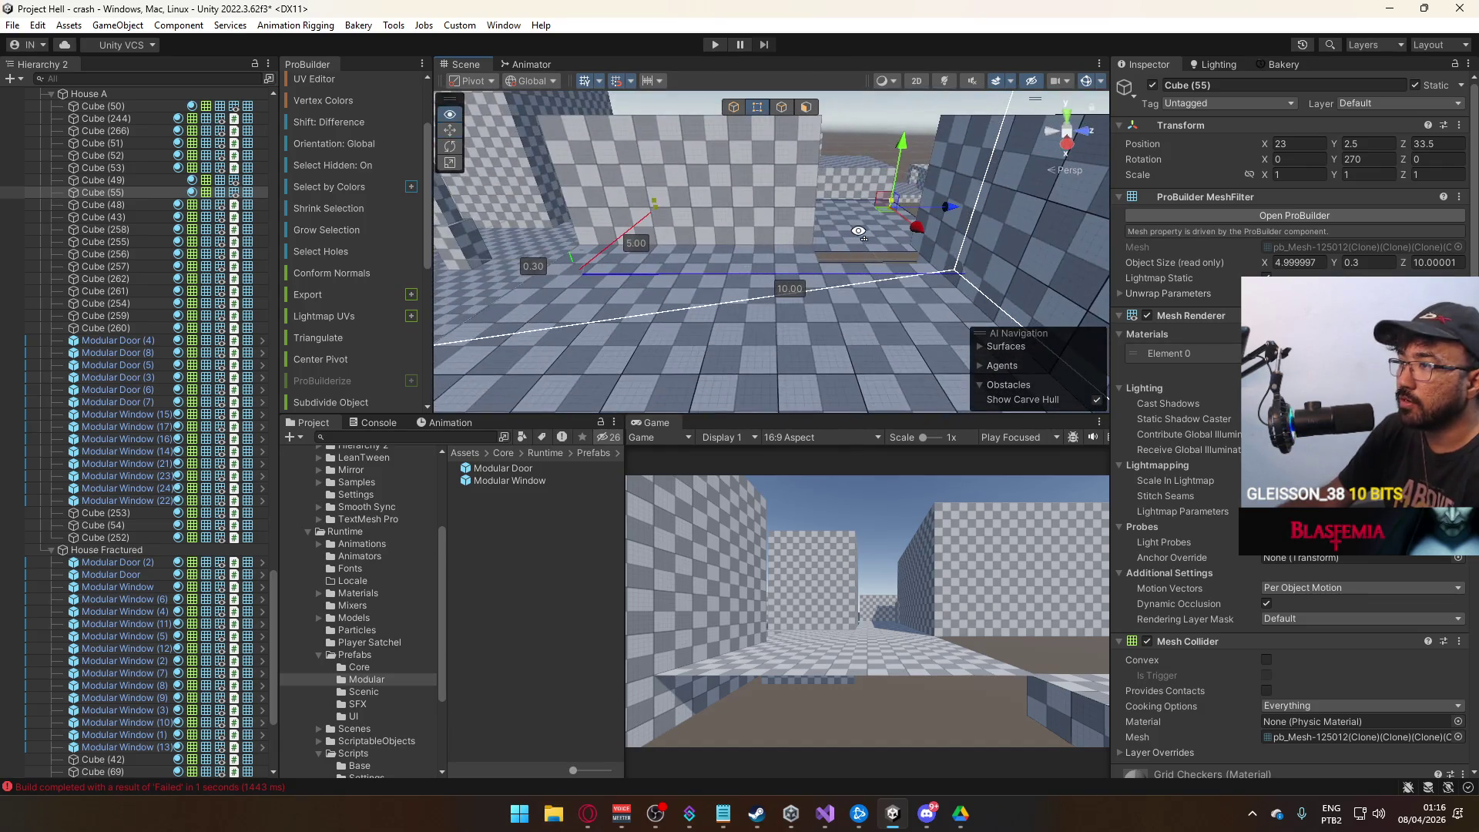
drag(859, 231, 860, 214)
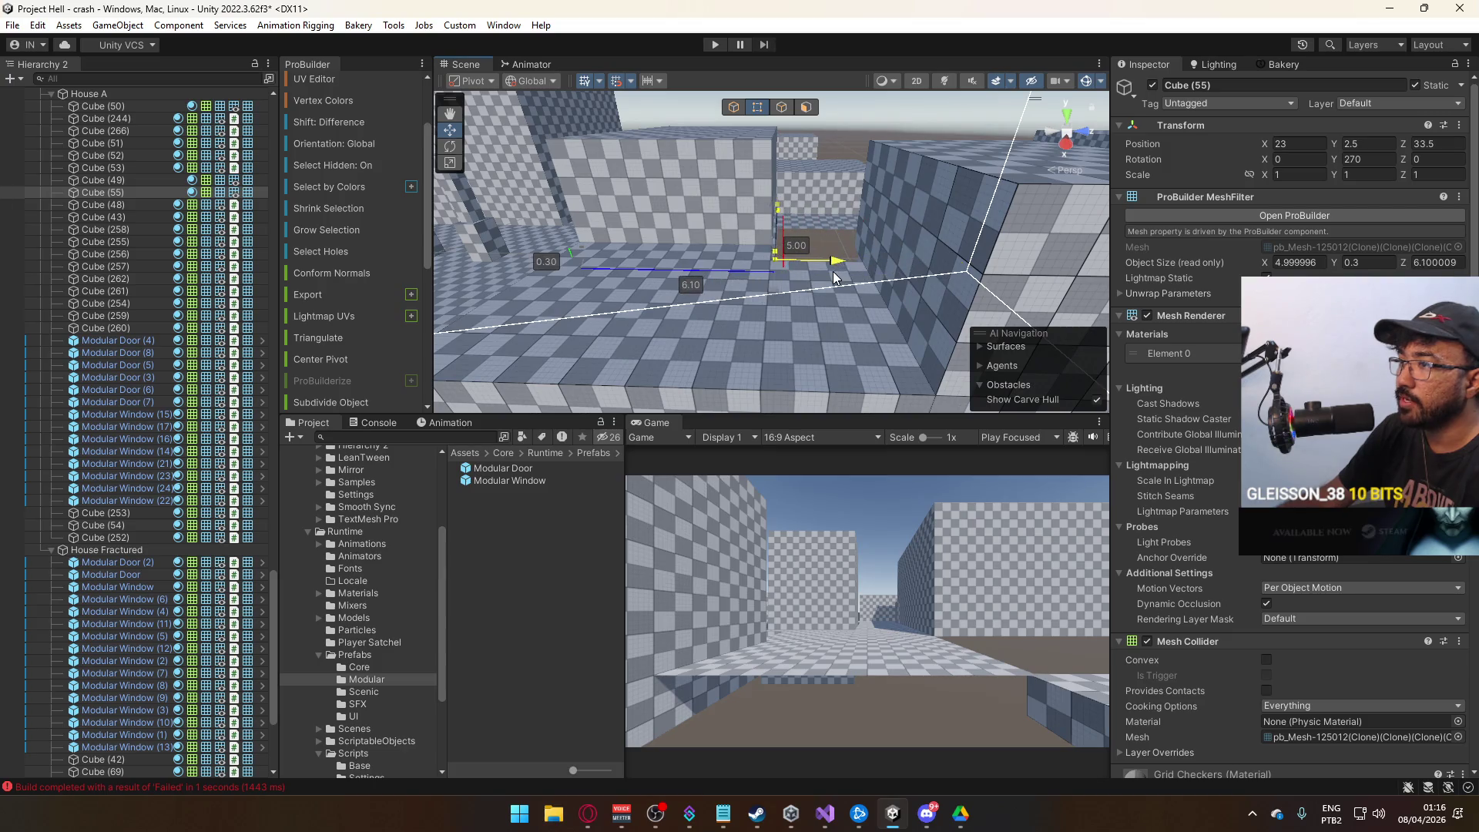
mouse_move(830, 272)
mouse_down()
mouse_move(782, 206)
mouse_move(852, 202)
mouse_move(1093, 399)
mouse_move(730, 145)
mouse_up()
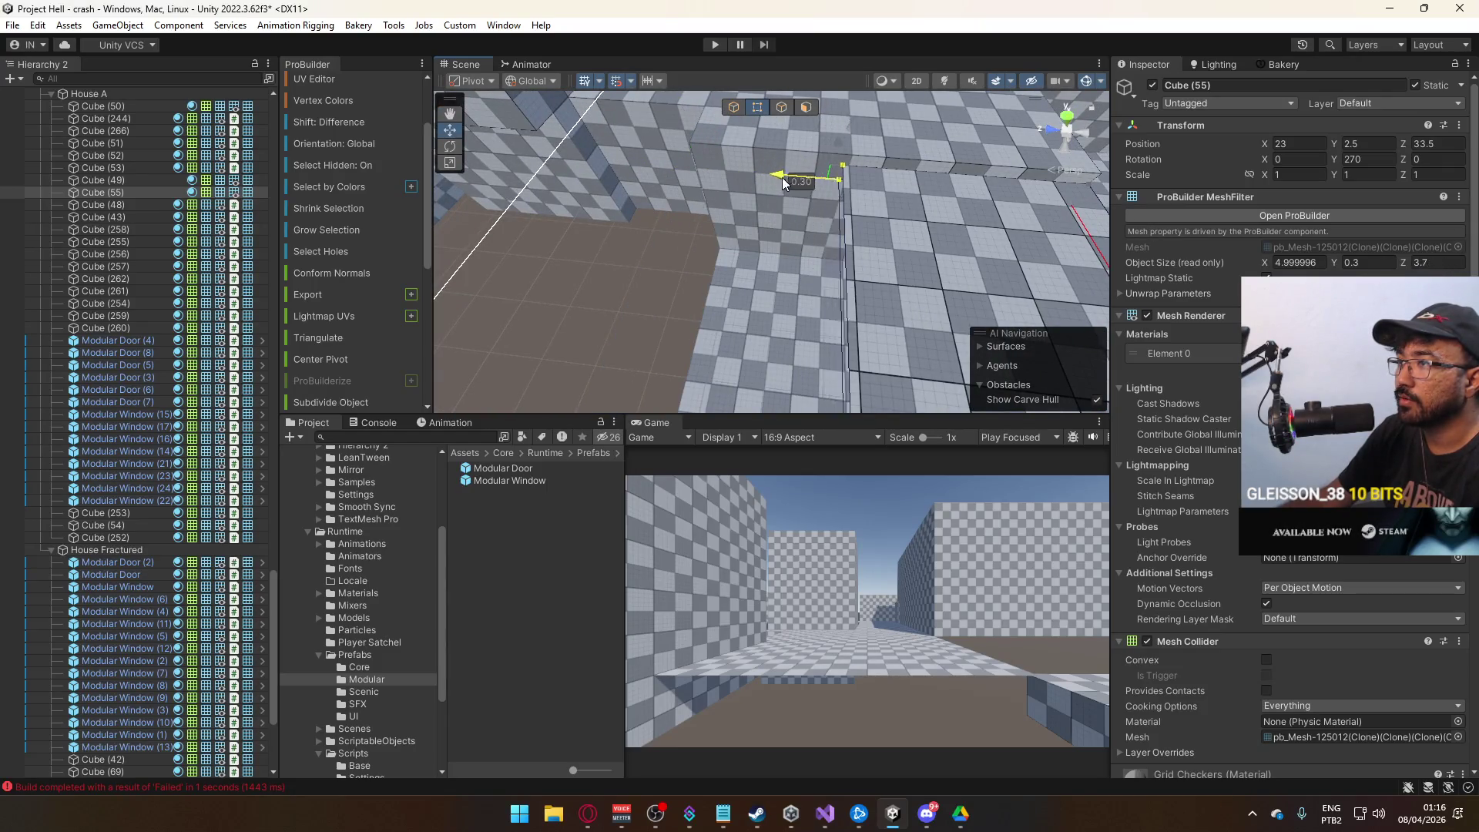
mouse_move(790, 183)
mouse_down()
mouse_move(801, 174)
mouse_move(839, 212)
mouse_move(735, 135)
mouse_move(1069, 229)
mouse_move(832, 266)
mouse_up()
click(771, 216)
mouse_move(771, 216)
mouse_down()
mouse_move(714, 155)
mouse_move(597, 185)
mouse_move(624, 231)
mouse_move(789, 300)
mouse_move(59, 254)
mouse_move(396, 239)
mouse_move(289, 271)
mouse_move(721, 331)
mouse_move(797, 255)
mouse_move(665, 407)
mouse_move(907, 284)
mouse_up()
click(722, 337)
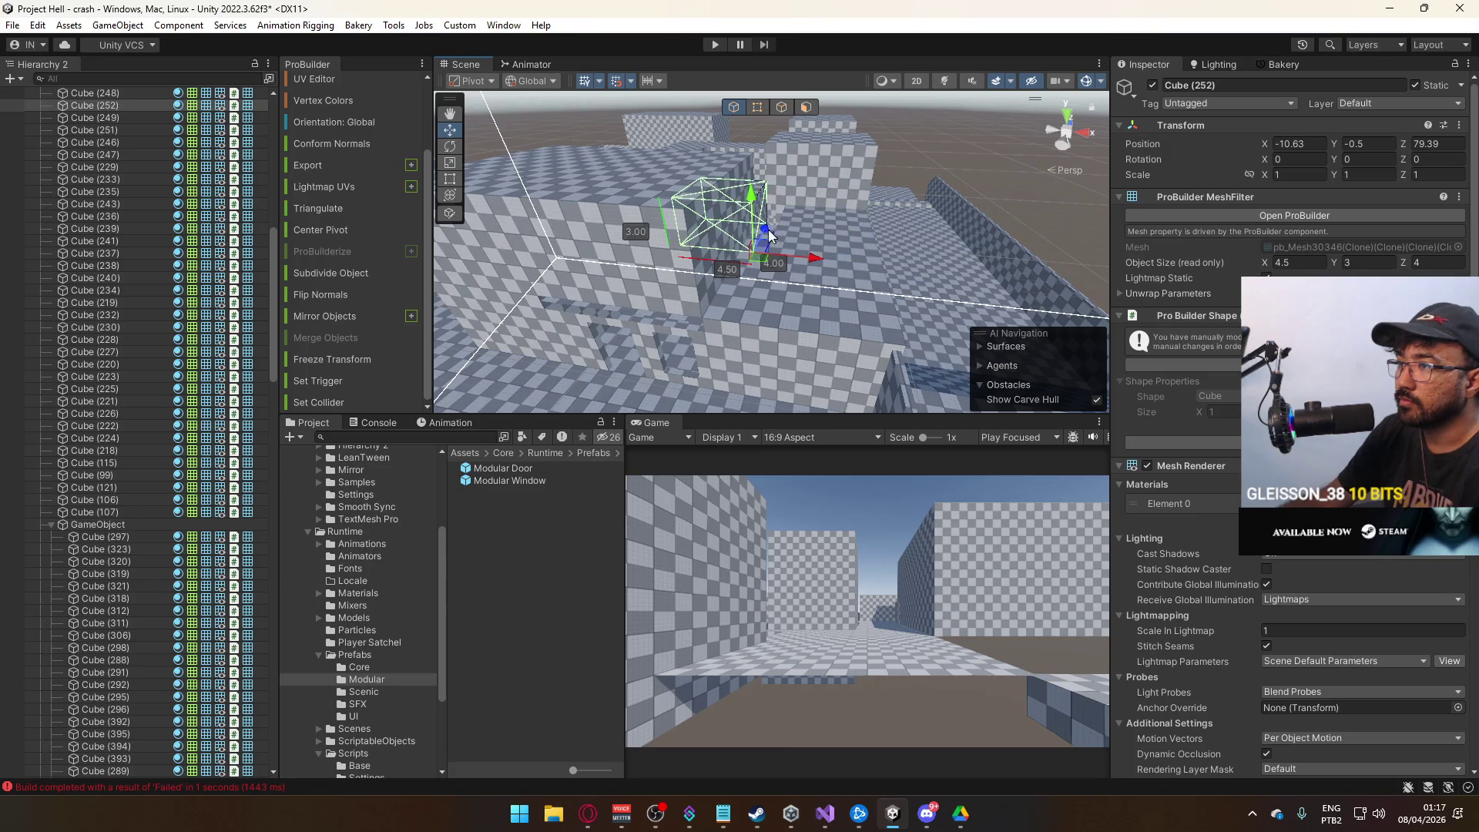
Move block Cube (252) toward the wall to X -13.33, Z 72.19.
mouse_move(703, 277)
mouse_down()
mouse_move(845, 253)
mouse_move(969, 270)
mouse_move(778, 255)
mouse_move(522, 264)
mouse_up()
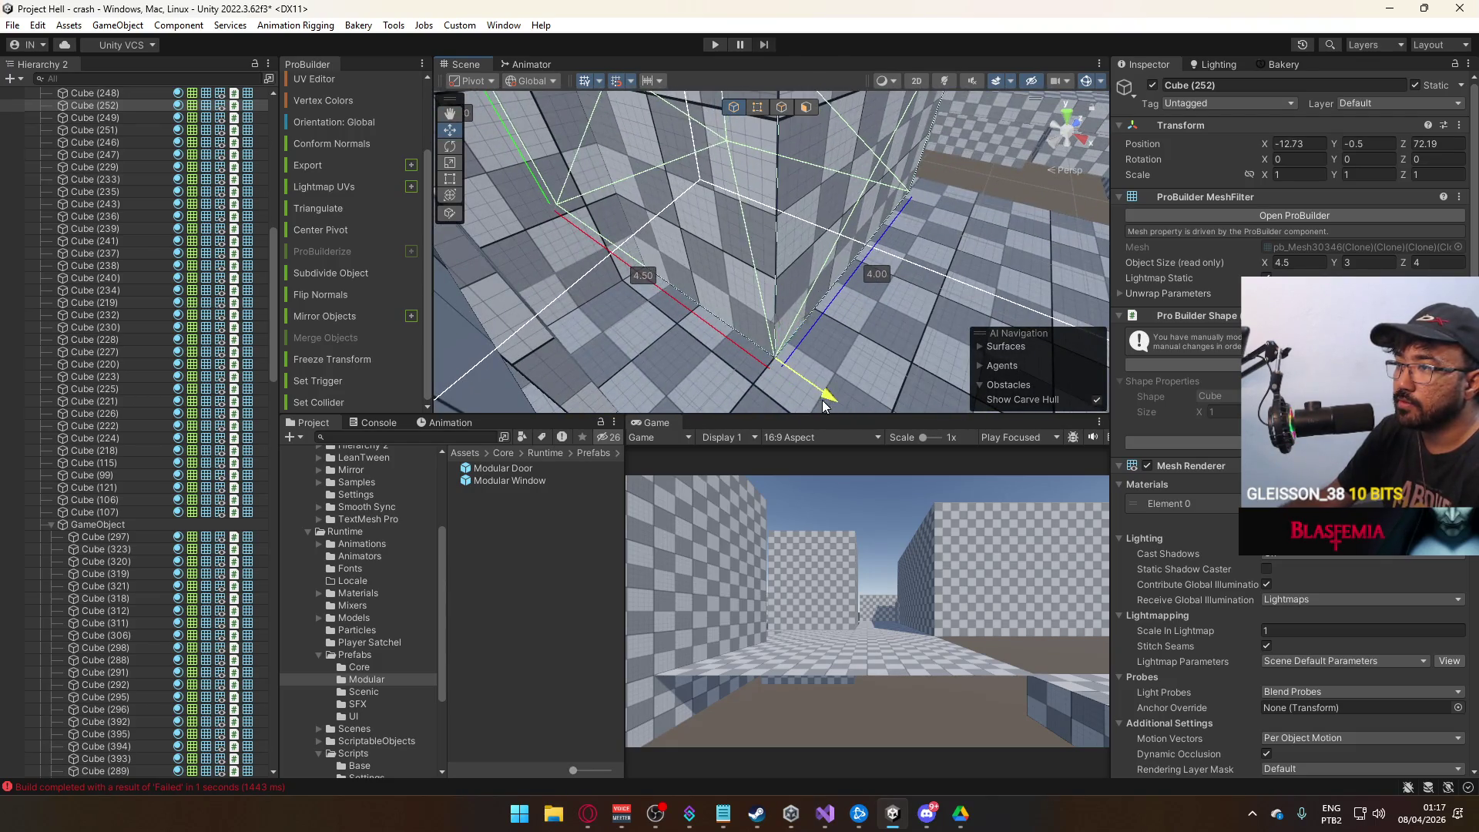
mouse_move(797, 380)
mouse_down()
mouse_move(696, 322)
mouse_move(873, 207)
mouse_up()
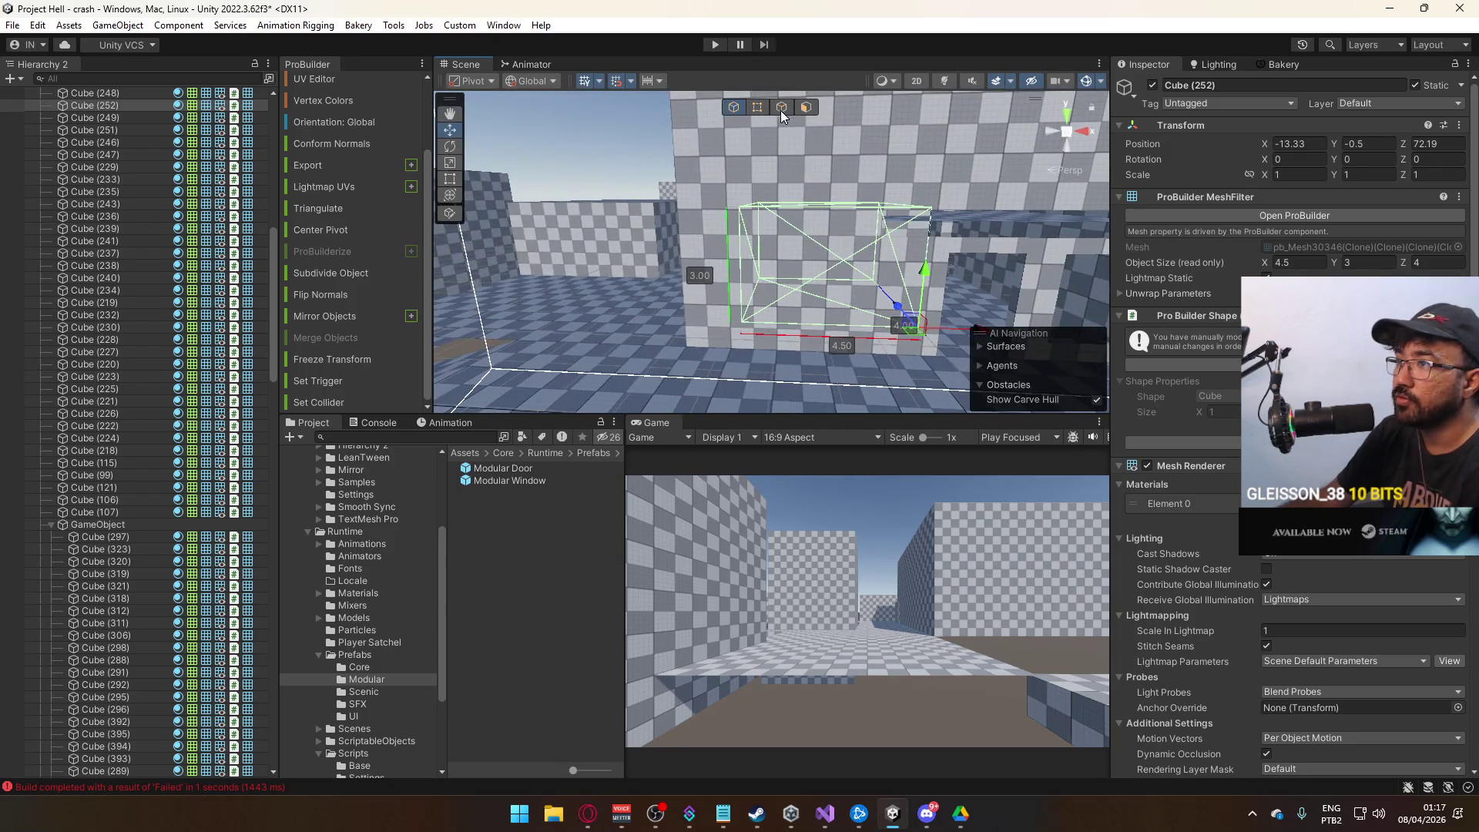
mouse_move(891, 215)
mouse_down()
mouse_move(745, 244)
mouse_move(877, 201)
mouse_move(793, 217)
mouse_move(722, 282)
mouse_move(695, 339)
mouse_move(674, 306)
mouse_up()
Narrow Cube (252) from 4.5 to 2.1 units wide and check the wall corner.
drag(788, 255, 873, 285)
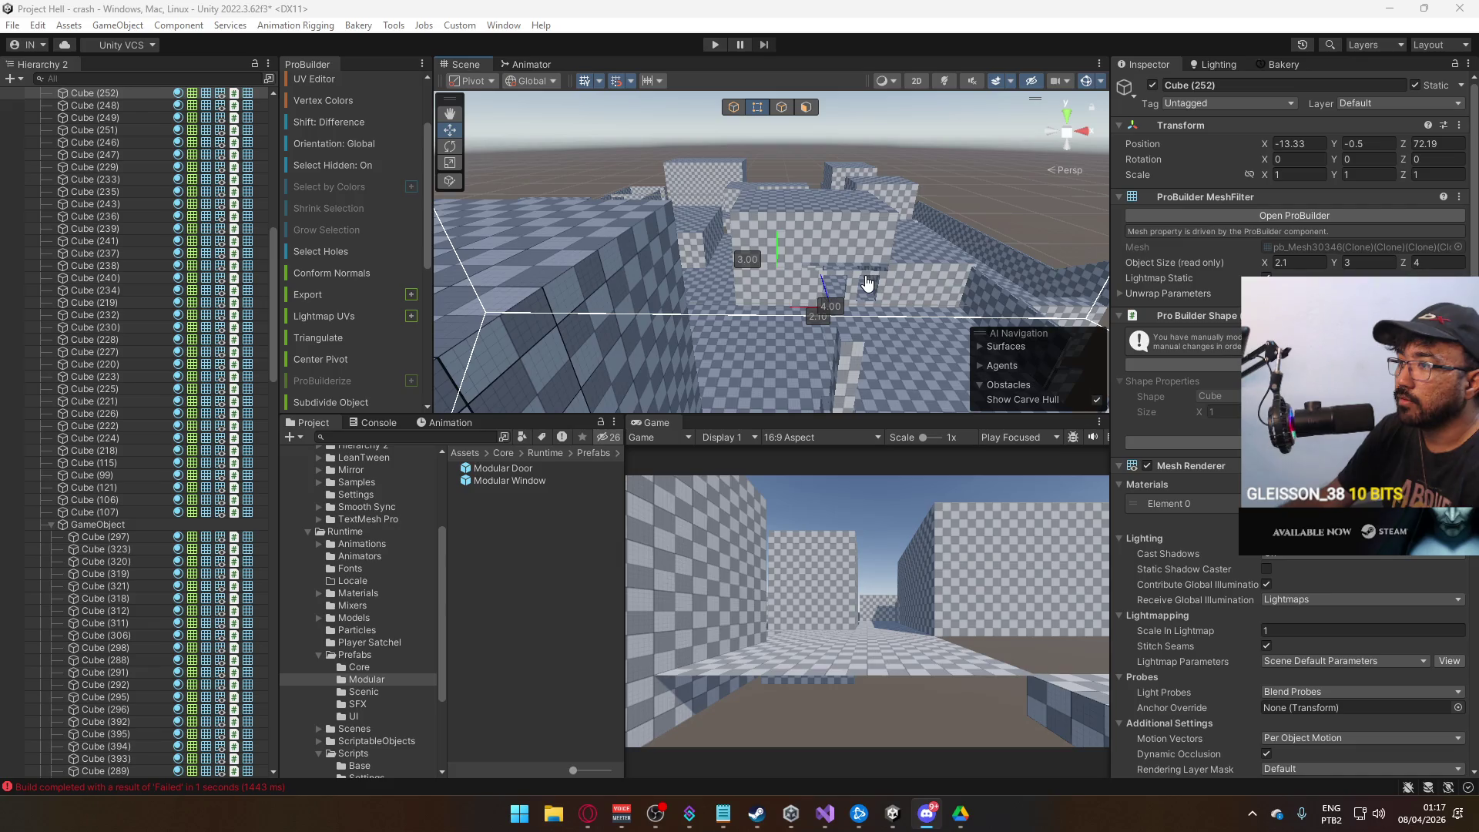
mouse_move(925, 354)
mouse_down()
mouse_move(953, 316)
mouse_move(896, 383)
mouse_move(895, 338)
mouse_move(732, 248)
mouse_move(566, 236)
mouse_move(557, 217)
mouse_up()
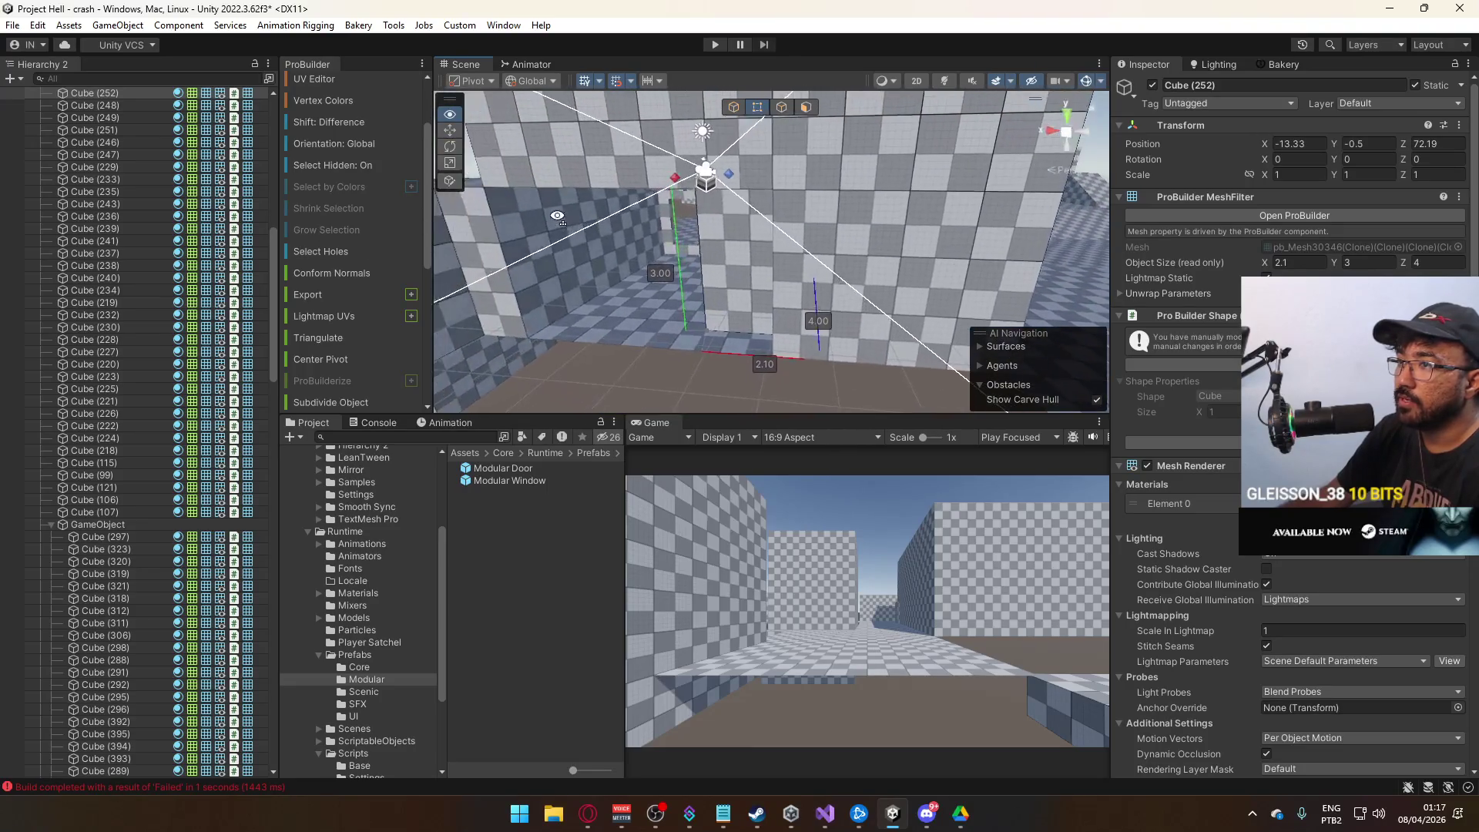
drag(867, 295, 967, 258)
mouse_move(540, 320)
mouse_down()
mouse_move(875, 357)
mouse_move(888, 391)
mouse_move(792, 164)
mouse_move(798, 429)
mouse_move(846, 394)
mouse_up()
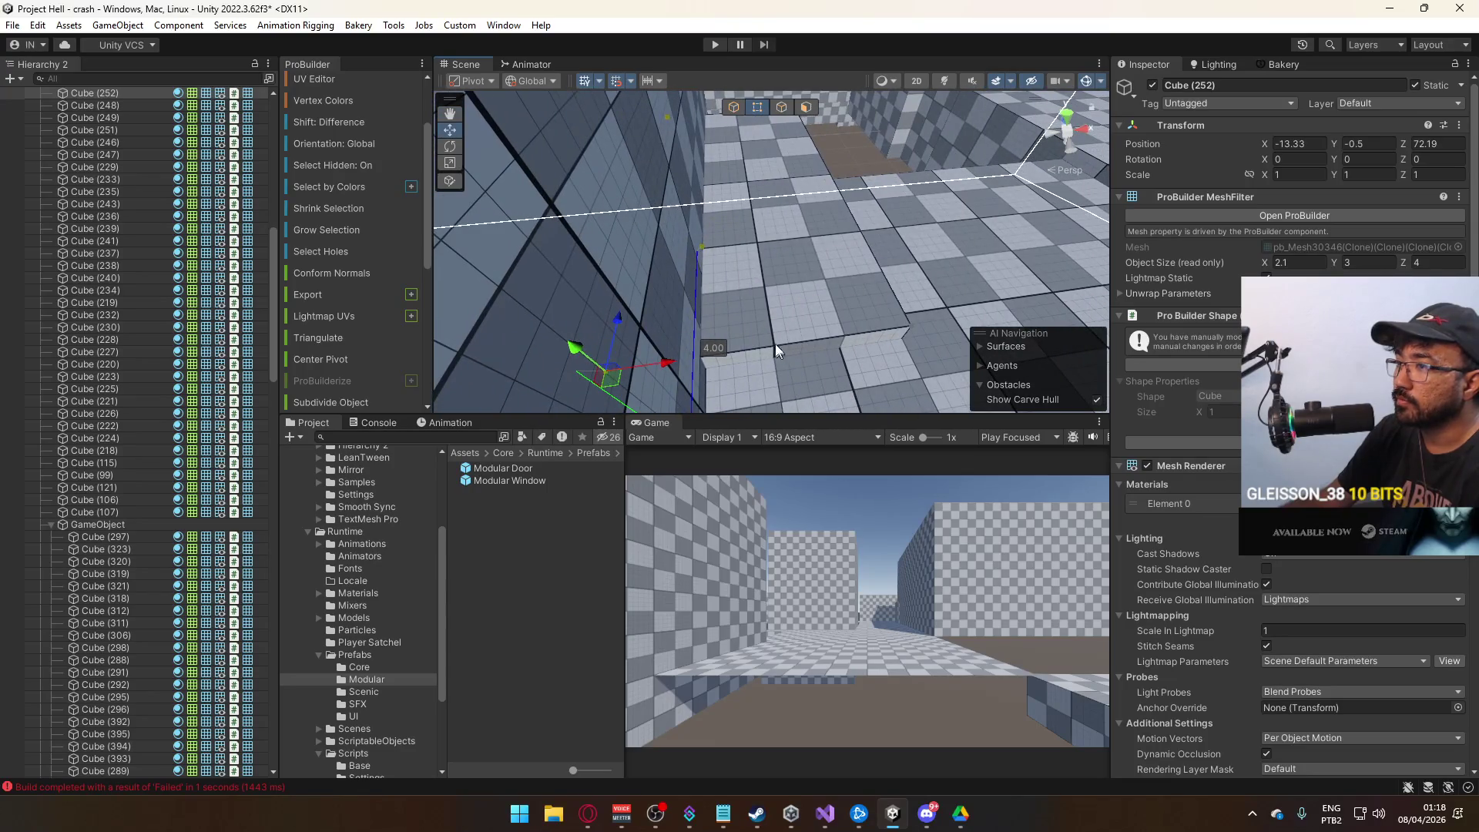
Slide wall block Cube (252) along Z and X into the corridor at X -16.73, Z 74.39.
scroll(720, 343, up, 2)
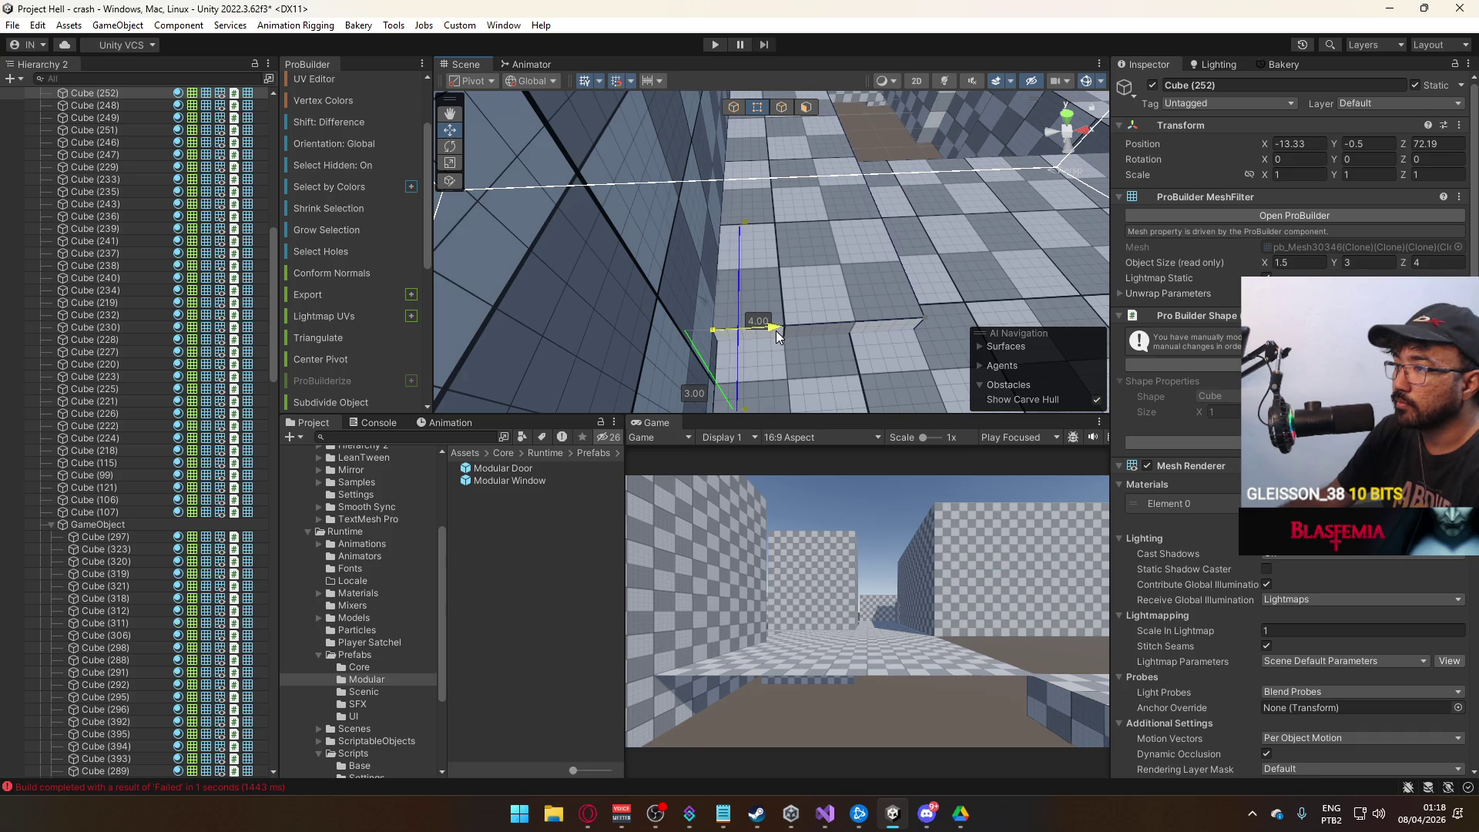
mouse_move(774, 331)
mouse_down()
mouse_move(840, 334)
mouse_move(783, 331)
mouse_up()
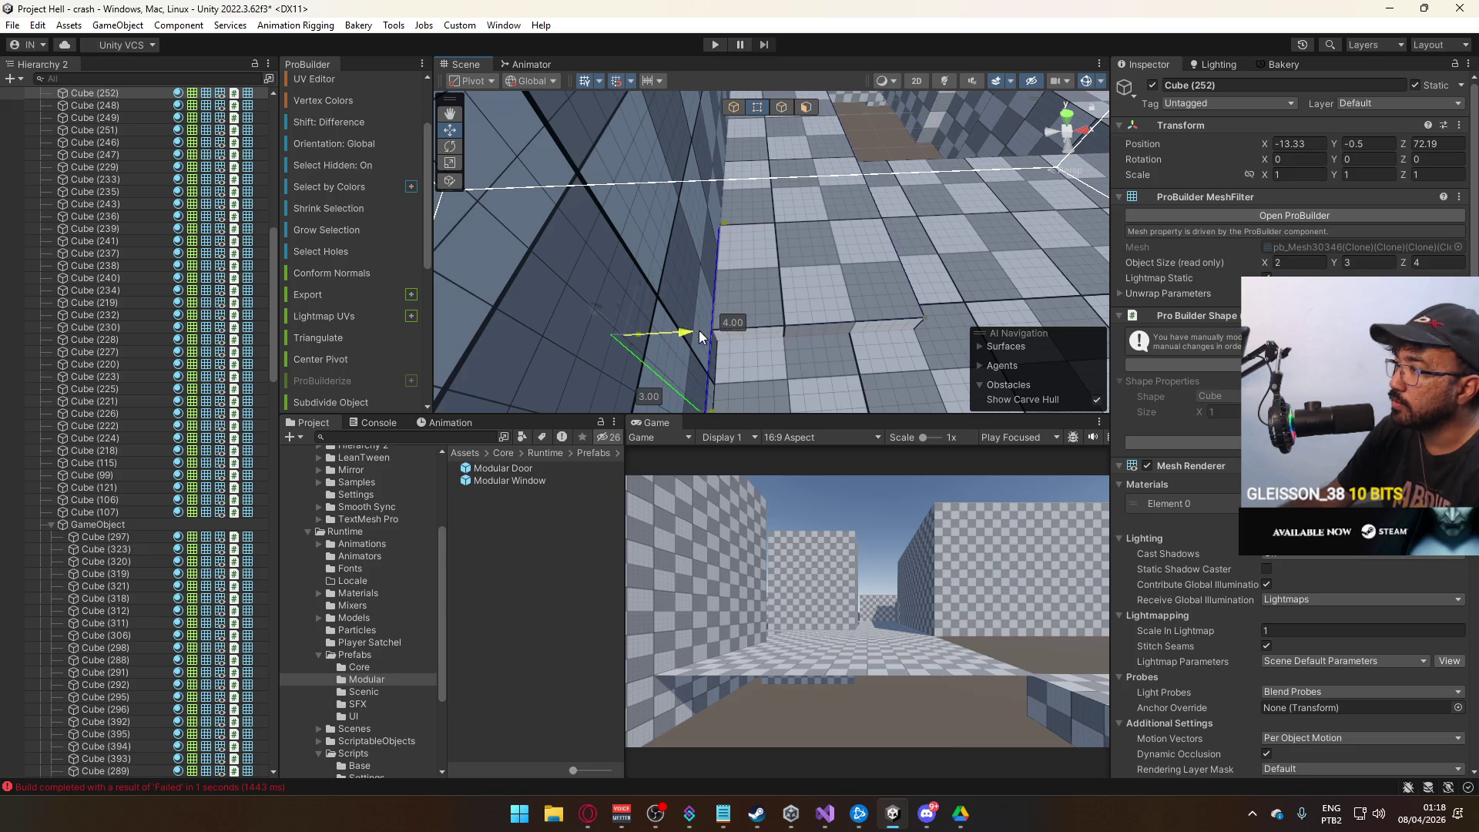
drag(638, 338, 576, 263)
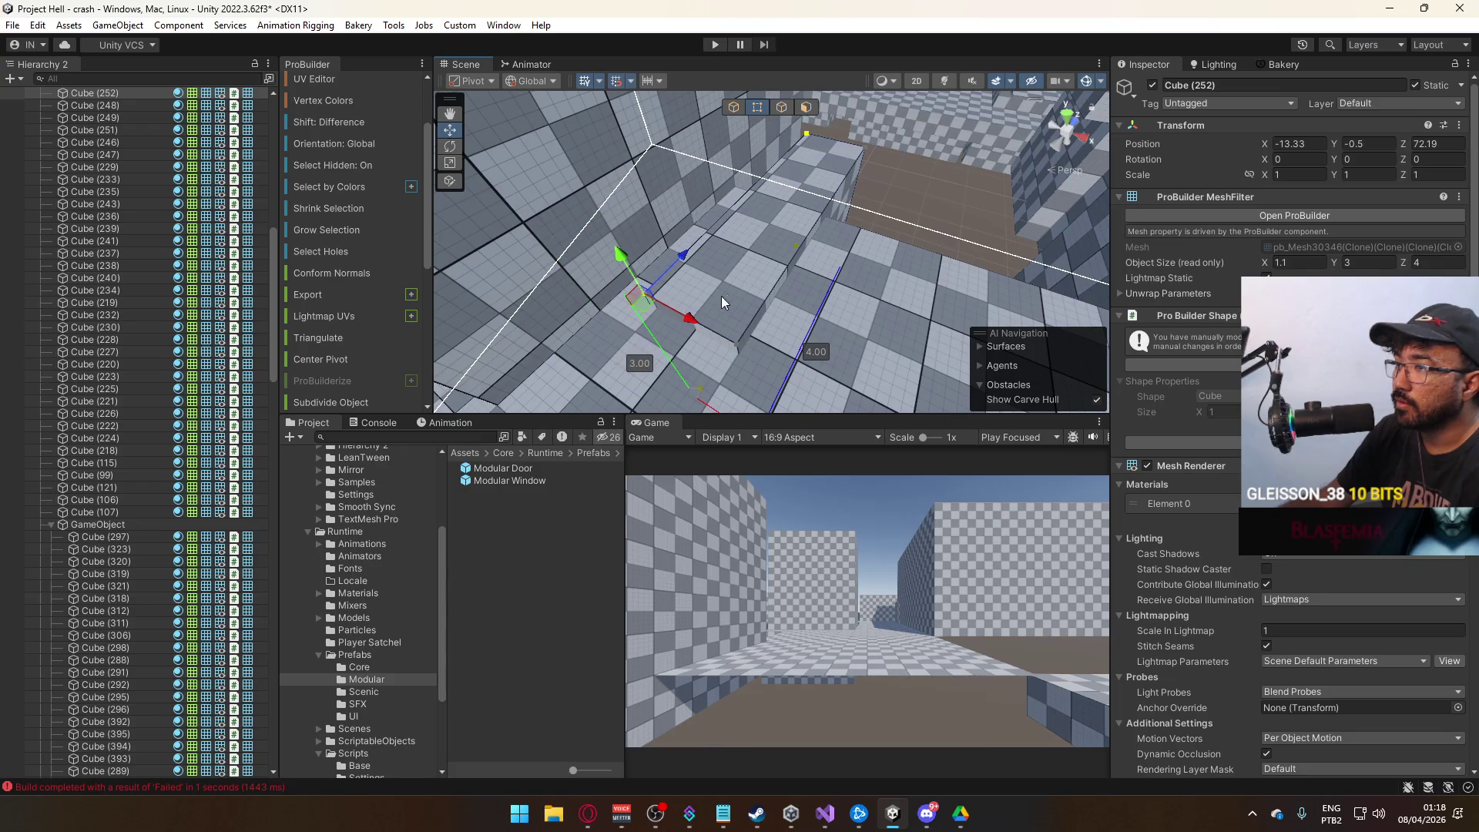
click(735, 108)
mouse_move(793, 362)
mouse_down()
mouse_move(789, 395)
mouse_move(783, 328)
mouse_move(501, 223)
mouse_up()
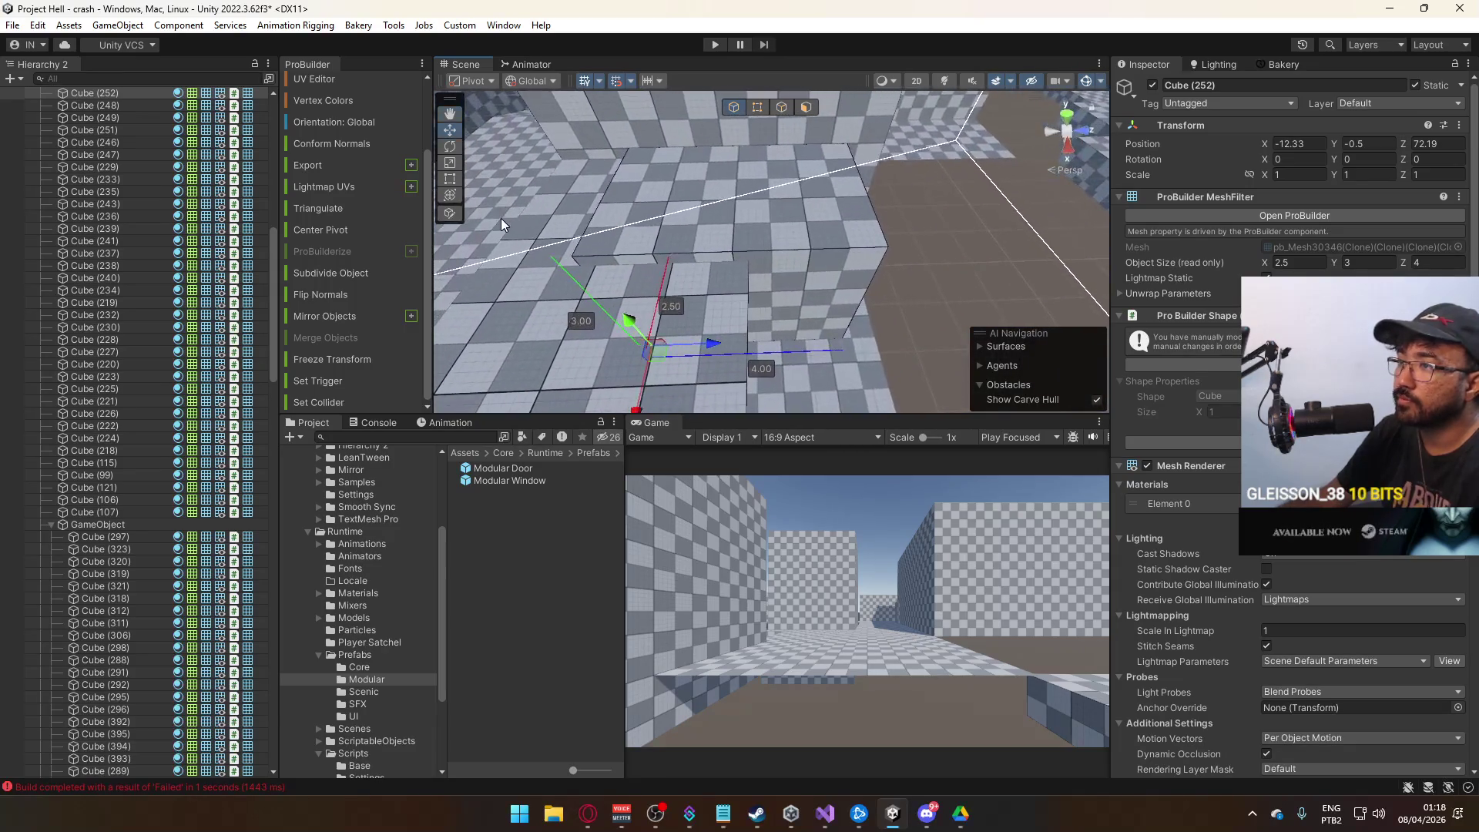
mouse_move(710, 347)
mouse_down()
mouse_move(826, 324)
mouse_move(894, 220)
mouse_move(886, 231)
mouse_move(893, 186)
mouse_move(855, 174)
mouse_move(925, 239)
mouse_move(968, 256)
mouse_up()
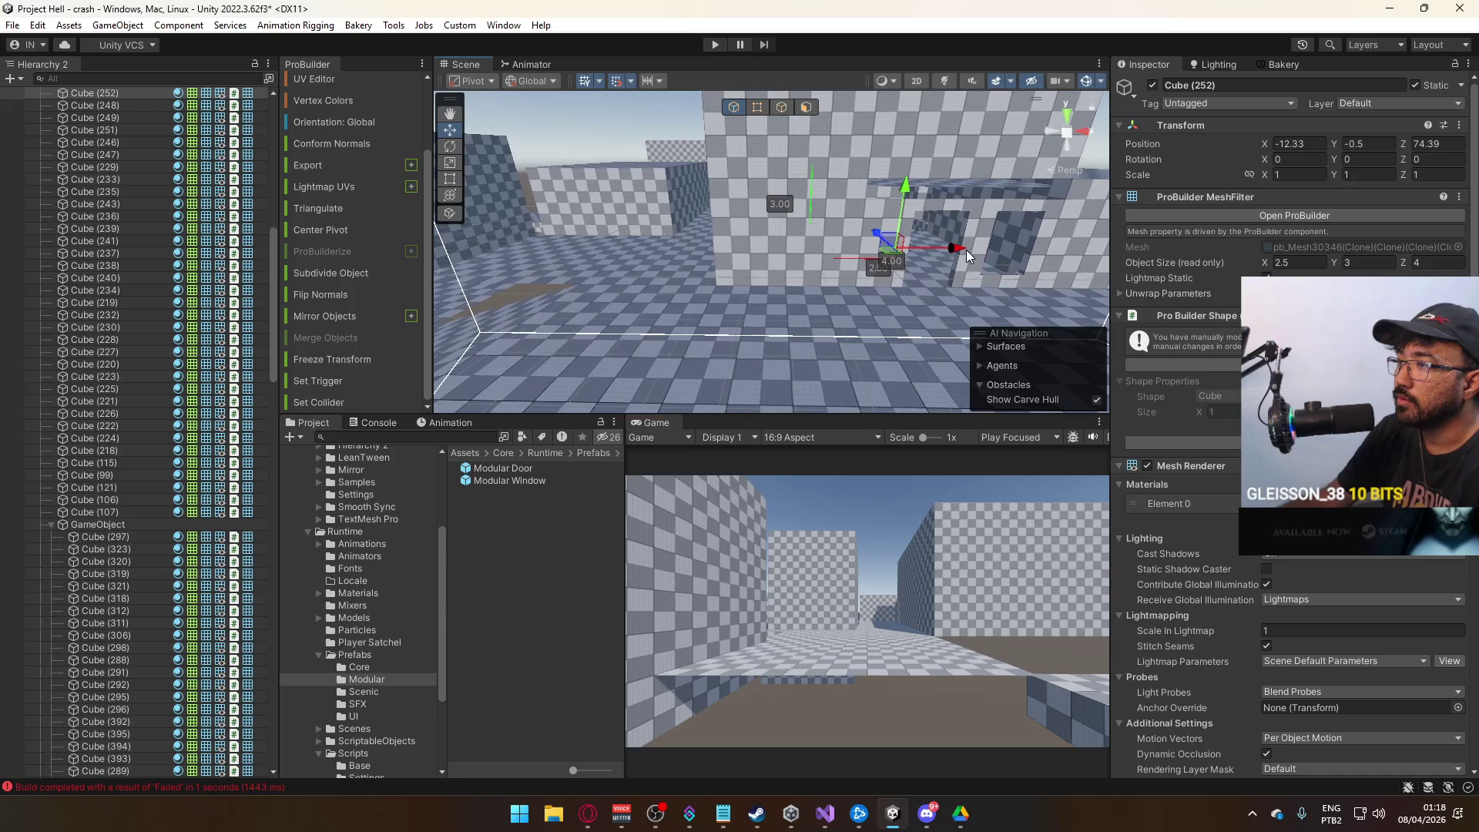
mouse_move(854, 266)
mouse_down()
mouse_move(840, 261)
mouse_move(855, 333)
mouse_up()
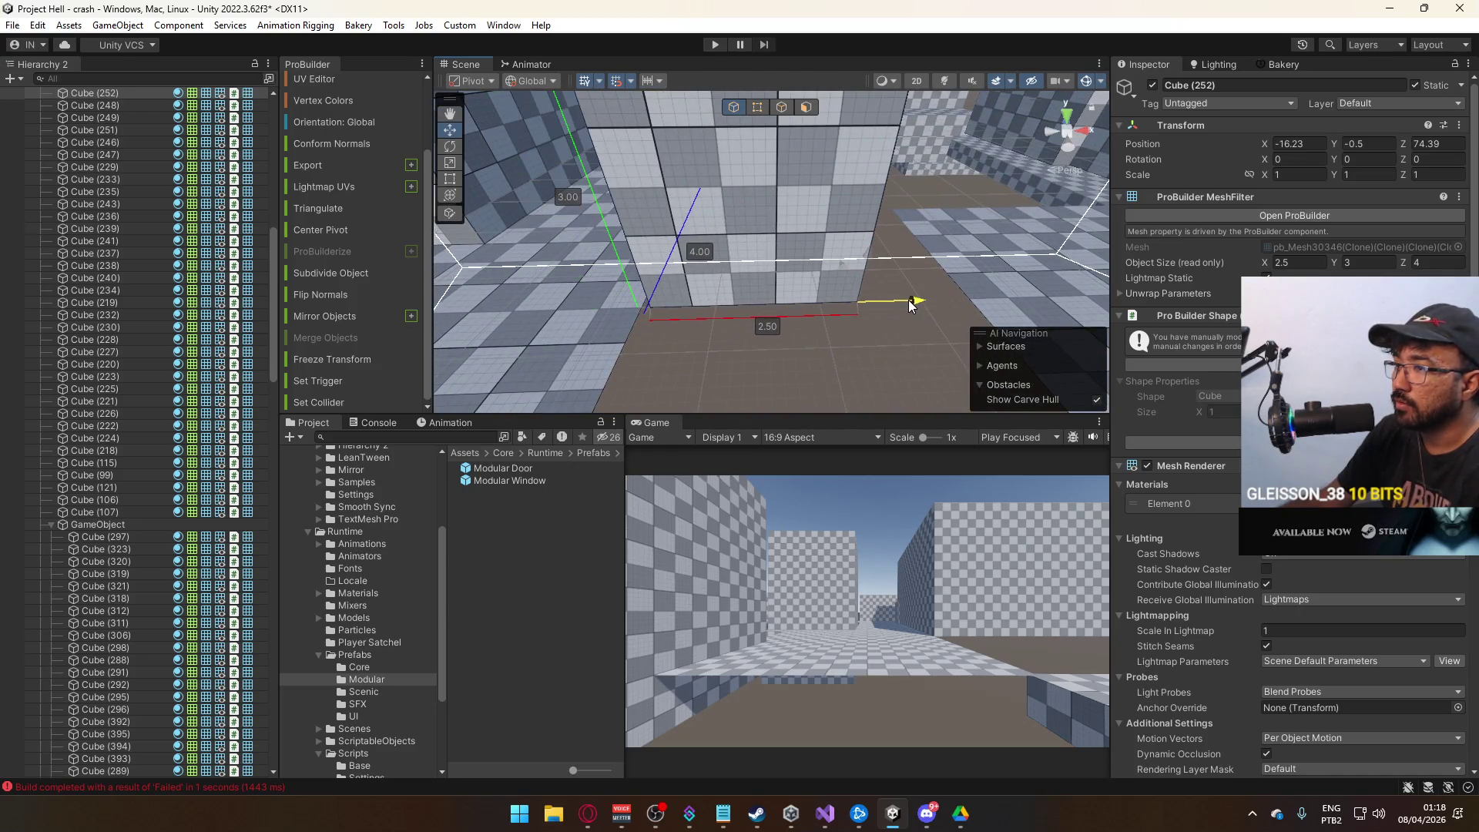
mouse_move(891, 312)
mouse_down()
mouse_move(868, 313)
mouse_move(820, 119)
mouse_up()
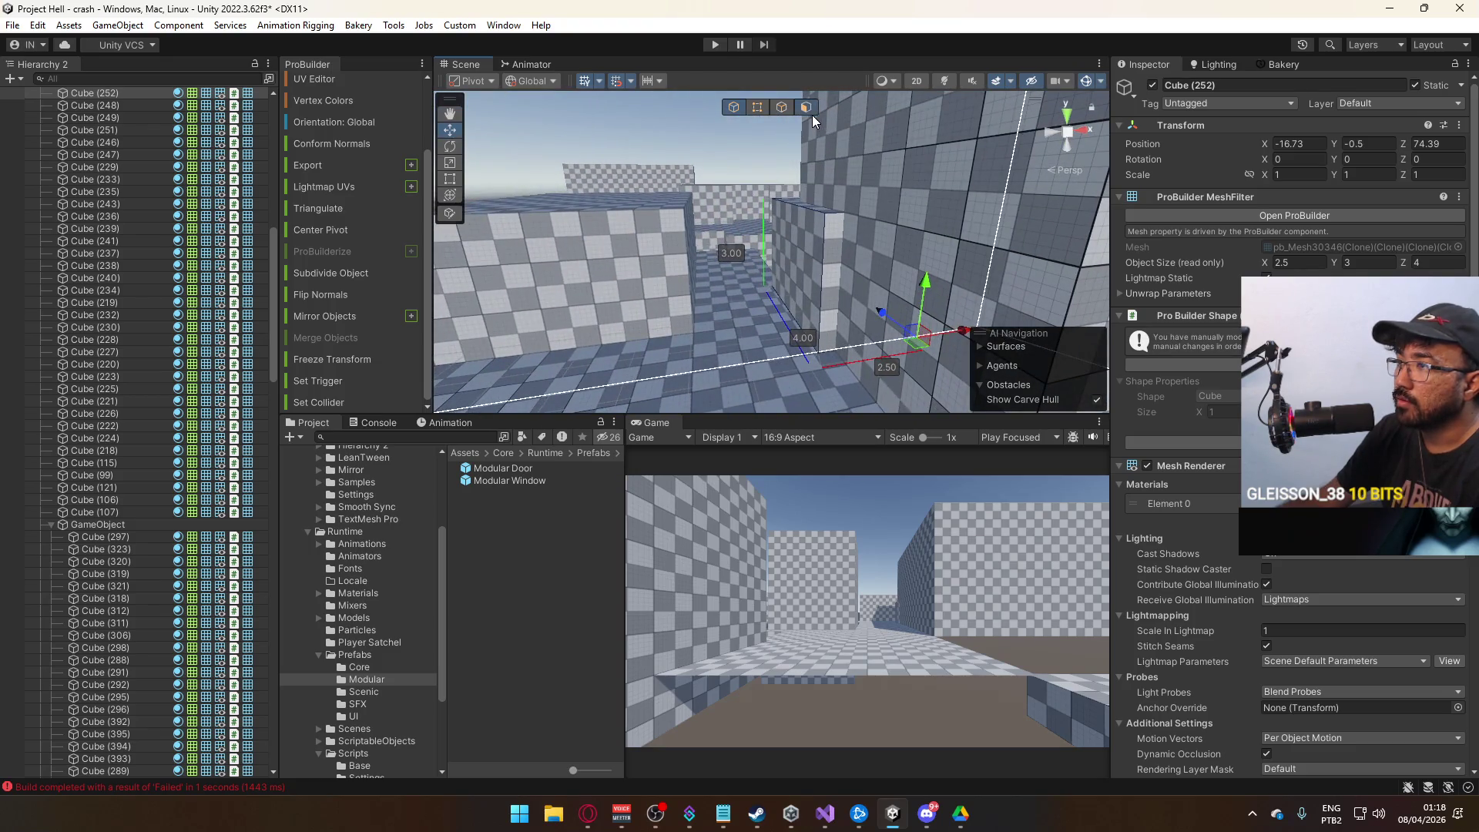
Pull Cube (252)'s side face in to make it 2 units wide.
click(809, 110)
click(799, 240)
drag(855, 258, 826, 276)
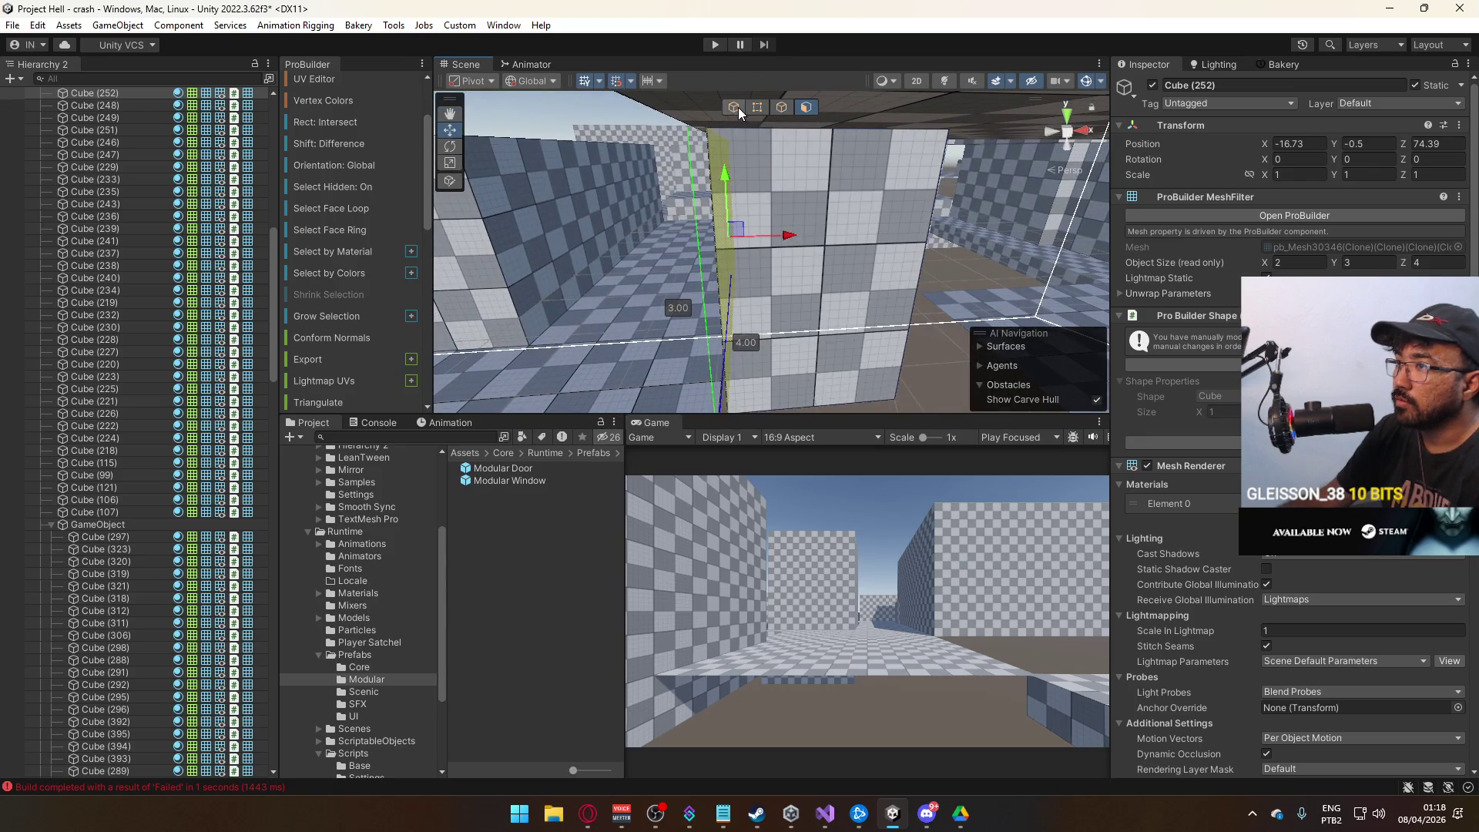
Shrink wall block Cube (252) to a low 2 × 1.5 × 2 step at Z 72.49.
click(735, 107)
mouse_move(771, 231)
mouse_down()
mouse_move(873, 317)
mouse_move(721, 301)
mouse_move(802, 297)
mouse_move(715, 159)
mouse_move(785, 230)
mouse_move(771, 244)
mouse_move(648, 220)
mouse_move(621, 186)
mouse_up()
click(868, 246)
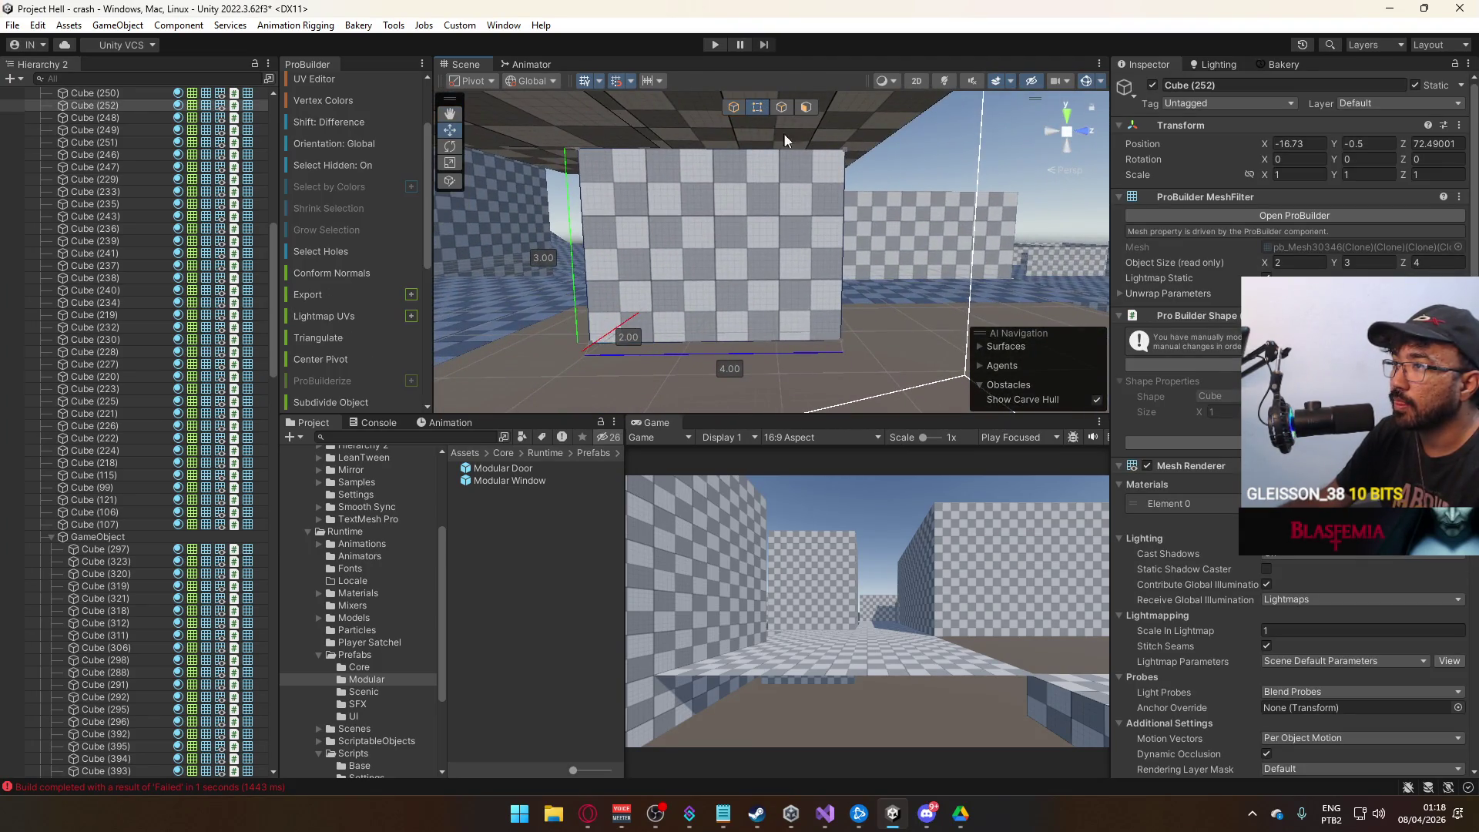
scroll(894, 312, down, 3)
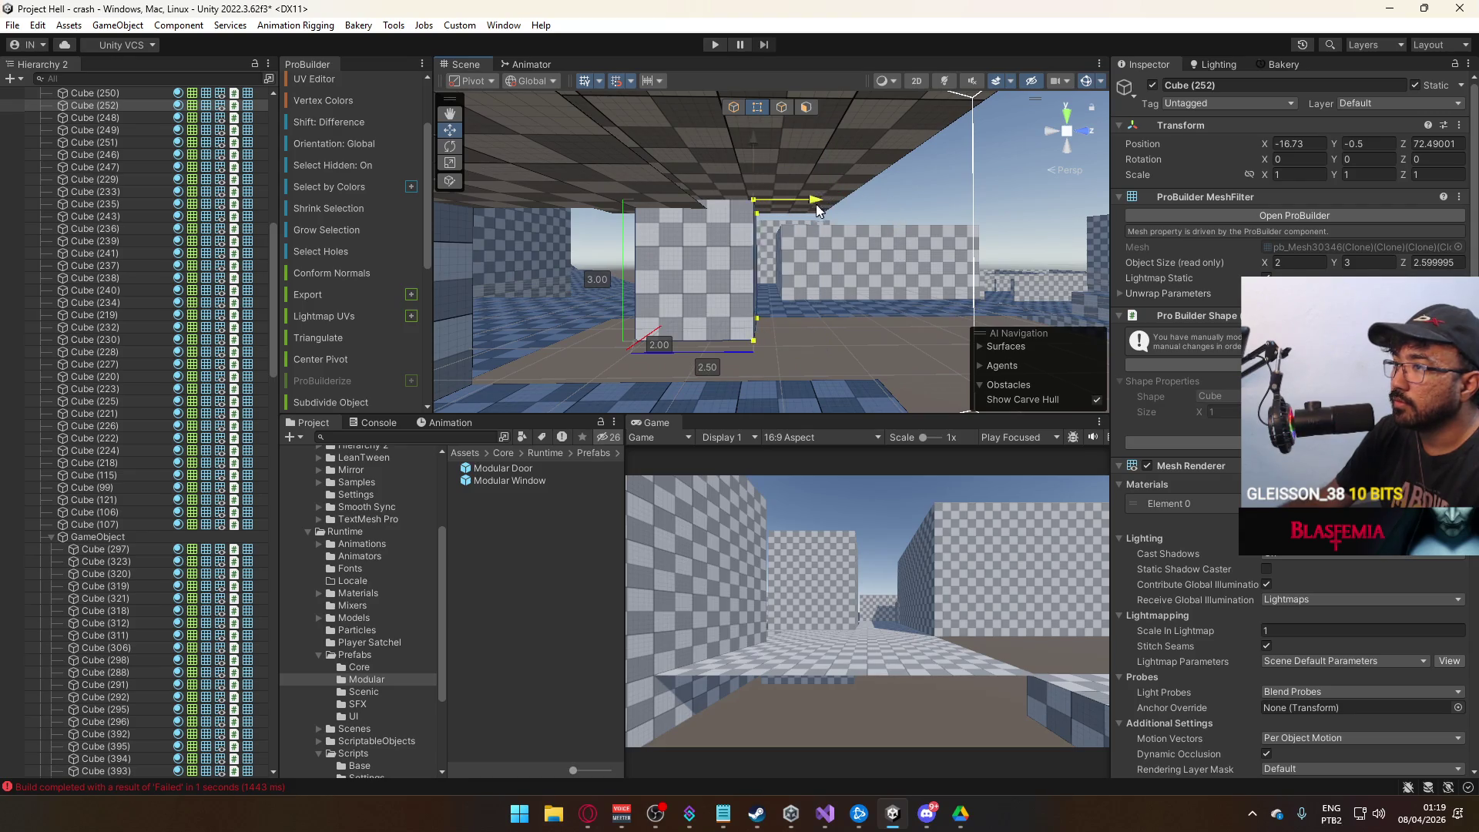
drag(796, 210, 792, 212)
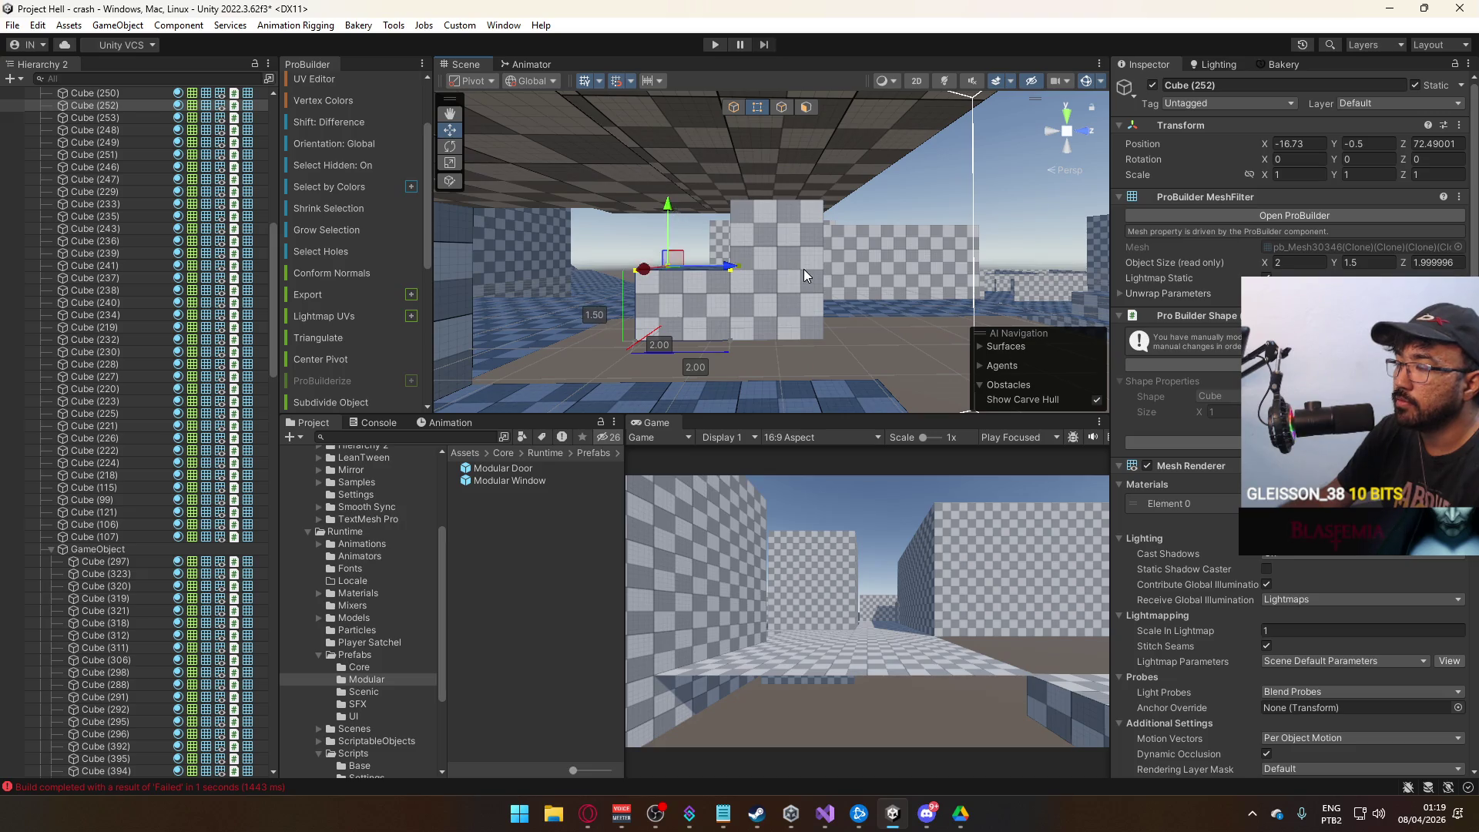
click(797, 313)
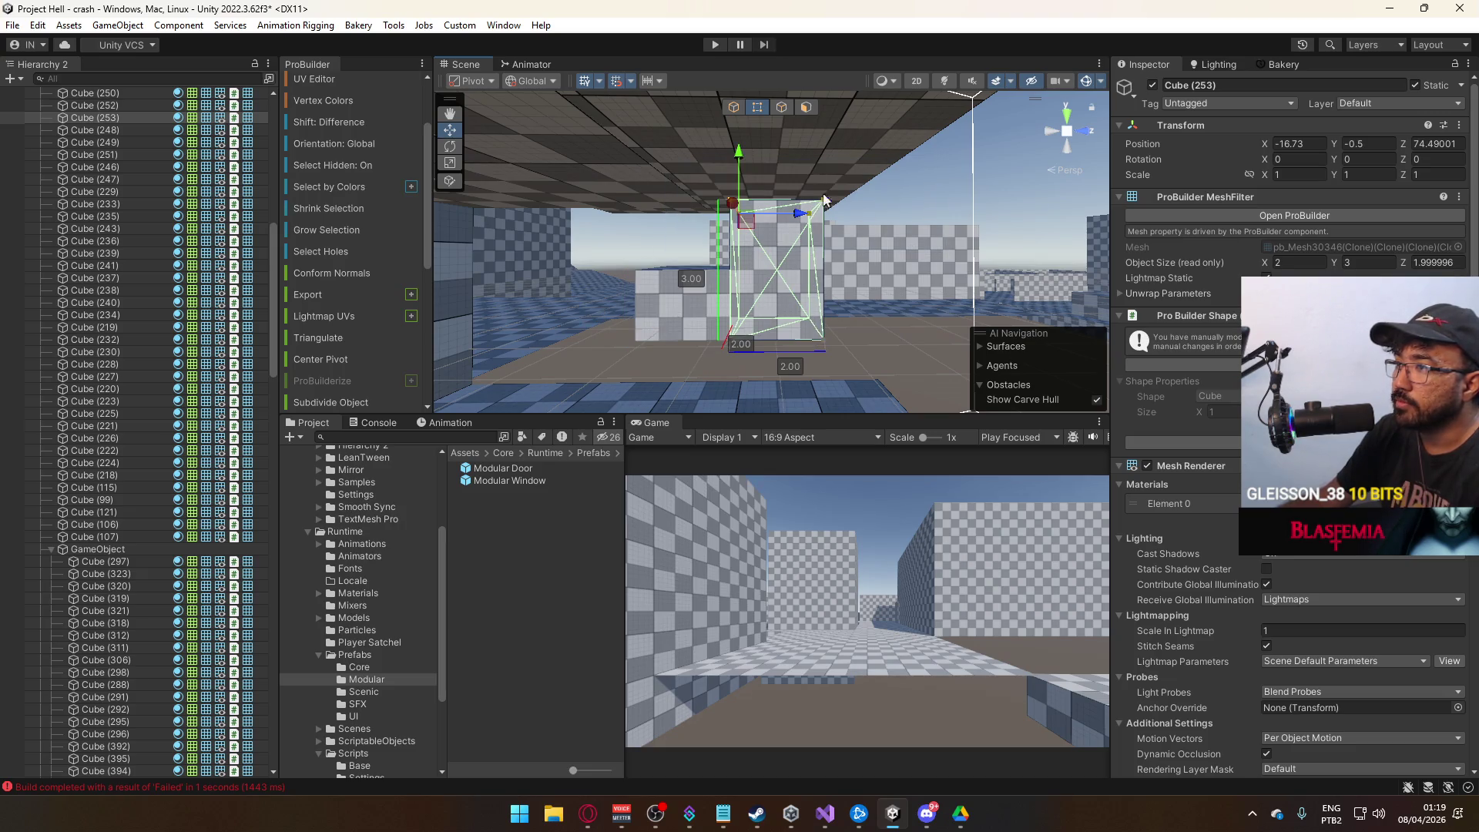
Lower Cube (253) to 1.5 units tall at Y 1 and set its Rotation Y to 90.
drag(746, 201, 742, 205)
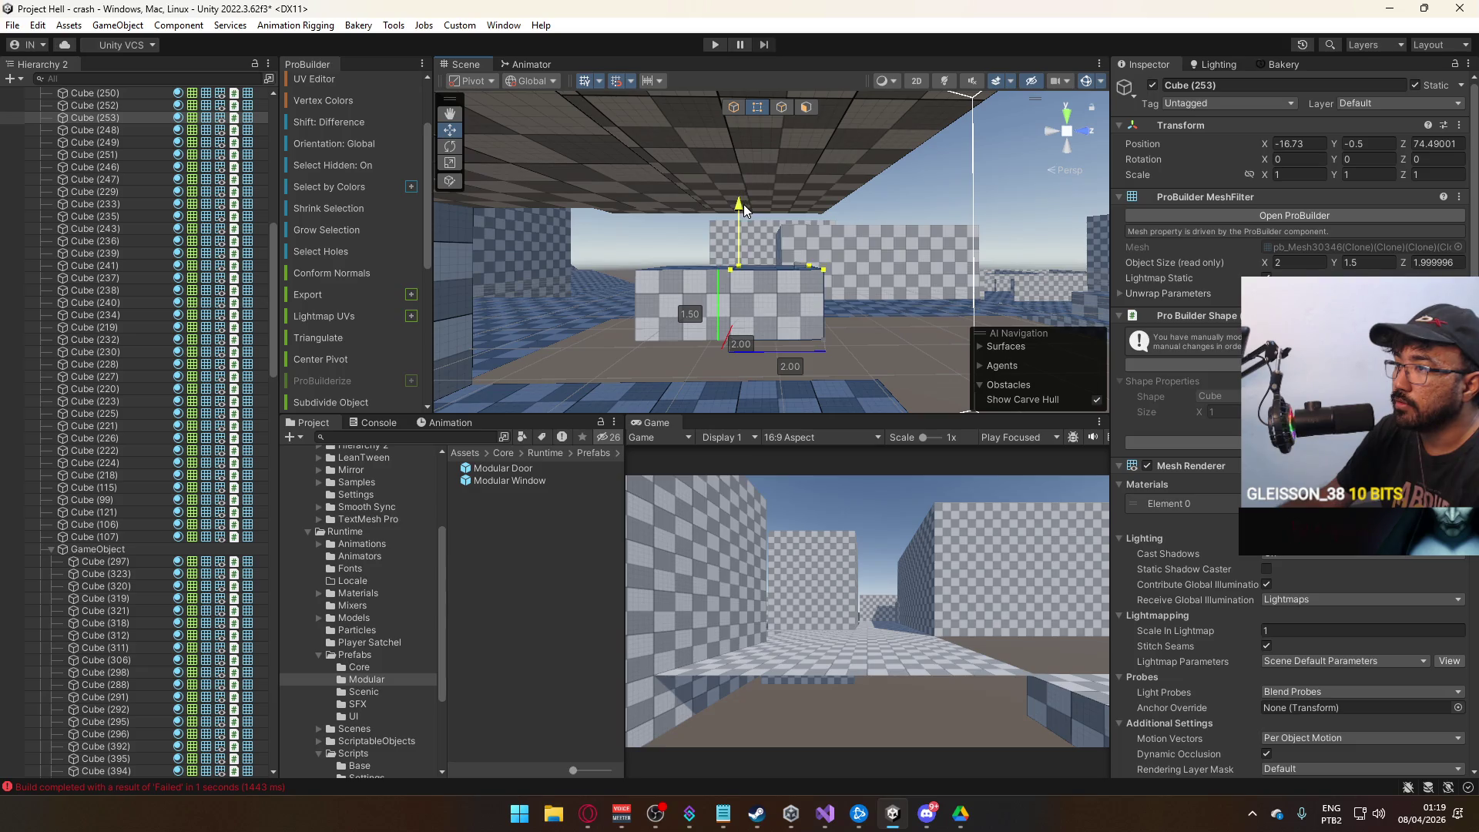
click(733, 108)
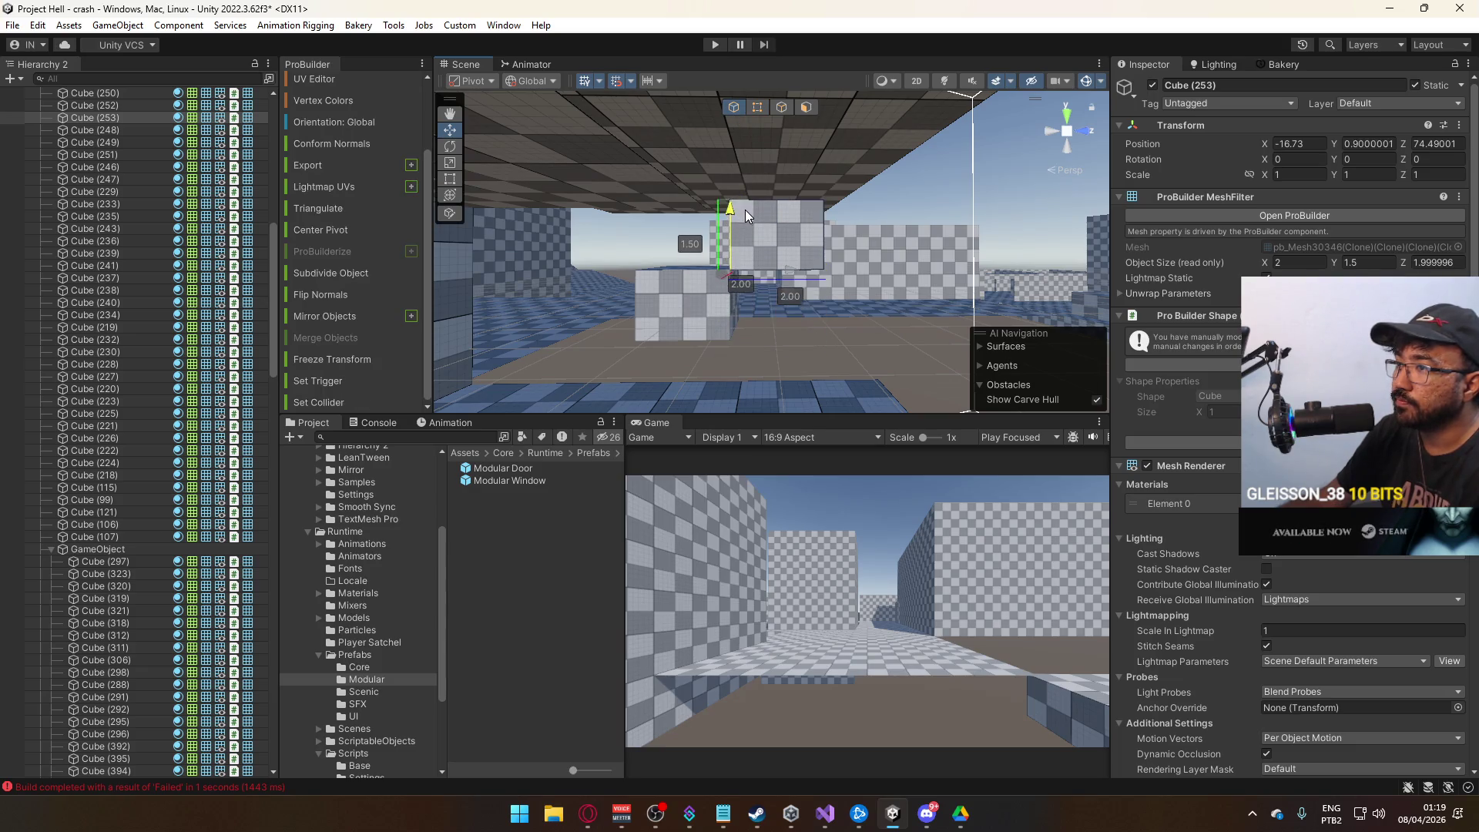
mouse_move(746, 211)
mouse_down()
mouse_move(1025, 339)
mouse_move(812, 272)
mouse_move(707, 333)
mouse_move(859, 331)
mouse_move(801, 254)
mouse_move(832, 205)
mouse_move(730, 258)
mouse_move(766, 241)
mouse_move(716, 251)
mouse_move(729, 234)
mouse_move(707, 217)
mouse_move(824, 192)
mouse_up()
click(1382, 159)
text(90)
click(863, 270)
click(711, 220)
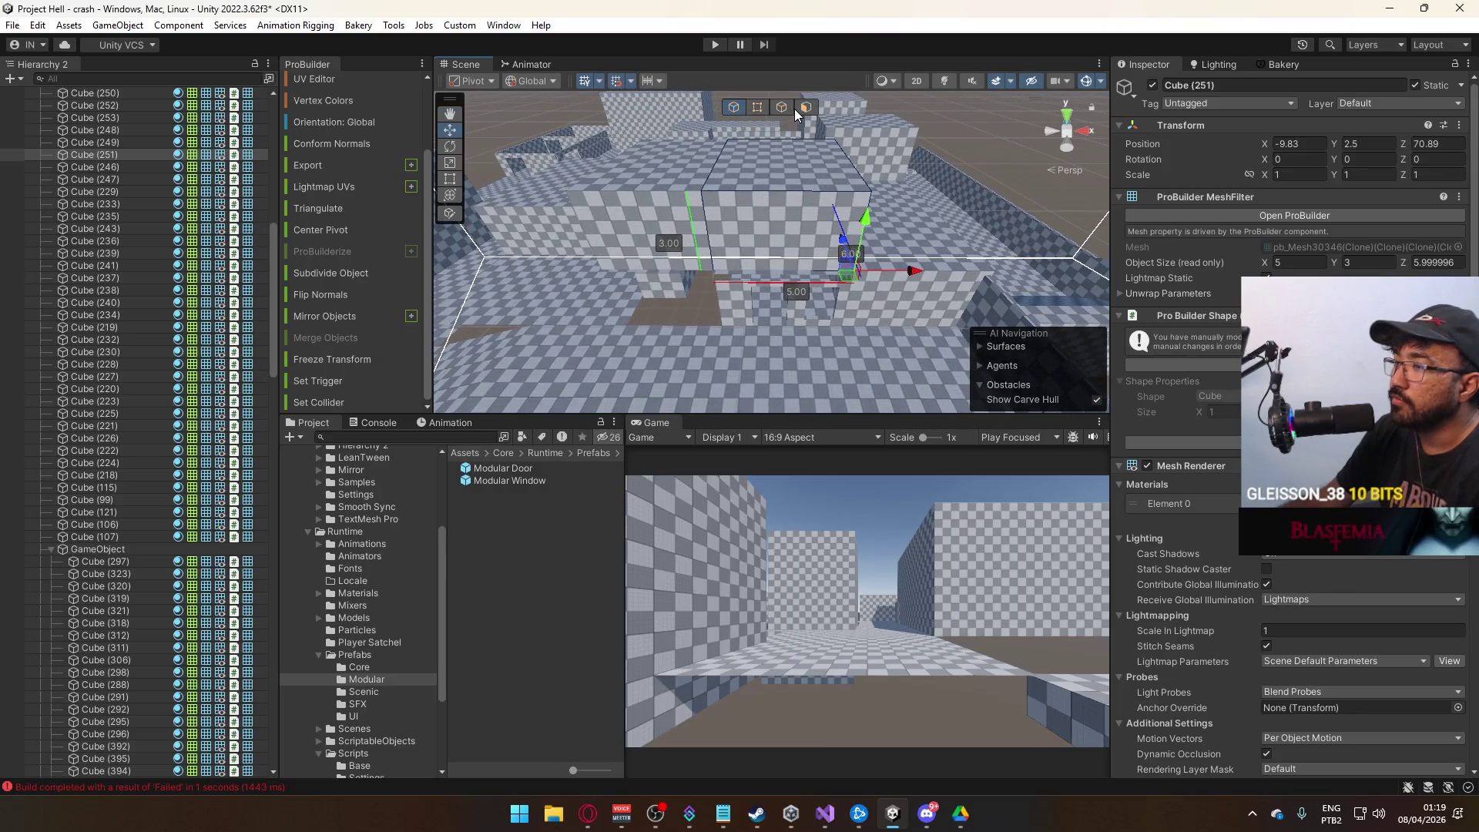
Narrow large block Cube (251) to 4 units and trim the thin slabs to 4.2.
click(762, 111)
click(717, 185)
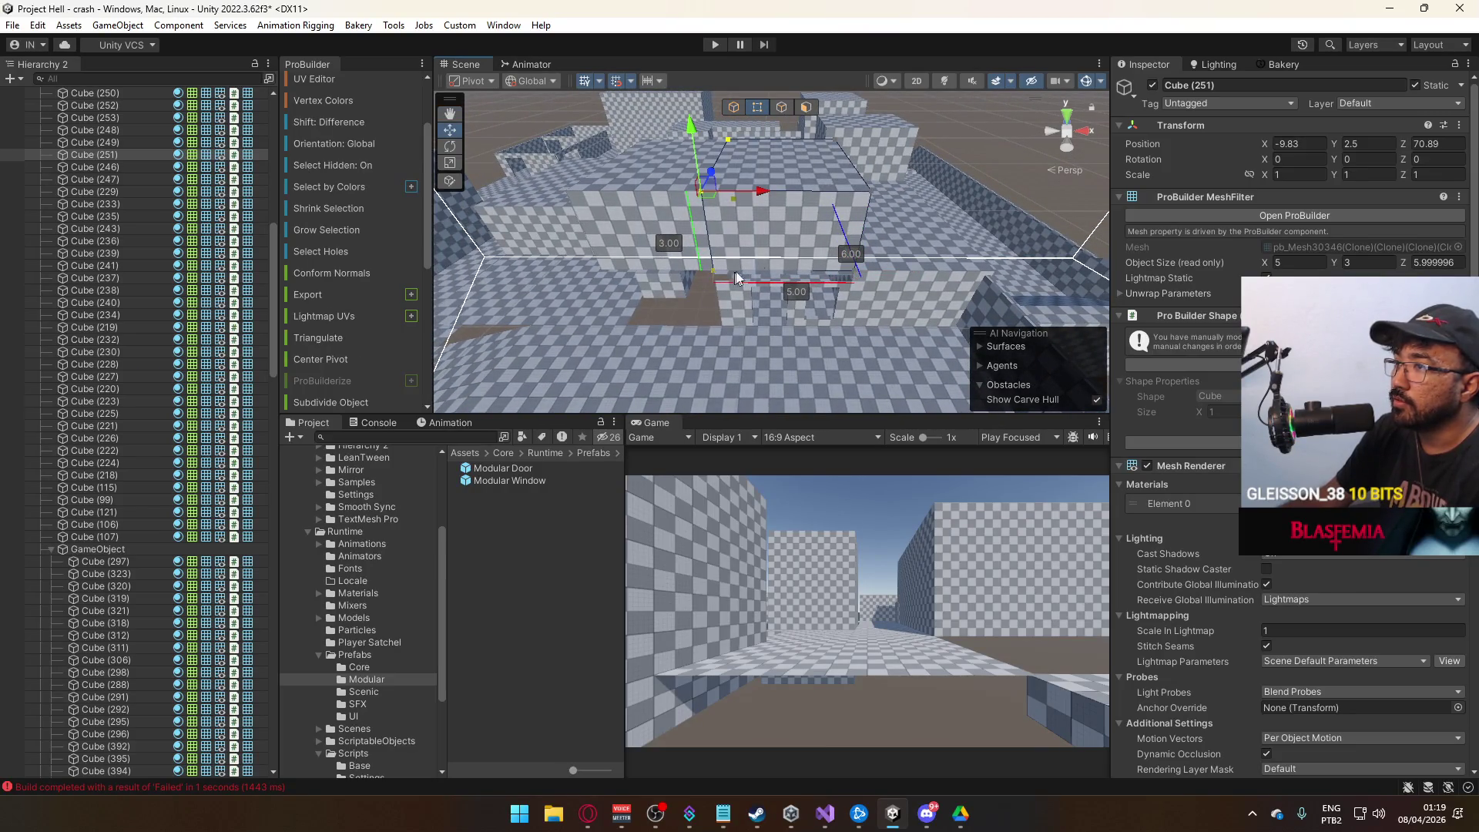
drag(766, 194, 797, 192)
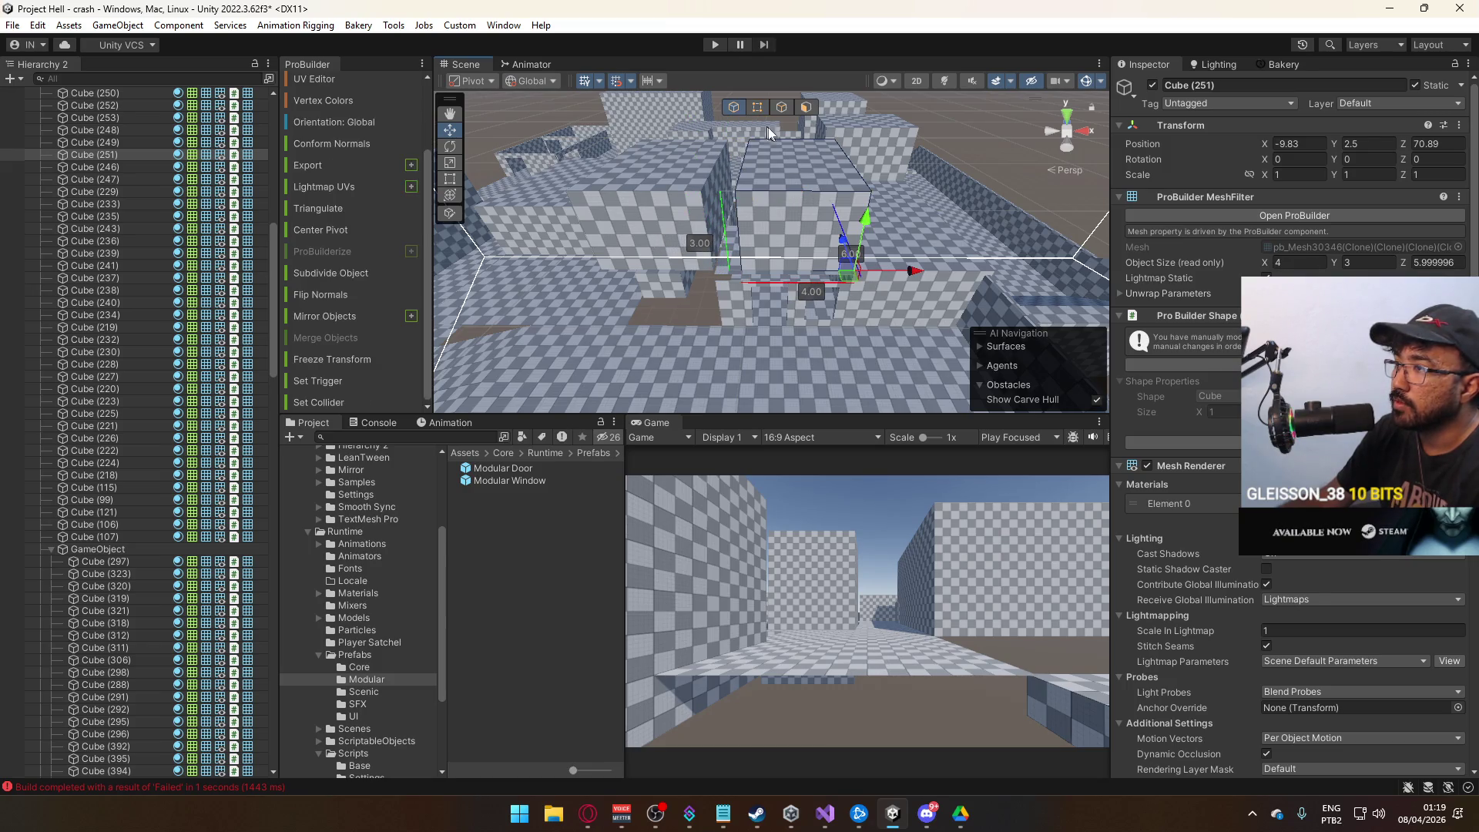
click(792, 275)
click(648, 289)
mouse_move(648, 290)
mouse_down()
mouse_move(819, 265)
mouse_move(742, 284)
mouse_move(809, 224)
mouse_move(803, 208)
mouse_up()
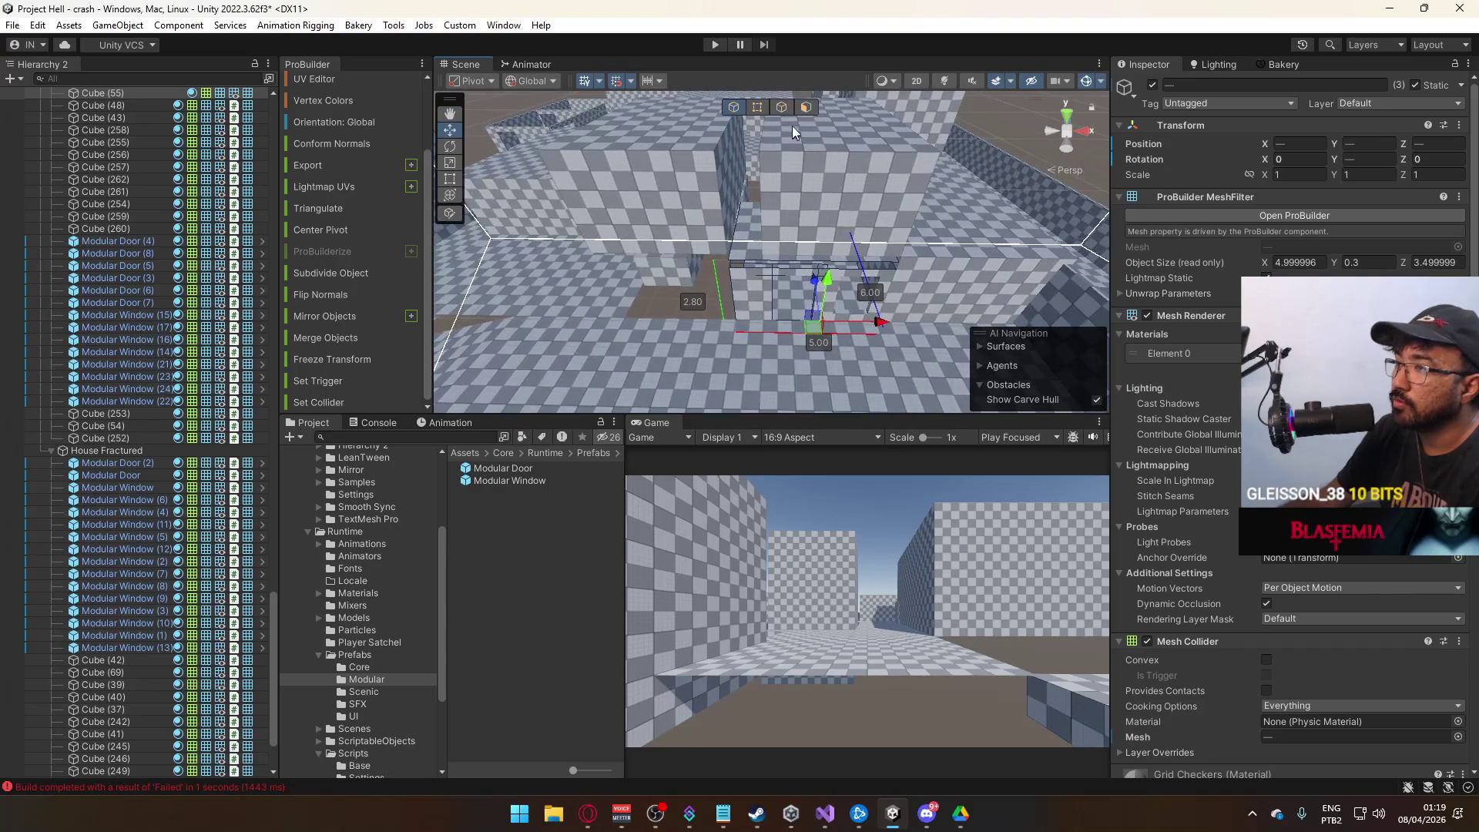
drag(689, 333, 801, 275)
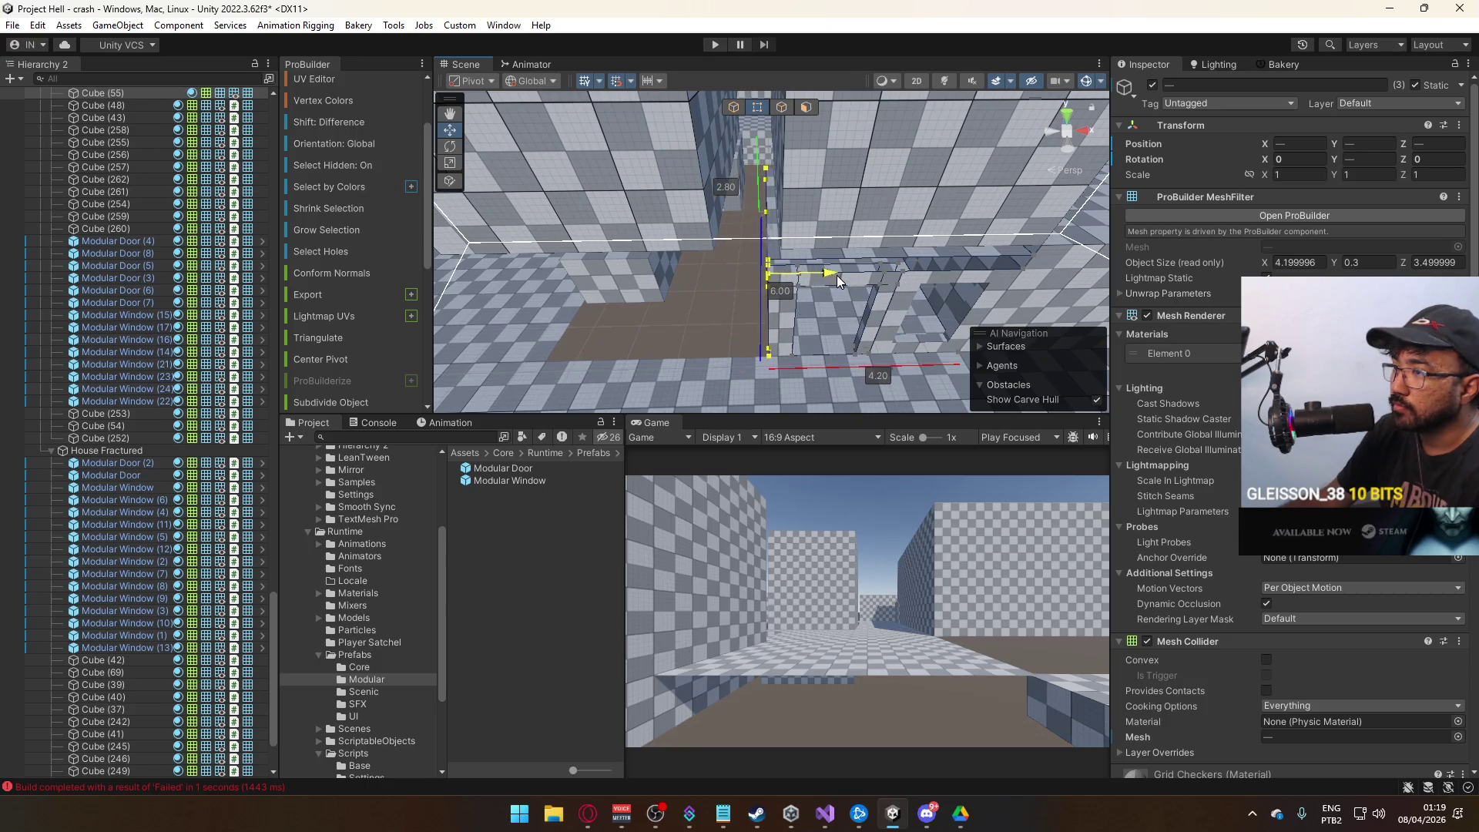
Widen Cube (250) from 4 to 5 units, making it 5 × 3 × 6 at X -13.83.
click(733, 109)
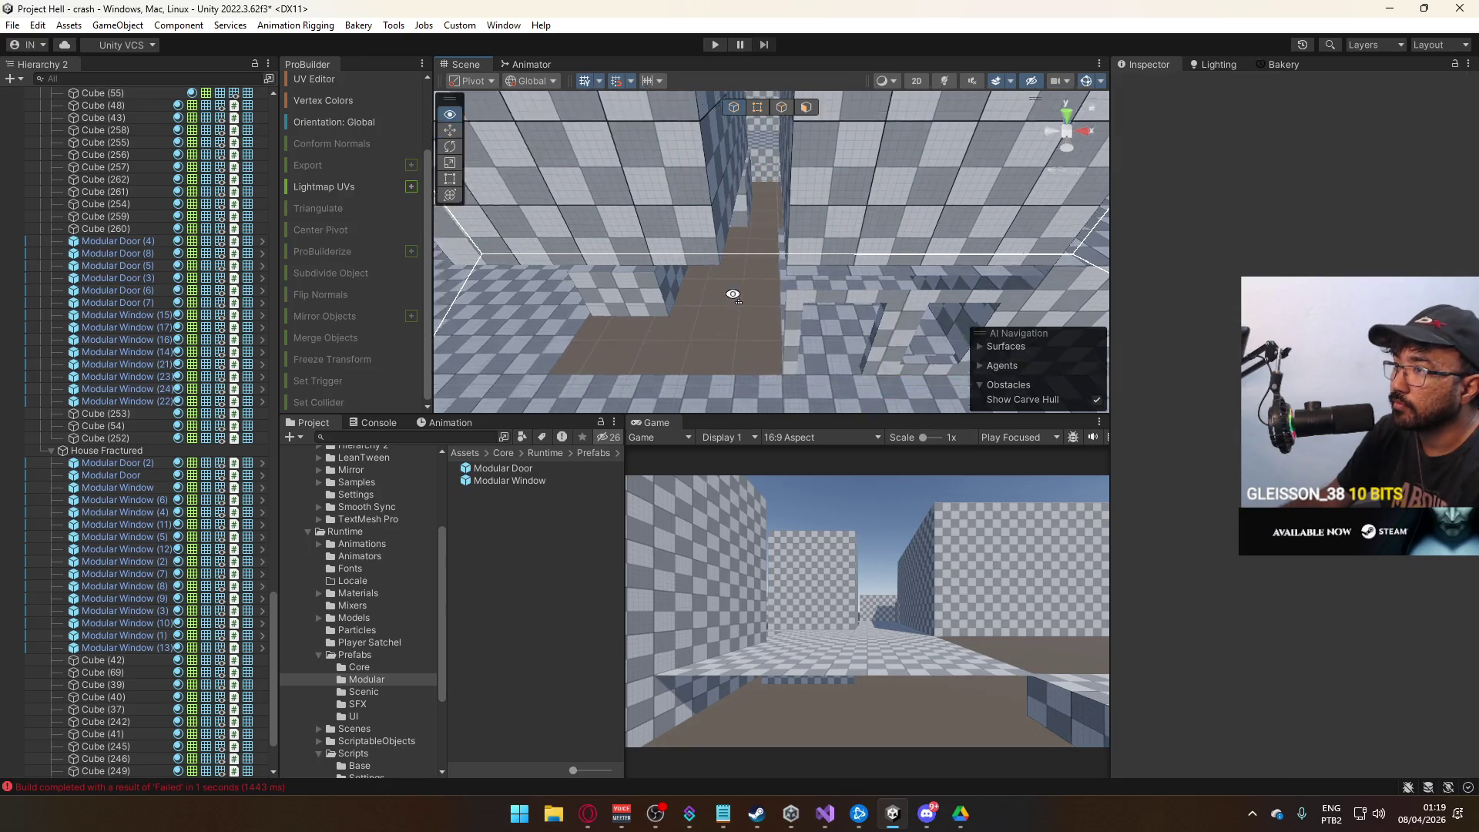
click(751, 239)
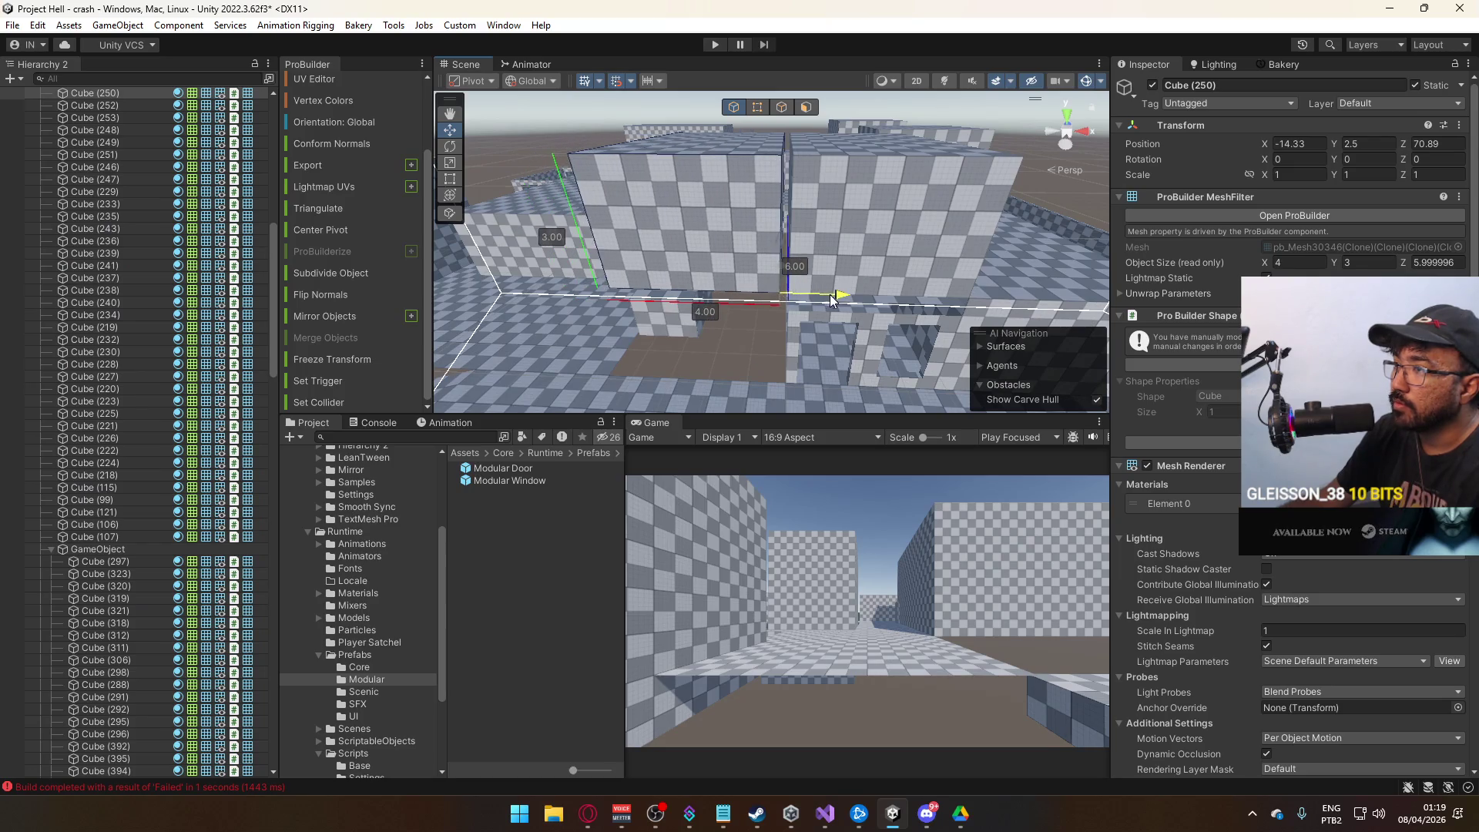
drag(839, 299, 846, 143)
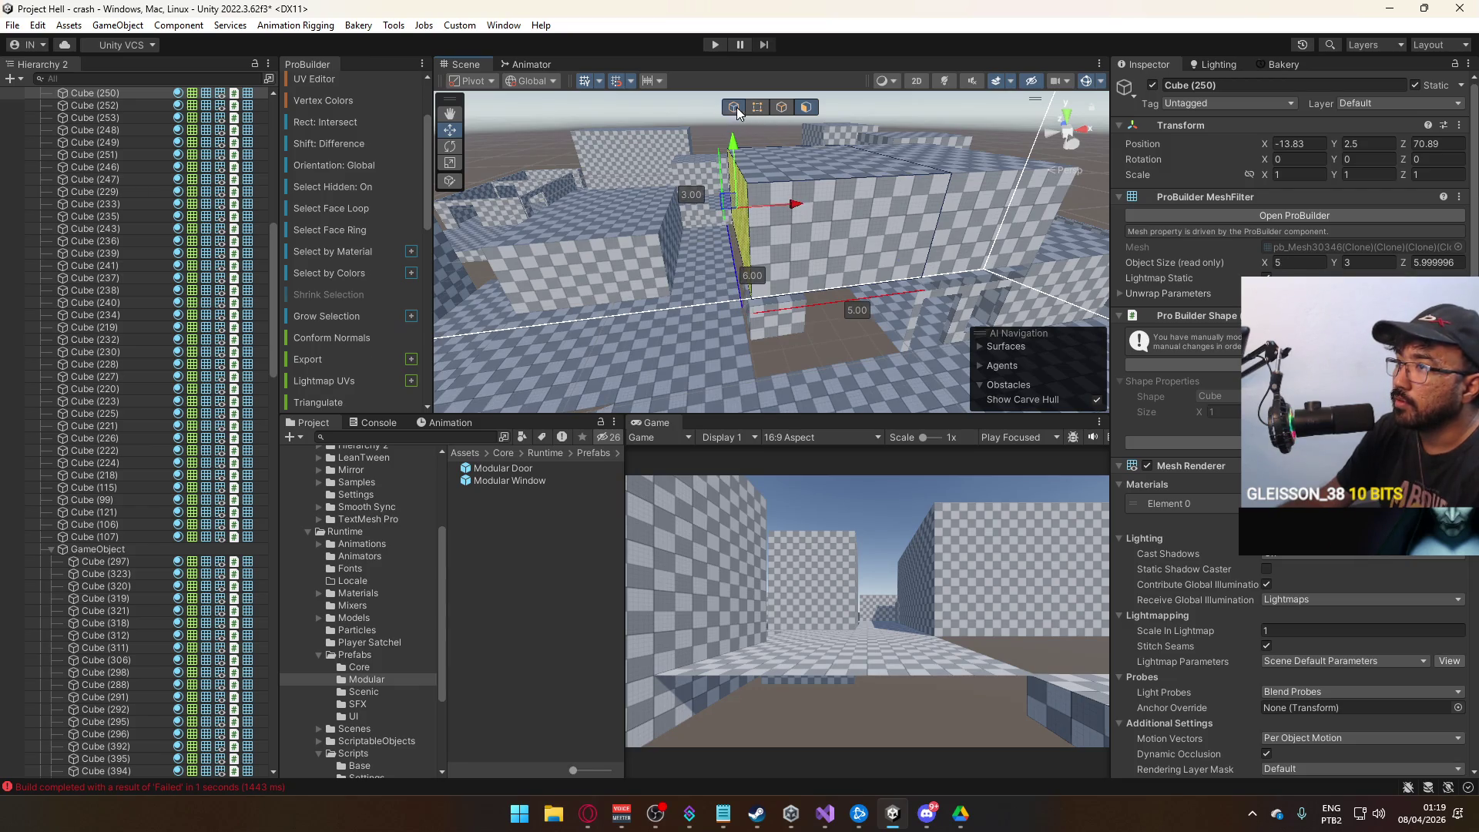
click(831, 322)
mouse_move(830, 322)
mouse_down()
mouse_move(842, 363)
mouse_move(644, 327)
mouse_up()
click(645, 327)
key(f)
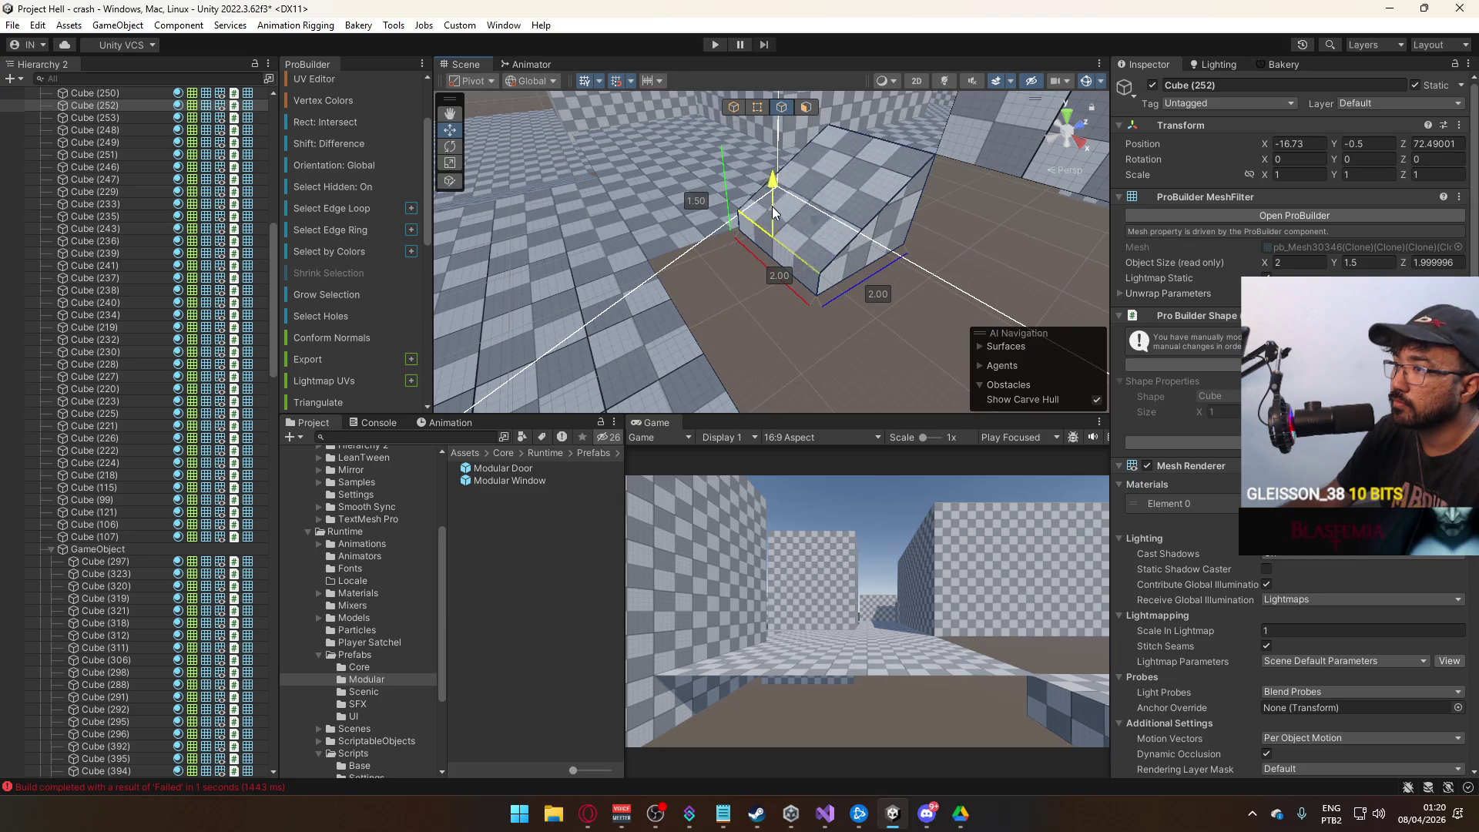
Extrude a face of the low step block and push it out to 4 units long.
click(767, 236)
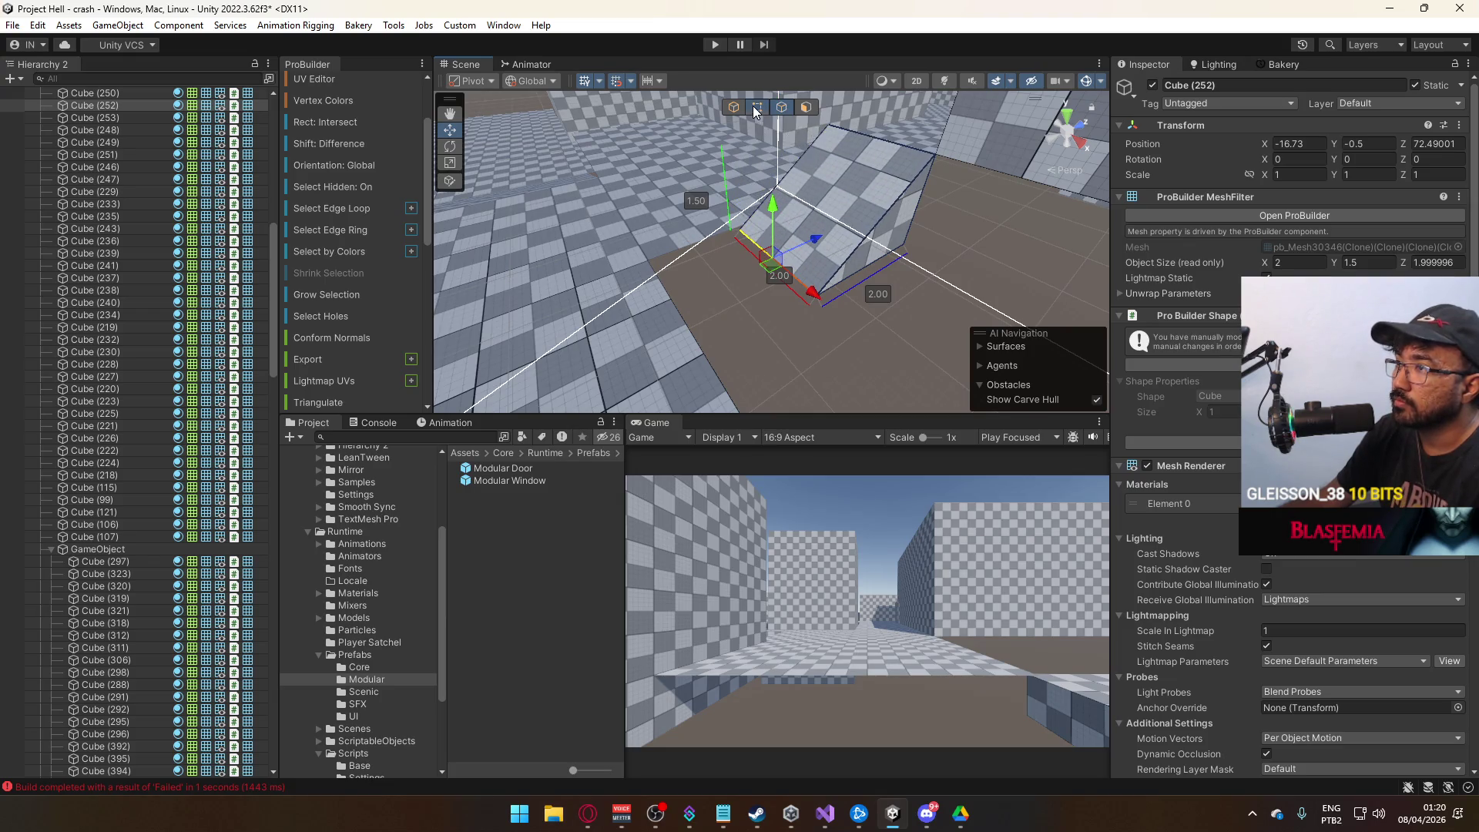
click(955, 316)
drag(956, 316, 825, 154)
click(807, 108)
click(710, 222)
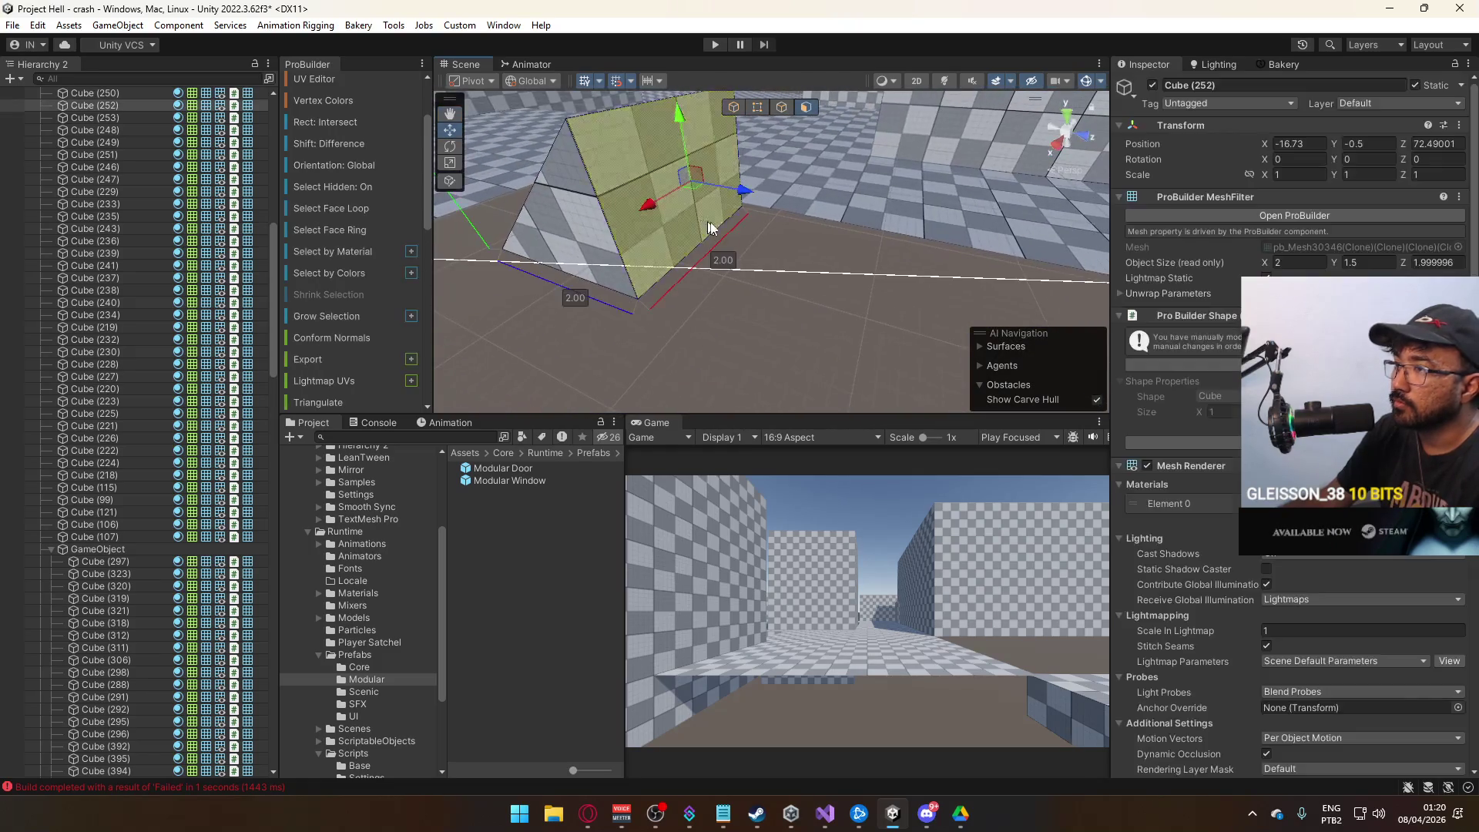
key(ctrl+e)
mouse_move(934, 245)
mouse_down()
mouse_move(886, 231)
mouse_move(921, 199)
mouse_move(746, 233)
mouse_up()
drag(714, 177, 960, 194)
Raise the extruded face and lower the ramp's top vertices to set its slope.
drag(834, 244, 806, 234)
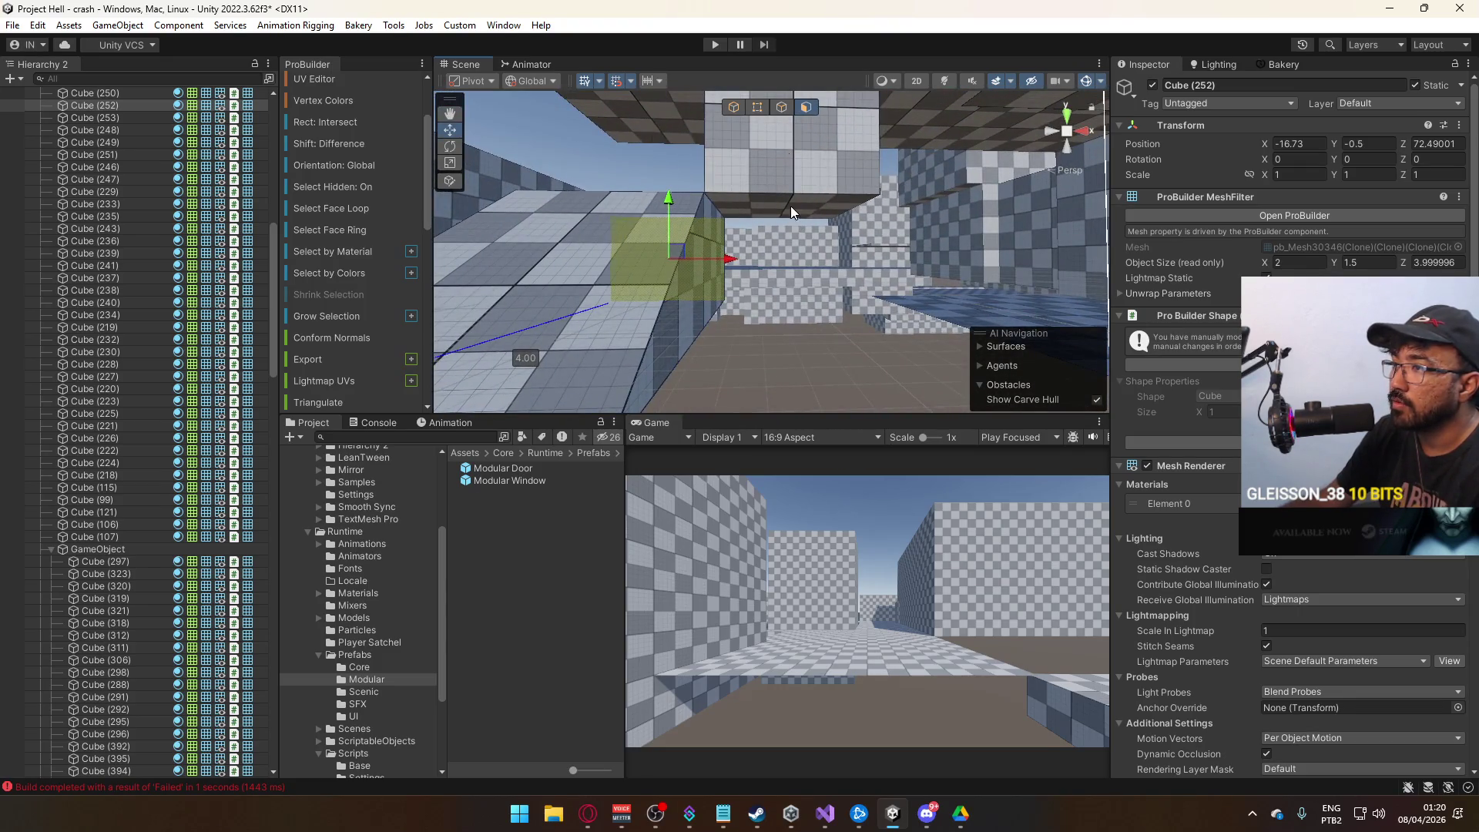
mouse_move(784, 159)
mouse_down()
mouse_move(801, 265)
mouse_move(909, 318)
mouse_move(839, 219)
mouse_up()
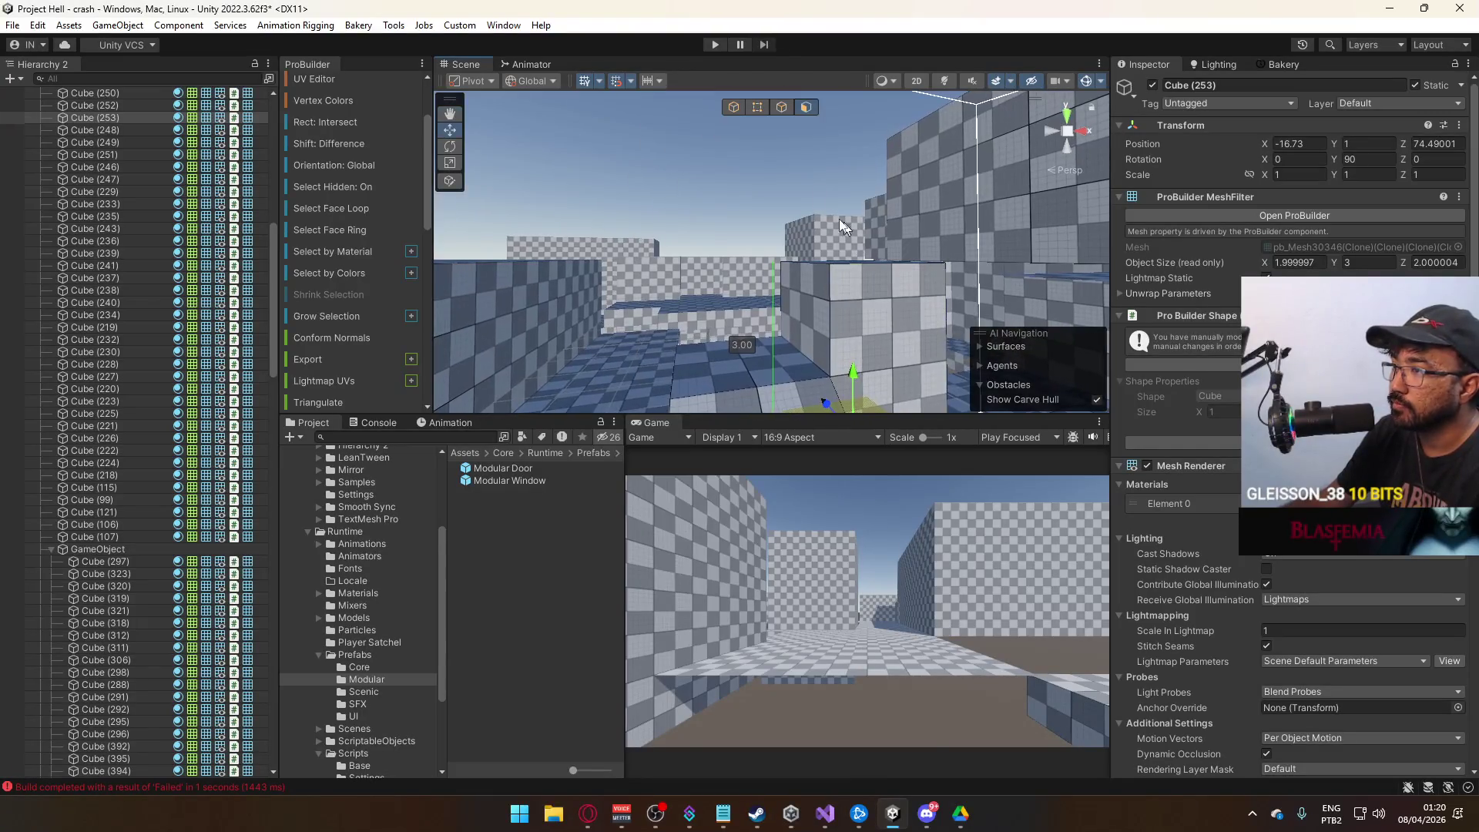
click(768, 110)
click(848, 255)
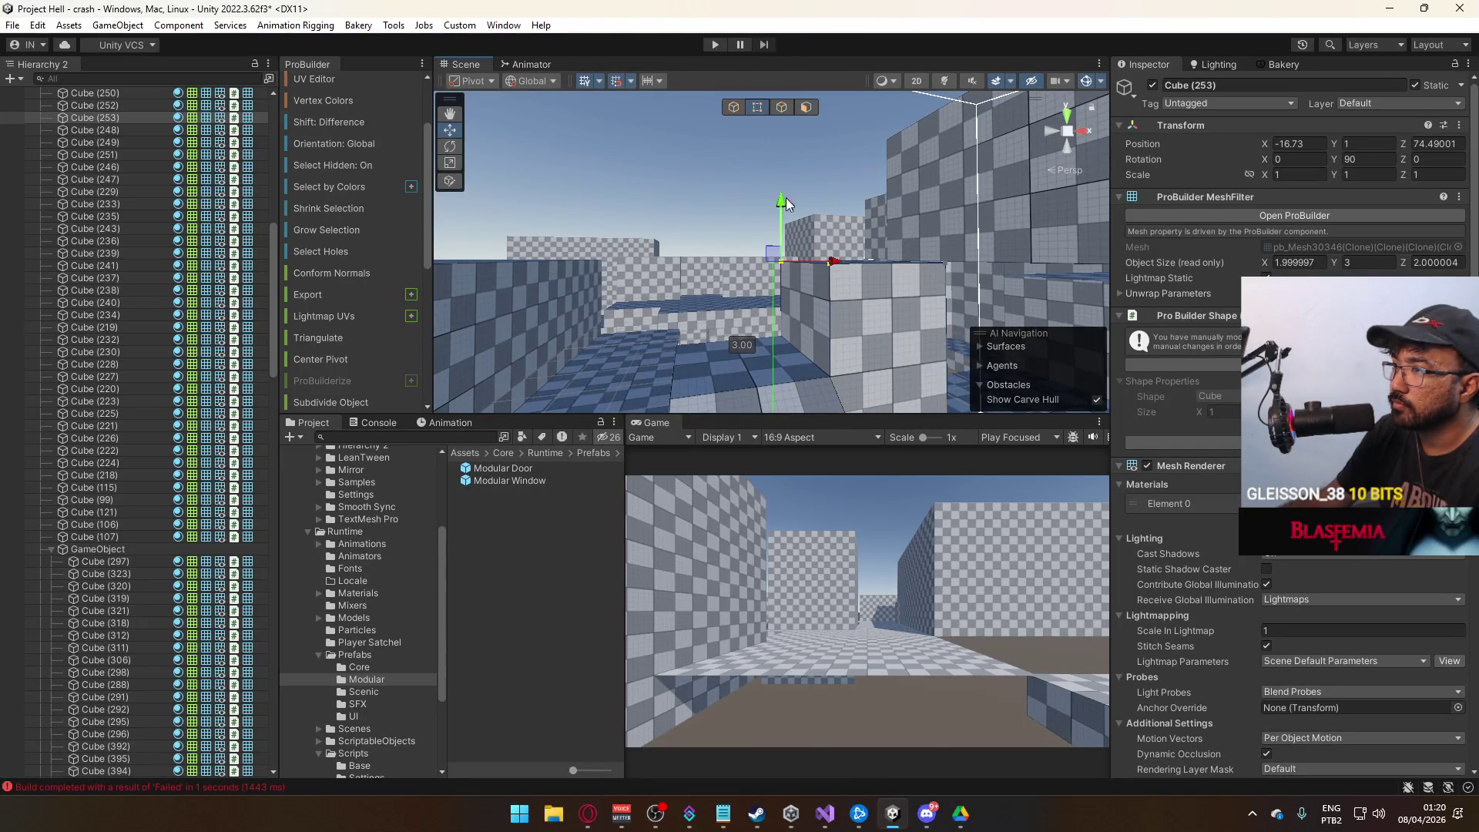
drag(785, 269, 783, 276)
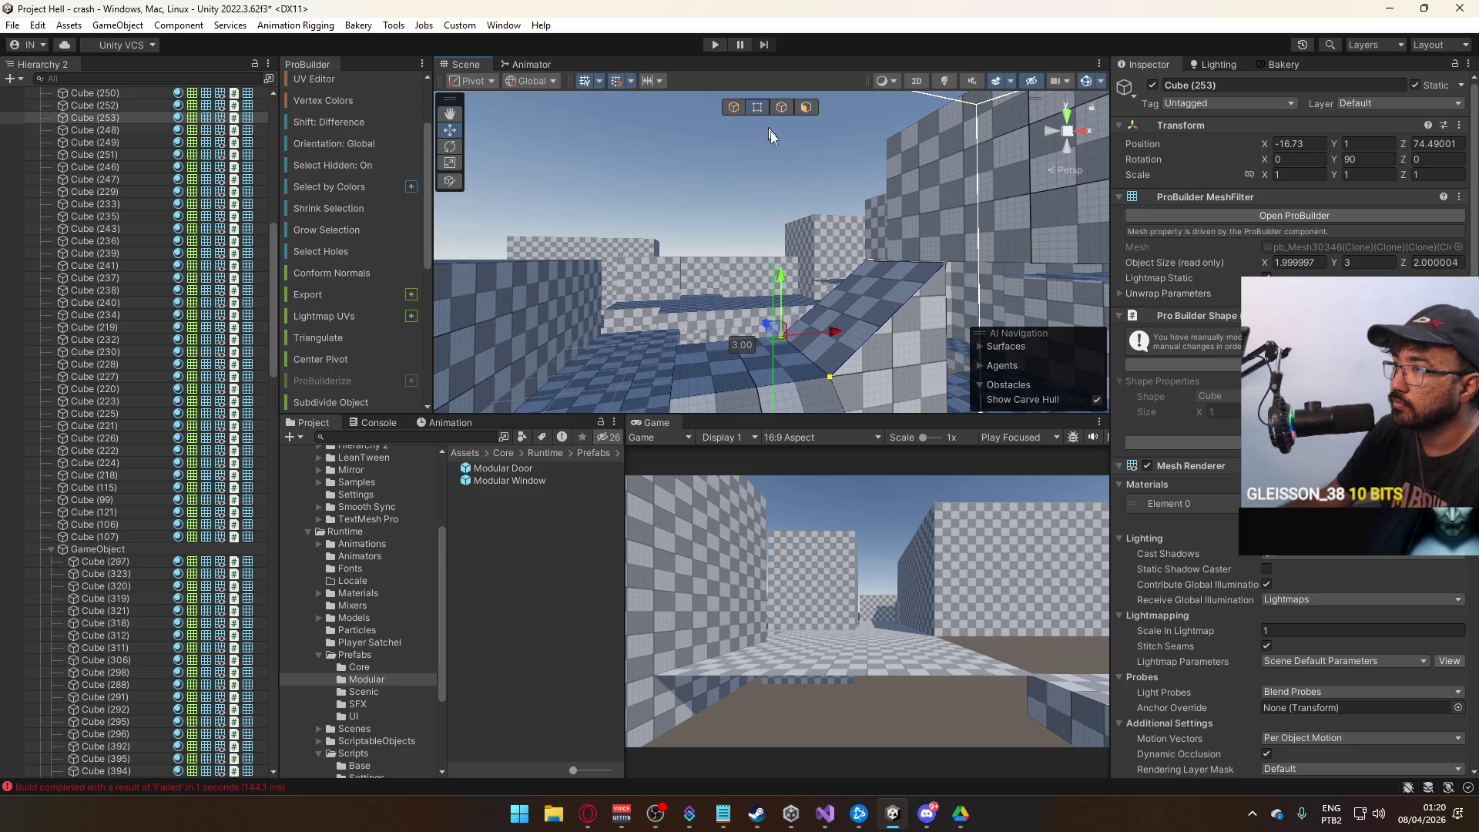
key(f)
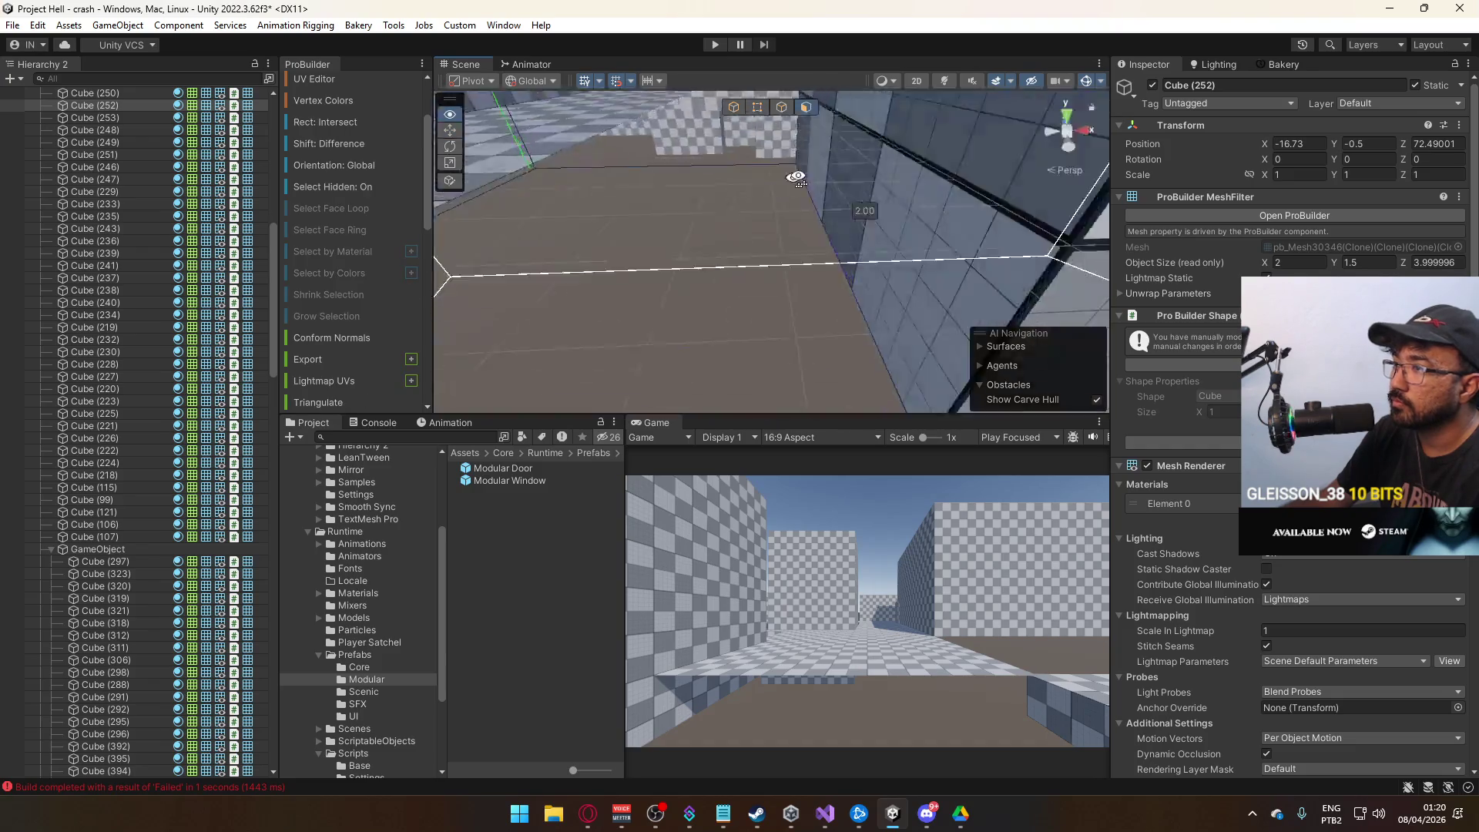
Delete a wall face from Cube (253).
click(862, 225)
key(Delete)
key(f)
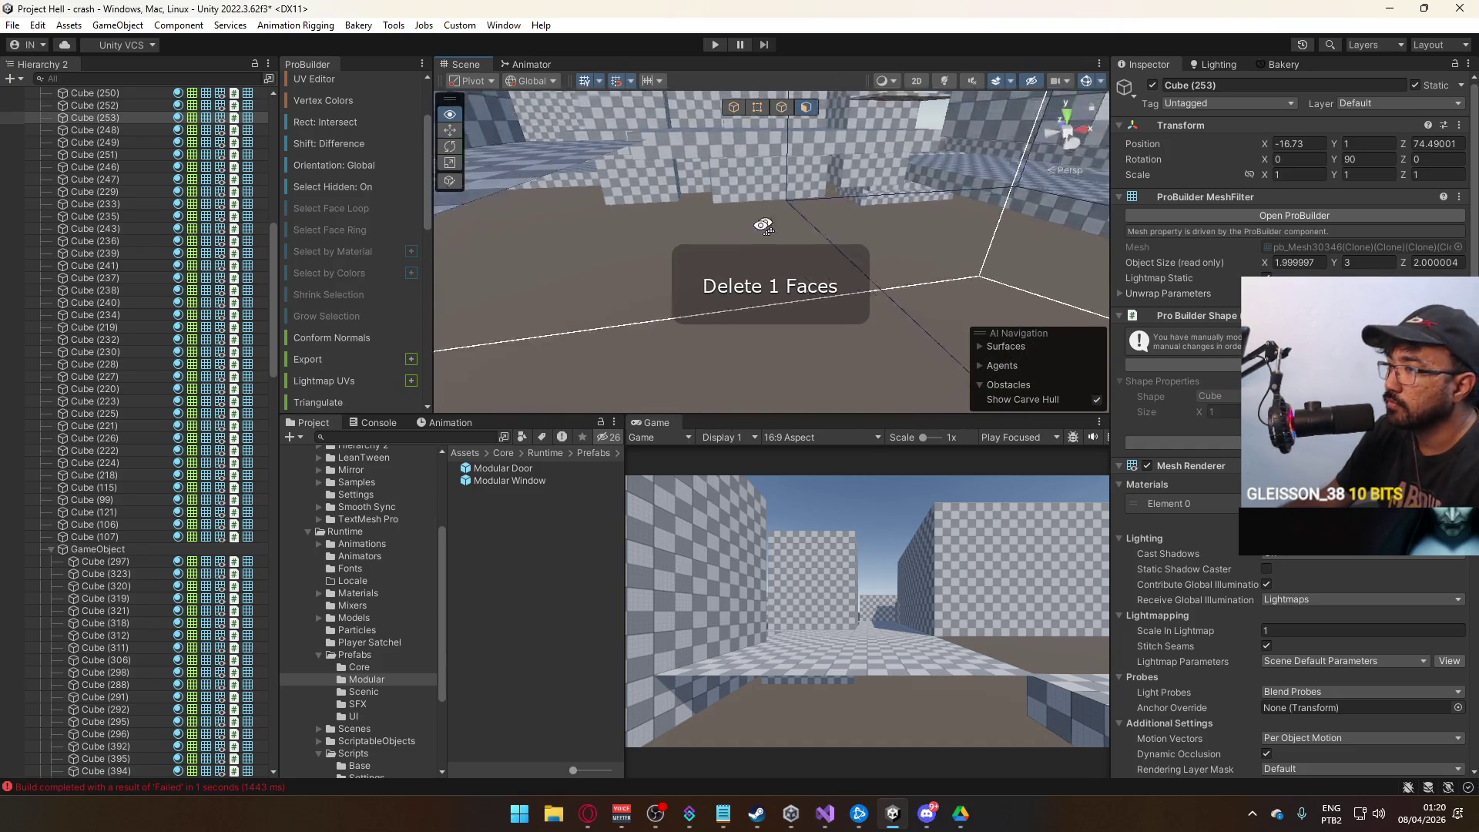
Delete a face on the underside of Cube (252), leaving that side open.
click(733, 107)
click(858, 205)
key(f)
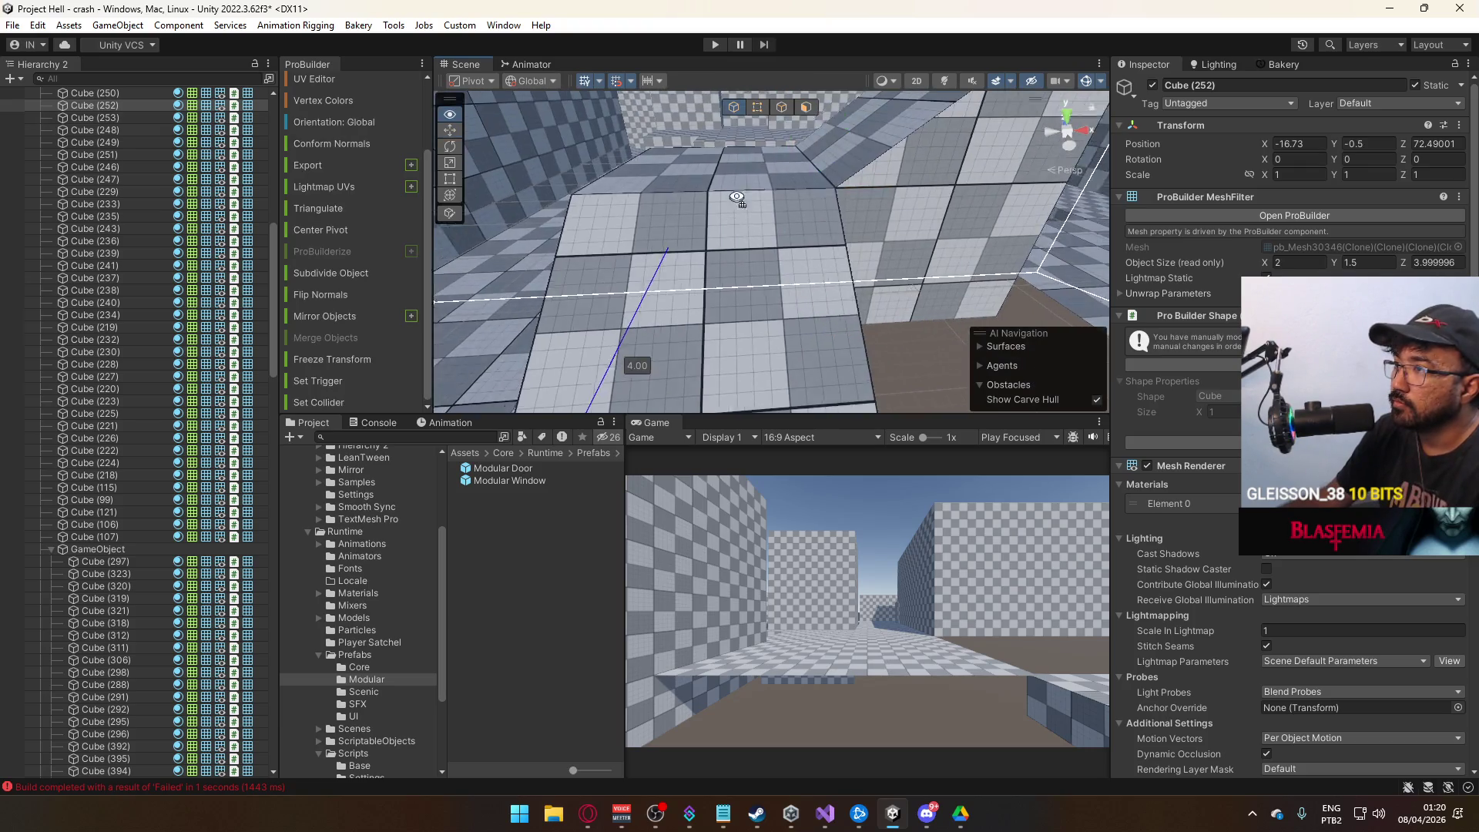
drag(866, 228, 717, 224)
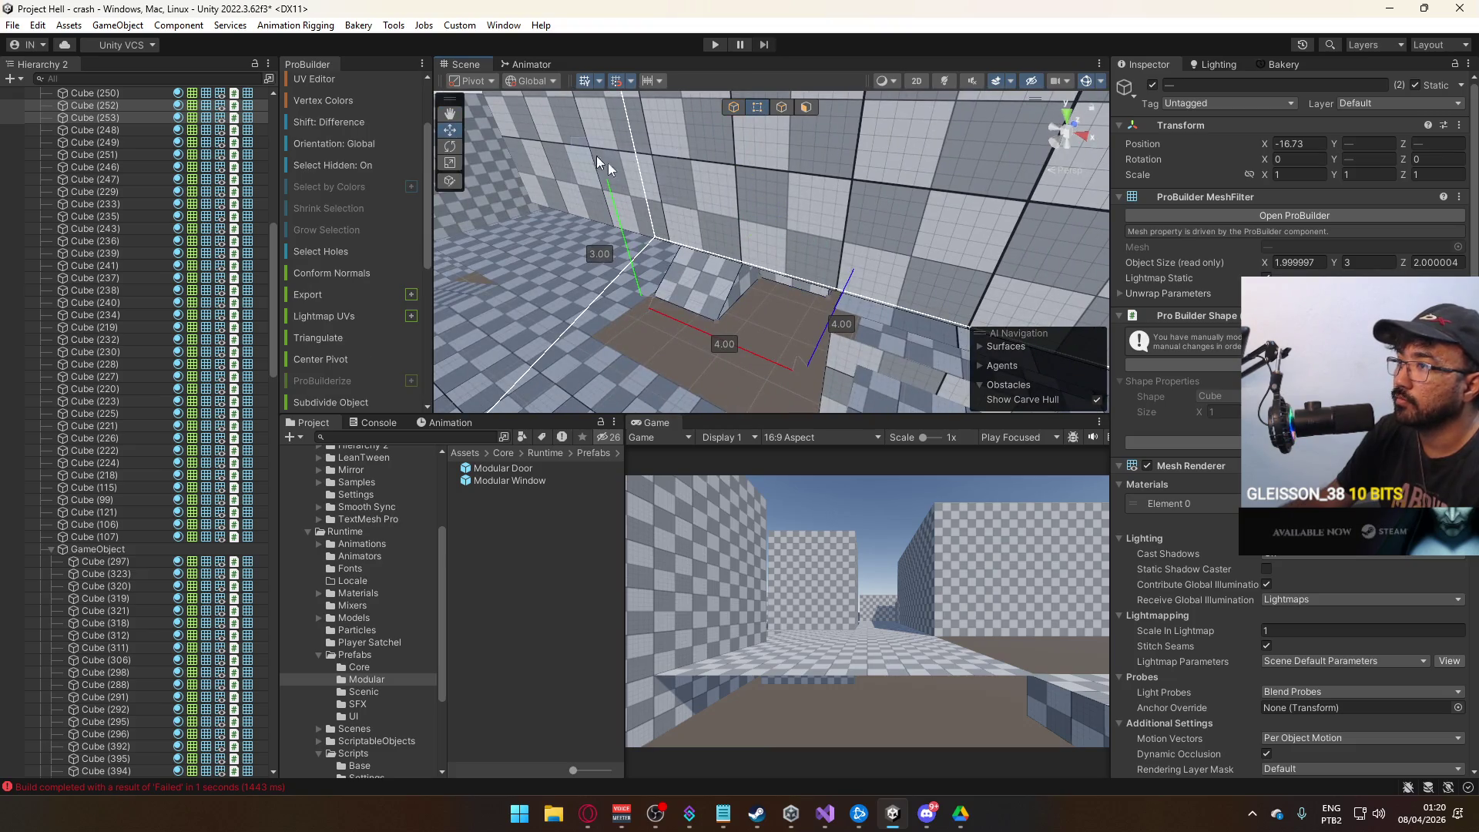
drag(785, 270, 754, 370)
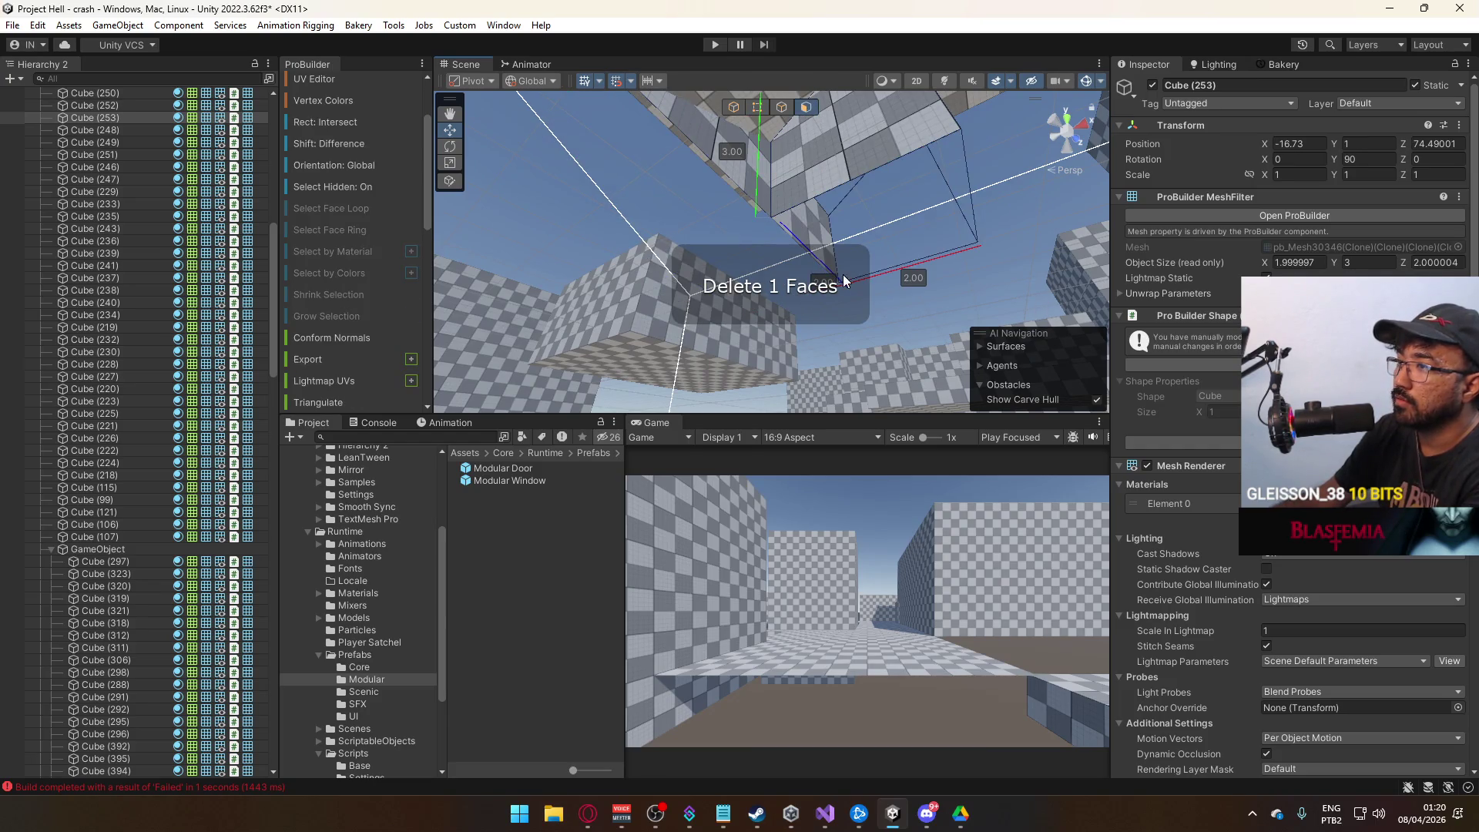
key(Delete)
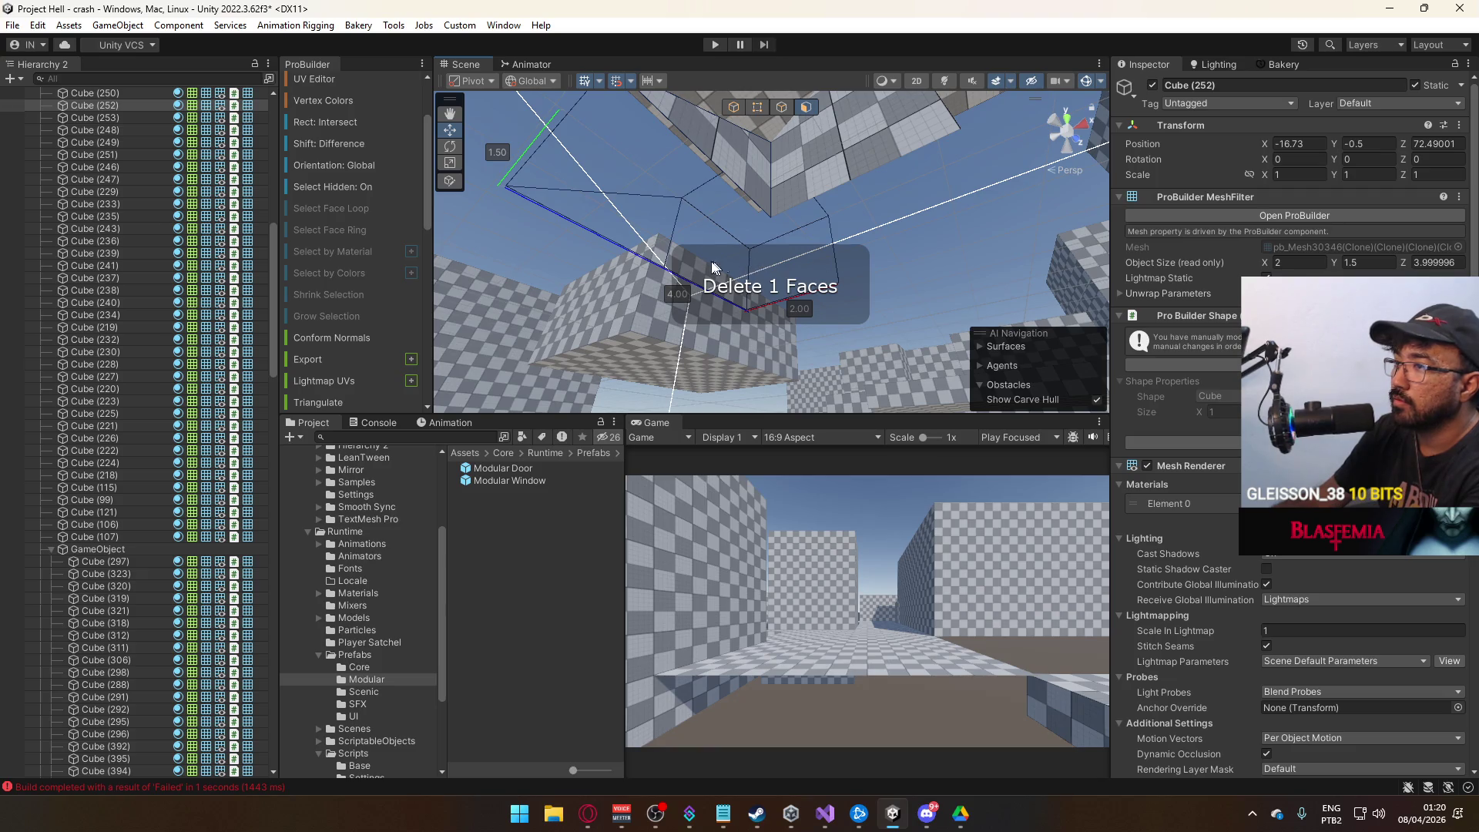
drag(891, 296, 799, 279)
key(ctrl+z)
Raise the modular window to about Y 2.3 within the wall.
key(f)
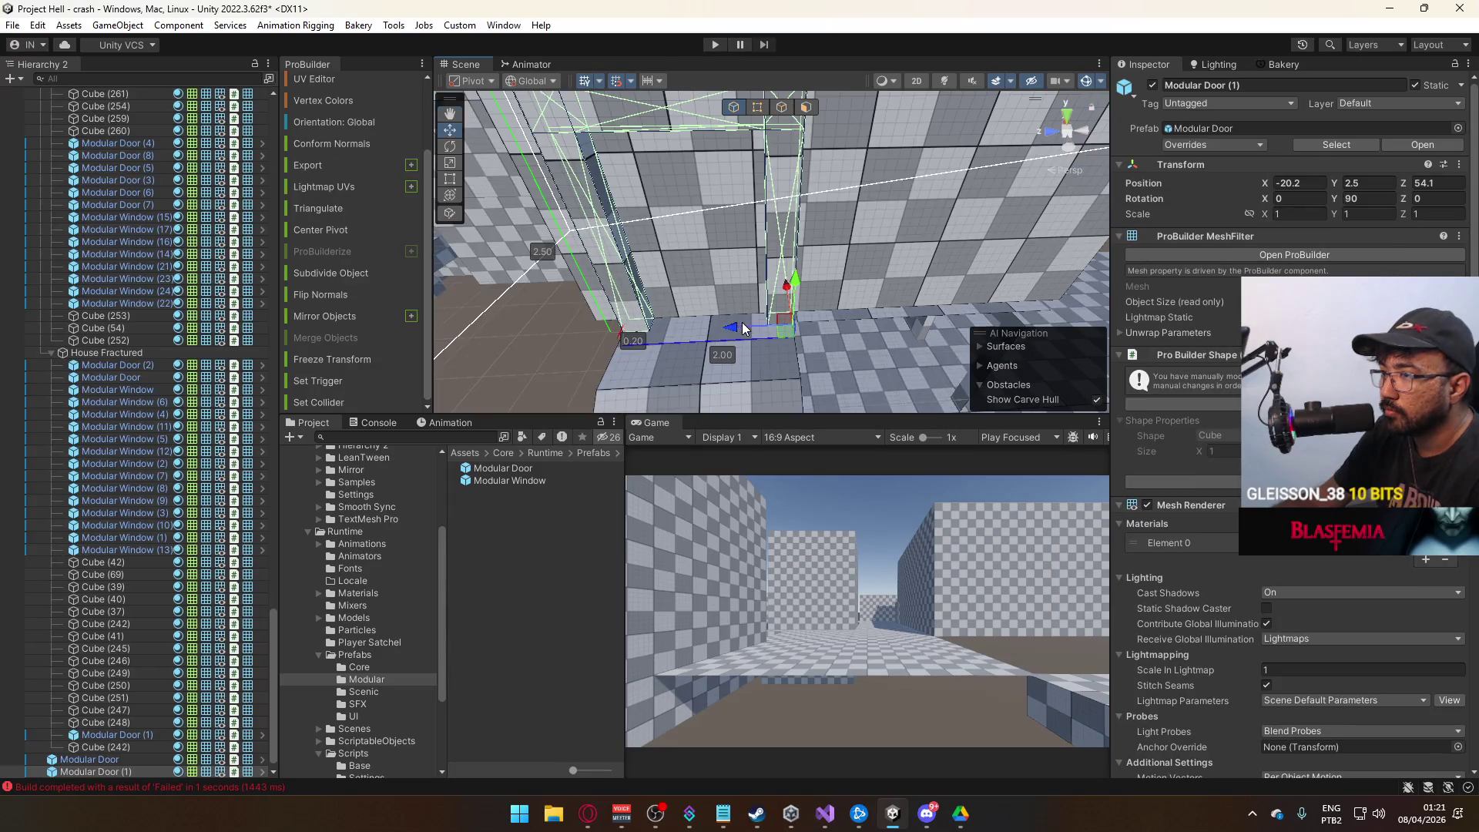
key(ctrl+z)
key(f)
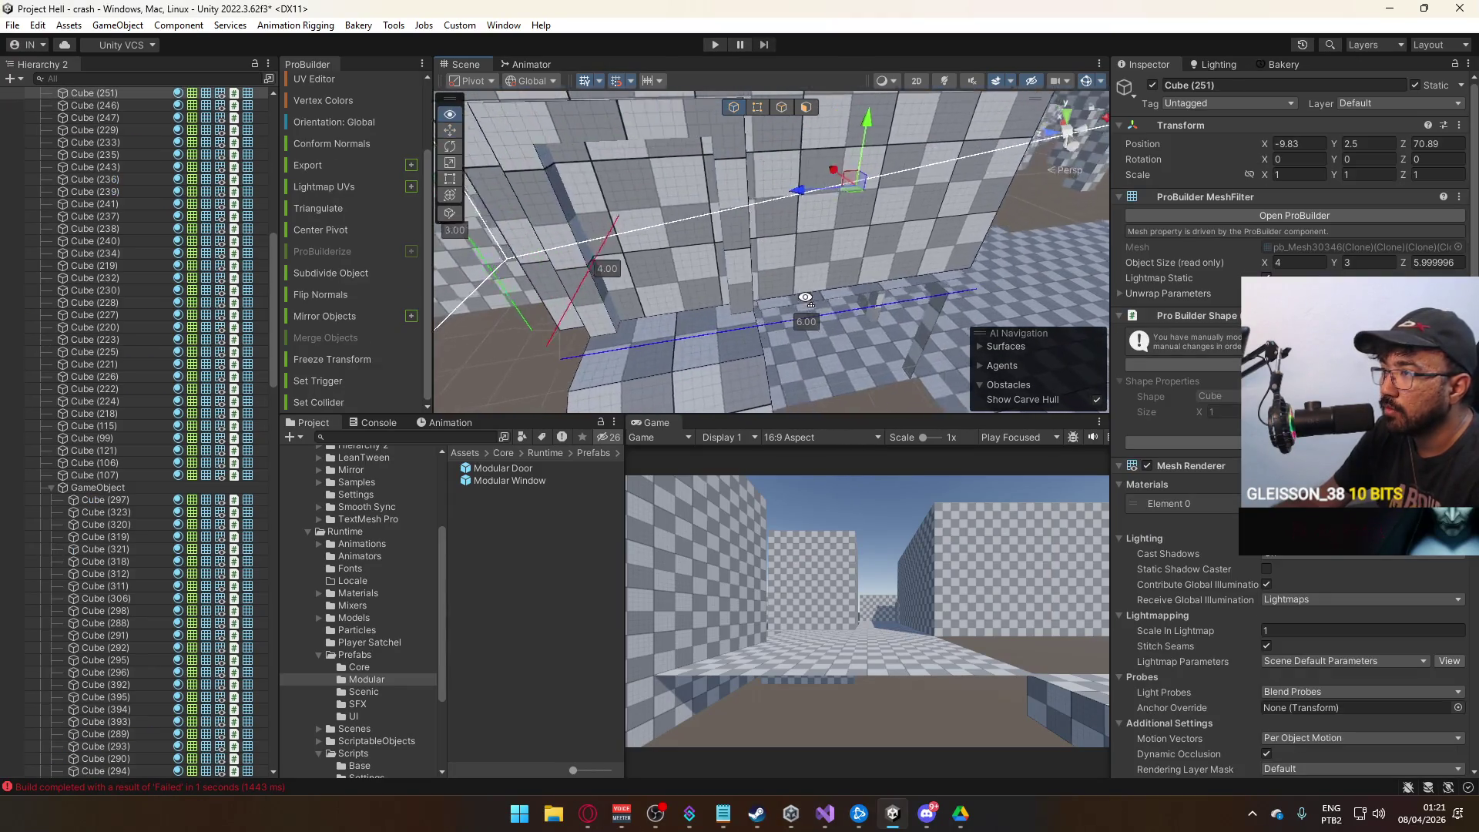
drag(522, 286, 455, 236)
key(ctrl+z)
key(ctrl+z)
key(ctrl+z)
drag(877, 286, 894, 296)
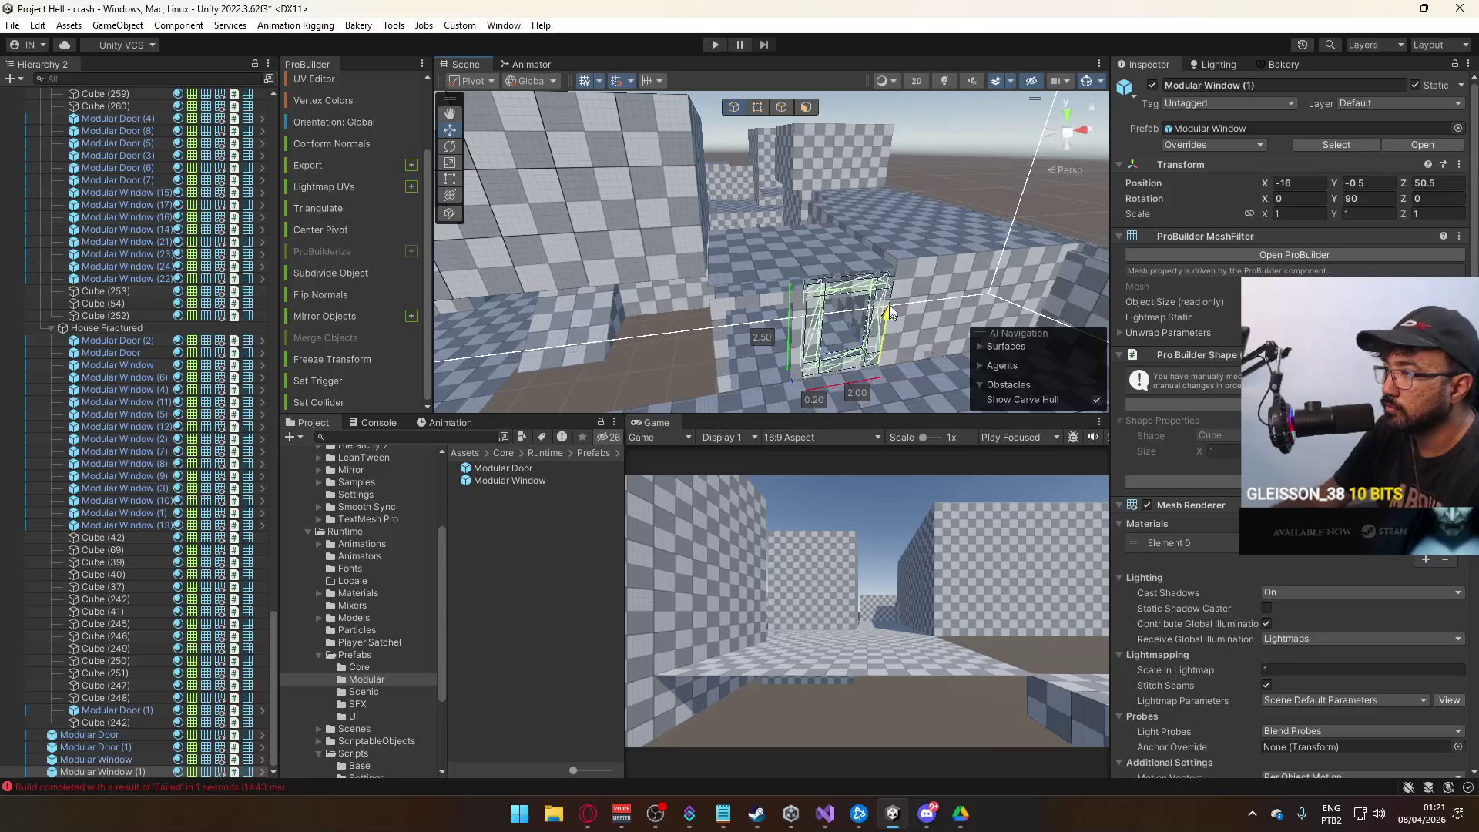
mouse_move(890, 213)
mouse_down()
mouse_move(861, 183)
mouse_move(1163, 248)
mouse_up()
key(f)
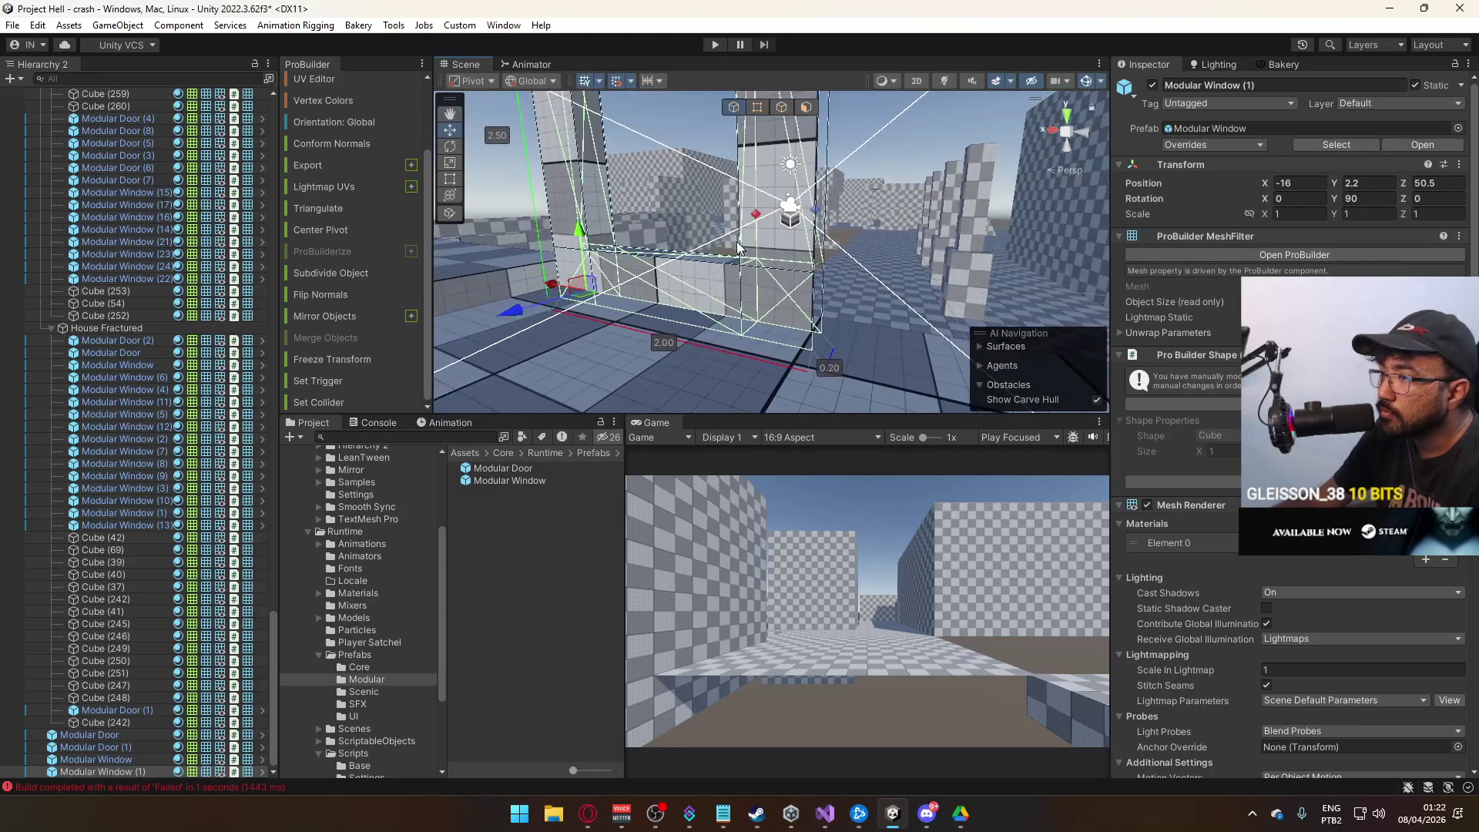
Delete the large wall piece next to Modular Window (2) at X -18.
drag(593, 227, 980, 270)
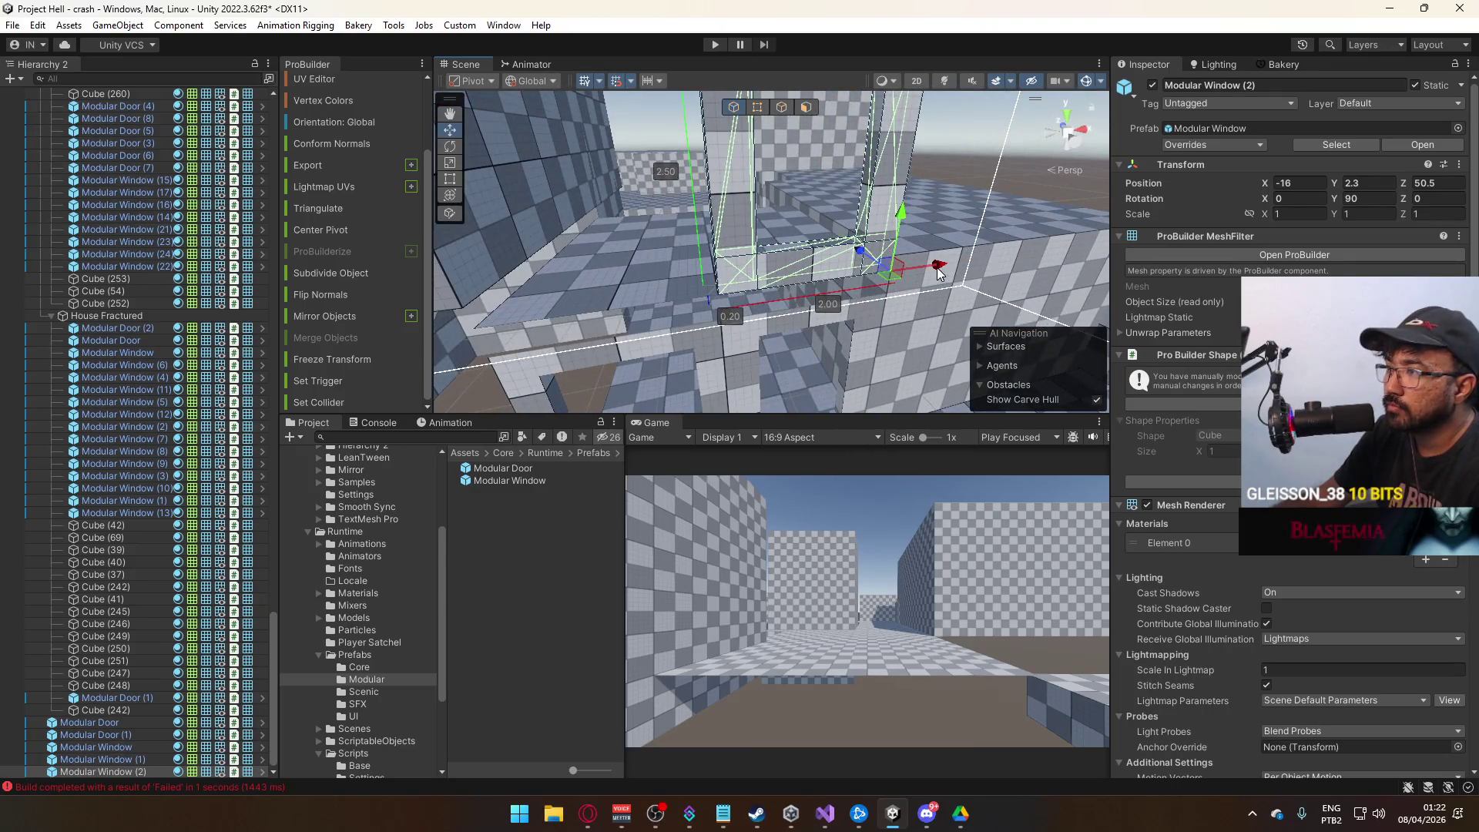
mouse_move(766, 262)
mouse_down()
mouse_move(705, 241)
mouse_move(697, 271)
mouse_move(673, 200)
mouse_move(726, 180)
mouse_up()
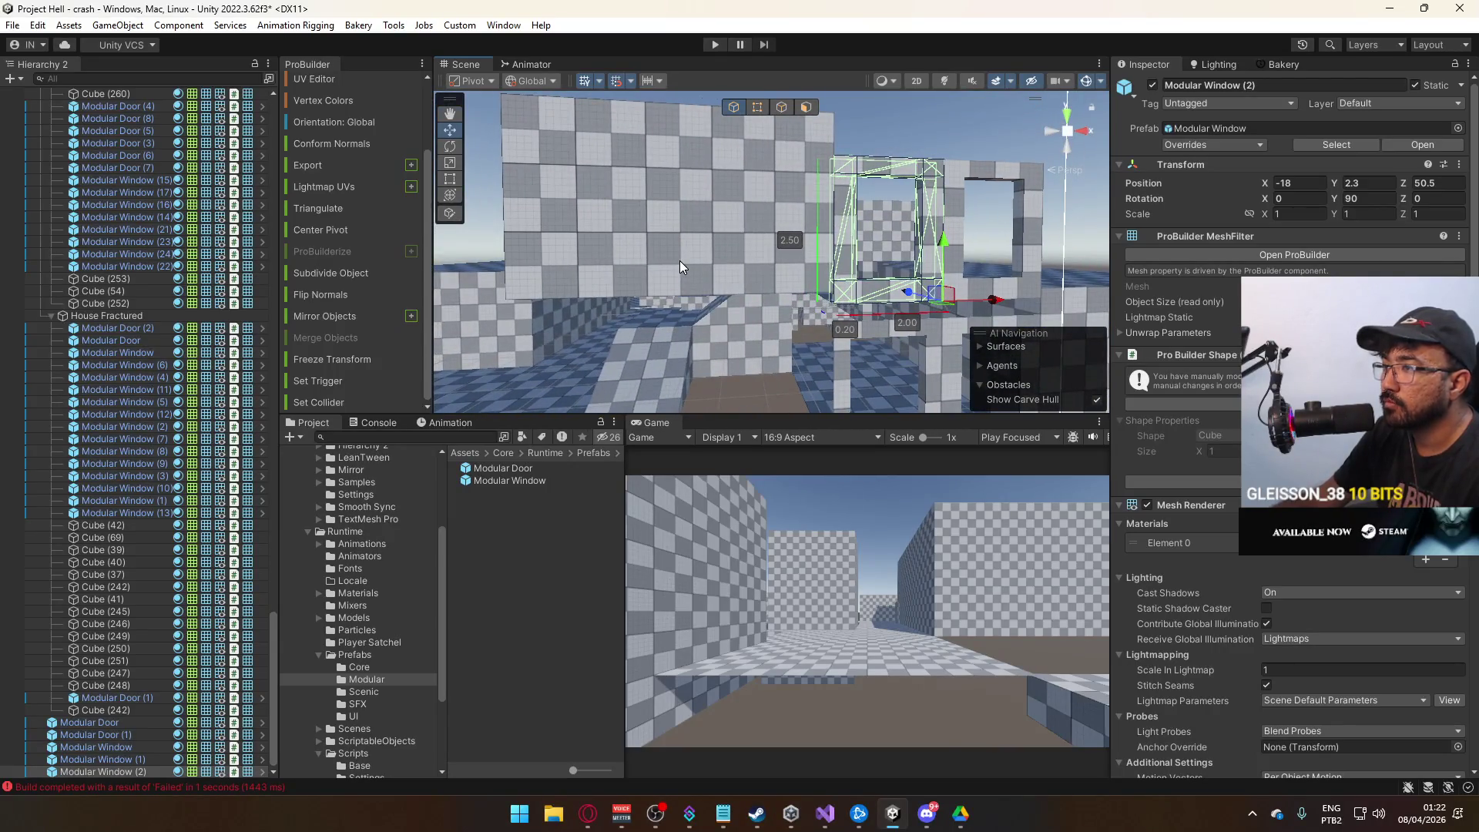
click(680, 268)
key(Delete)
click(757, 296)
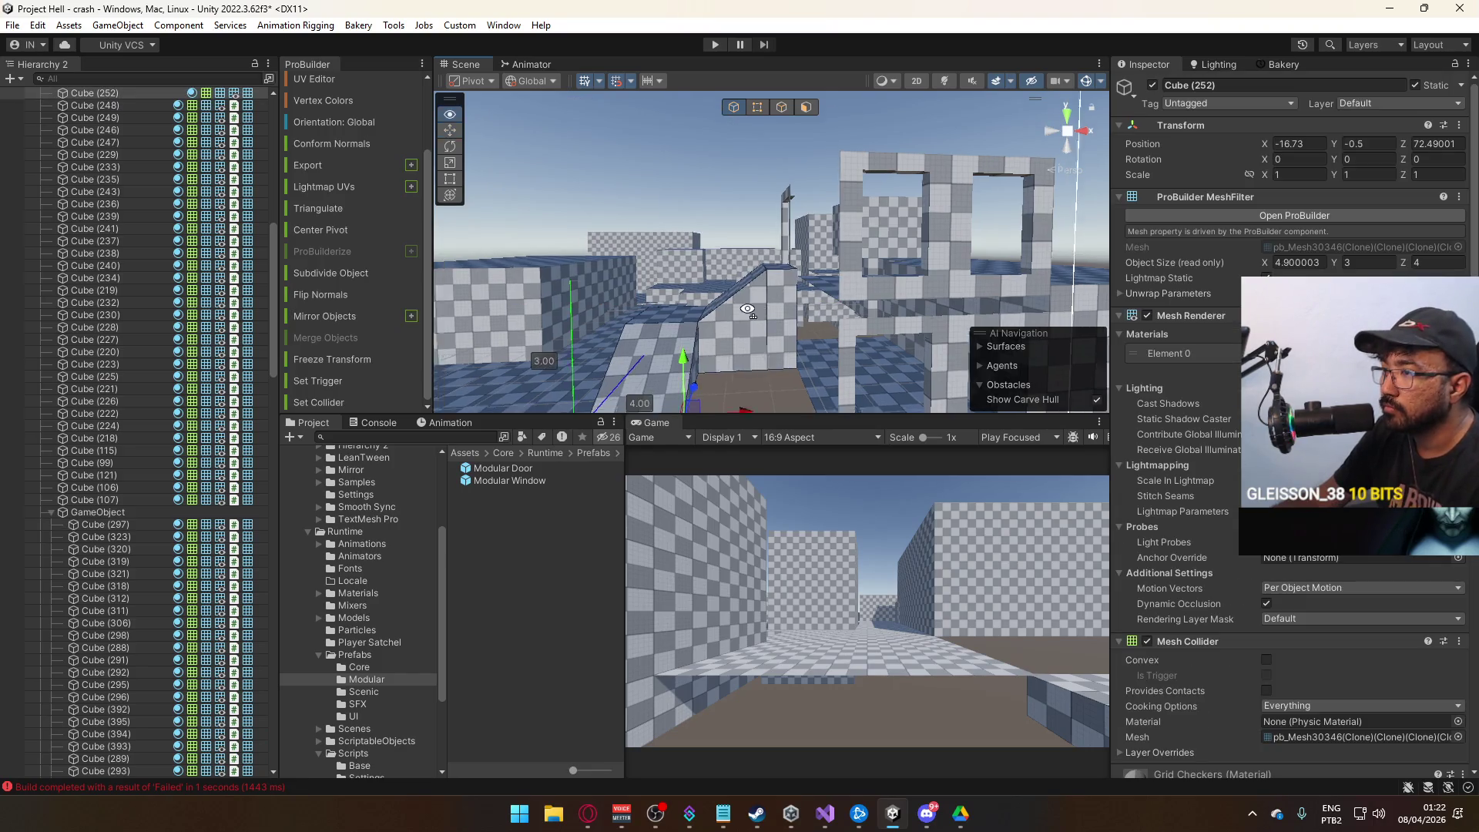
key(f)
mouse_move(802, 408)
mouse_down()
mouse_move(909, 378)
mouse_move(853, 340)
mouse_move(740, 327)
mouse_move(739, 275)
mouse_move(873, 280)
mouse_move(878, 306)
mouse_move(954, 302)
mouse_up()
key(f)
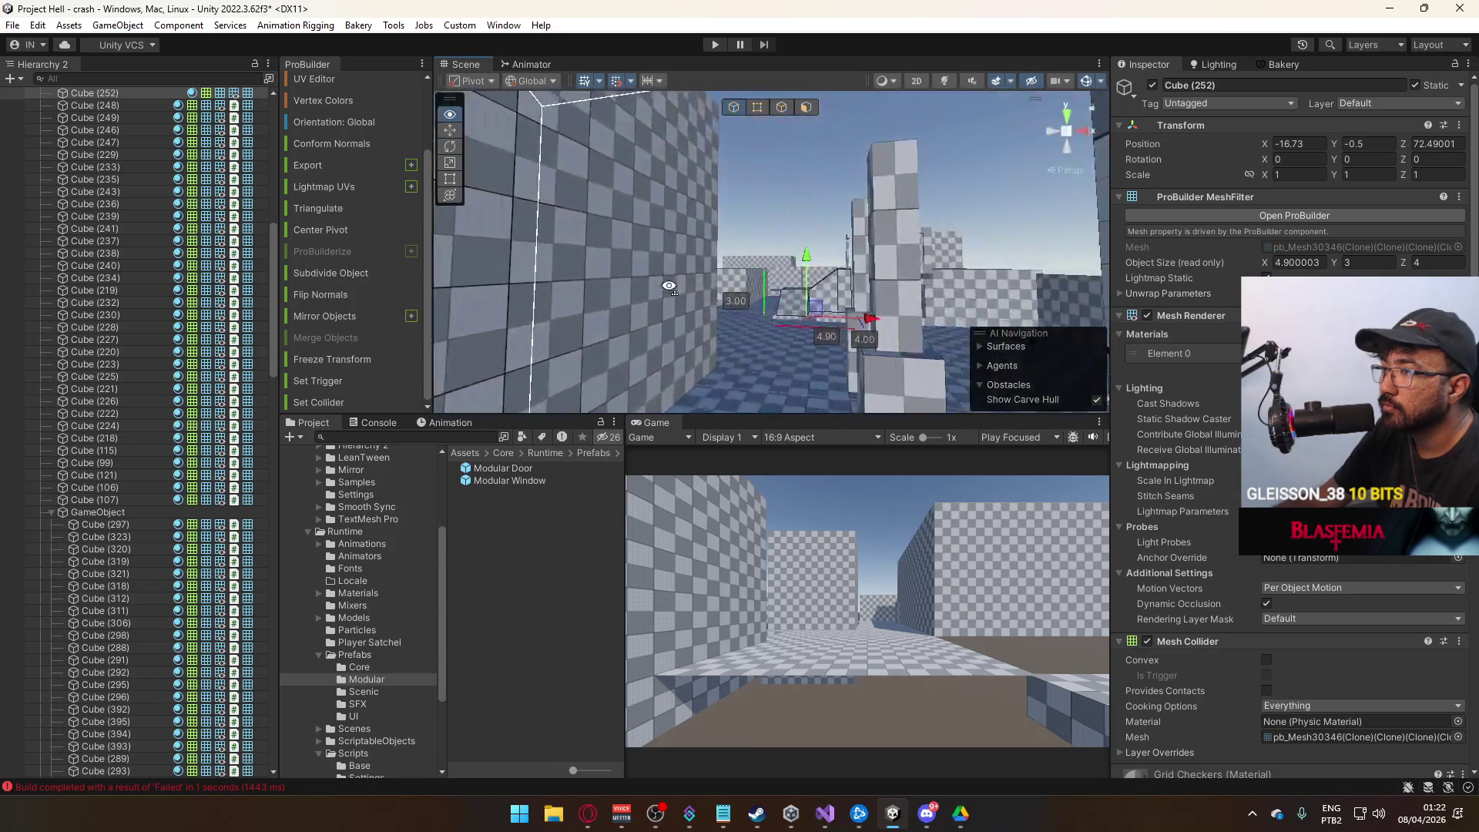
double_click(157, 515)
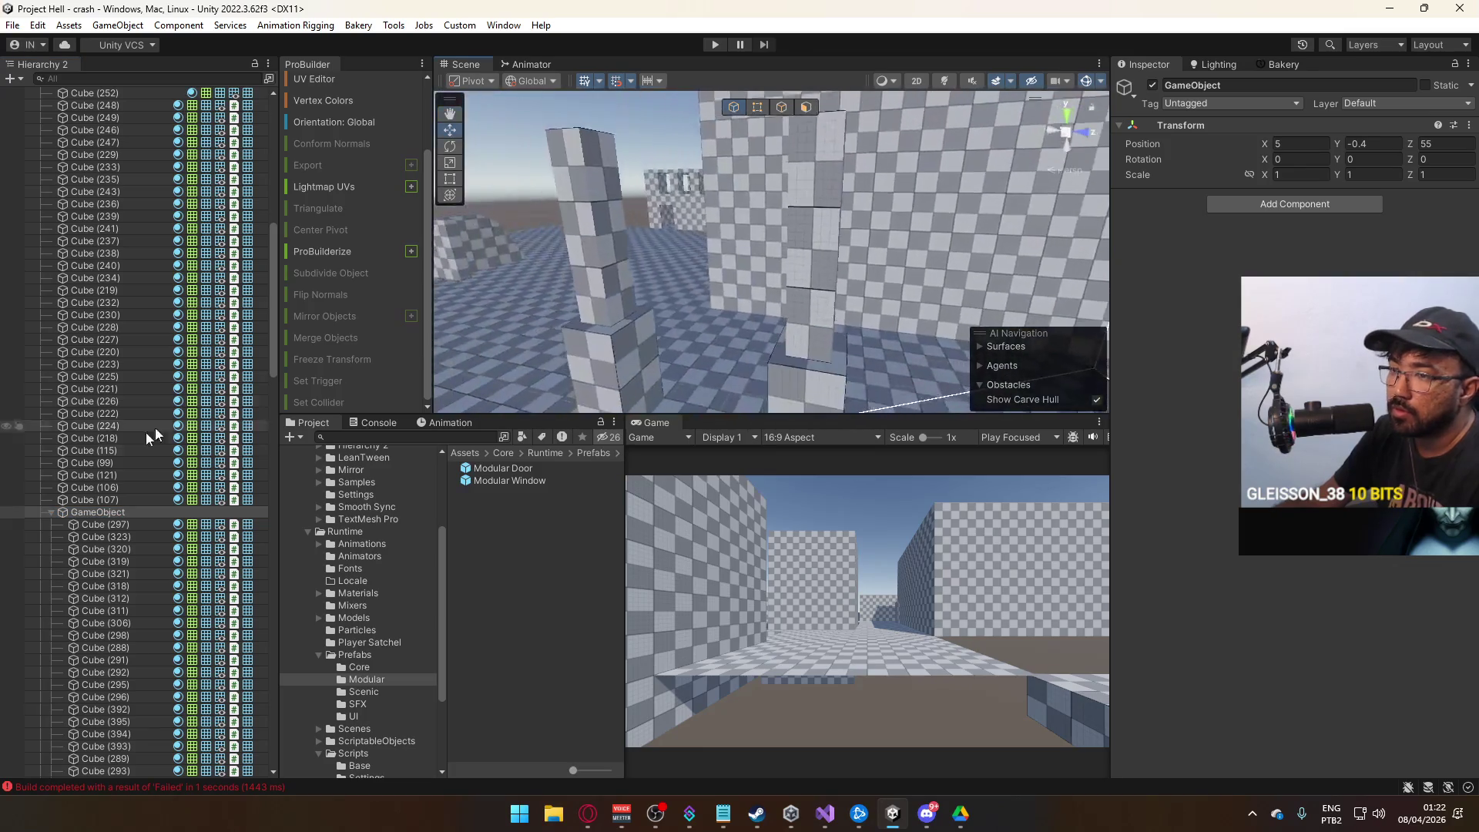
click(51, 511)
mouse_move(543, 404)
mouse_down()
mouse_move(742, 282)
mouse_move(826, 280)
mouse_up()
click(826, 281)
key(f)
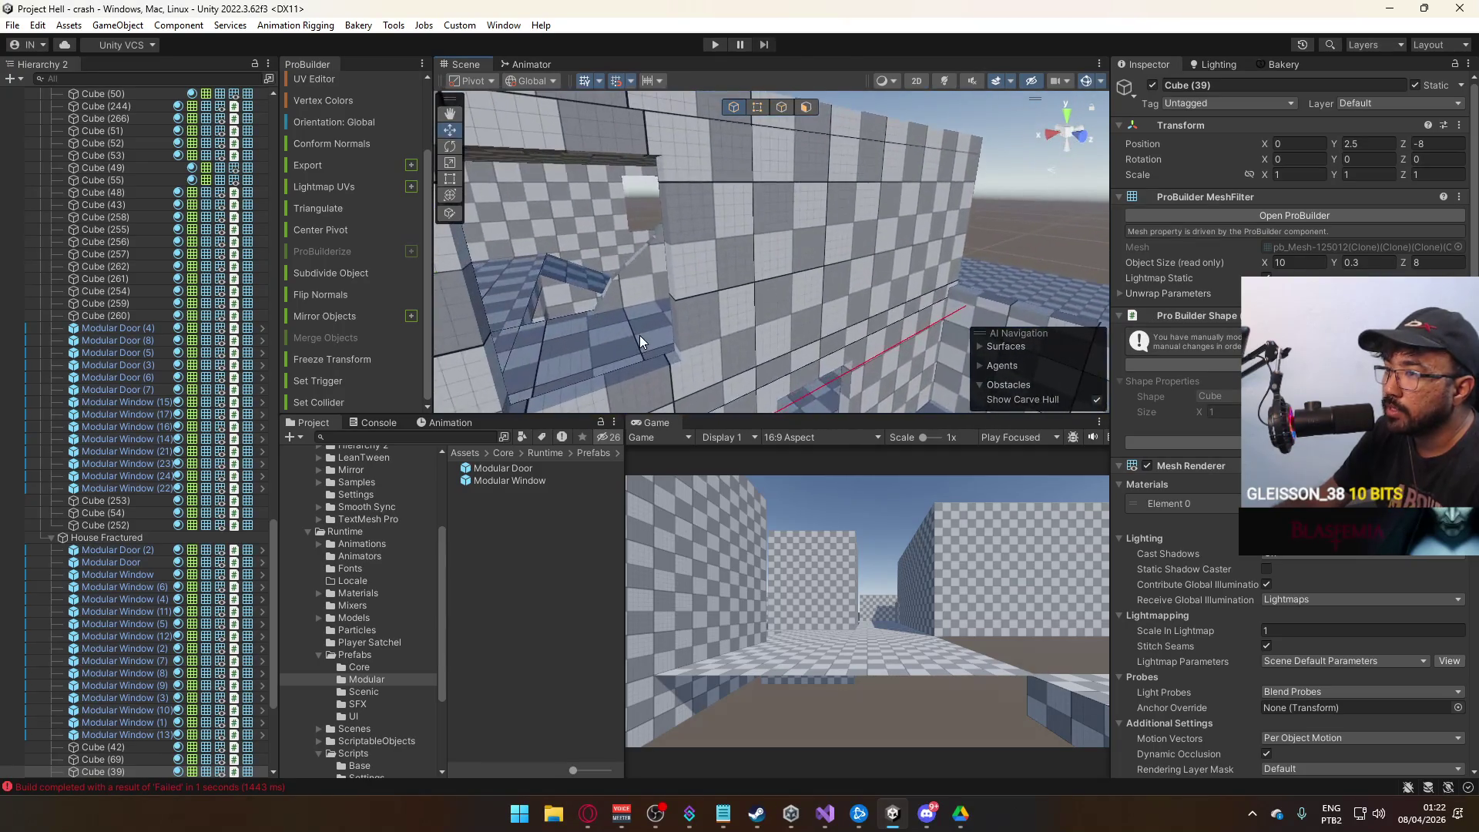
click(640, 336)
key(f)
key(ctrl+z)
key(f)
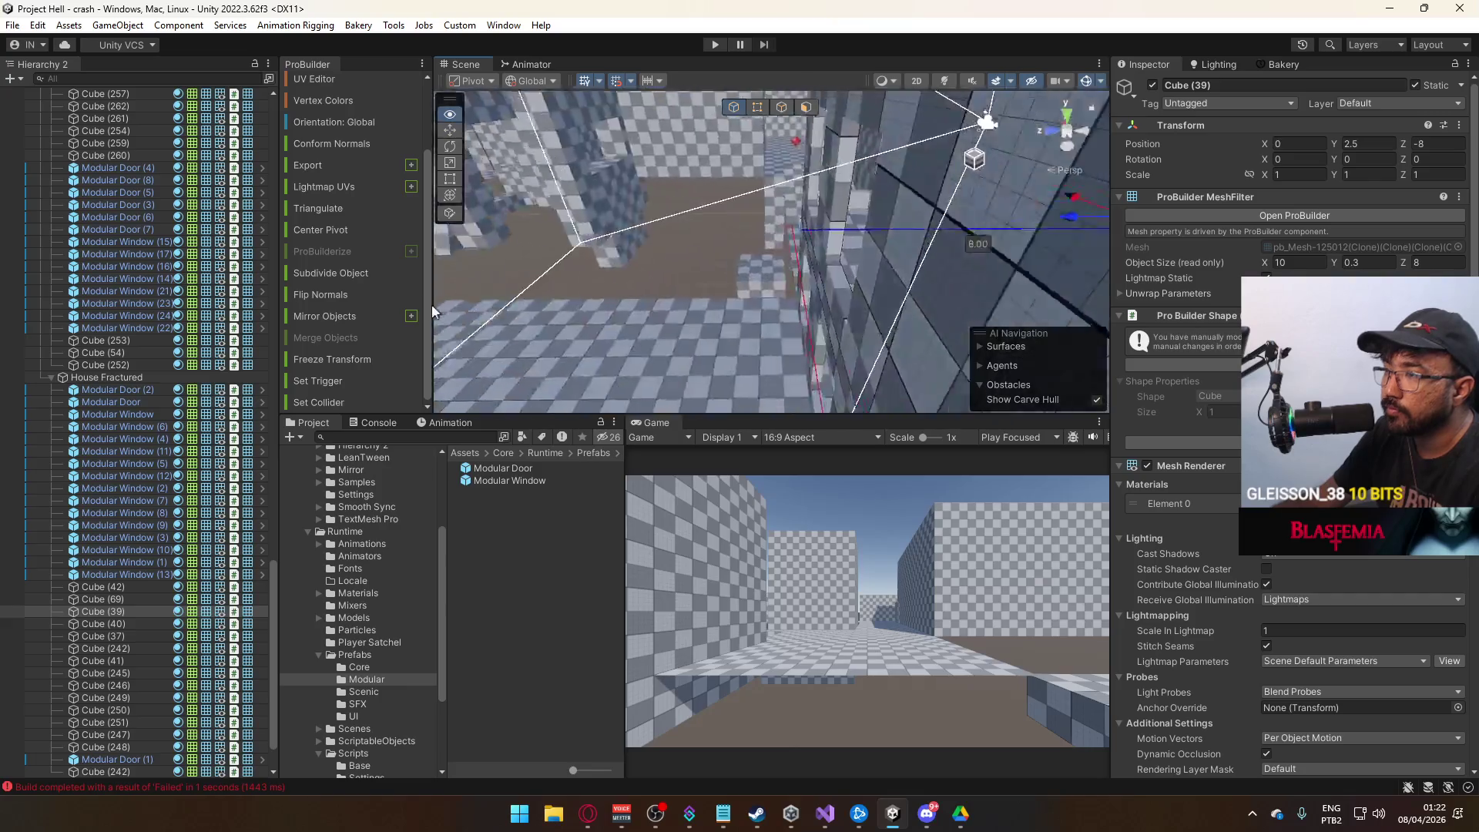
mouse_move(586, 278)
mouse_down()
mouse_move(918, 210)
mouse_move(708, 255)
mouse_move(495, 272)
mouse_move(386, 231)
mouse_move(564, 239)
mouse_move(583, 214)
mouse_up()
click(758, 212)
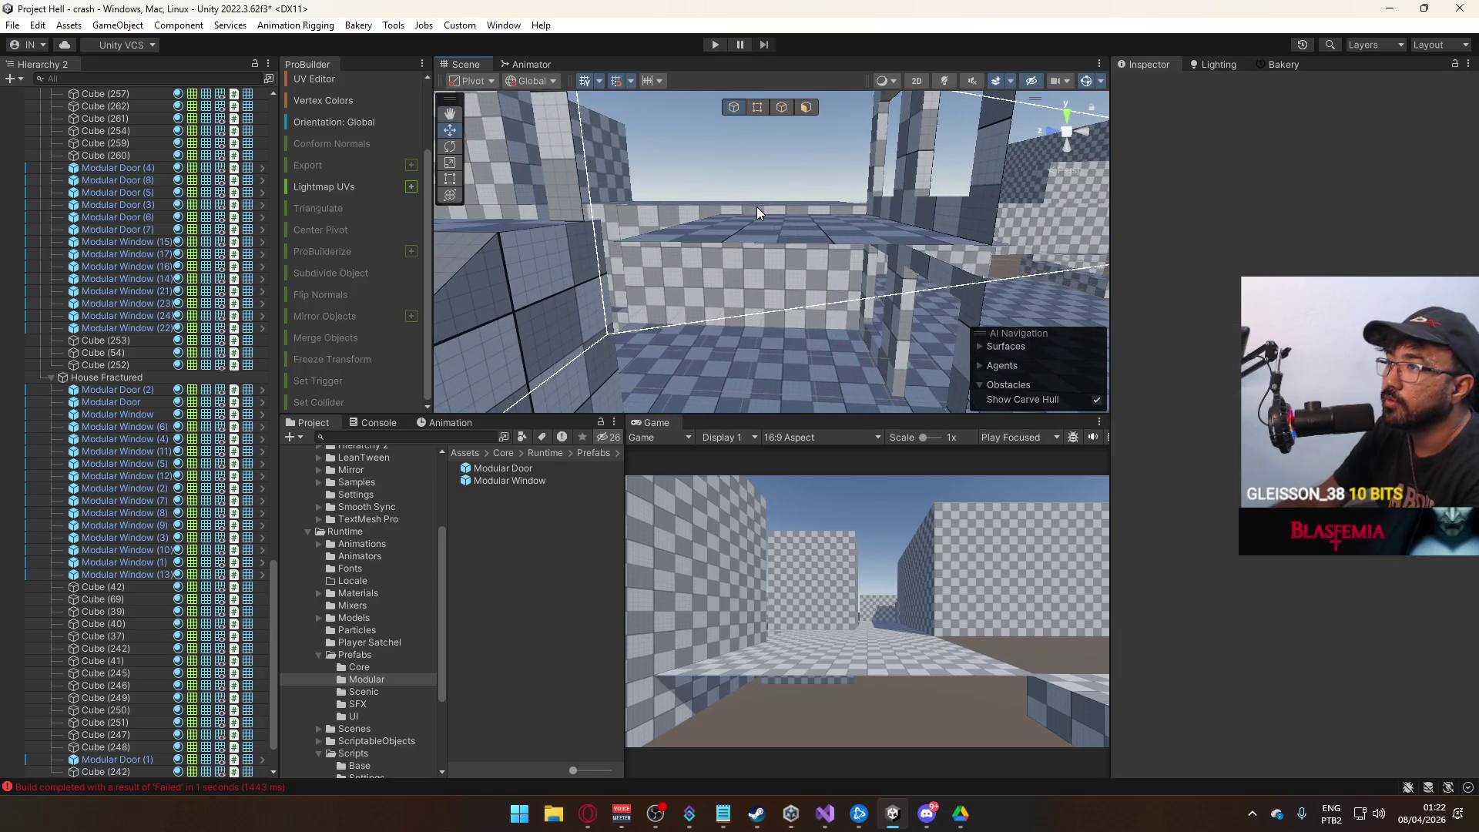
Delete Cube (246) and a second unwanted cube from the level.
mouse_move(757, 207)
mouse_down()
mouse_move(537, 258)
mouse_move(403, 260)
mouse_move(404, 248)
mouse_up()
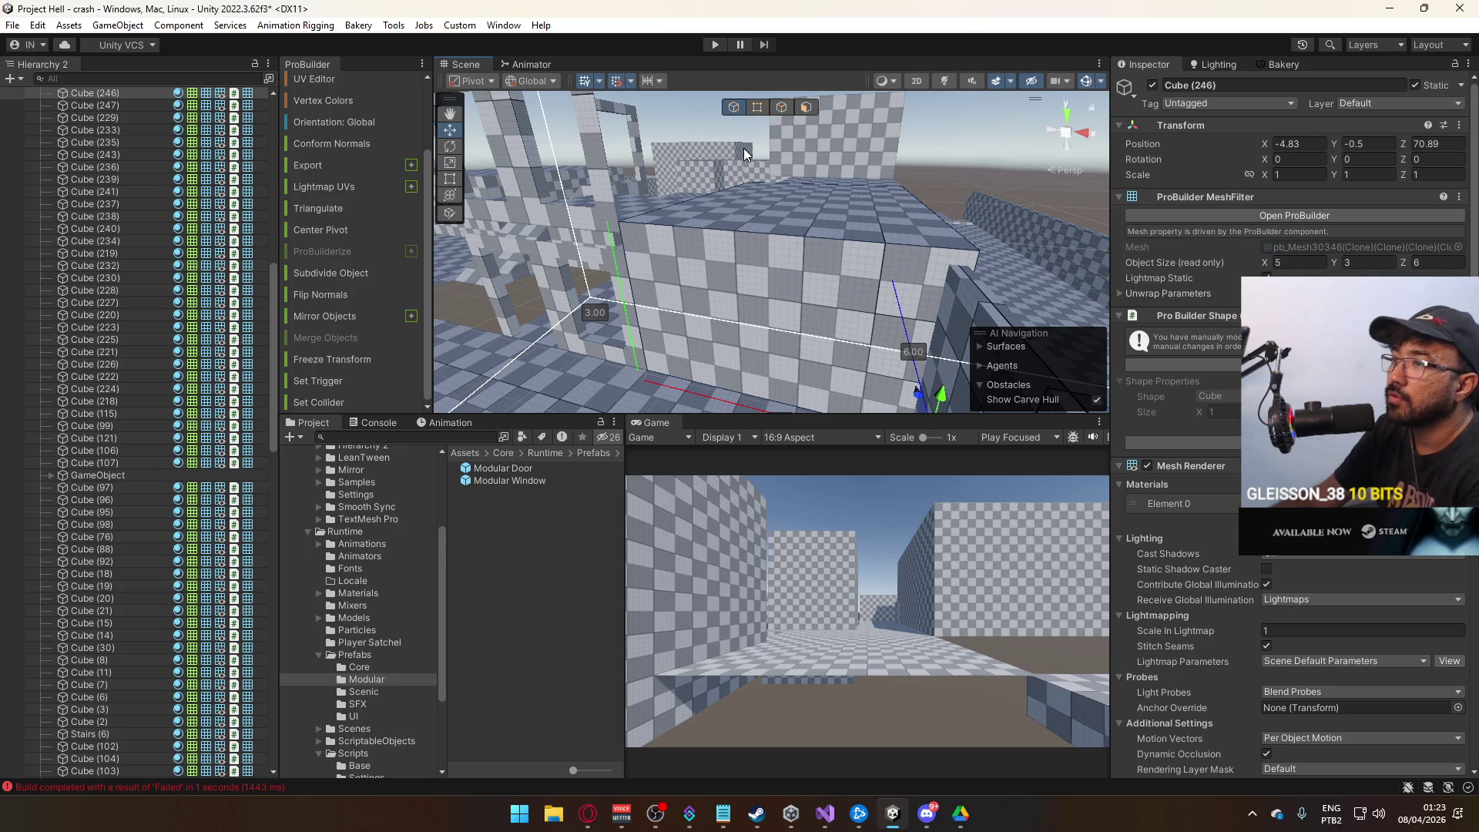
key(Delete)
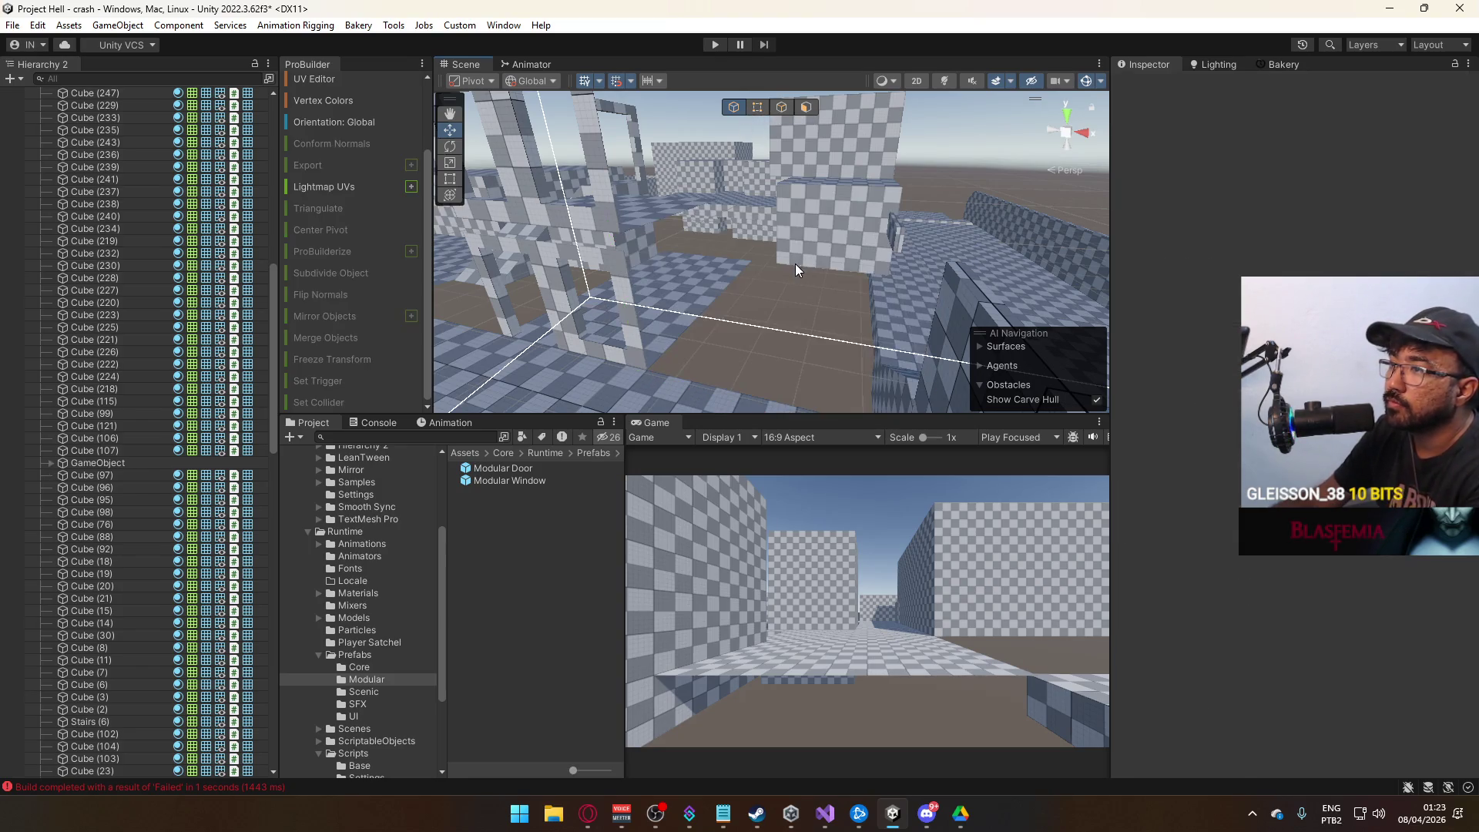
mouse_move(755, 270)
mouse_down()
mouse_move(810, 273)
mouse_move(908, 209)
mouse_move(799, 241)
mouse_move(809, 270)
mouse_move(969, 263)
mouse_move(1021, 281)
mouse_move(833, 289)
mouse_up()
click(926, 214)
key(Delete)
mouse_move(752, 320)
mouse_down()
mouse_move(432, 284)
mouse_move(849, 283)
mouse_up()
click(743, 236)
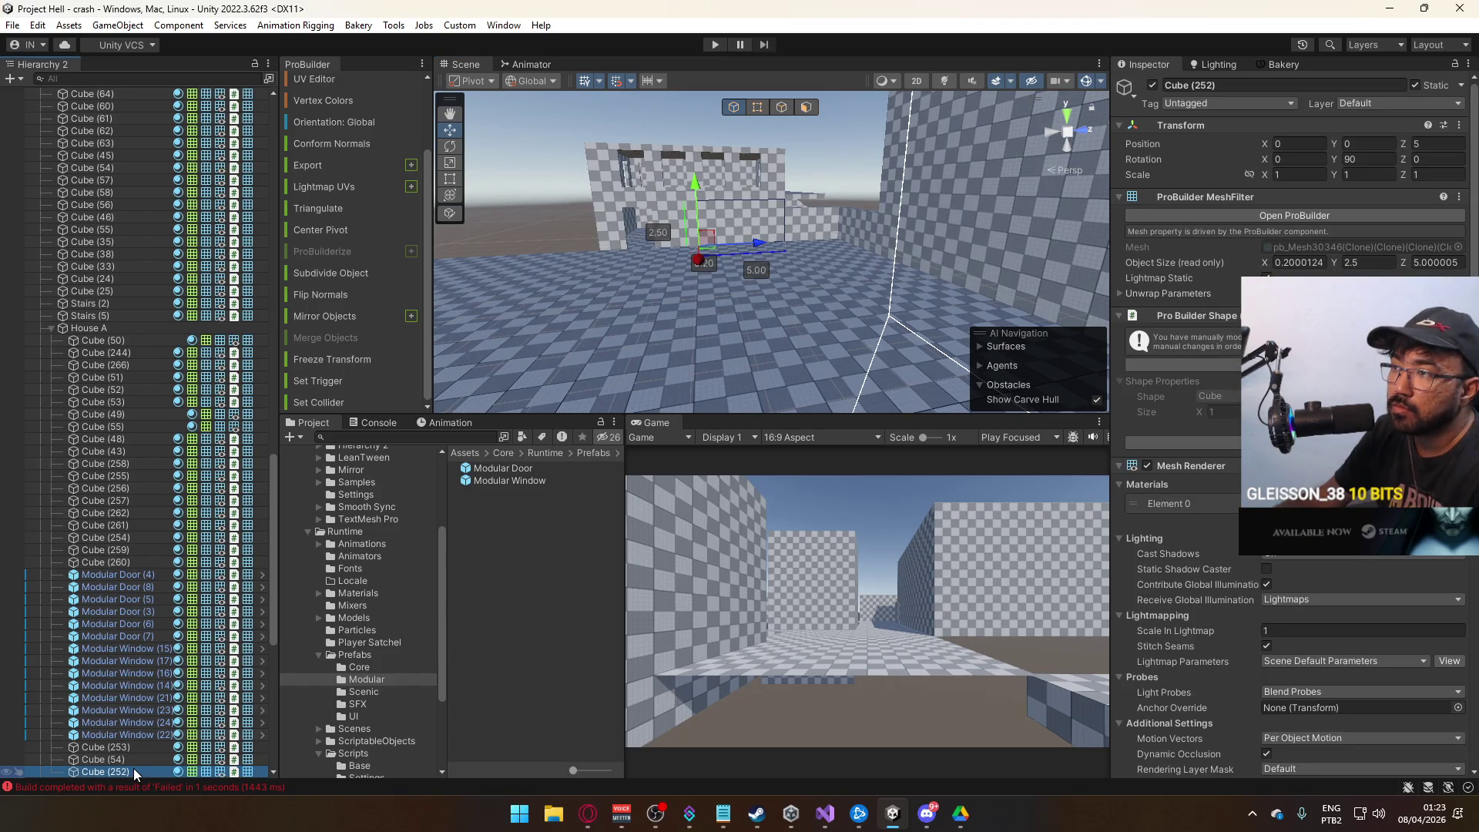
Move copy Cube (263) out of House A, set Rotation Y to 0, and place it at X -8.13.
mouse_move(655, 270)
mouse_down()
mouse_move(691, 278)
mouse_move(751, 181)
mouse_move(1064, 186)
mouse_move(992, 206)
mouse_up()
click(691, 277)
click(755, 173)
click(793, 288)
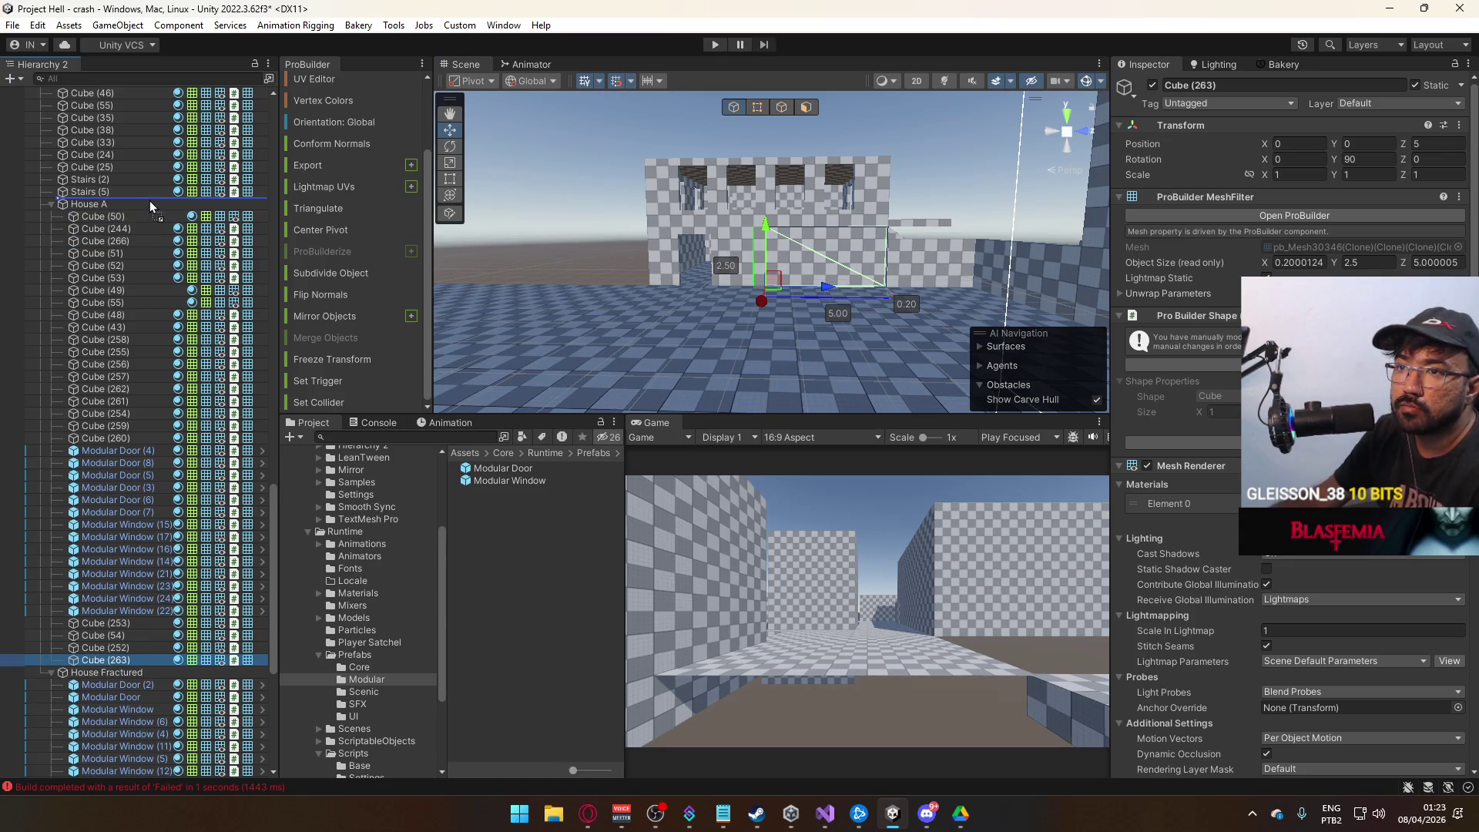
drag(149, 200, 150, 200)
key(f)
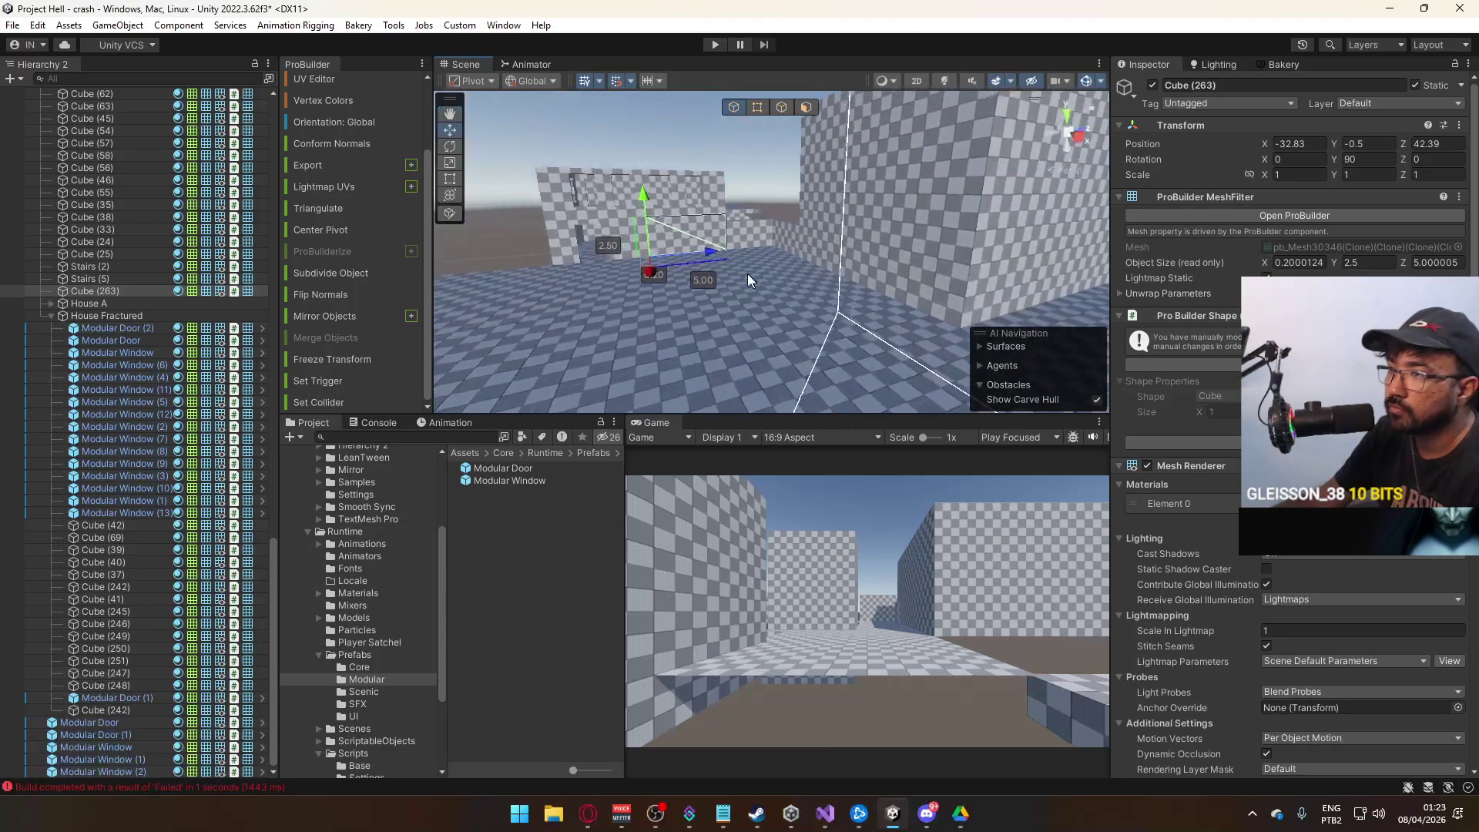
mouse_move(651, 272)
mouse_down()
mouse_move(782, 358)
mouse_move(758, 353)
mouse_move(863, 254)
mouse_move(1009, 193)
mouse_move(677, 288)
mouse_move(599, 279)
mouse_move(948, 339)
mouse_move(977, 309)
mouse_up()
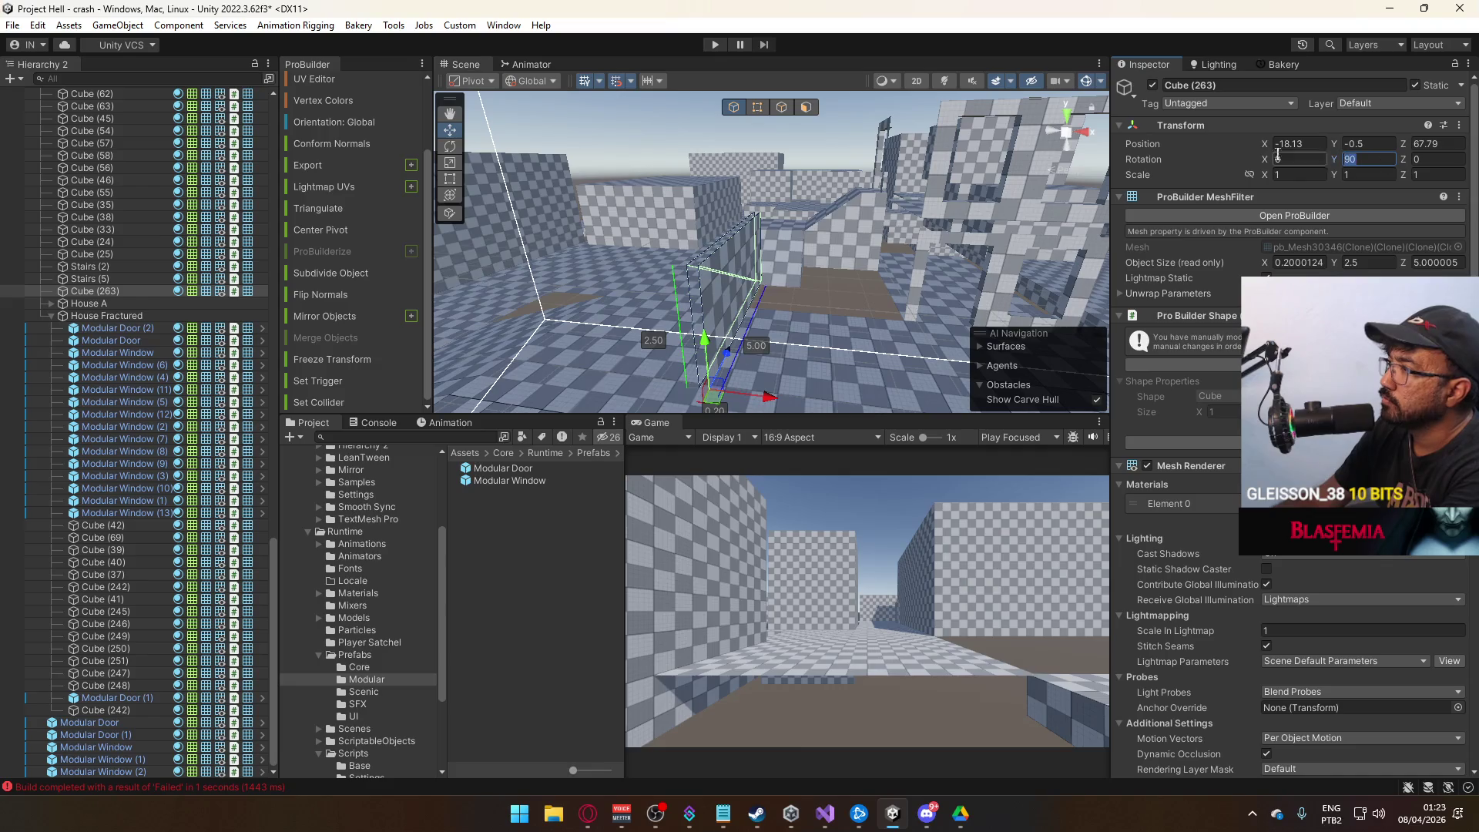
text(0)
mouse_move(766, 396)
mouse_down()
mouse_move(839, 385)
mouse_move(691, 333)
mouse_move(886, 324)
mouse_move(863, 285)
mouse_move(839, 253)
mouse_move(662, 248)
mouse_up()
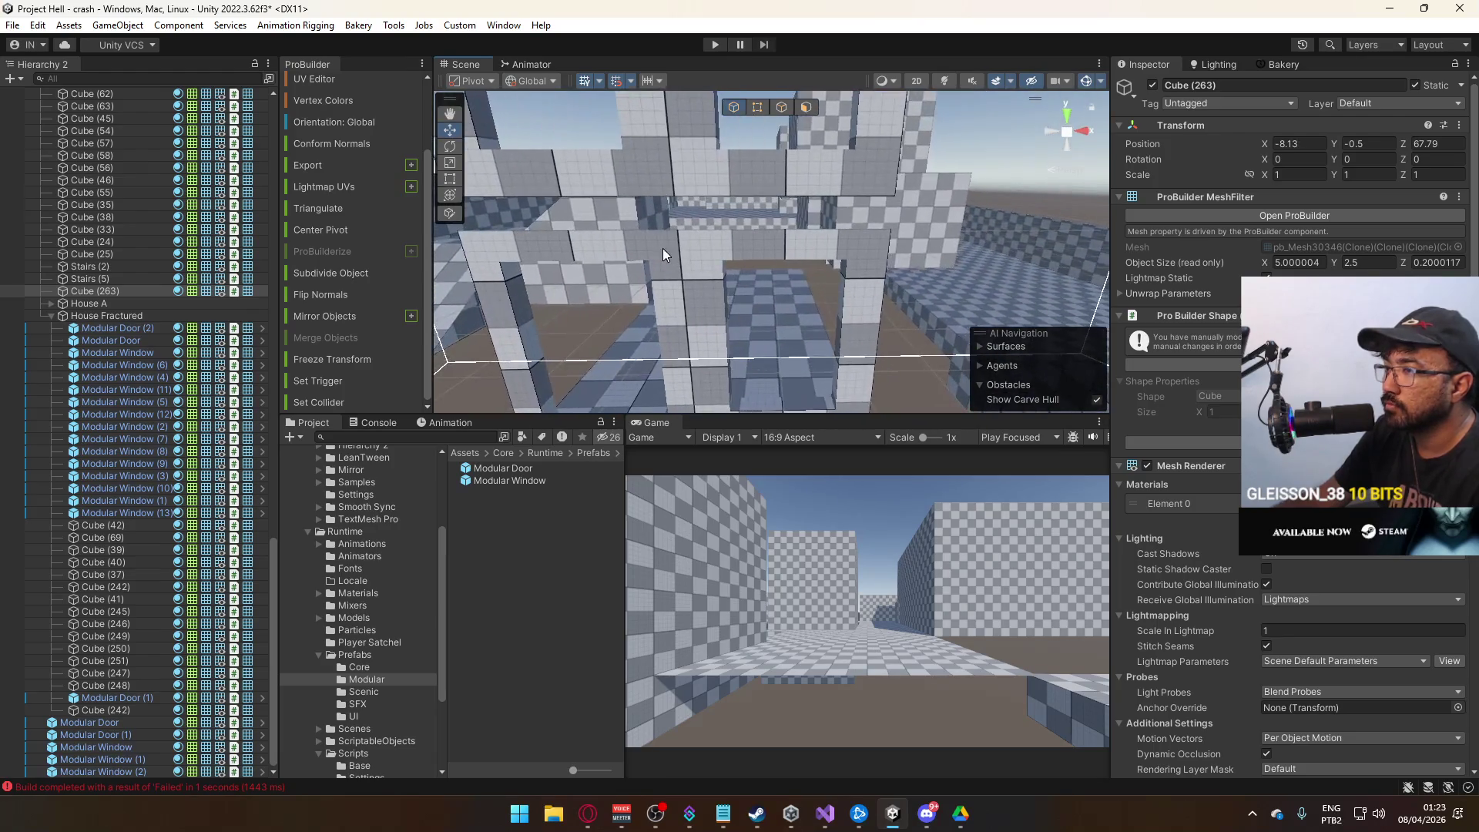
click(663, 248)
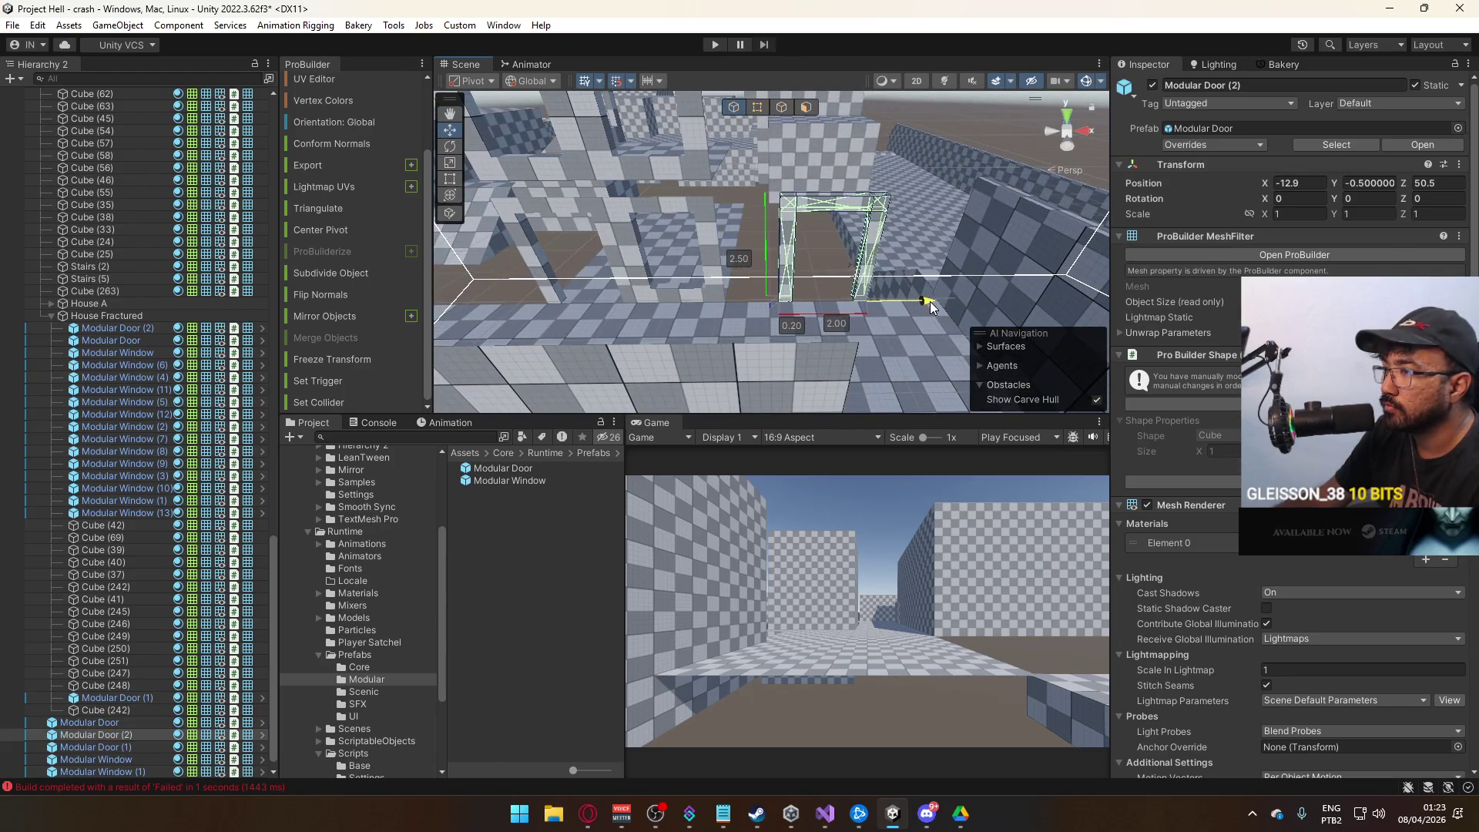
Check Modular Door (2)'s fit in its opening at X -12.5, Y -0.5, Z 50.5.
mouse_move(946, 306)
mouse_down()
mouse_move(909, 315)
mouse_move(903, 294)
mouse_move(885, 294)
mouse_up()
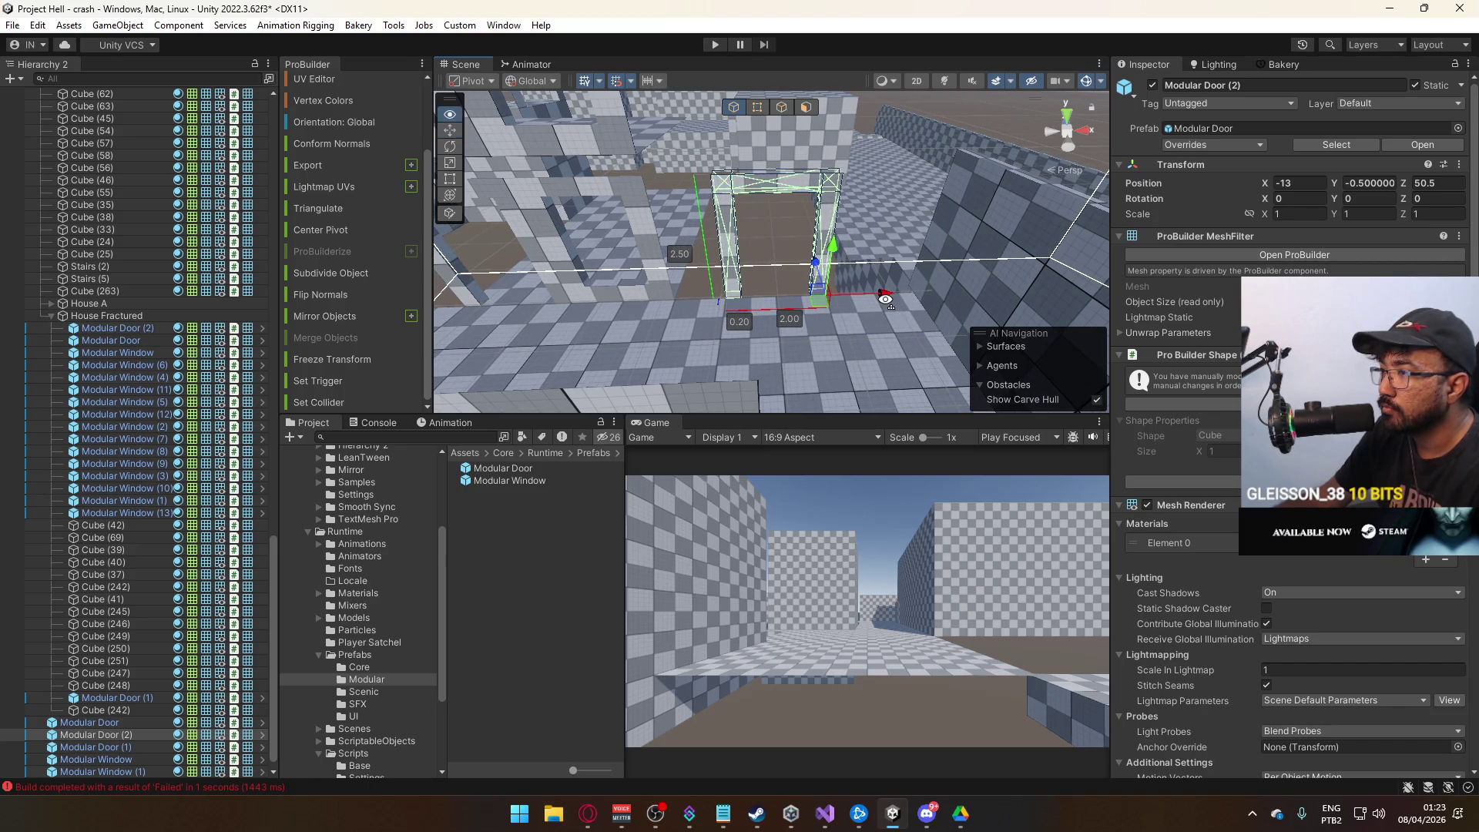
scroll(890, 305, up, 3)
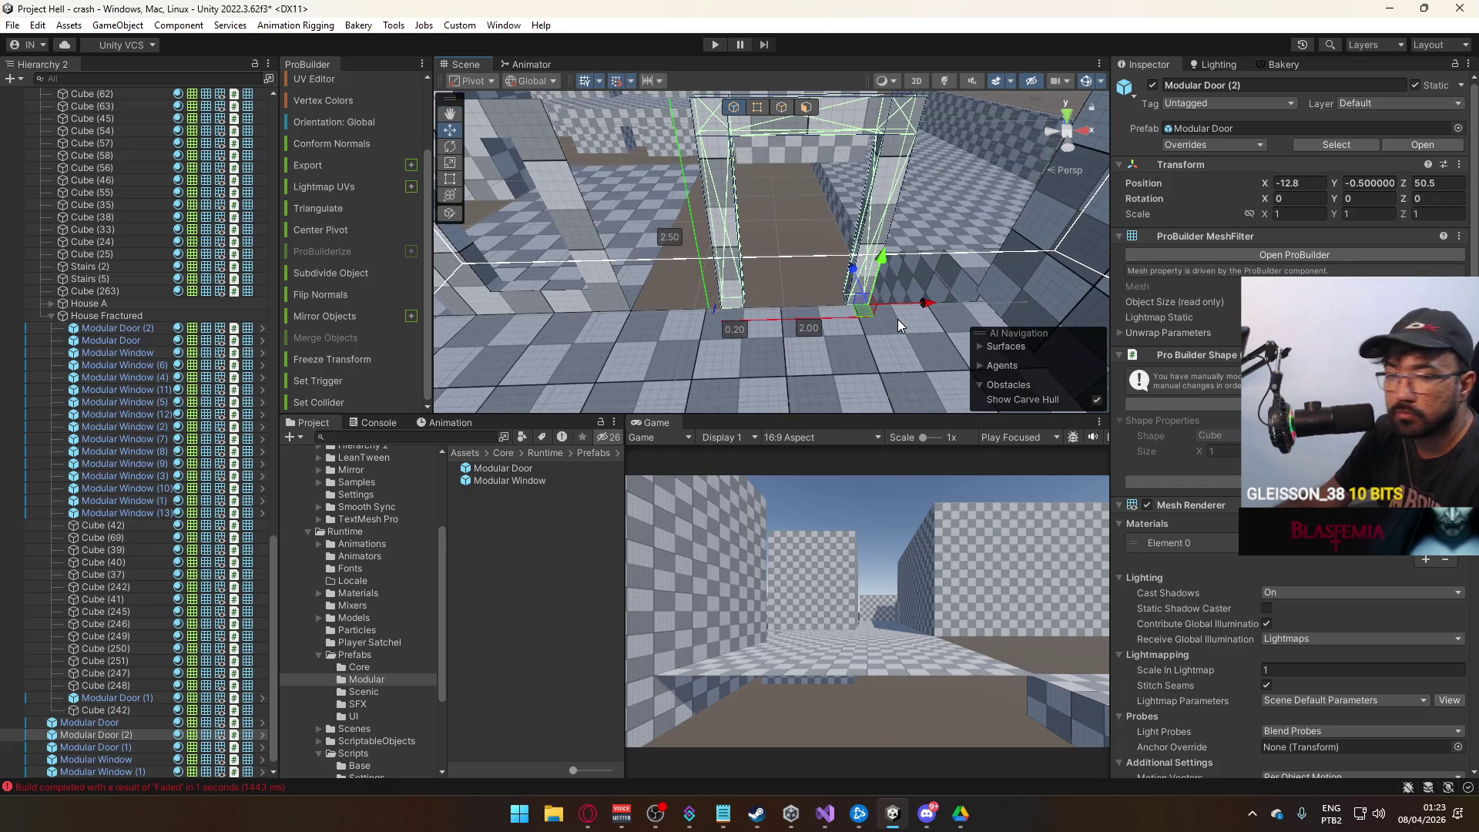
mouse_move(882, 321)
mouse_down()
mouse_move(849, 330)
mouse_move(958, 323)
mouse_move(869, 251)
mouse_move(821, 310)
mouse_move(688, 318)
mouse_move(510, 290)
mouse_move(772, 260)
mouse_move(993, 264)
mouse_move(923, 183)
mouse_up()
click(677, 310)
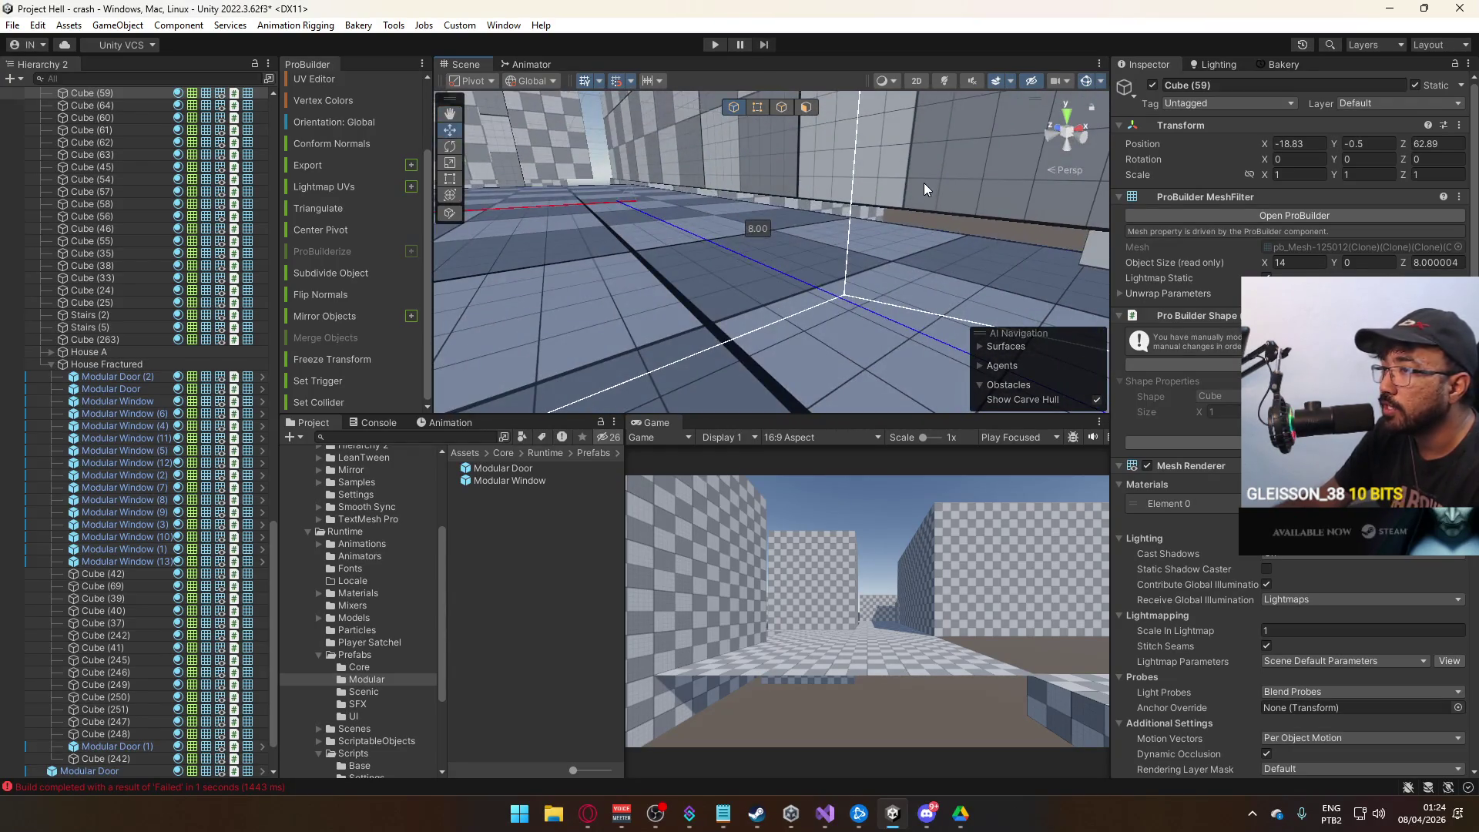